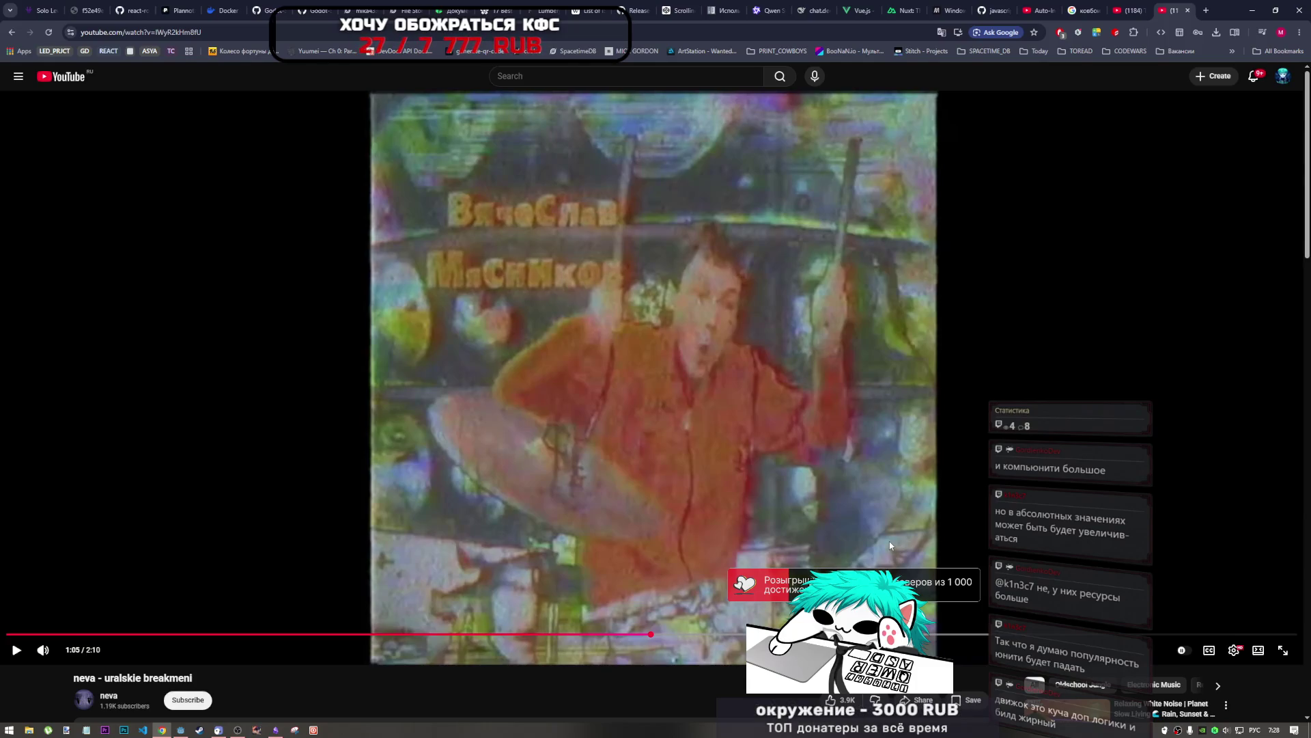
Step: Resume the neva - uralskie breakmeni video and pause it at 2:09, just before it ends
{"action": "left_click", "coordinate": [931, 509]}
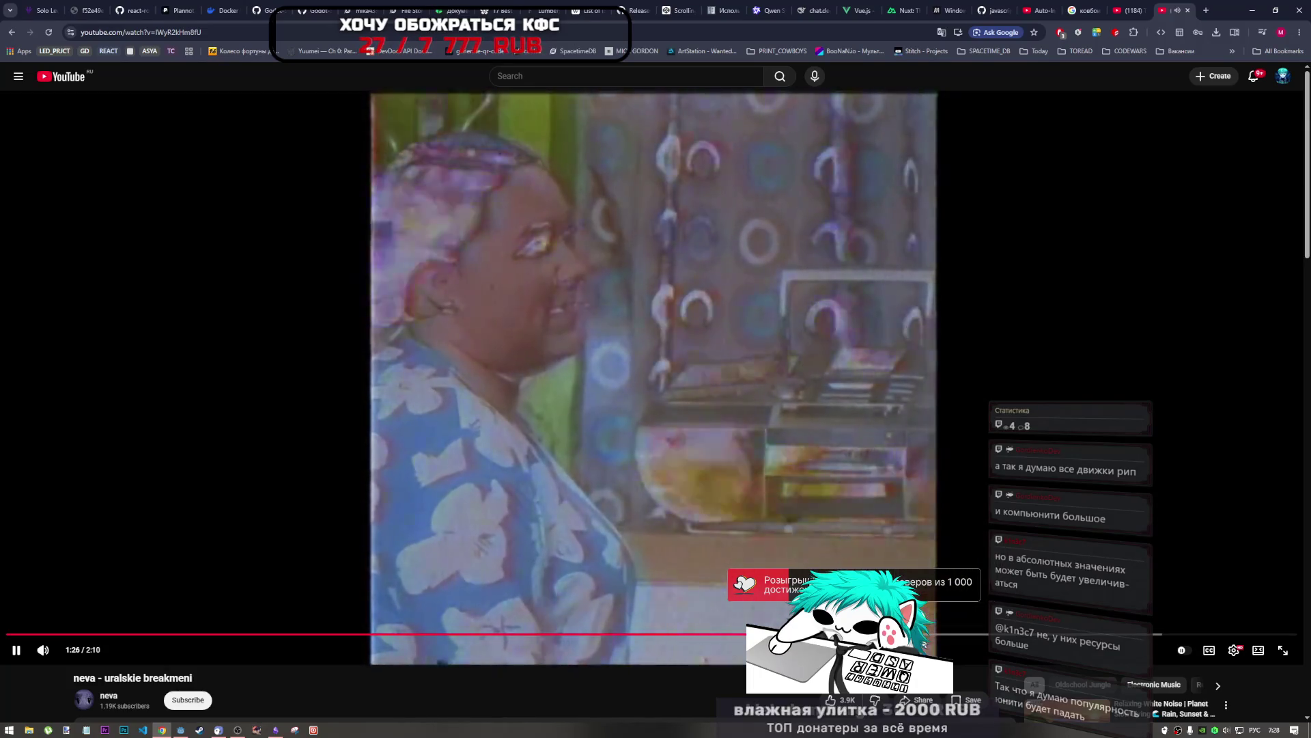
{"action": "scroll", "coordinate": [642, 695], "scroll_direction": "down", "scroll_amount": 3}
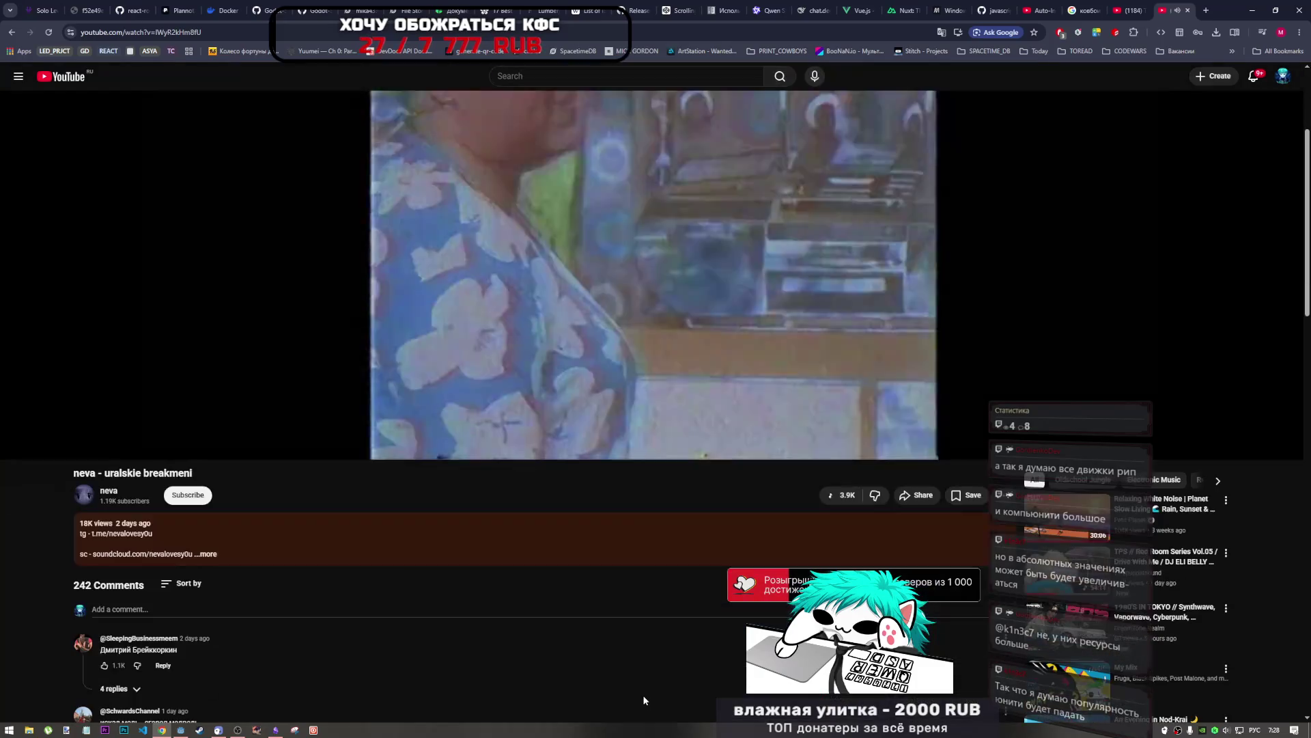
{"action": "scroll", "coordinate": [642, 695], "scroll_direction": "up", "scroll_amount": 3}
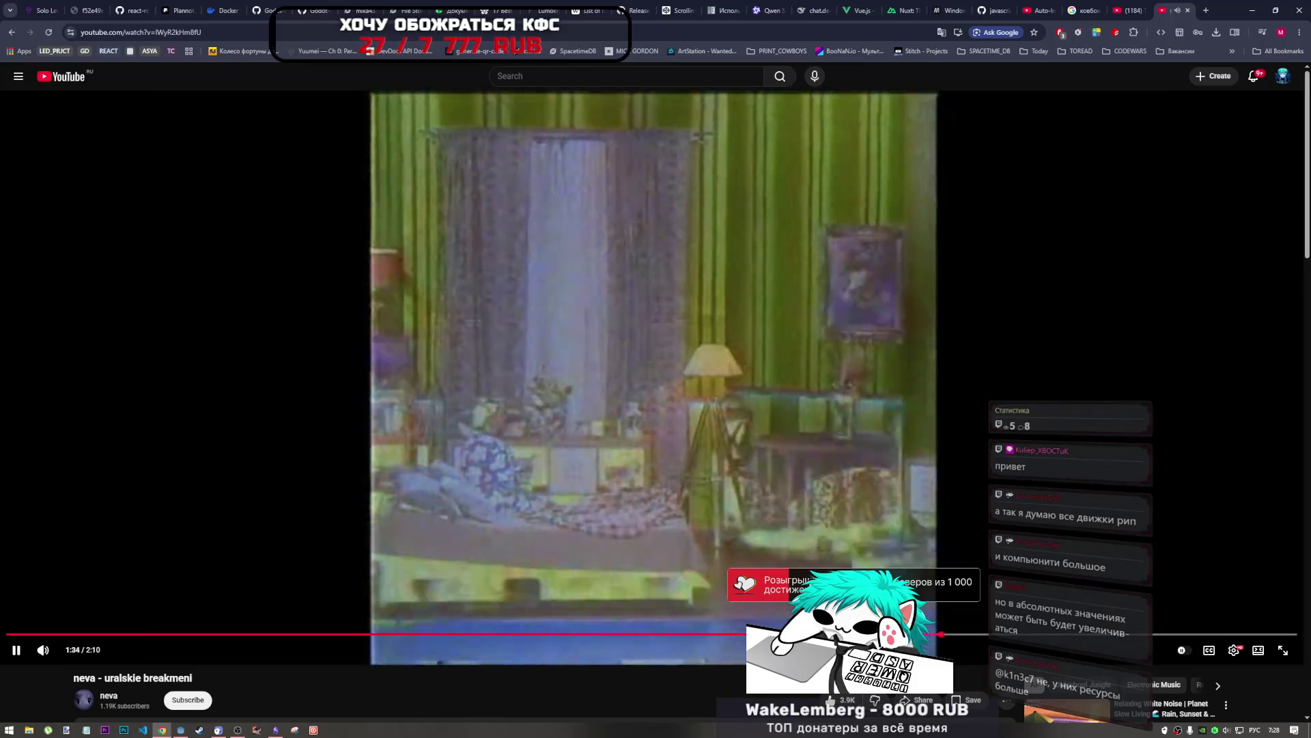
{"action": "scroll", "coordinate": [465, 666], "scroll_direction": "down", "scroll_amount": 4}
{"action": "scroll", "coordinate": [264, 633], "scroll_direction": "up", "scroll_amount": 4}
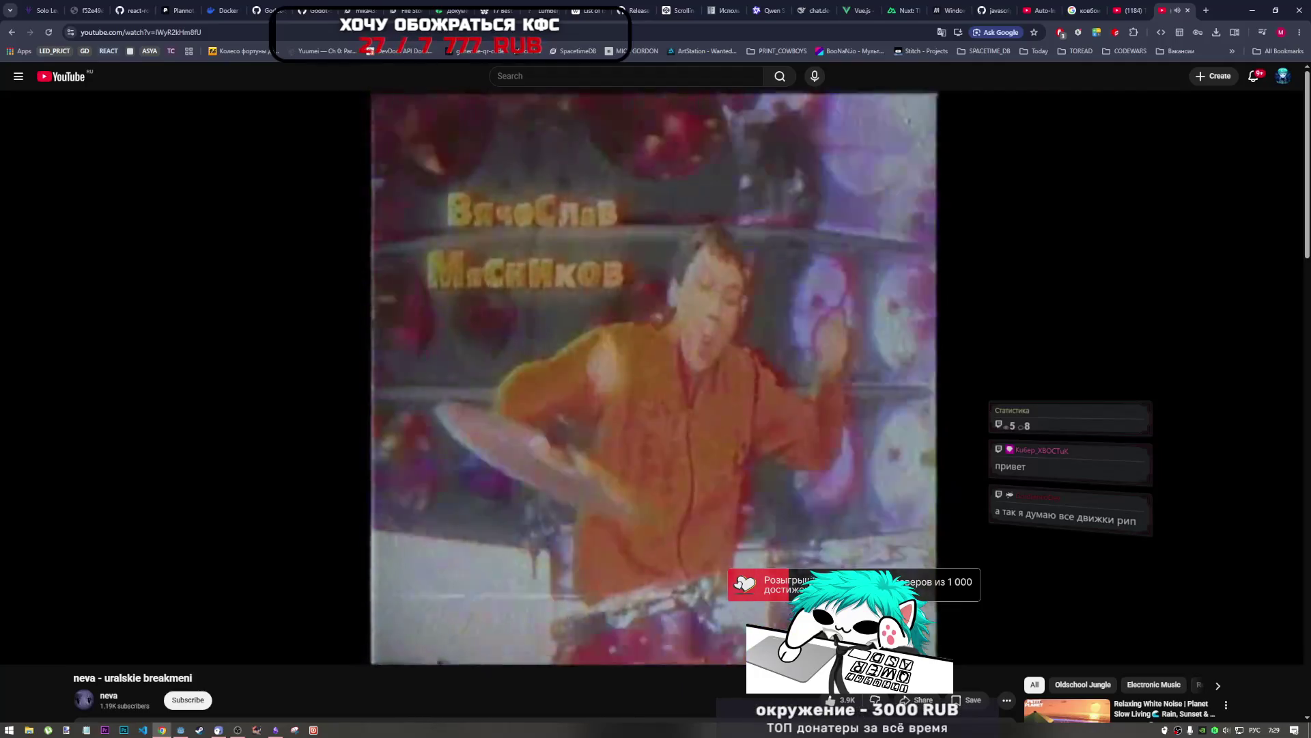
{"action": "mouse_move", "coordinate": [410, 550]}
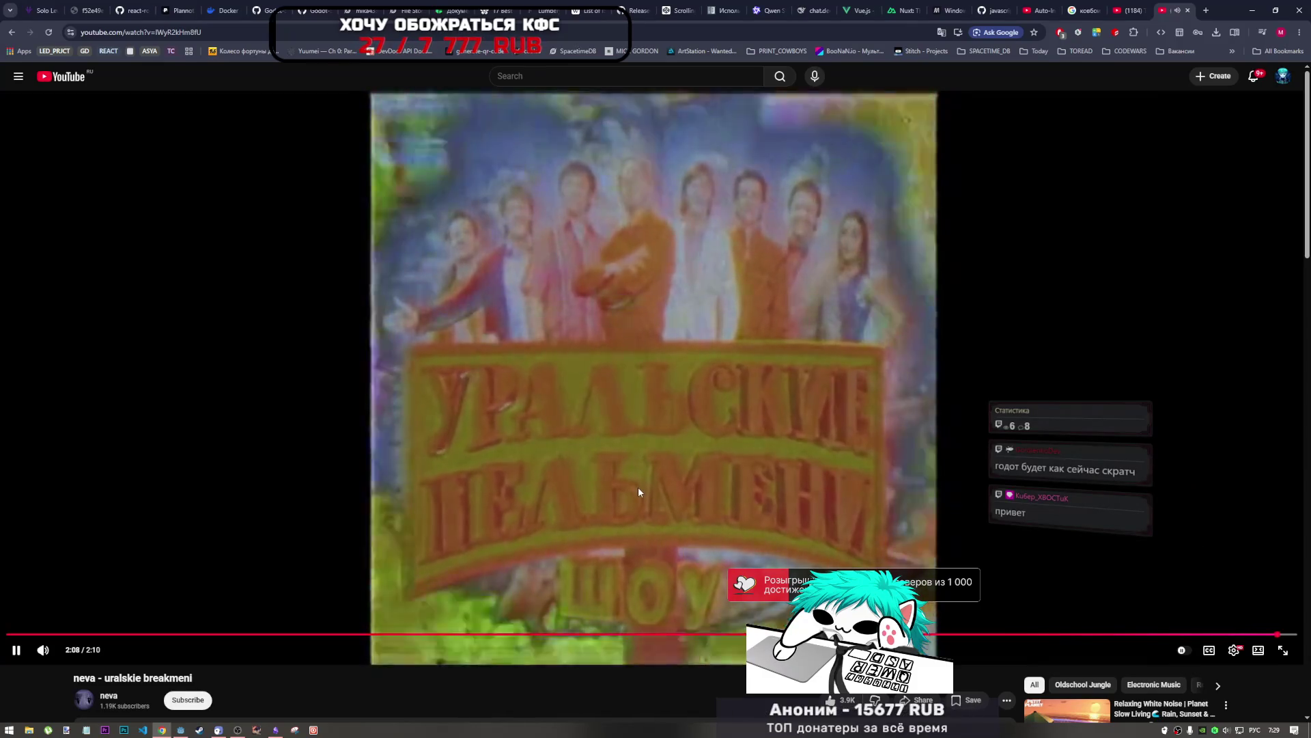
{"action": "left_click", "coordinate": [626, 478]}
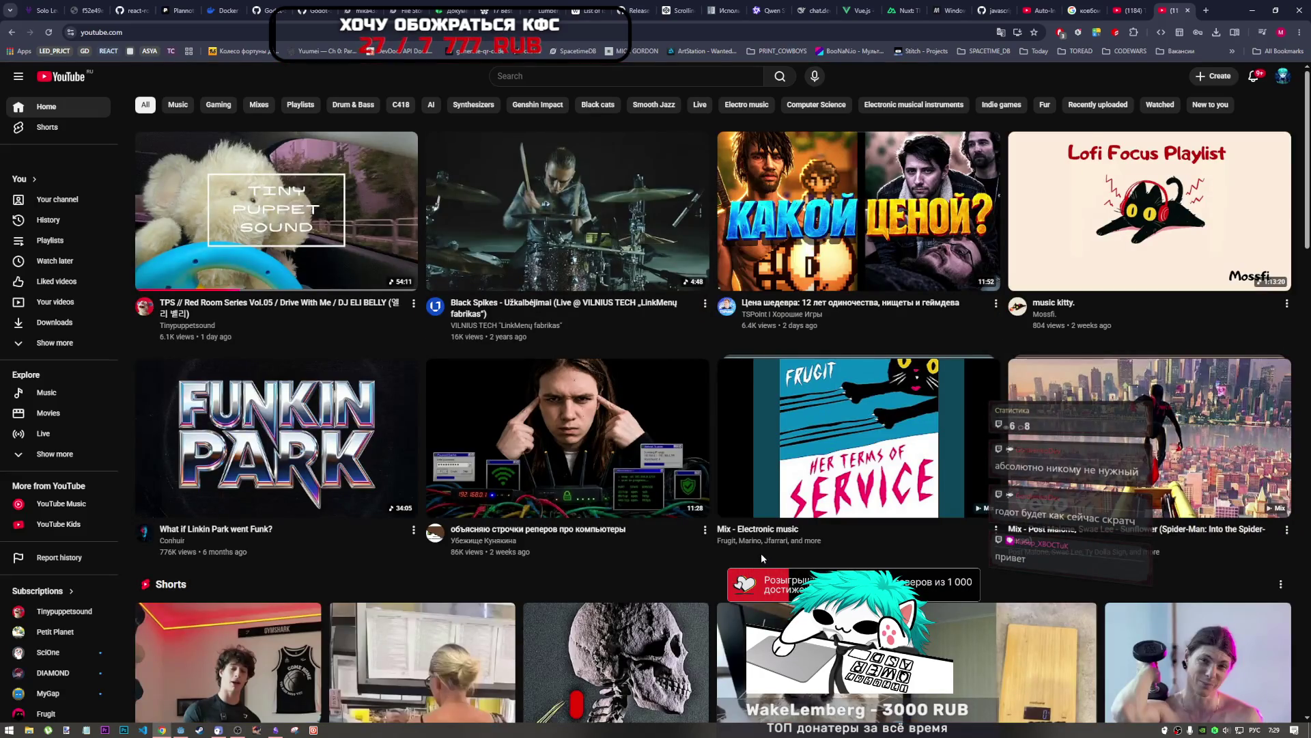
Step: Scroll far down through the YouTube home page's recommended videos
{"action": "scroll", "coordinate": [813, 342], "scroll_direction": "down", "scroll_amount": 9}
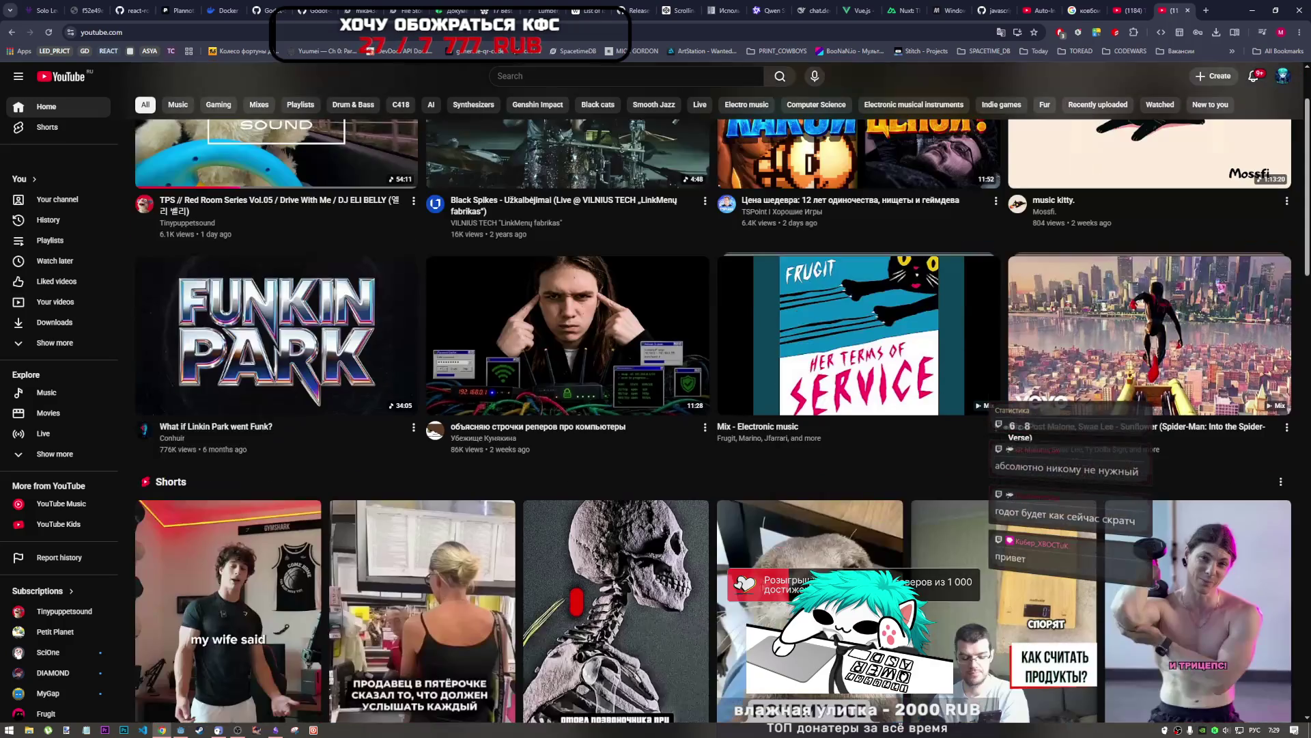
{"action": "scroll", "coordinate": [656, 409], "scroll_direction": "down", "scroll_amount": 2}
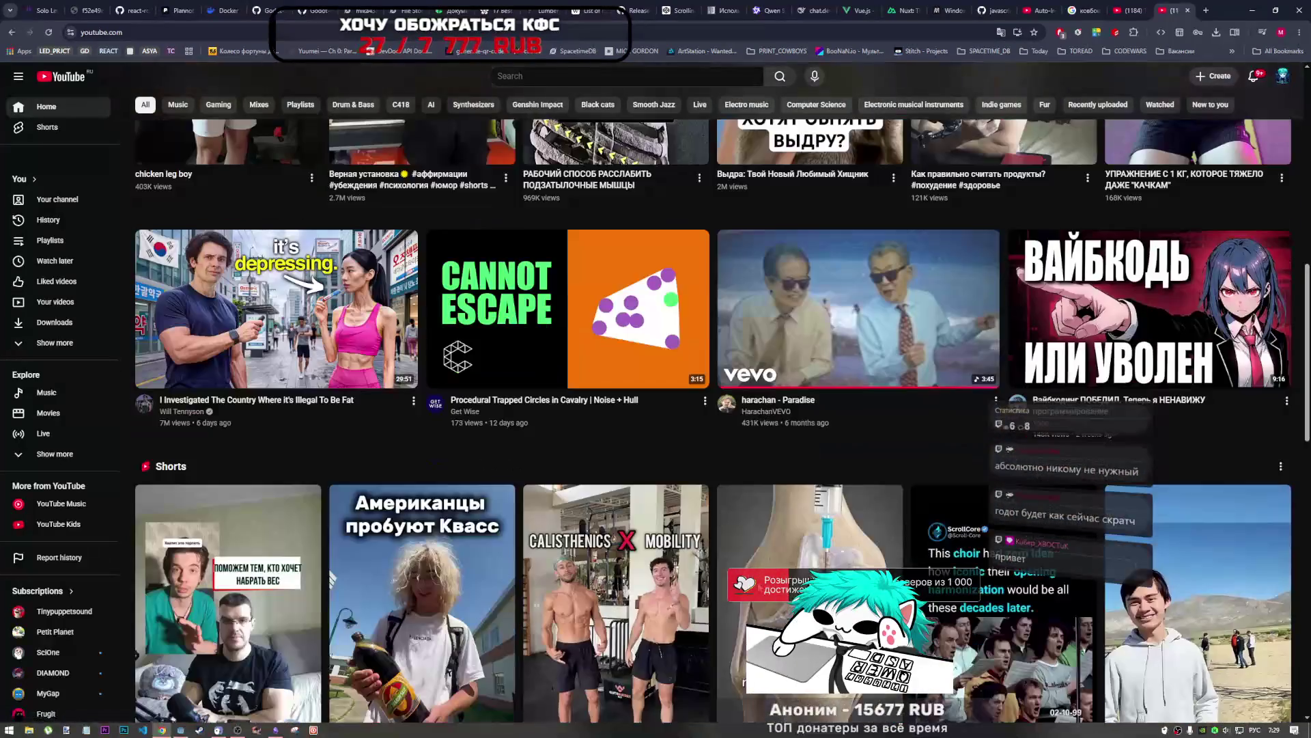
{"action": "scroll", "coordinate": [656, 410], "scroll_direction": "down", "scroll_amount": 4}
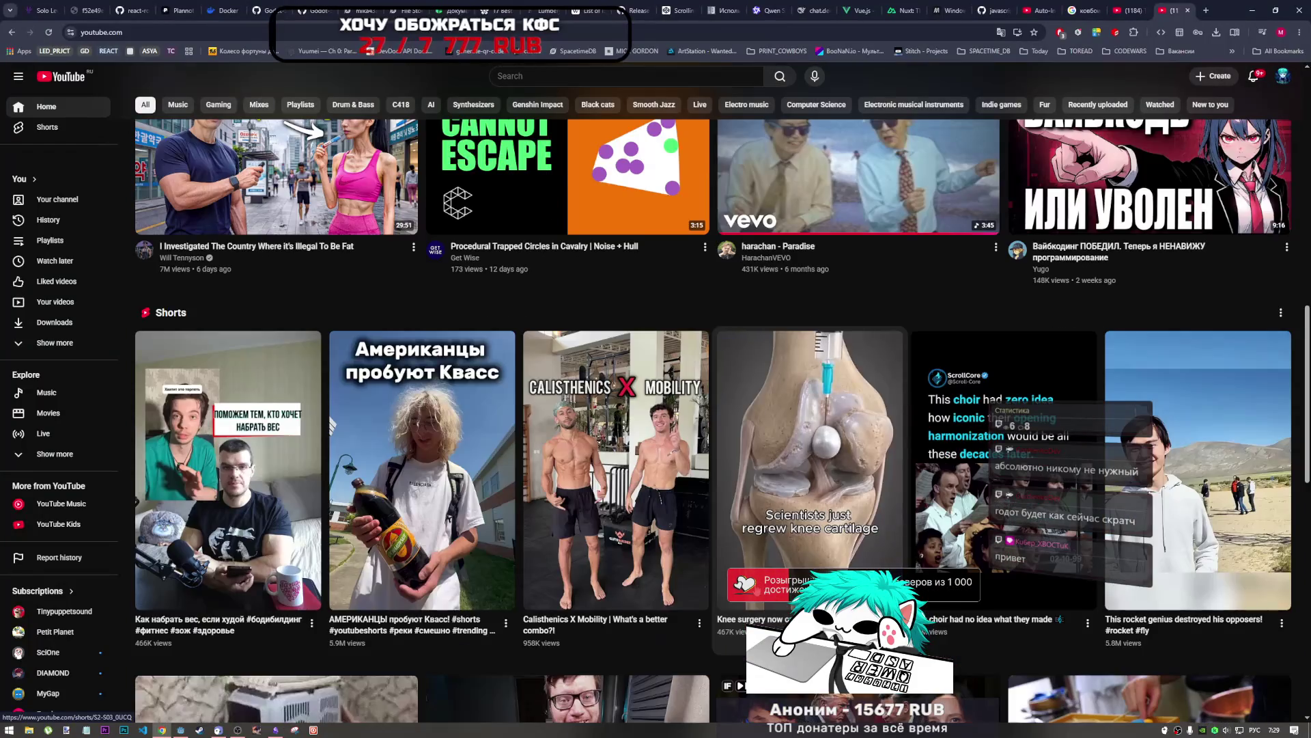
{"action": "scroll", "coordinate": [655, 410], "scroll_direction": "down", "scroll_amount": 4}
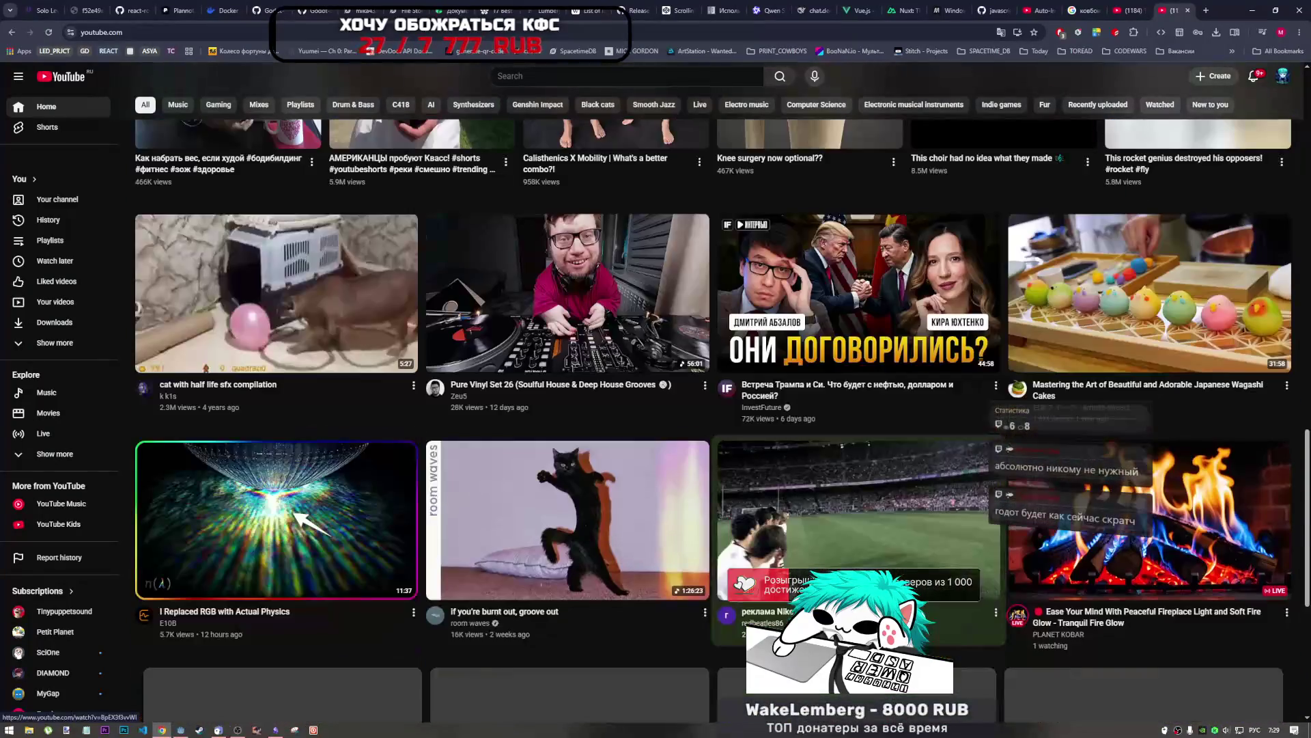
{"action": "scroll", "coordinate": [656, 410], "scroll_direction": "down", "scroll_amount": 5}
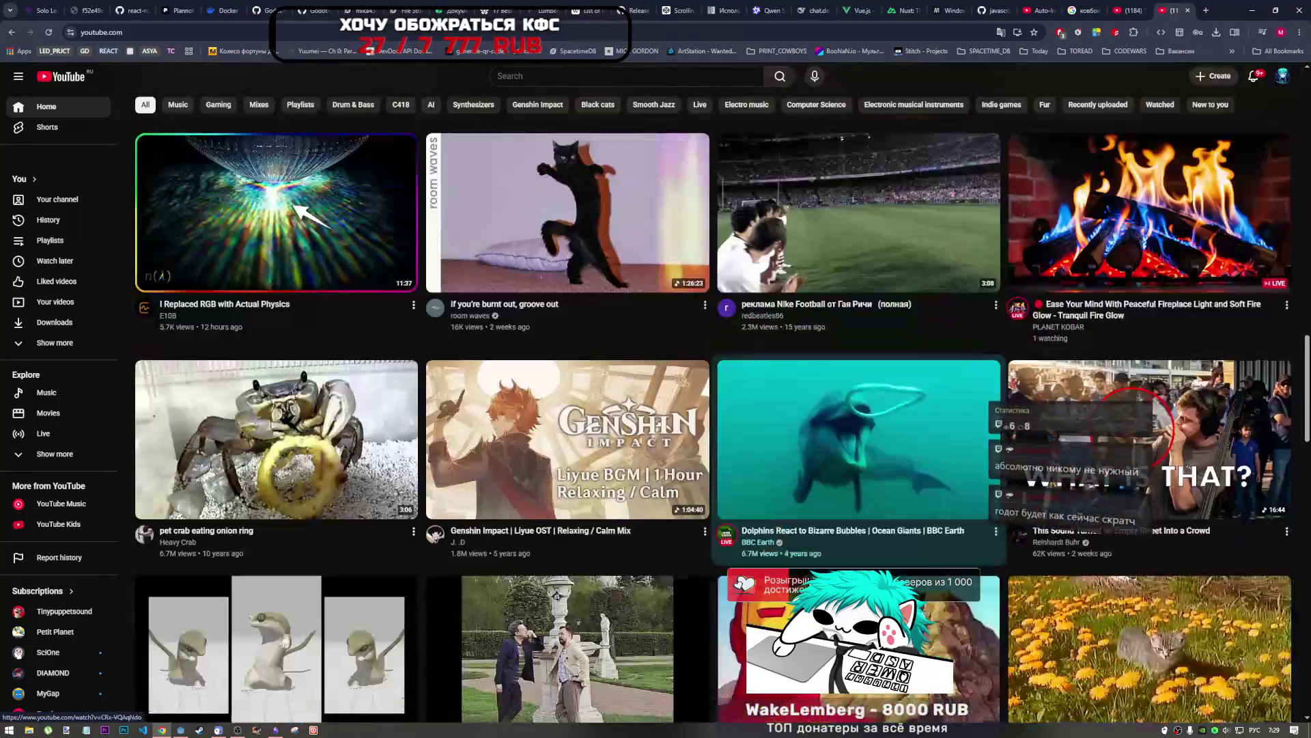
{"action": "scroll", "coordinate": [656, 410], "scroll_direction": "down", "scroll_amount": 3}
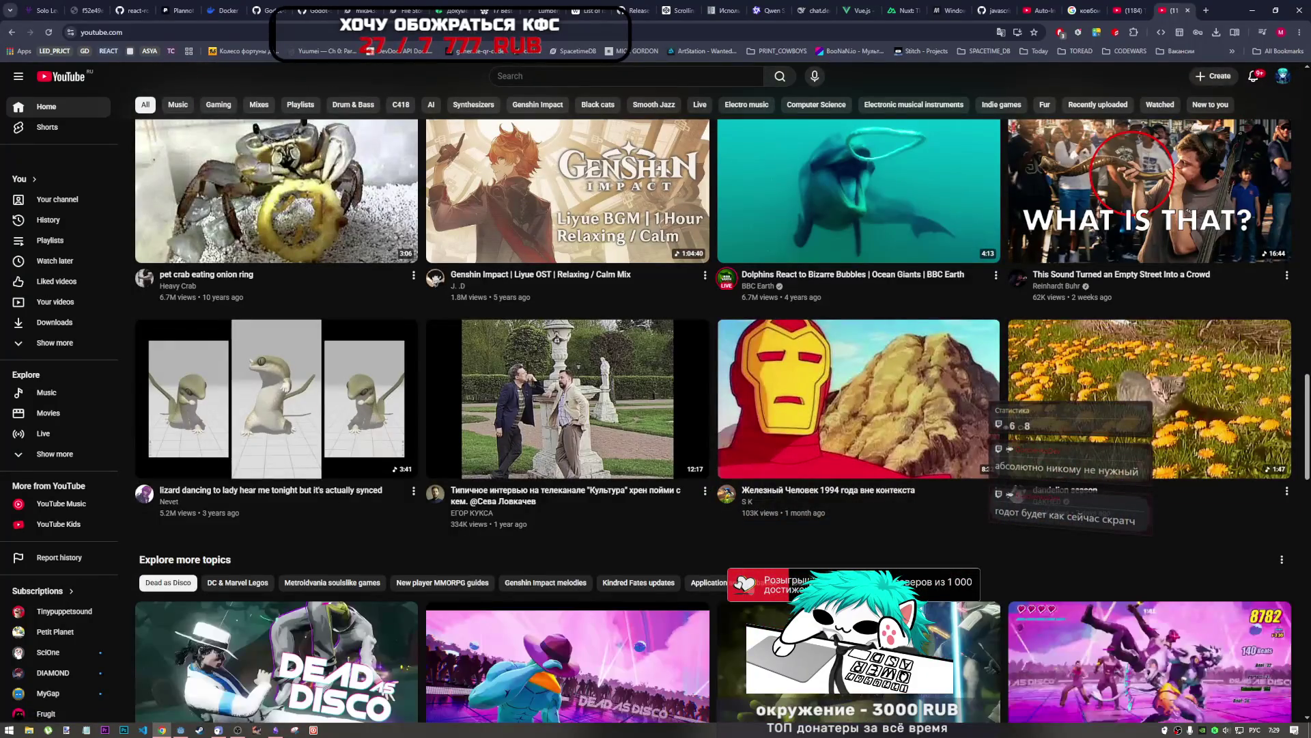
{"action": "scroll", "coordinate": [681, 602], "scroll_direction": "down", "scroll_amount": 5}
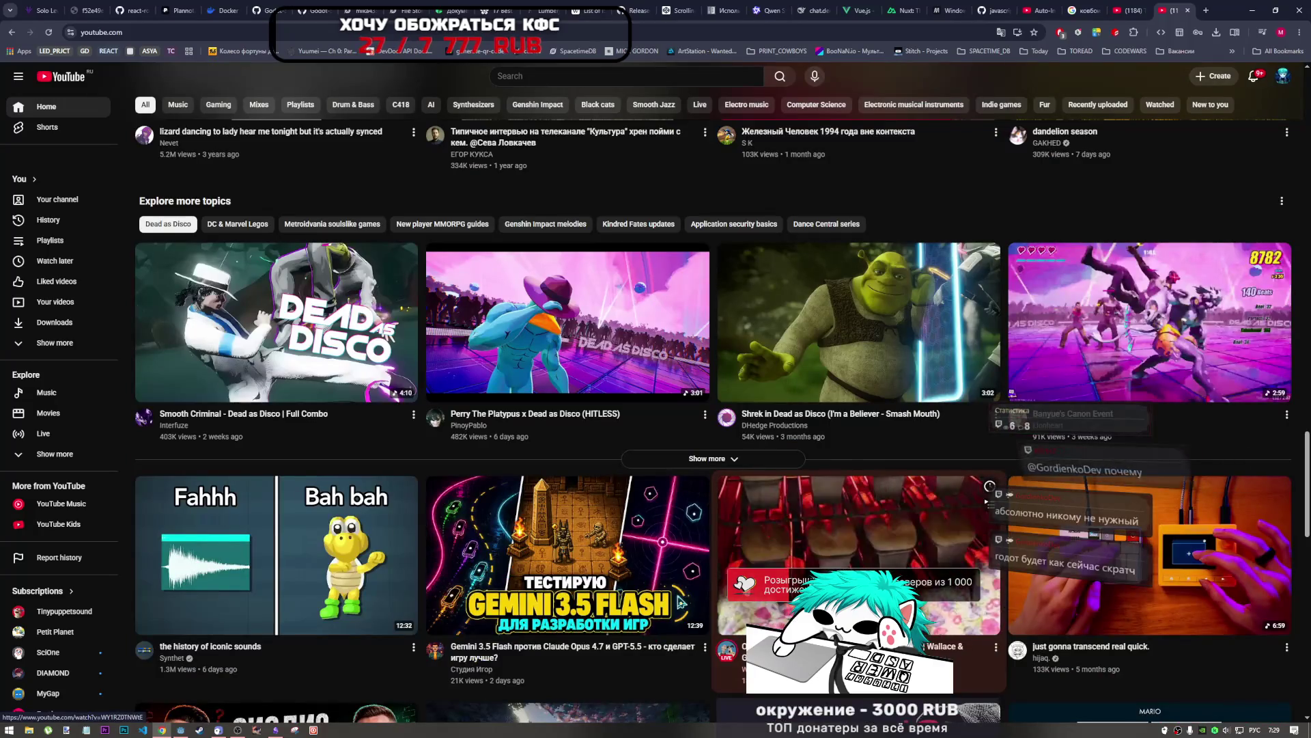
{"action": "scroll", "coordinate": [681, 603], "scroll_direction": "down", "scroll_amount": 2}
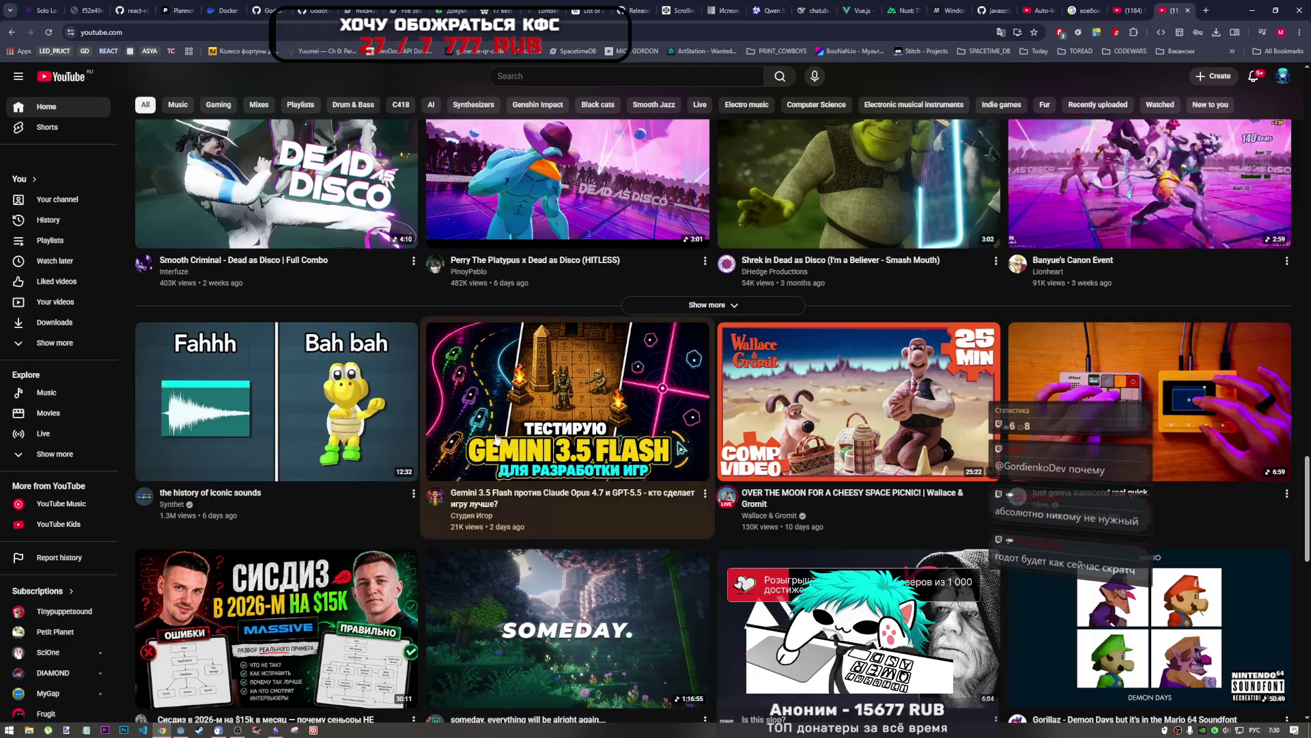
{"action": "scroll", "coordinate": [632, 608], "scroll_direction": "down", "scroll_amount": 3}
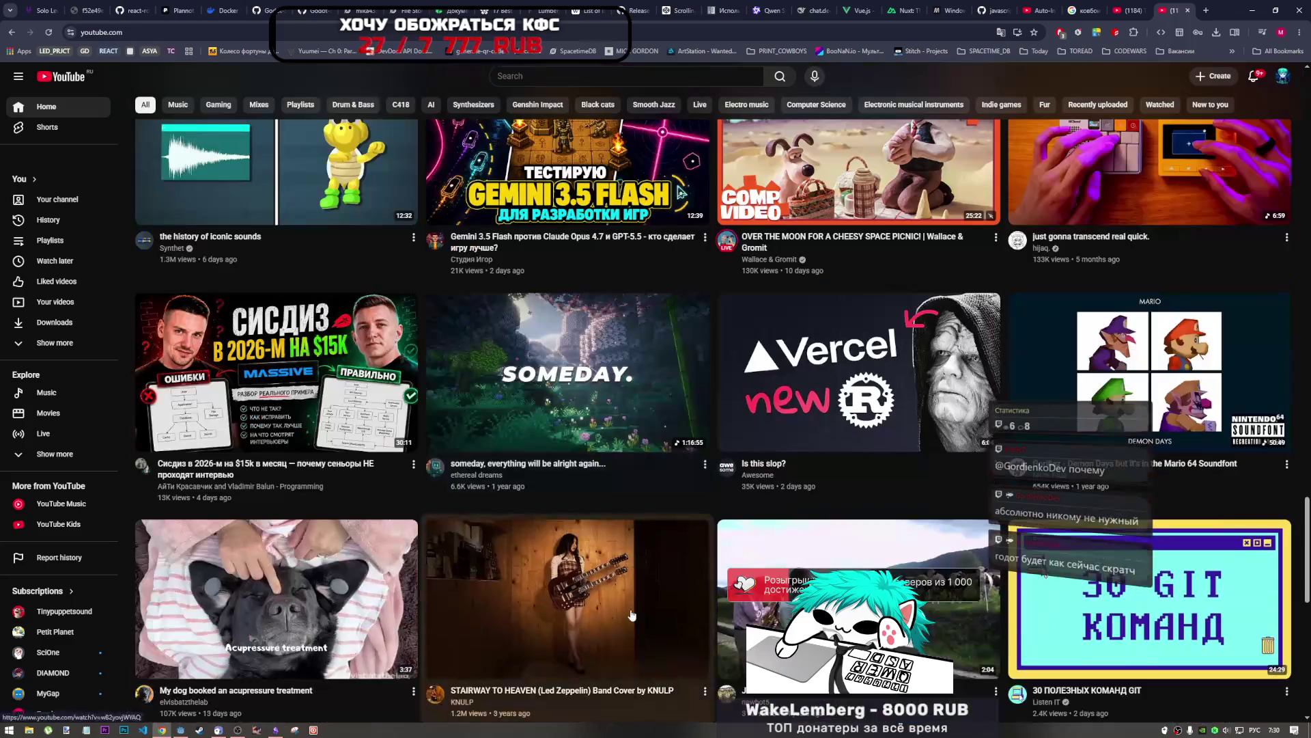
{"action": "scroll", "coordinate": [632, 615], "scroll_direction": "down", "scroll_amount": 1}
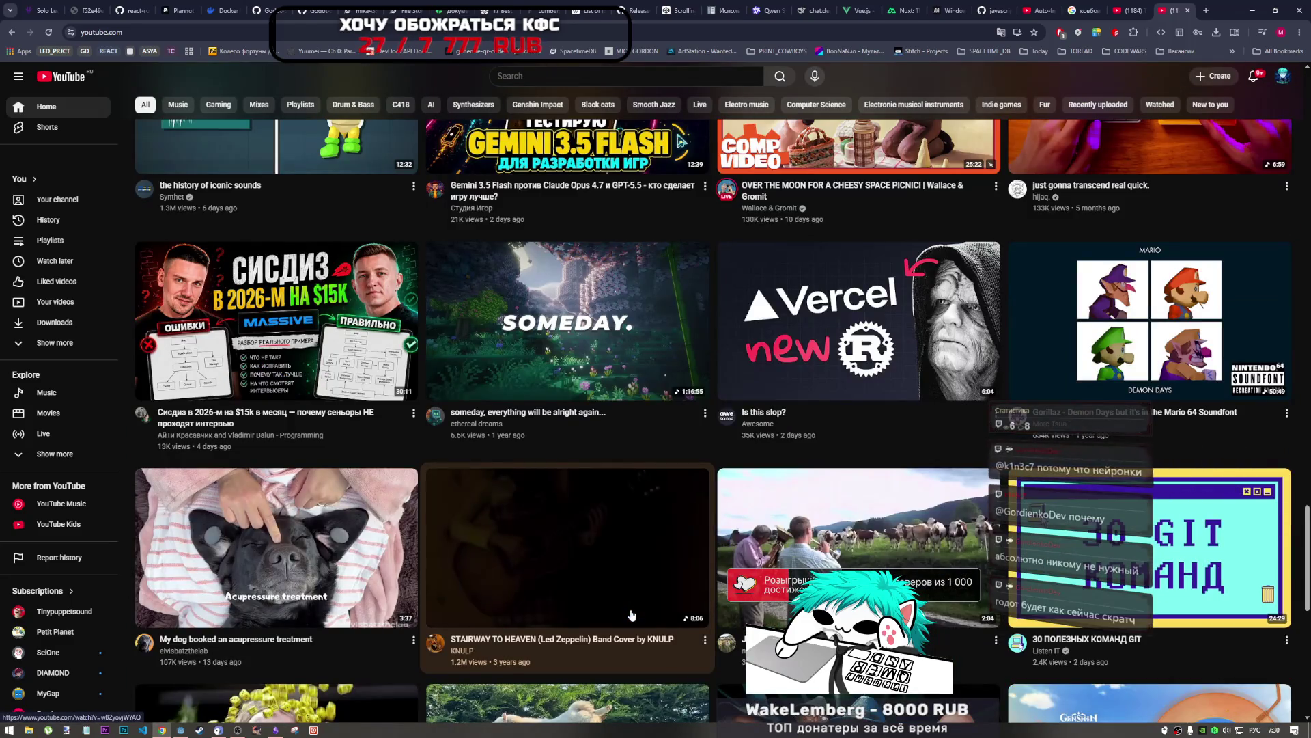
{"action": "scroll", "coordinate": [632, 615], "scroll_direction": "down", "scroll_amount": 5}
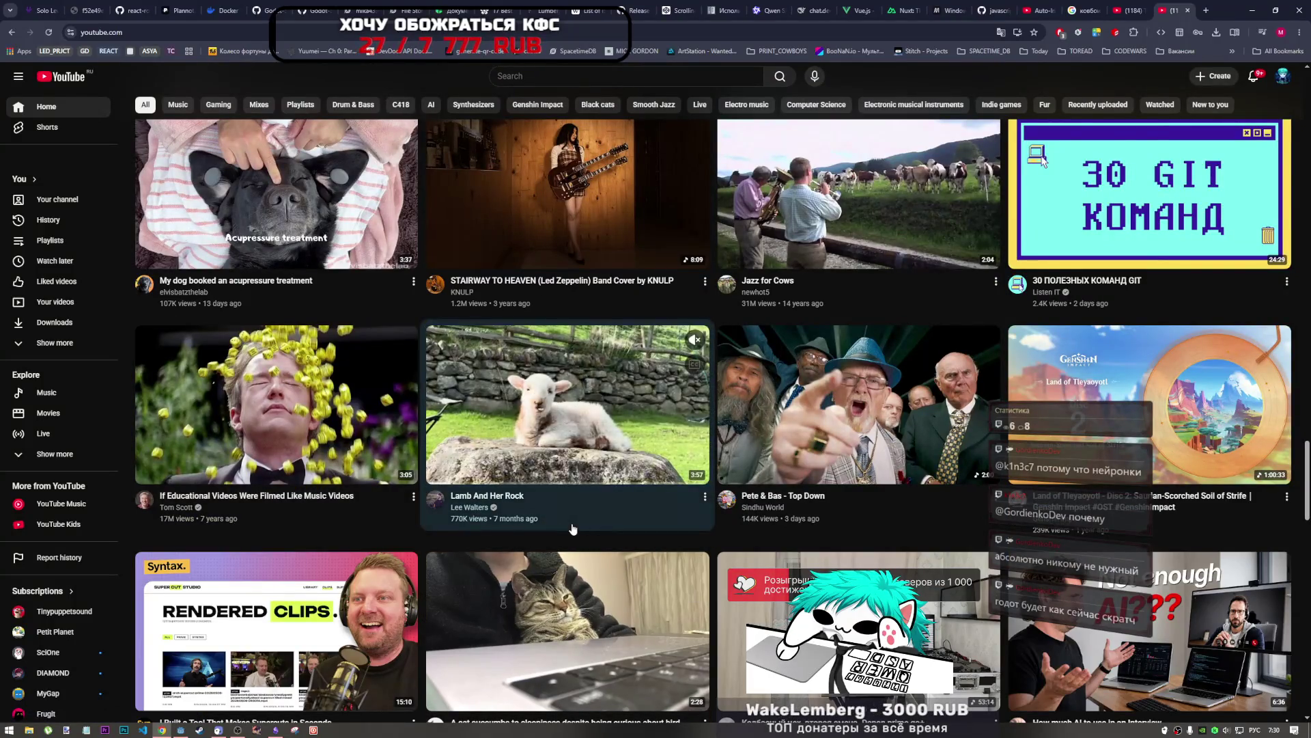
{"action": "scroll", "coordinate": [573, 527], "scroll_direction": "down", "scroll_amount": 6}
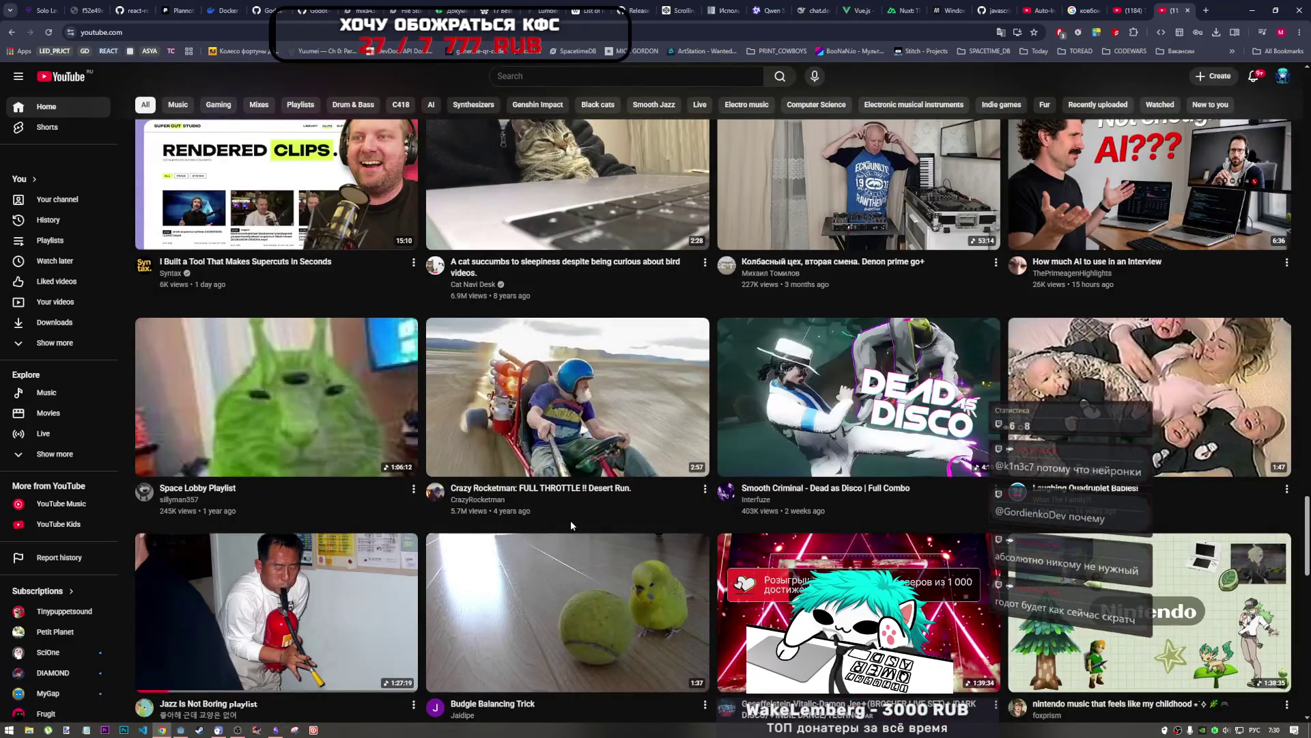
{"action": "scroll", "coordinate": [570, 519], "scroll_direction": "down", "scroll_amount": 4}
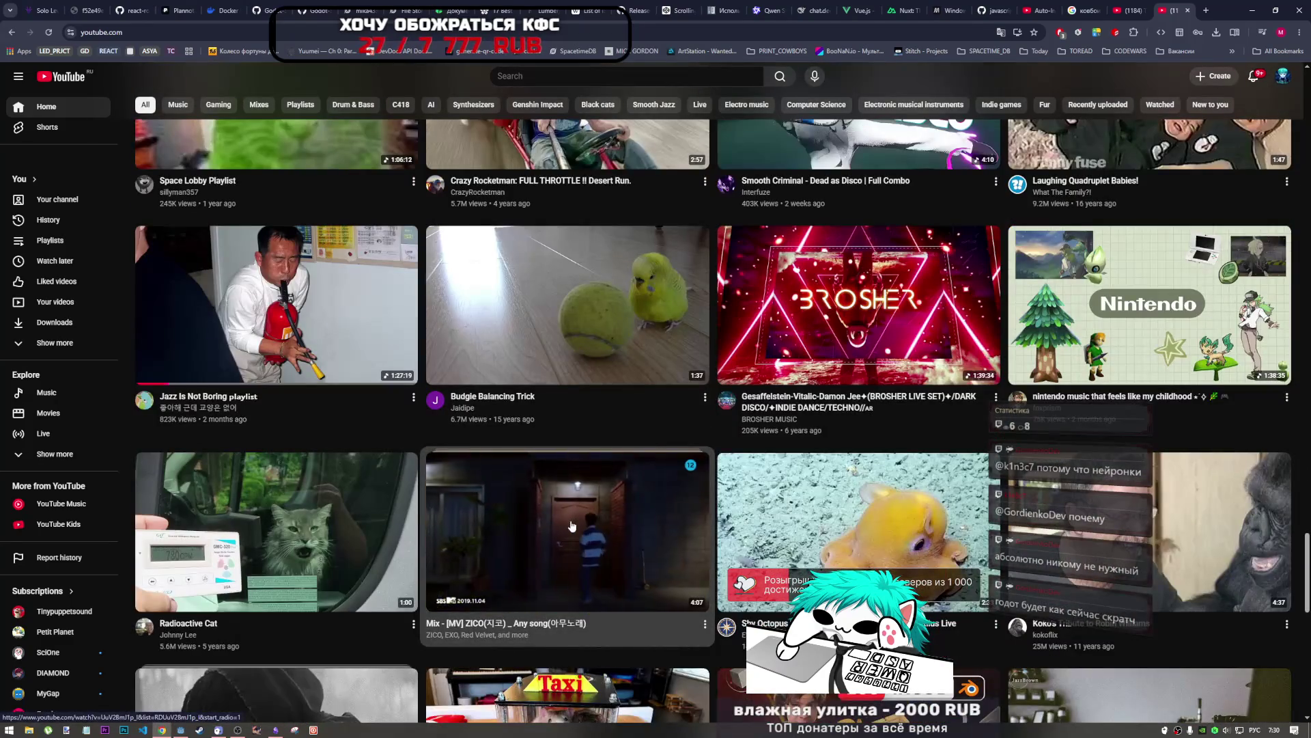
{"action": "scroll", "coordinate": [572, 525], "scroll_direction": "down", "scroll_amount": 2}
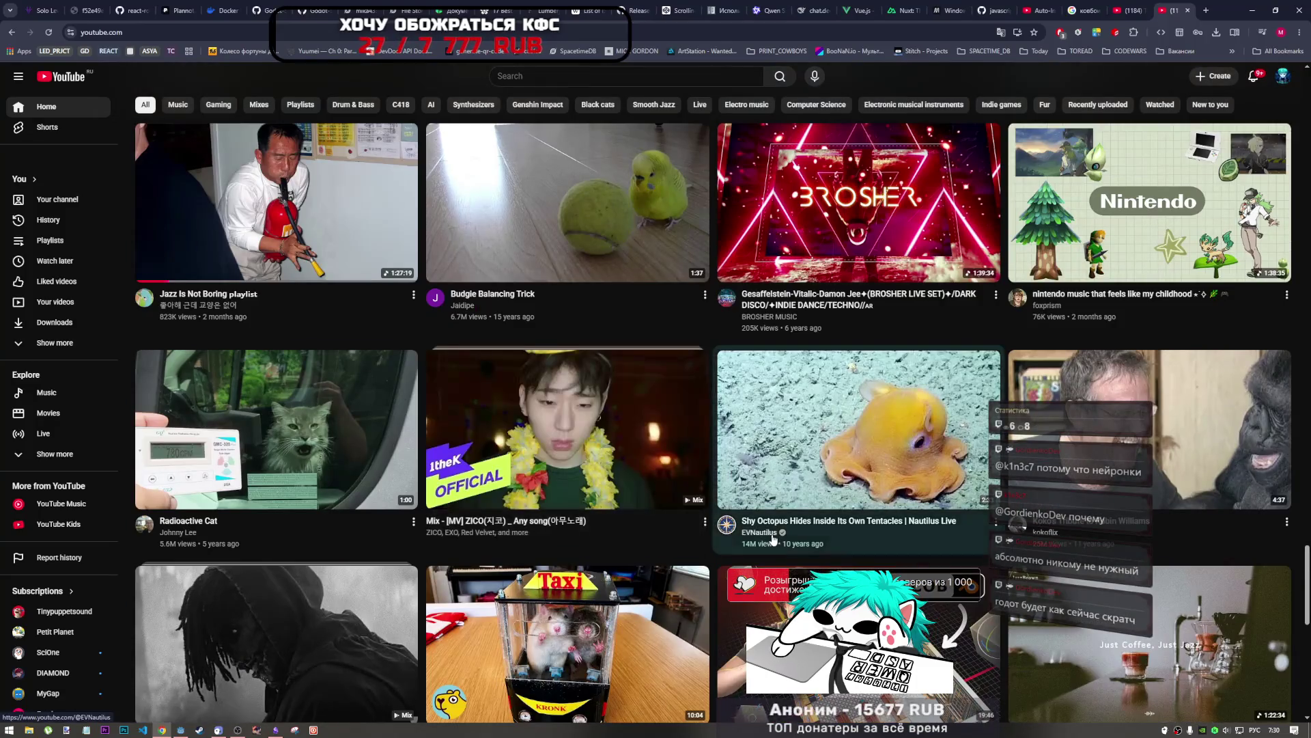
{"action": "scroll", "coordinate": [749, 540], "scroll_direction": "down", "scroll_amount": 3}
{"action": "scroll", "coordinate": [674, 517], "scroll_direction": "down", "scroll_amount": 4}
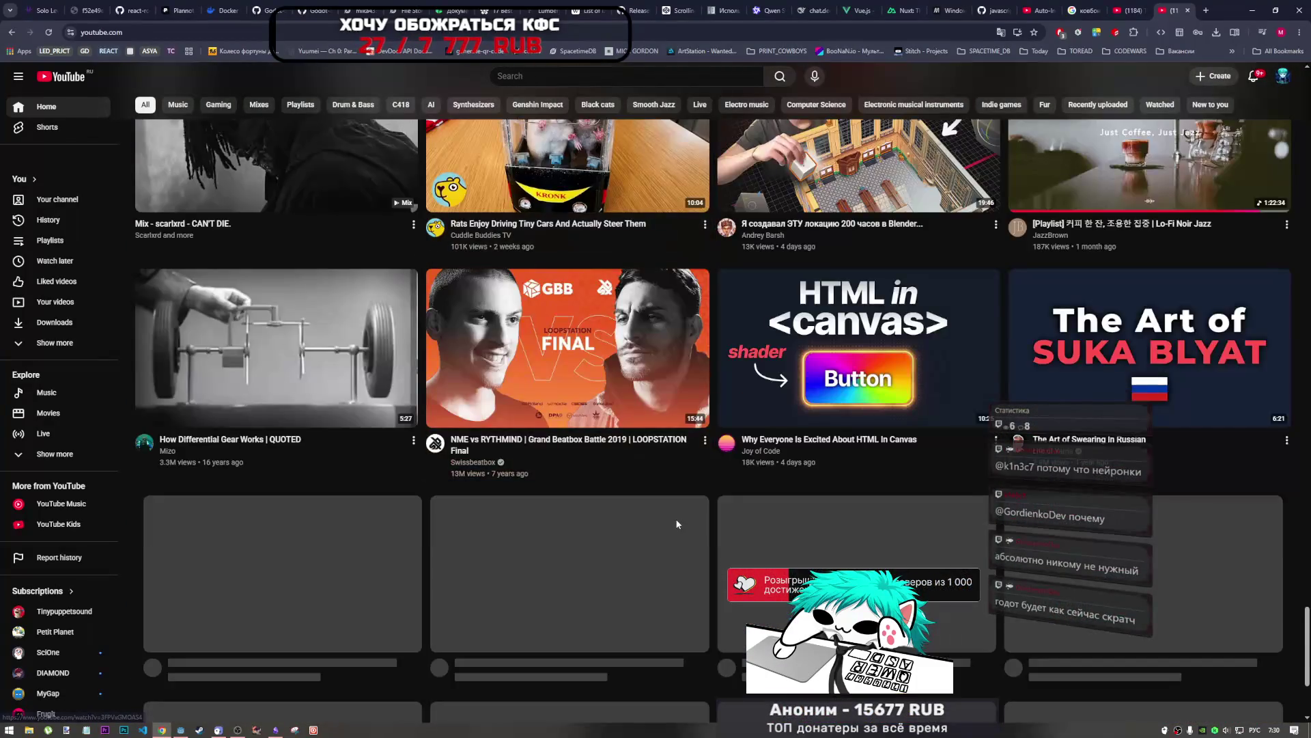
{"action": "scroll", "coordinate": [662, 529], "scroll_direction": "down", "scroll_amount": 3}
{"action": "scroll", "coordinate": [661, 529], "scroll_direction": "up", "scroll_amount": 3}
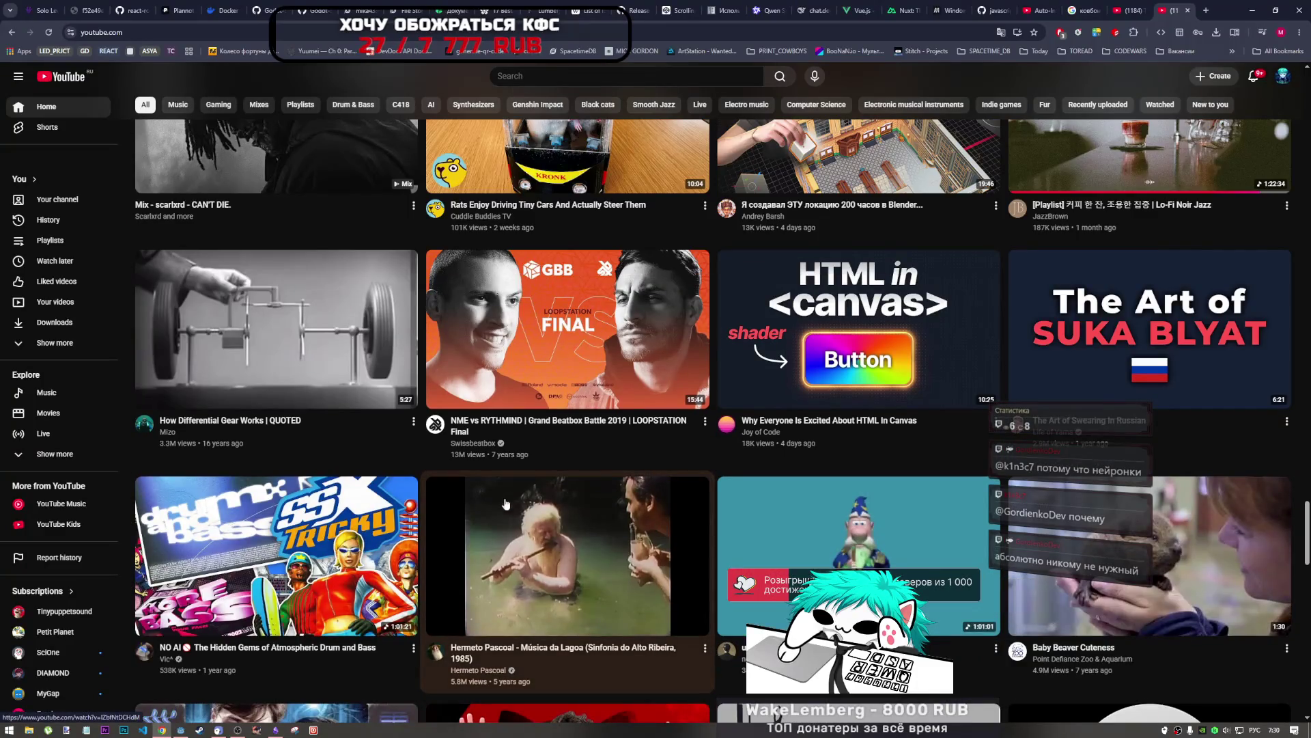
{"action": "scroll", "coordinate": [509, 510], "scroll_direction": "down", "scroll_amount": 4}
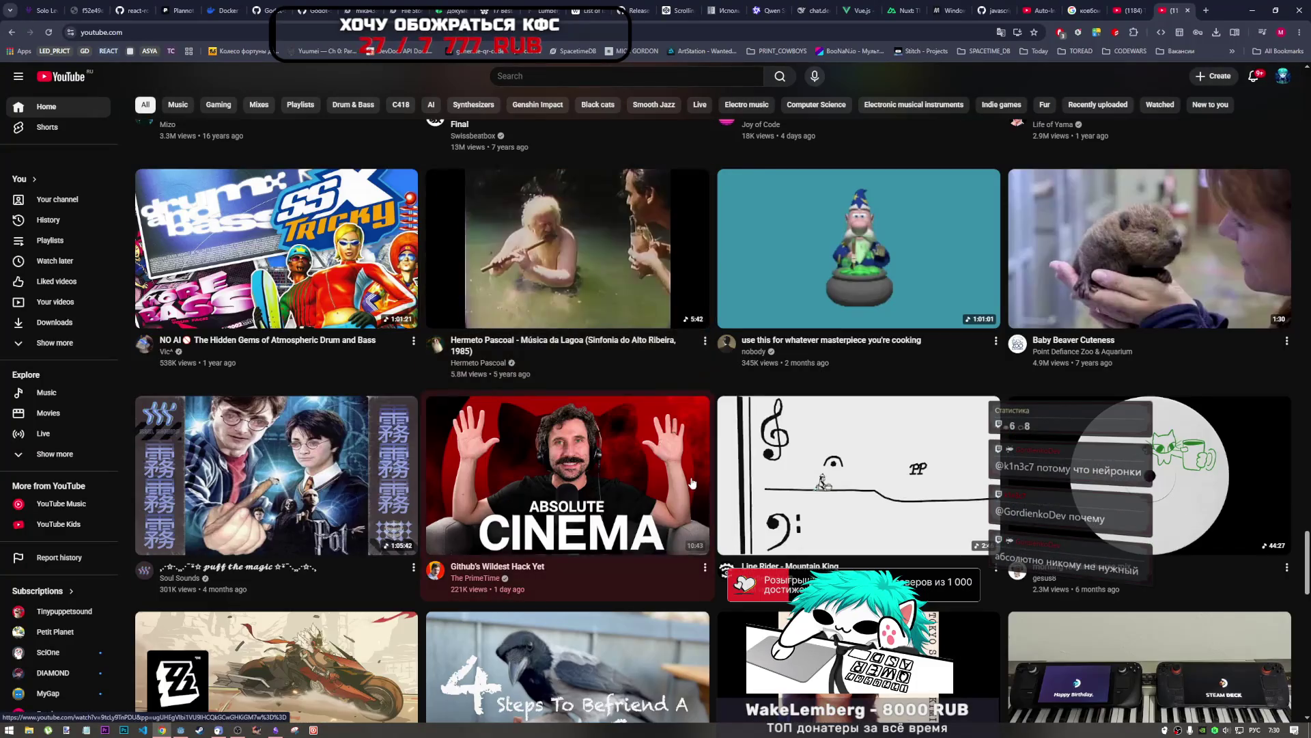
{"action": "scroll", "coordinate": [692, 483], "scroll_direction": "down", "scroll_amount": 4}
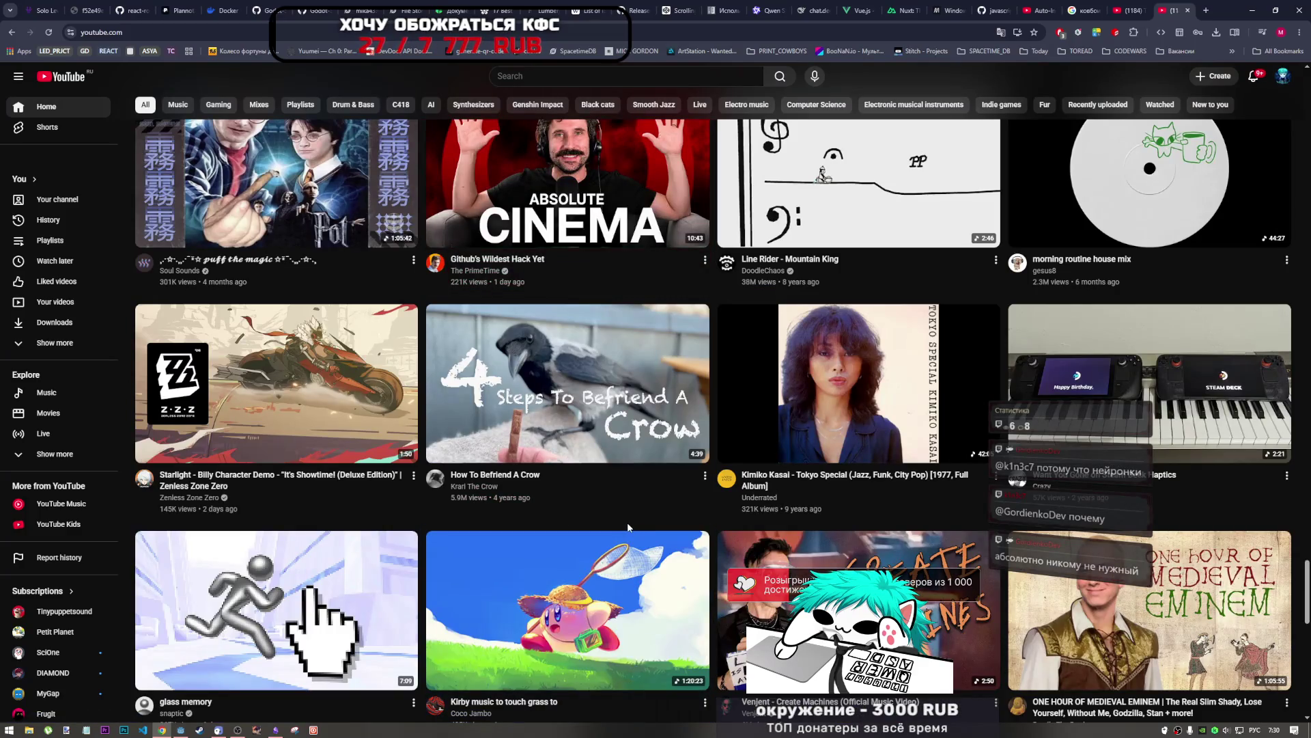
{"action": "scroll", "coordinate": [623, 527], "scroll_direction": "down", "scroll_amount": 6}
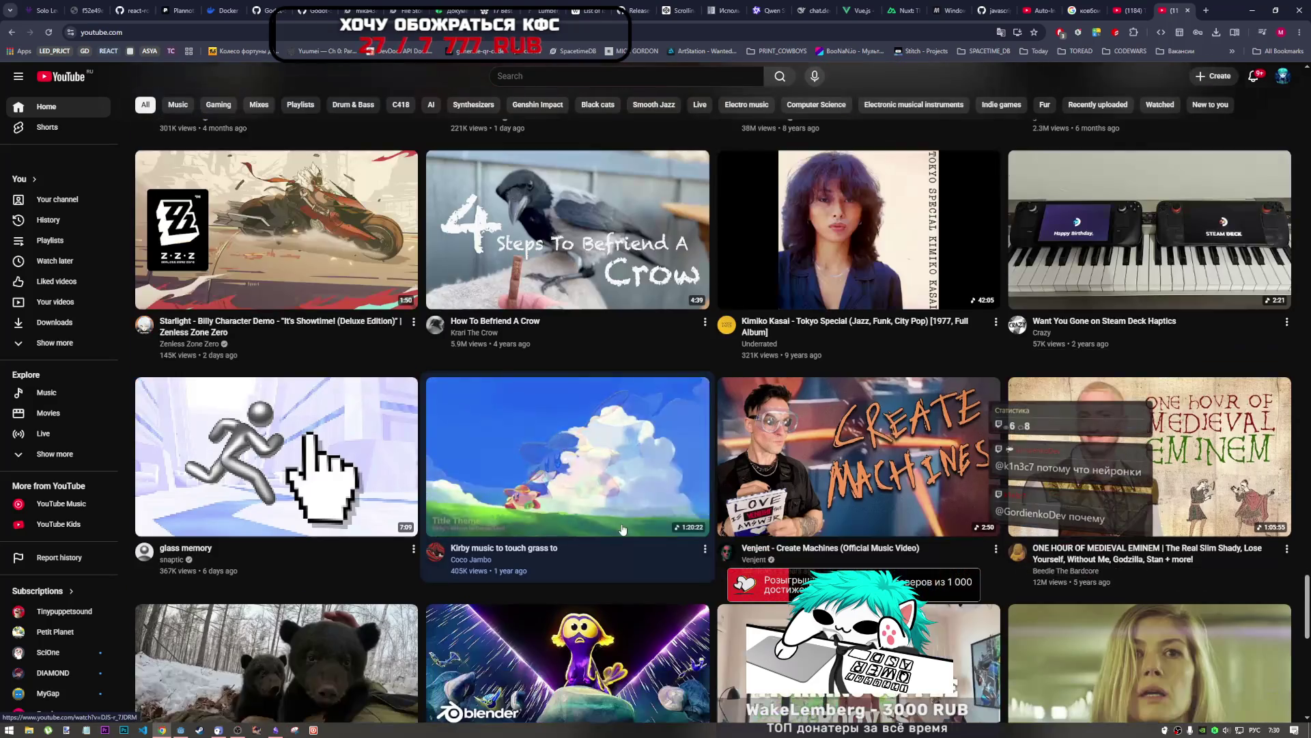
{"action": "scroll", "coordinate": [622, 530], "scroll_direction": "down", "scroll_amount": 2}
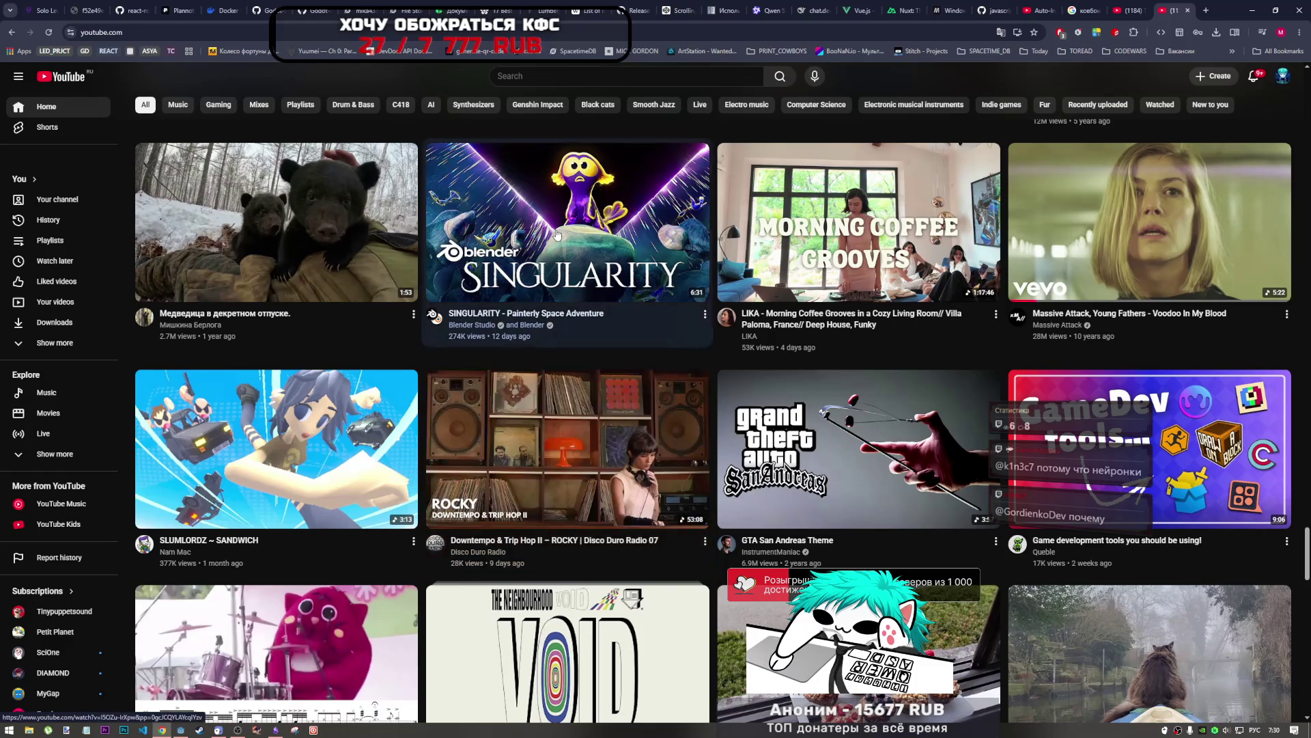
Step: Scroll back up and reload the home feed to get fresh recommendations
{"action": "scroll", "coordinate": [560, 478], "scroll_direction": "down", "scroll_amount": 4}
{"action": "scroll", "coordinate": [531, 457], "scroll_direction": "down", "scroll_amount": 7}
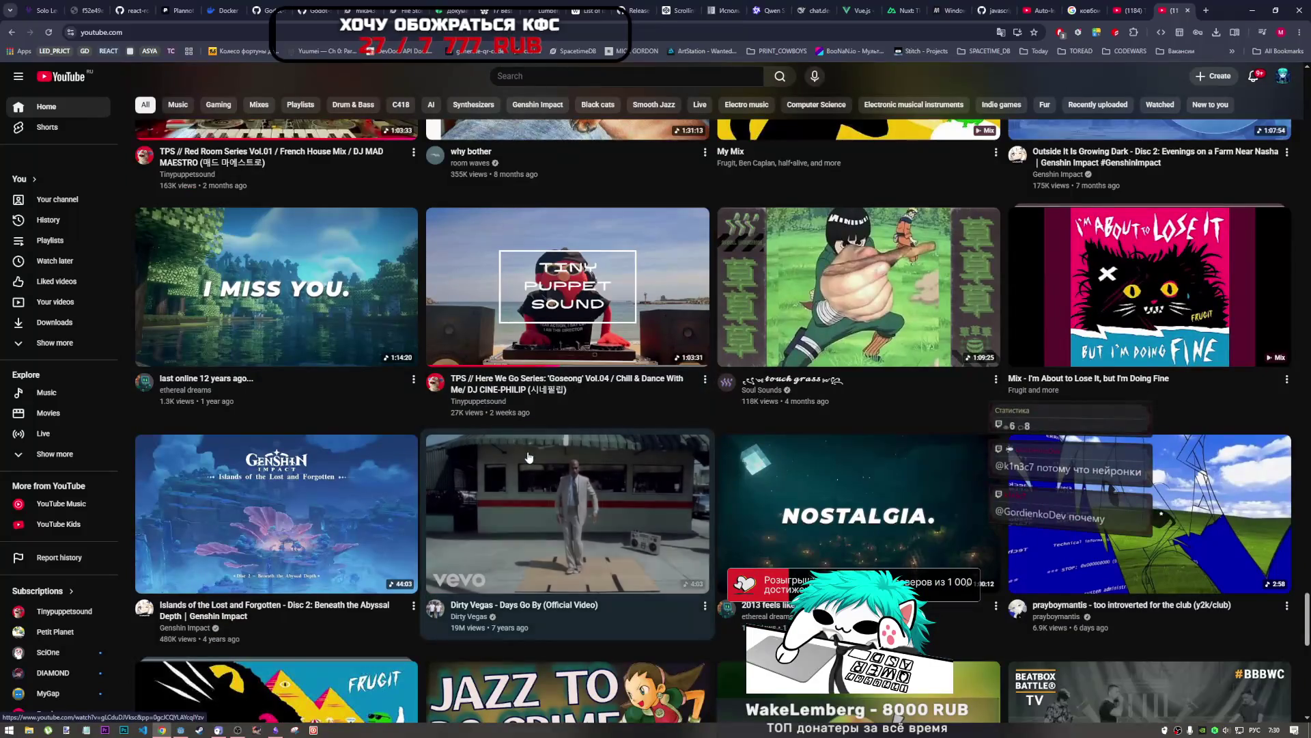
{"action": "scroll", "coordinate": [530, 457], "scroll_direction": "up", "scroll_amount": 7}
{"action": "scroll", "coordinate": [523, 458], "scroll_direction": "up", "scroll_amount": 2}
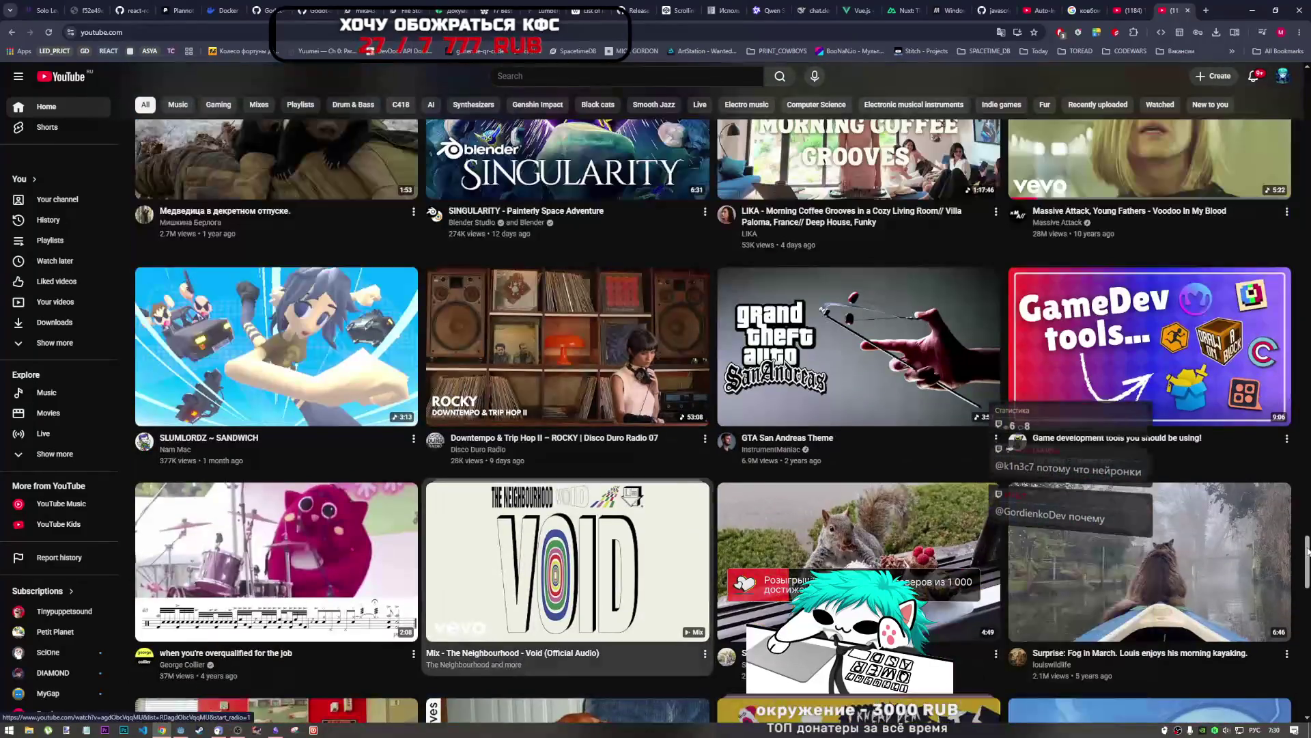
{"action": "left_click", "coordinate": [145, 105]}
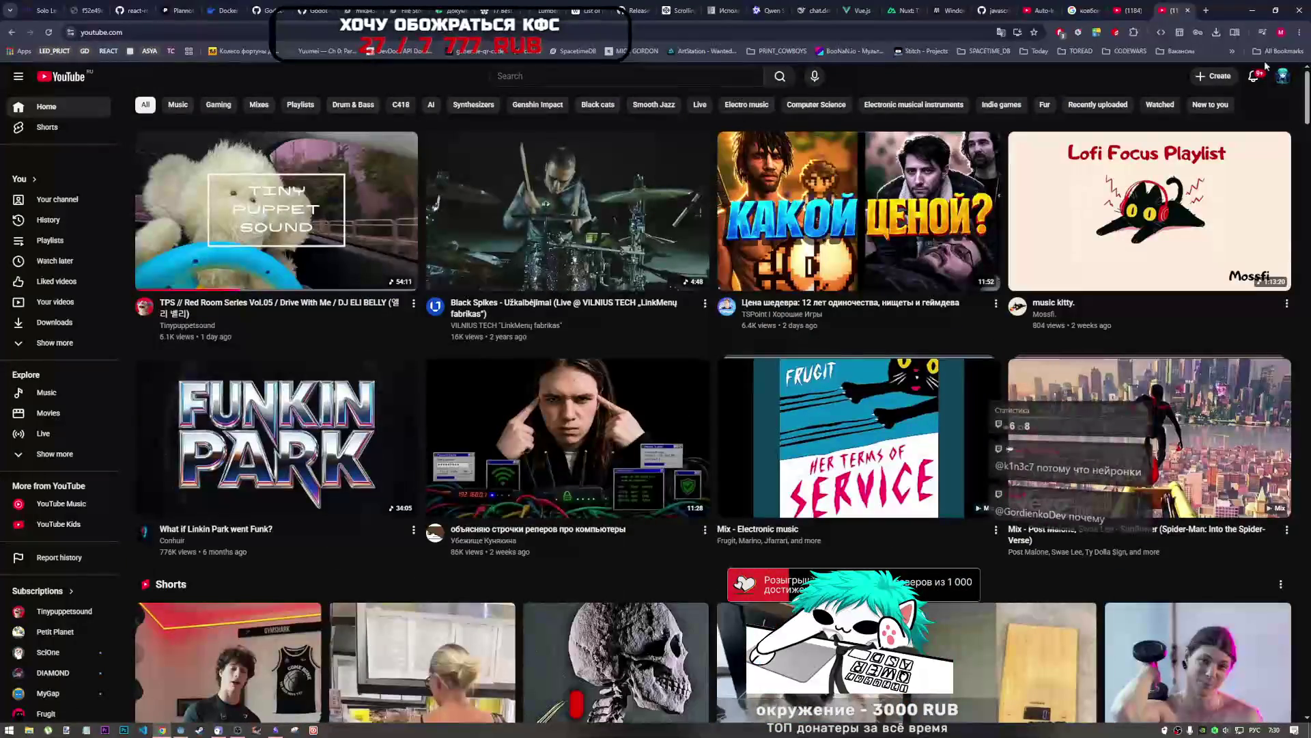
Step: Play the TPS Red Room Series Vol.05 video and bring the Current Tasks note up beside it
{"action": "left_click", "coordinate": [276, 211]}
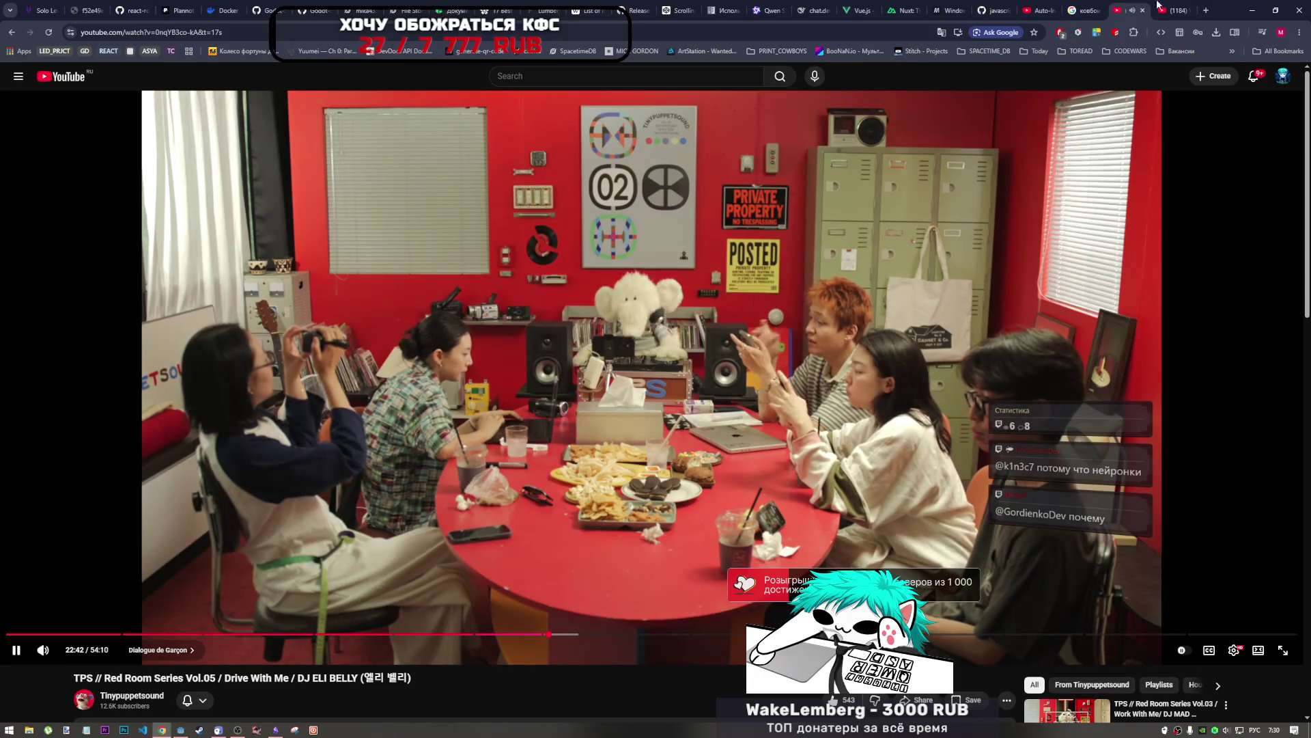
{"action": "left_click", "coordinate": [276, 729]}
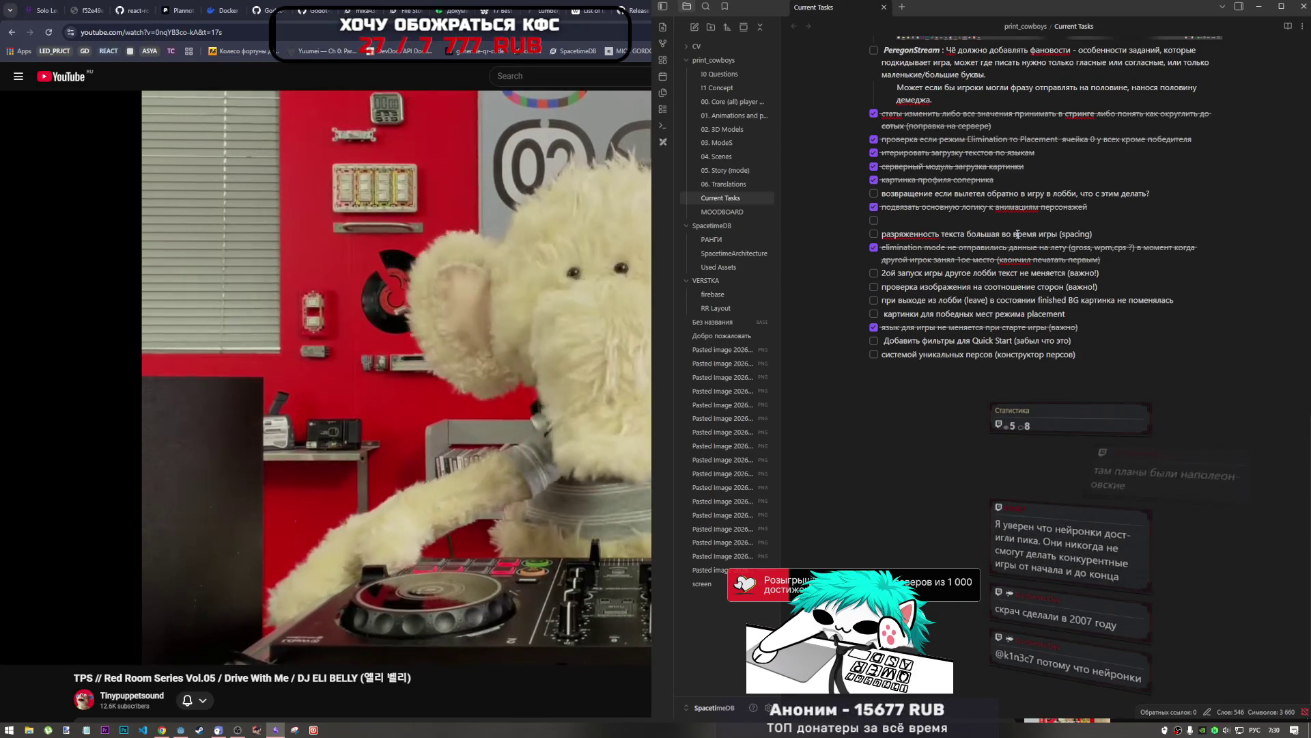
Step: Switch from Obsidian back to the Chrome window playing the Red Room video
{"action": "key", "text": "alt+Tab"}
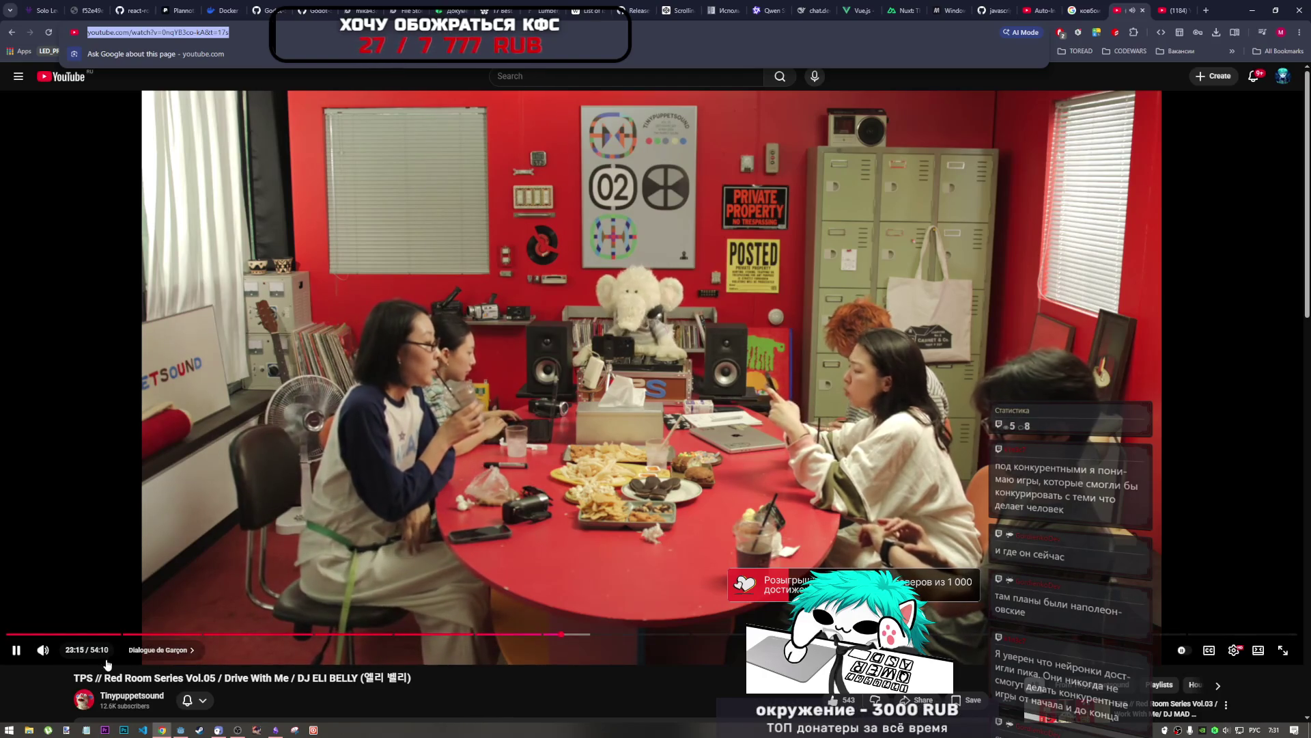
Step: Check the speaker volume, then show the Current Tasks note beside the playing Red Room video
{"action": "left_click", "coordinate": [1225, 730]}
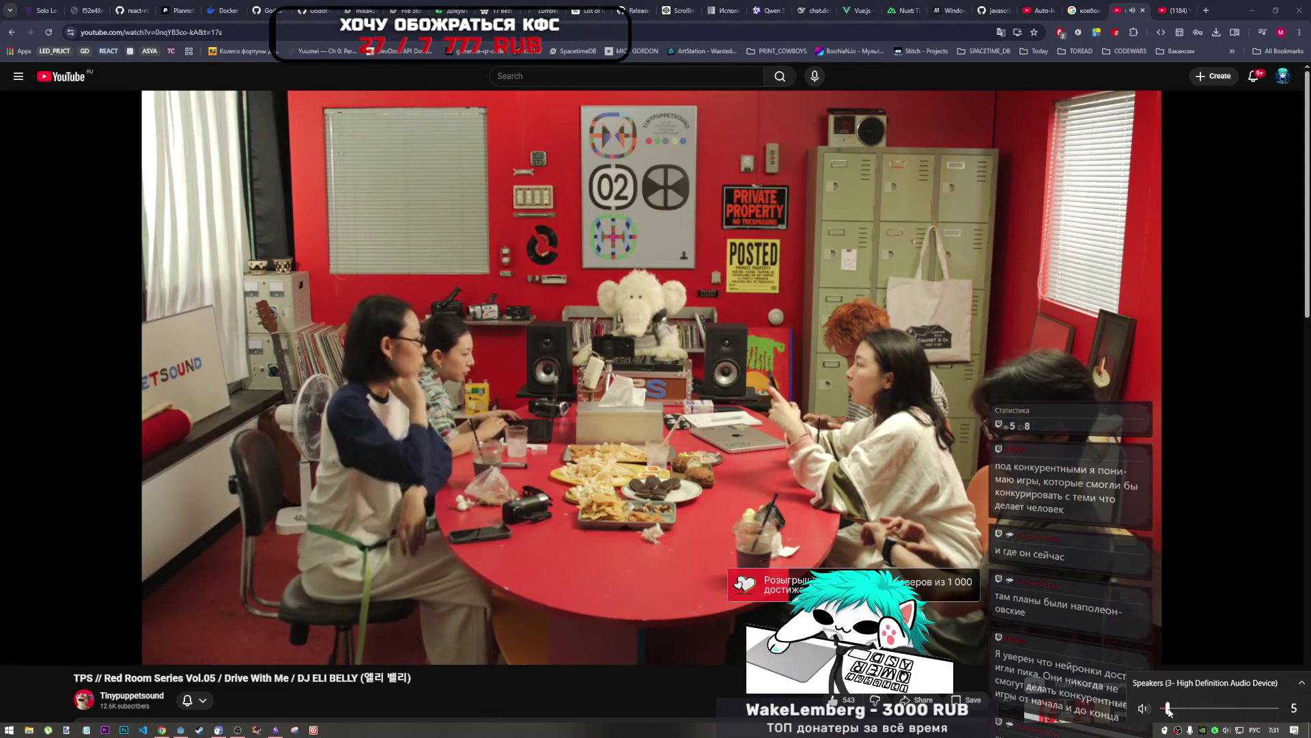
{"action": "left_click", "coordinate": [682, 525]}
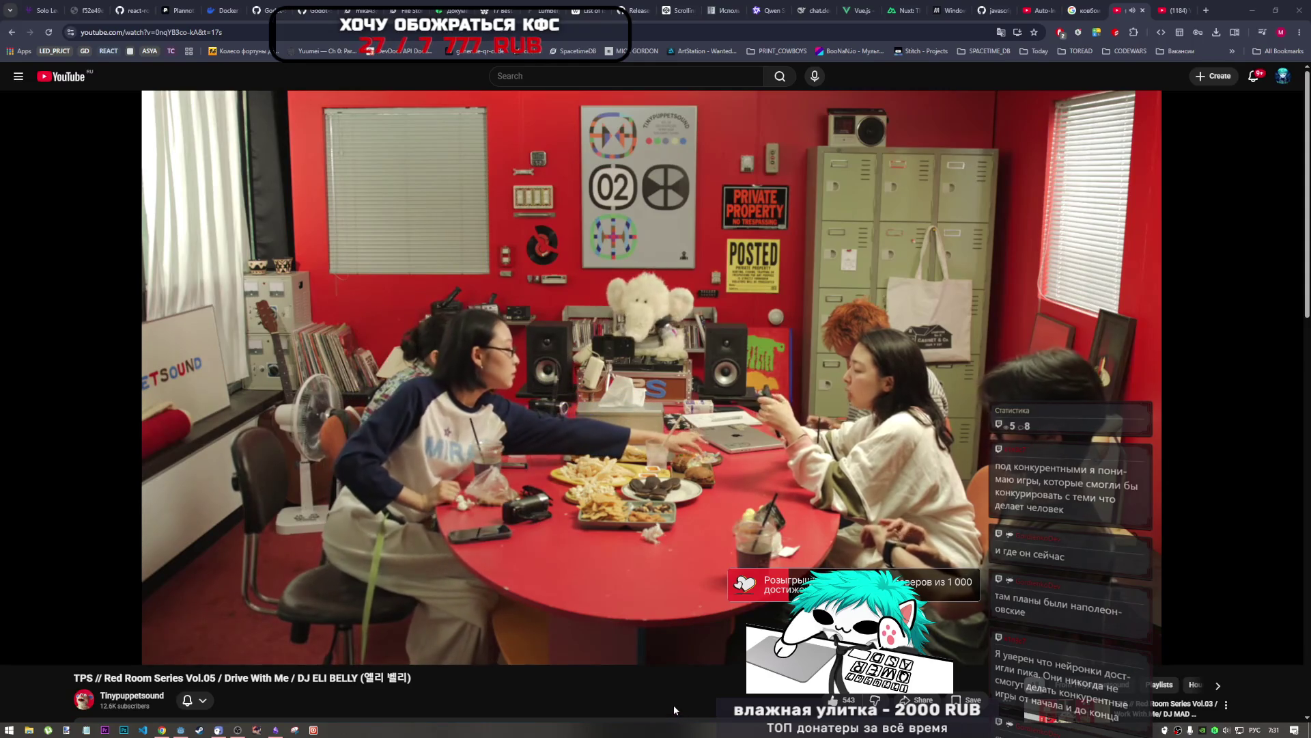
{"action": "scroll", "coordinate": [673, 702], "scroll_direction": "down", "scroll_amount": 2}
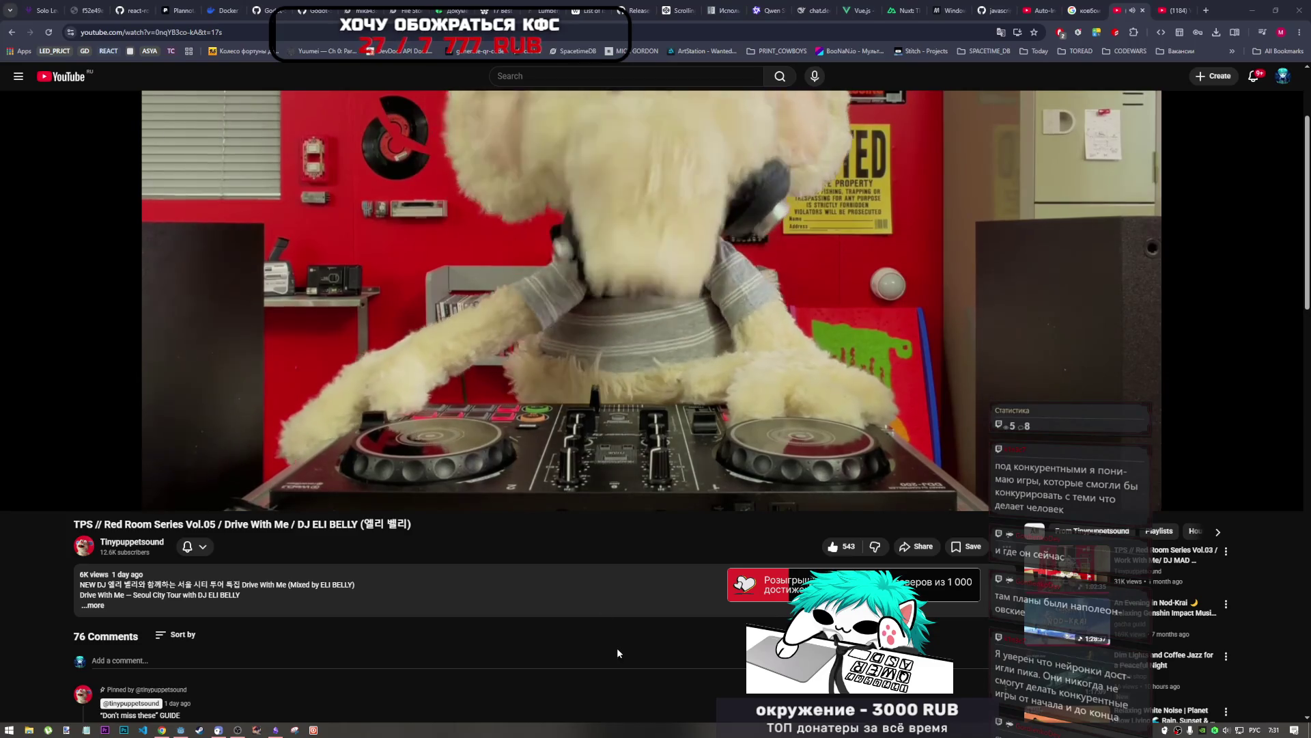
{"action": "scroll", "coordinate": [610, 499], "scroll_direction": "up", "scroll_amount": 2}
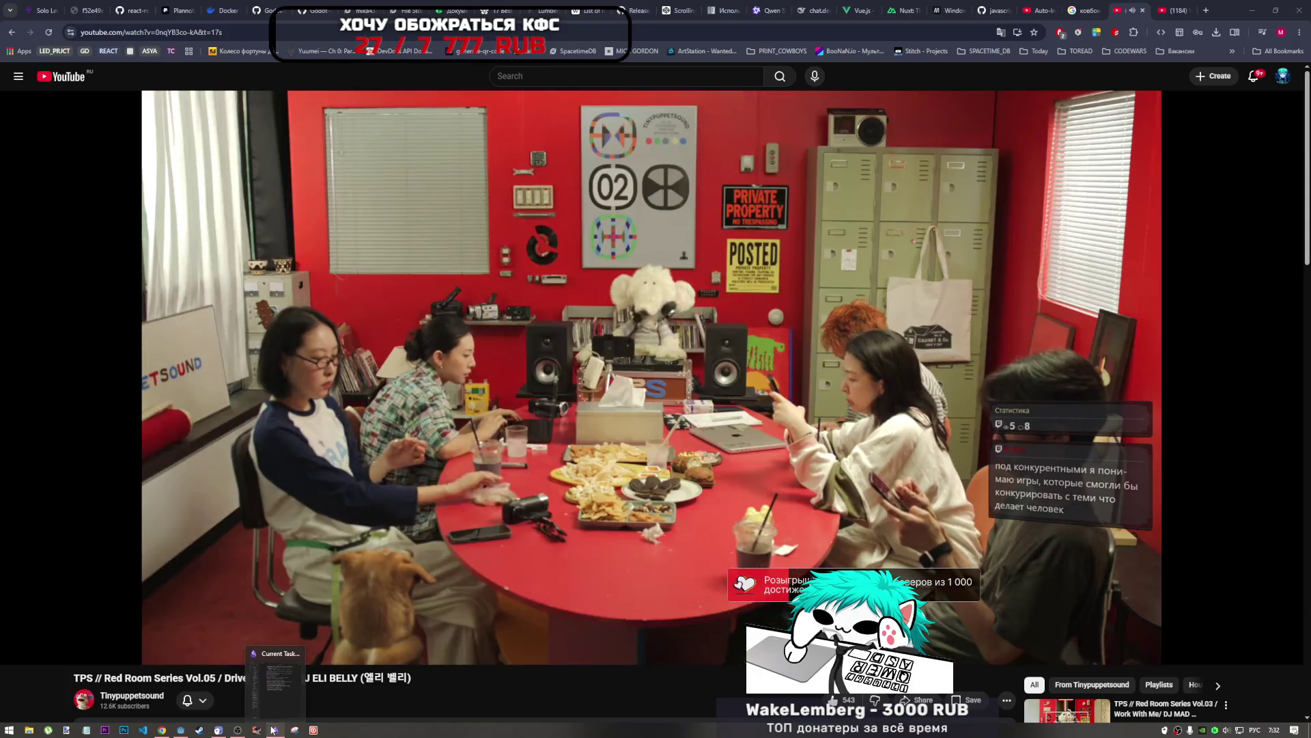
{"action": "left_click", "coordinate": [272, 730]}
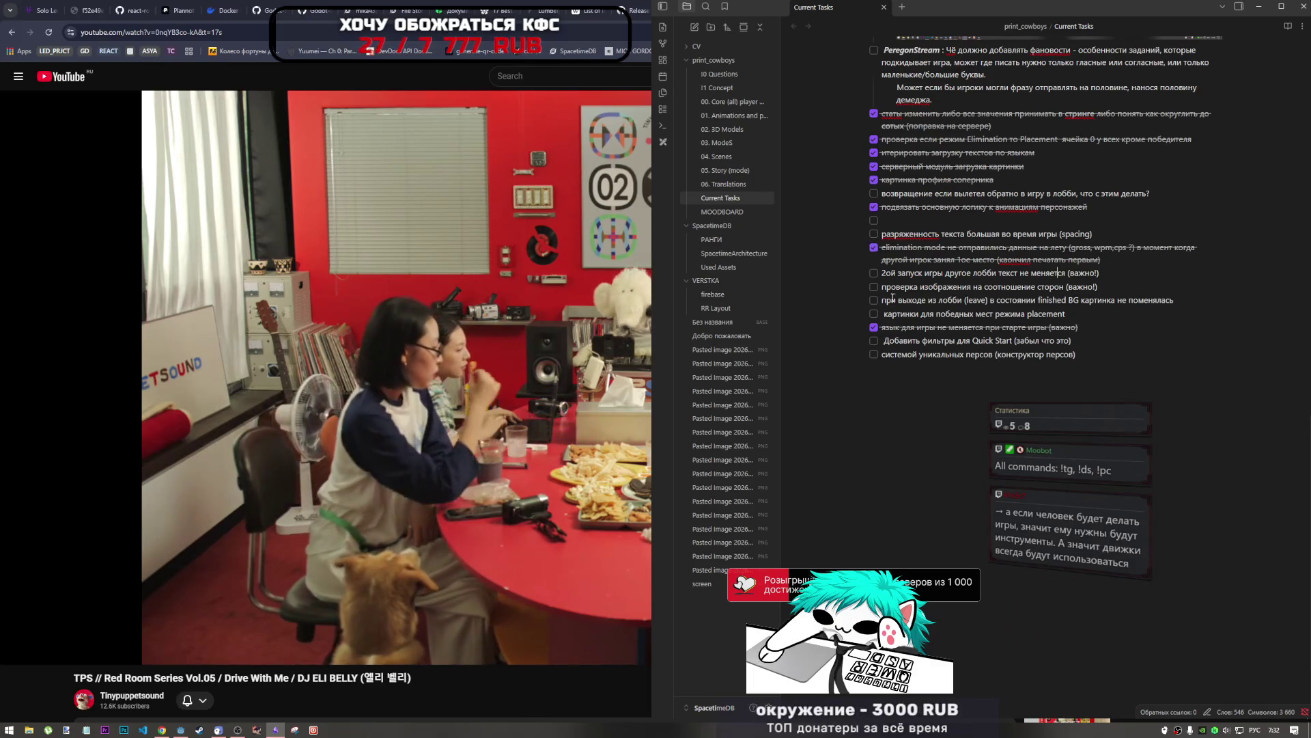
Step: Highlight the task about checking image aspect ratios in Current Tasks, then switch to Godot
{"action": "scroll", "coordinate": [892, 295], "scroll_direction": "up", "scroll_amount": 3}
{"action": "scroll", "coordinate": [892, 300], "scroll_direction": "down", "scroll_amount": 2}
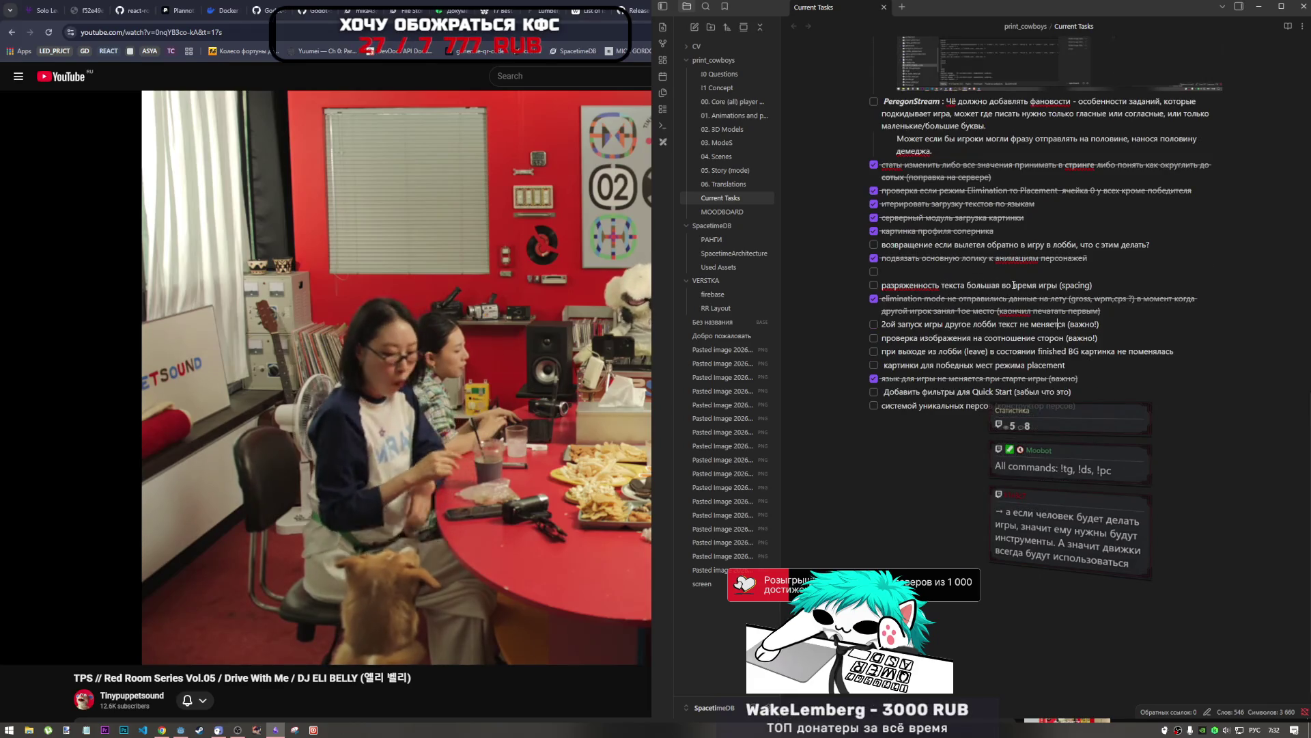
{"action": "scroll", "coordinate": [939, 318], "scroll_direction": "down", "scroll_amount": 1}
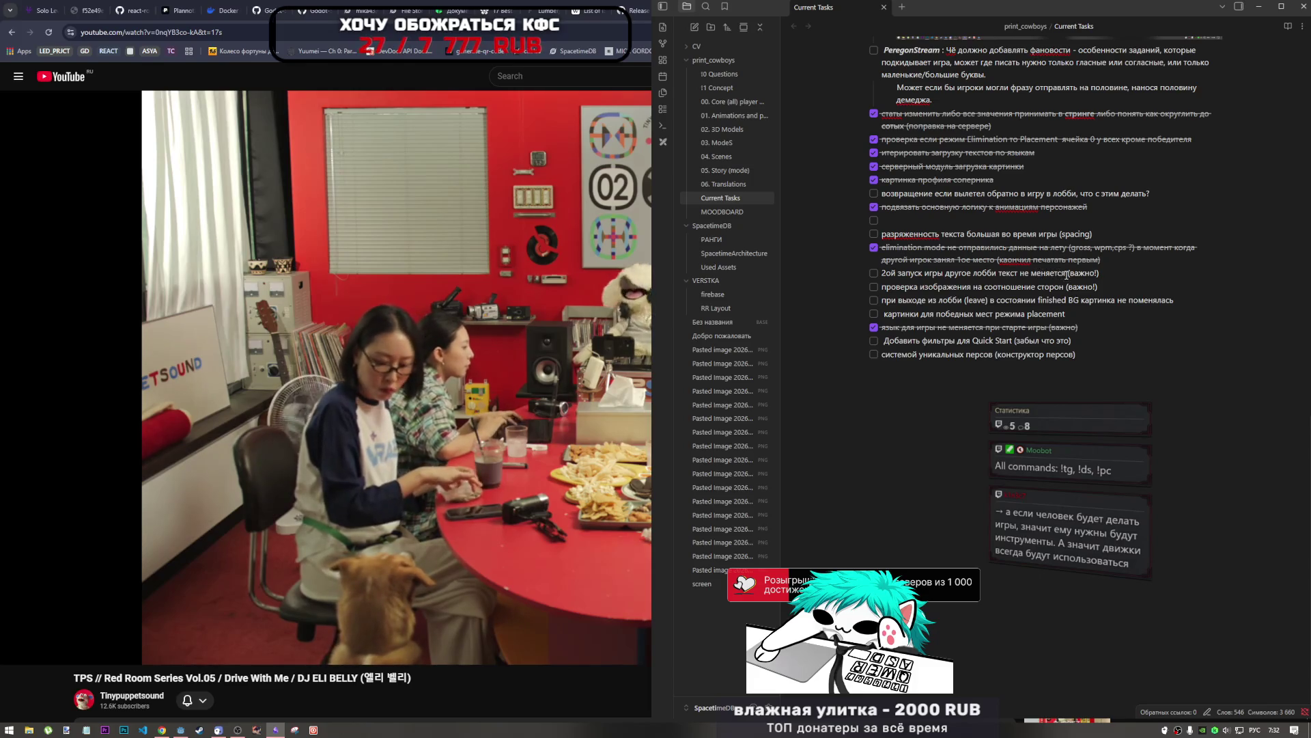
{"action": "left_click_drag", "start_coordinate": [882, 287], "coordinate": [1077, 287]}
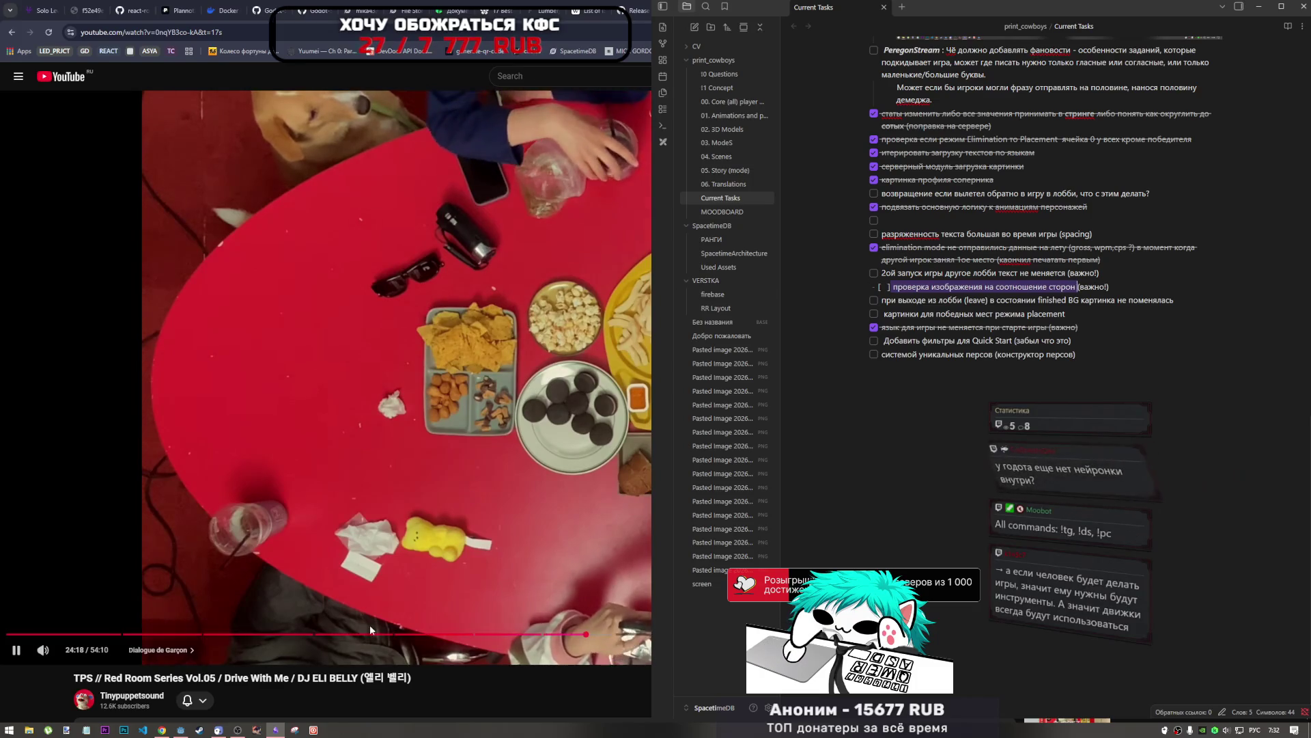
{"action": "left_click", "coordinate": [939, 291]}
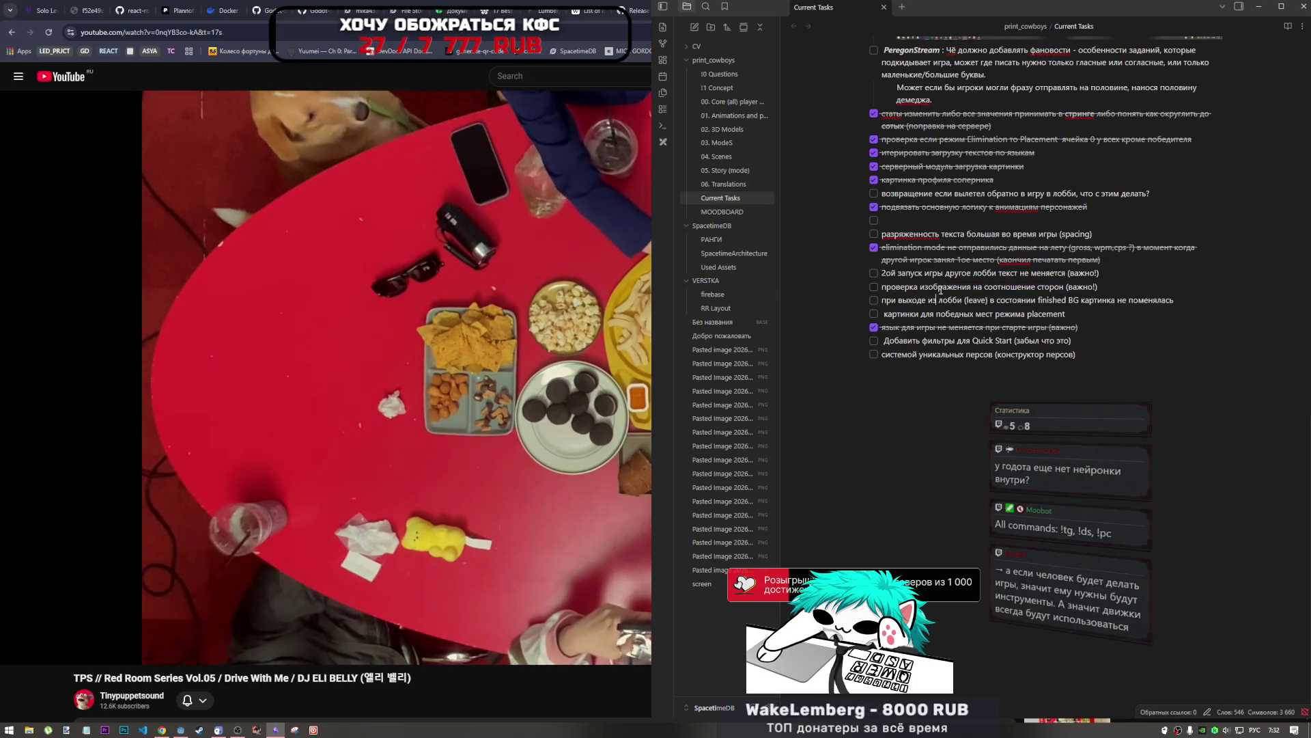
{"action": "left_click", "coordinate": [177, 730]}
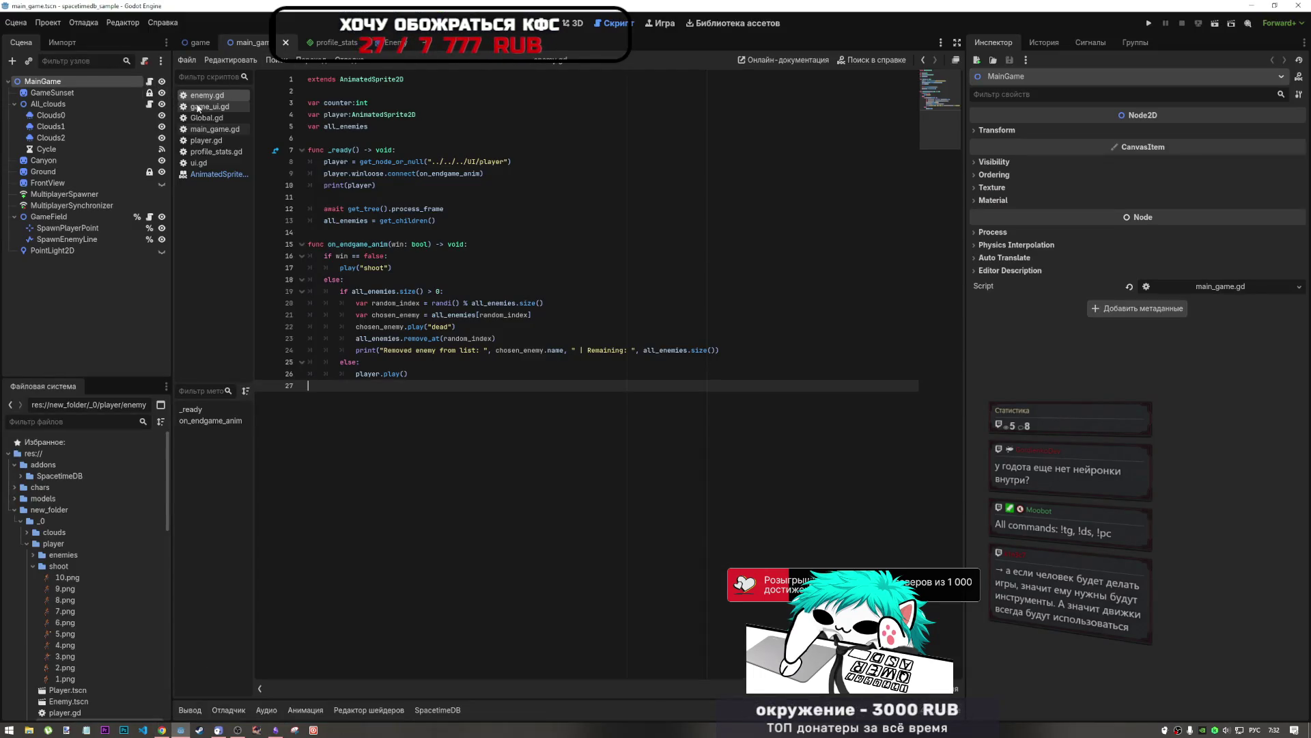
Step: Switch to the game scene and open ui.gd at its _ready function
{"action": "left_click", "coordinate": [200, 45]}
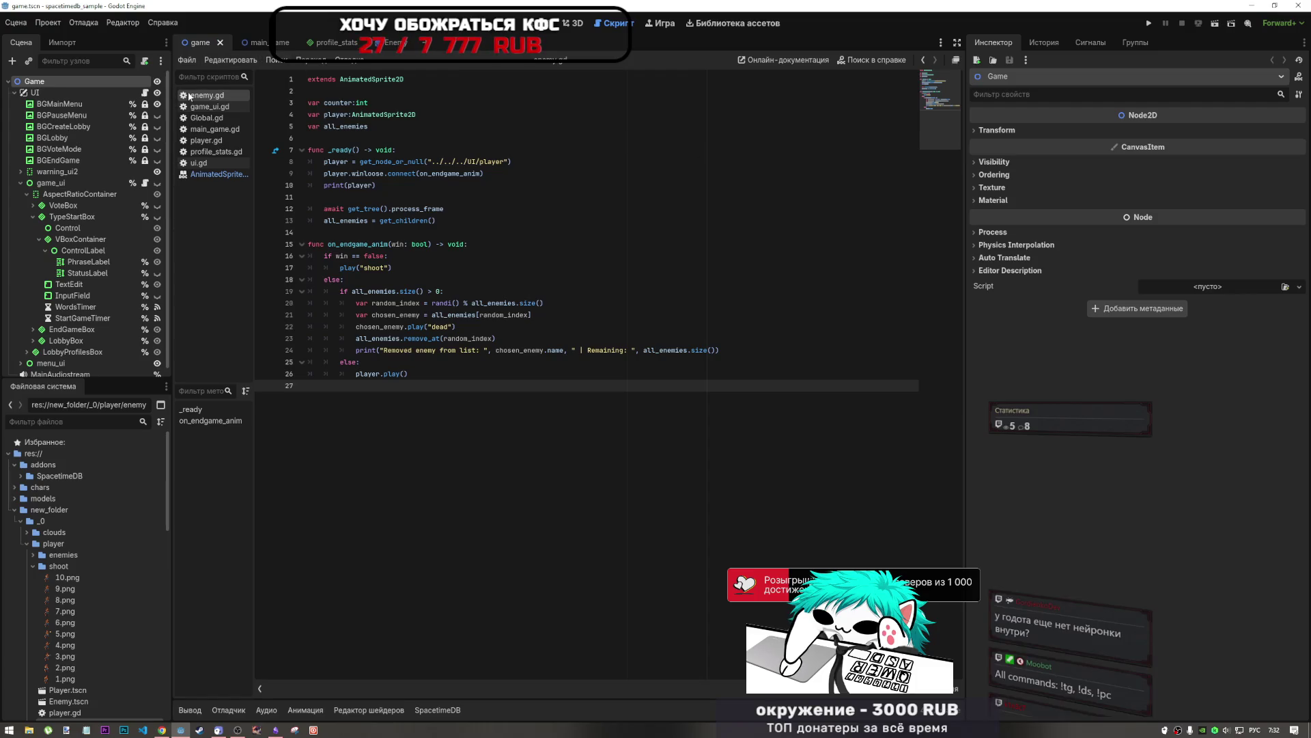
{"action": "left_click", "coordinate": [221, 112]}
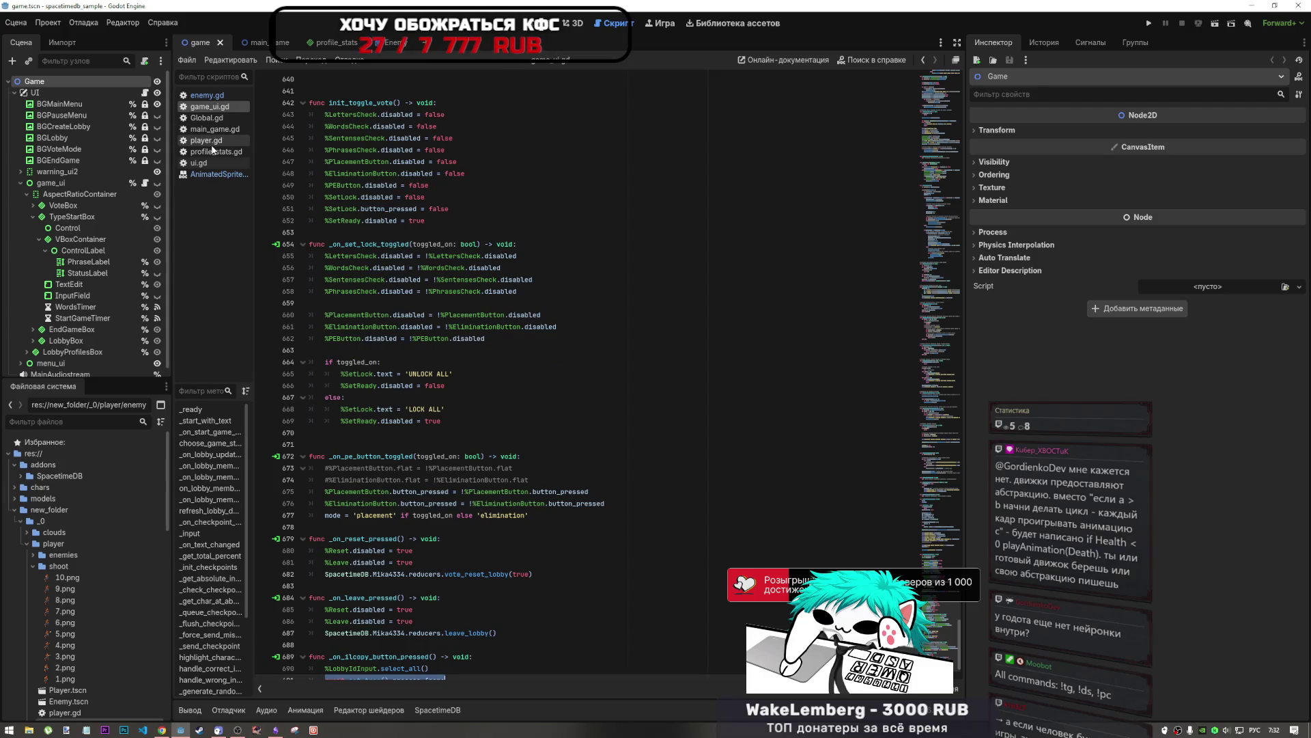
{"action": "left_click", "coordinate": [199, 163]}
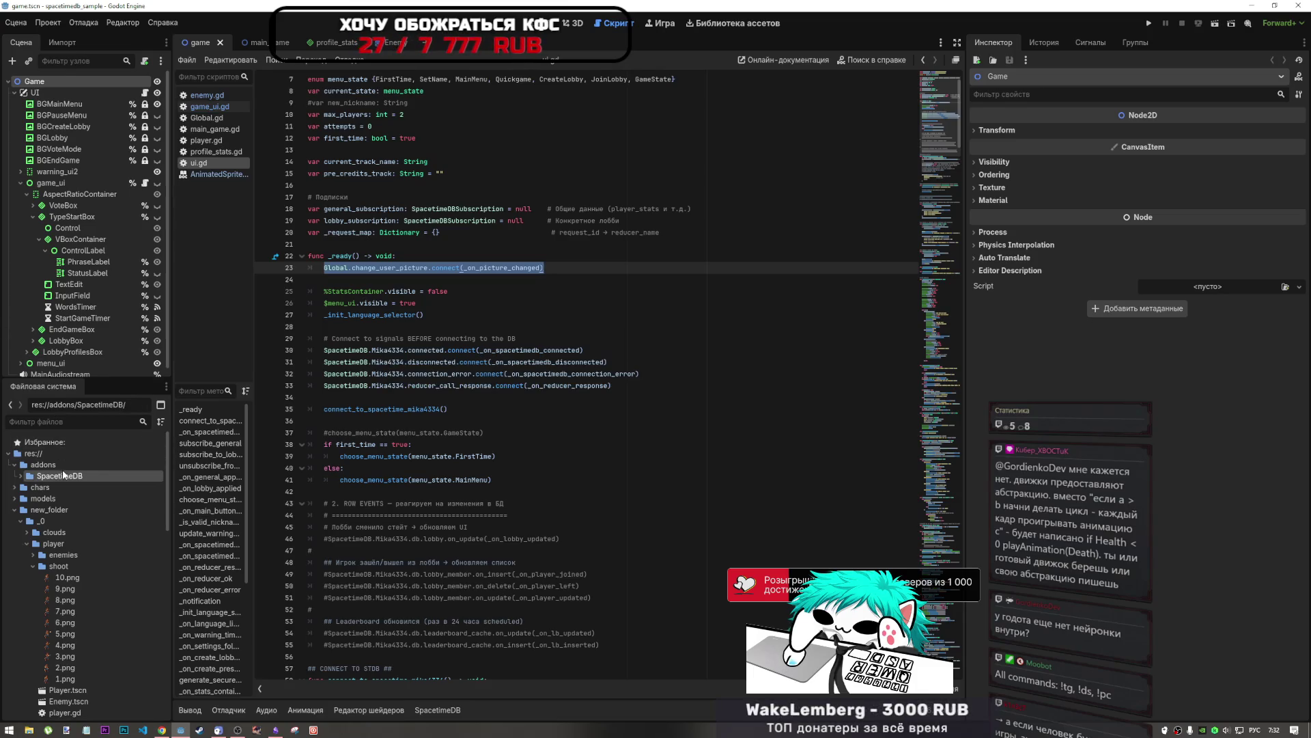
{"action": "left_click", "coordinate": [43, 465]}
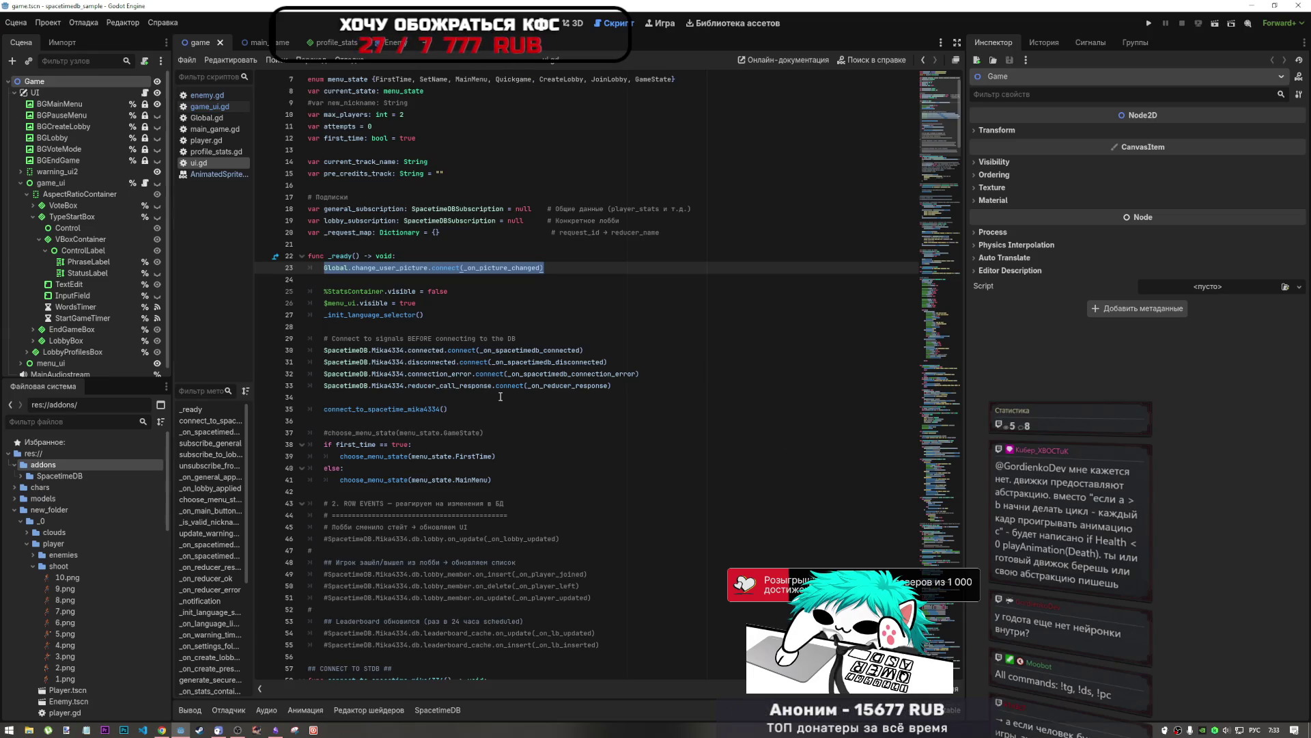
{"action": "mouse_move", "coordinate": [436, 351]}
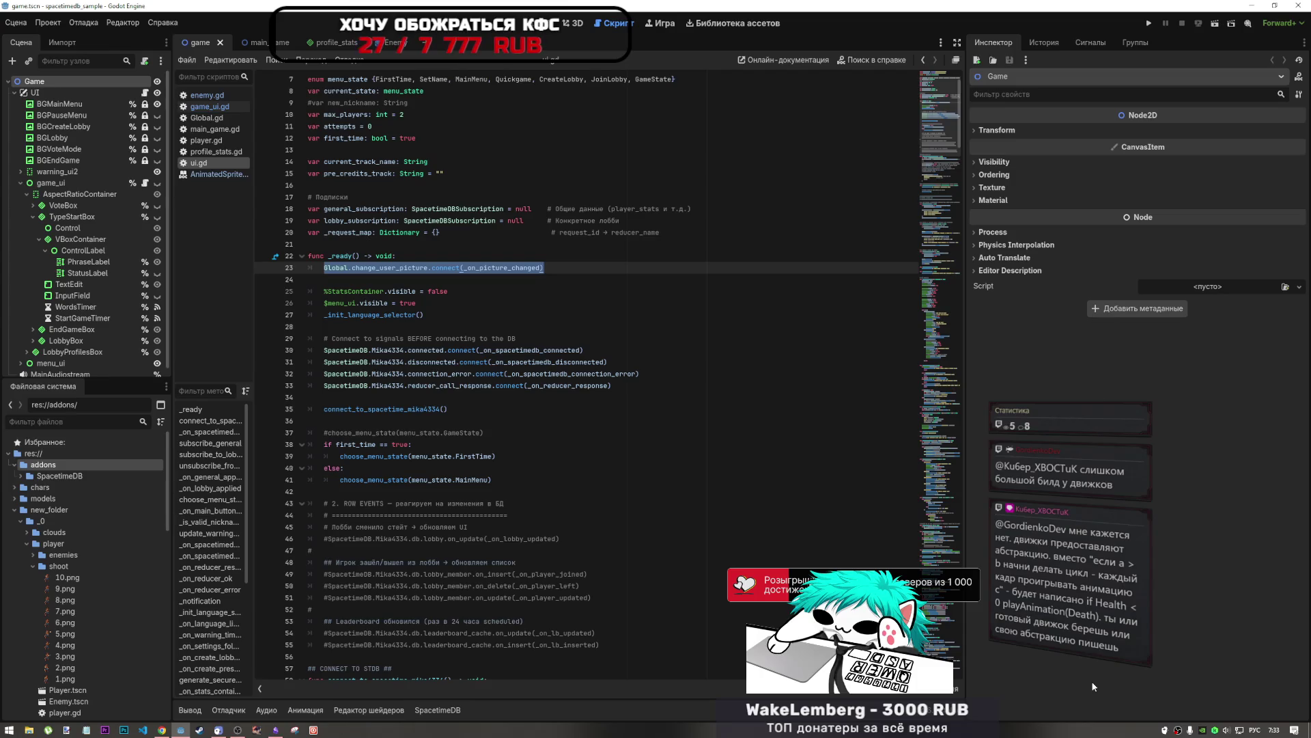
{"action": "left_click", "coordinate": [685, 369]}
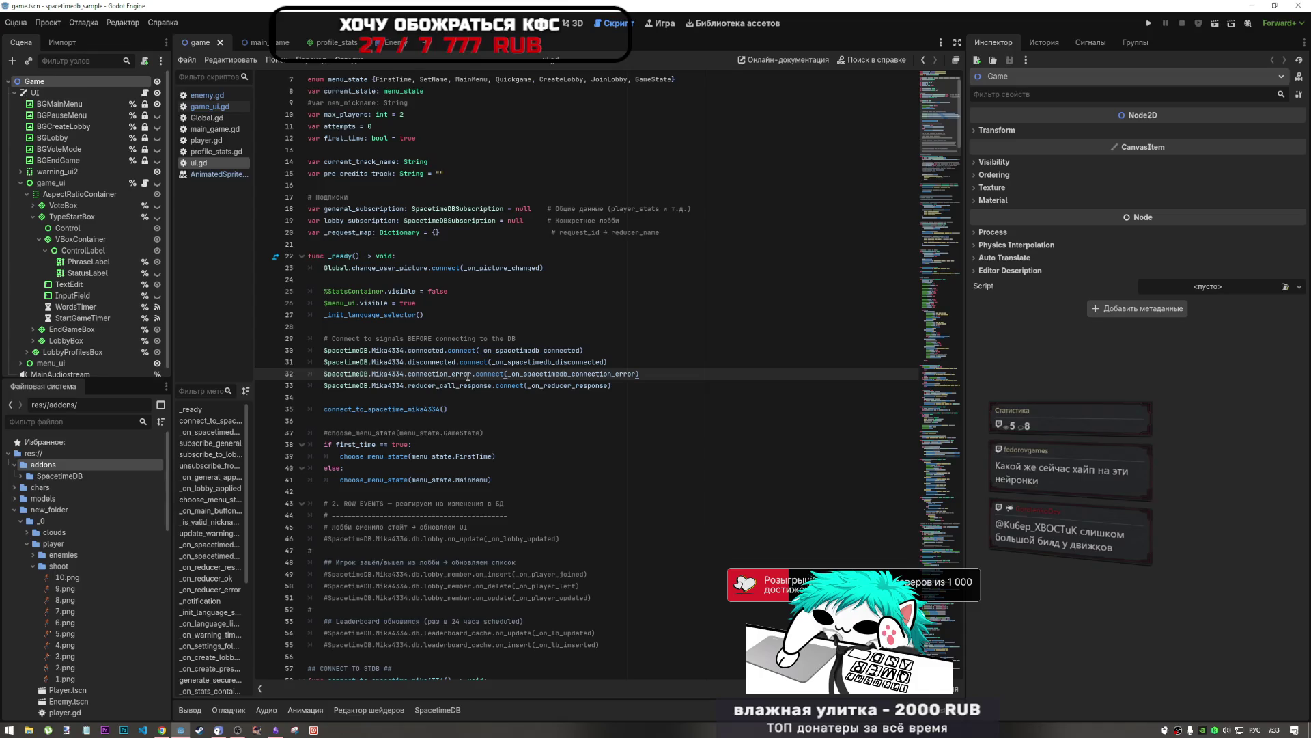
Step: Check the _ready signal connections, then scroll down to connect_to_spacetime_mika4334
{"action": "mouse_move", "coordinate": [468, 376]}
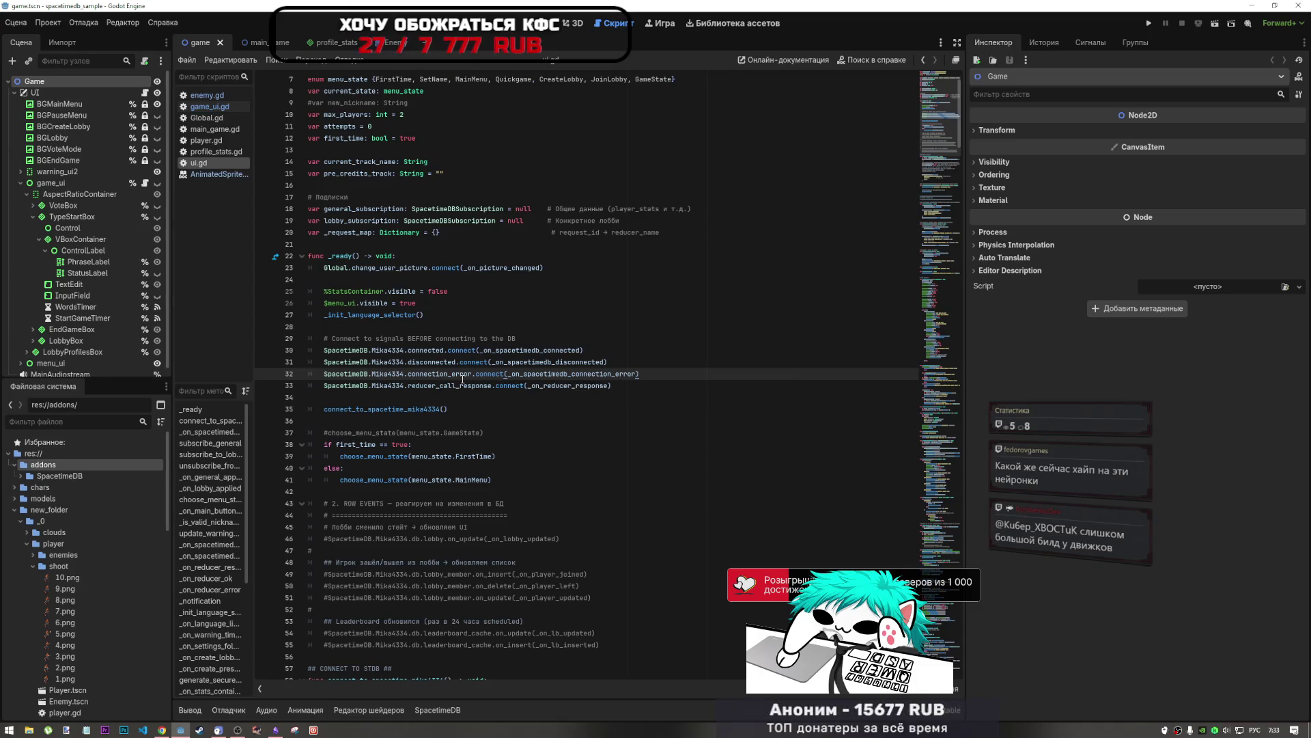
{"action": "scroll", "coordinate": [488, 384], "scroll_direction": "down", "scroll_amount": 2}
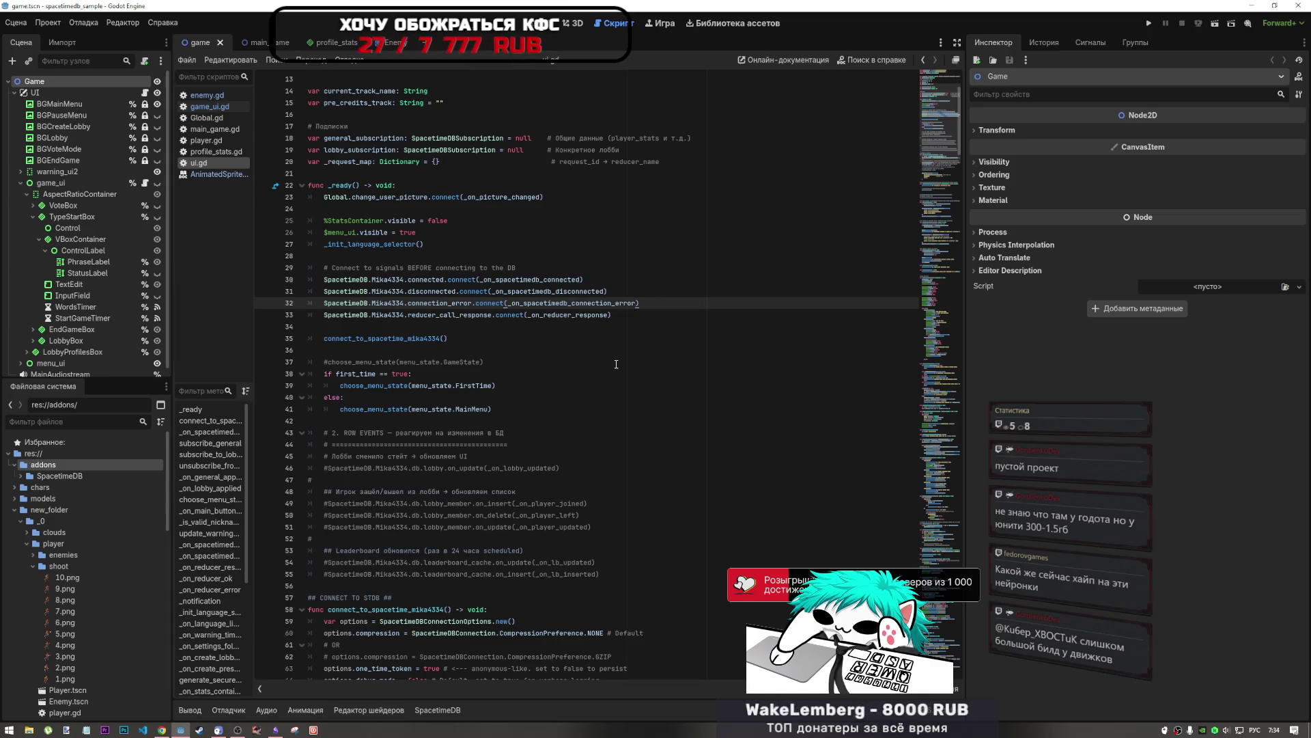
{"action": "left_click", "coordinate": [625, 316]}
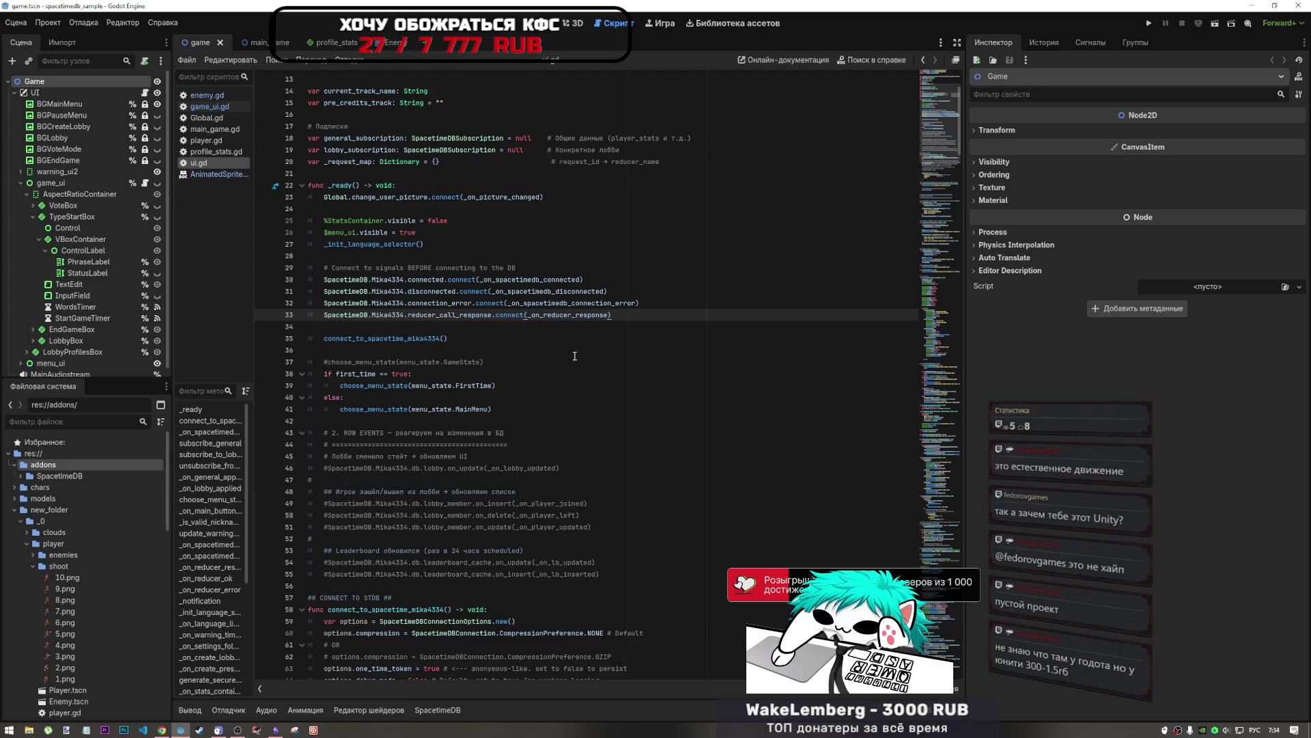
{"action": "left_click", "coordinate": [470, 257]}
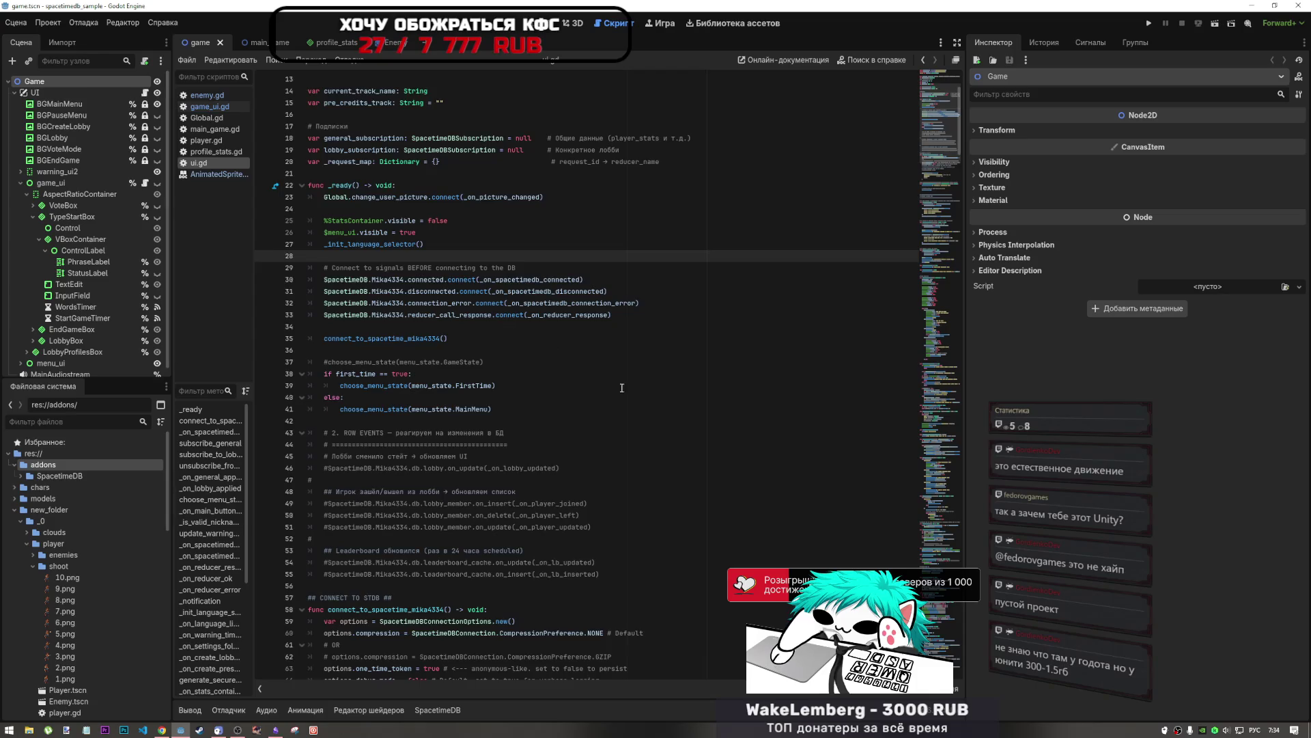
{"action": "scroll", "coordinate": [616, 382], "scroll_direction": "down", "scroll_amount": 13}
{"action": "scroll", "coordinate": [616, 383], "scroll_direction": "down", "scroll_amount": 1}
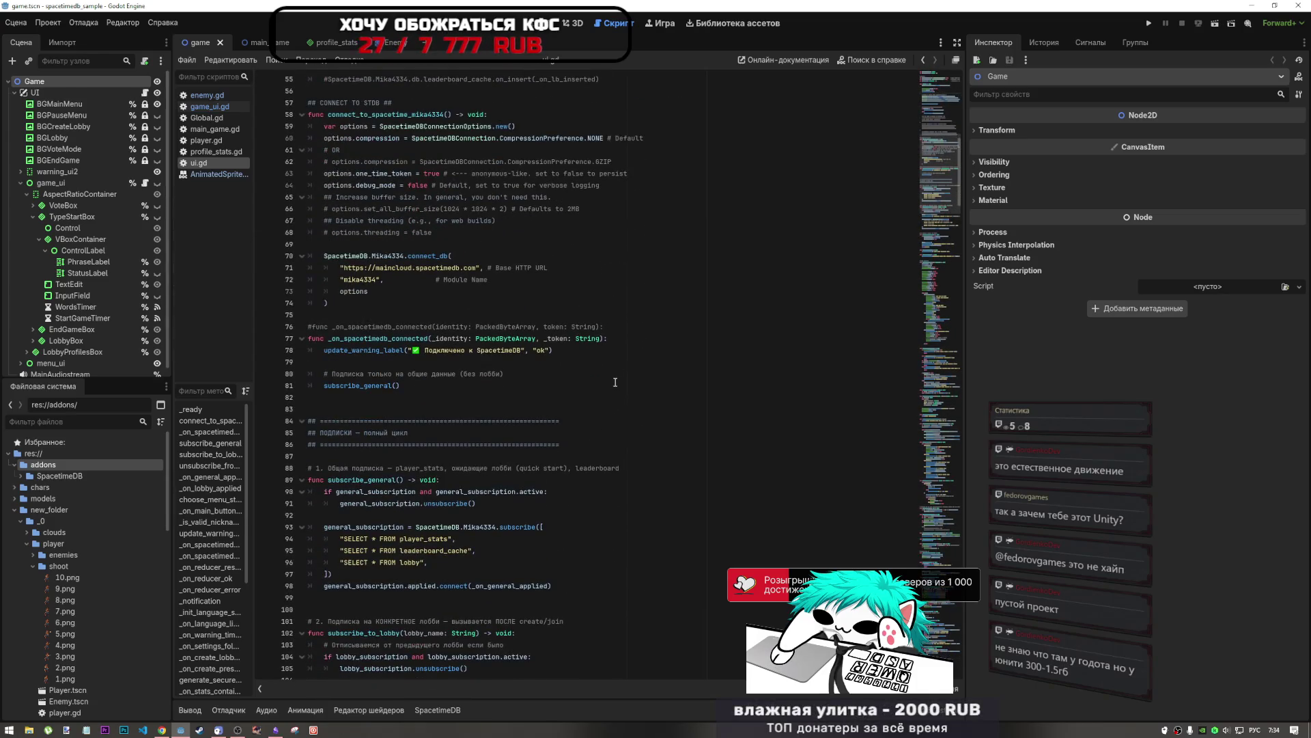
Step: Scroll ui.gd down to about line 210, showing nickname validation and update_warning_label
{"action": "scroll", "coordinate": [615, 382], "scroll_direction": "down", "scroll_amount": 9}
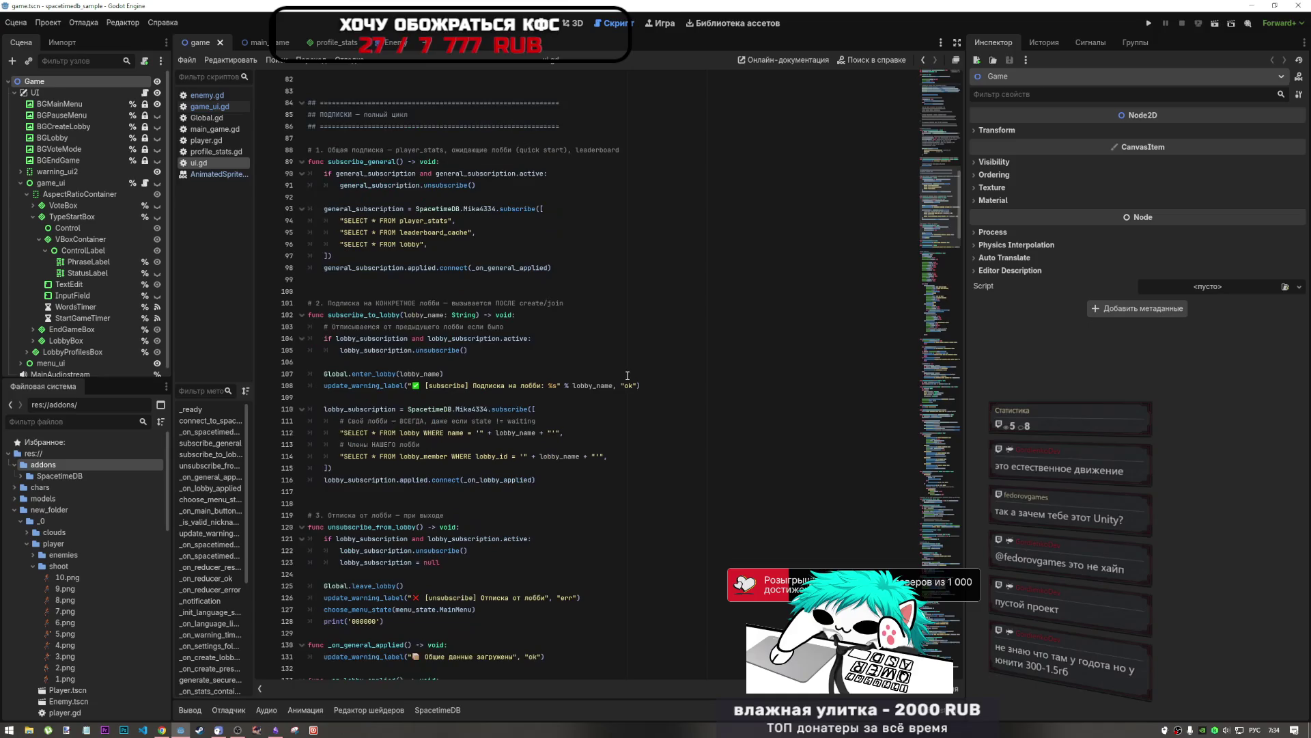
{"action": "scroll", "coordinate": [618, 384], "scroll_direction": "down", "scroll_amount": 15}
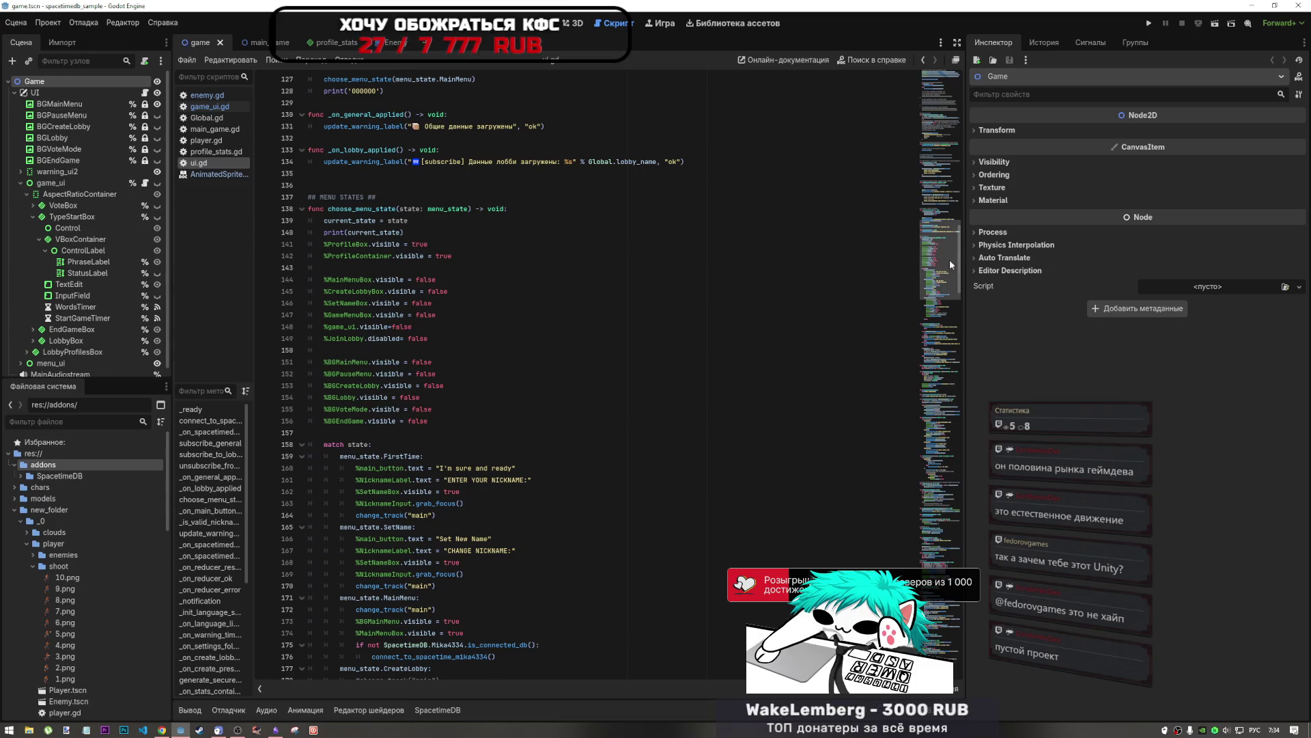
{"action": "left_click_drag", "start_coordinate": [941, 272], "coordinate": [935, 310]}
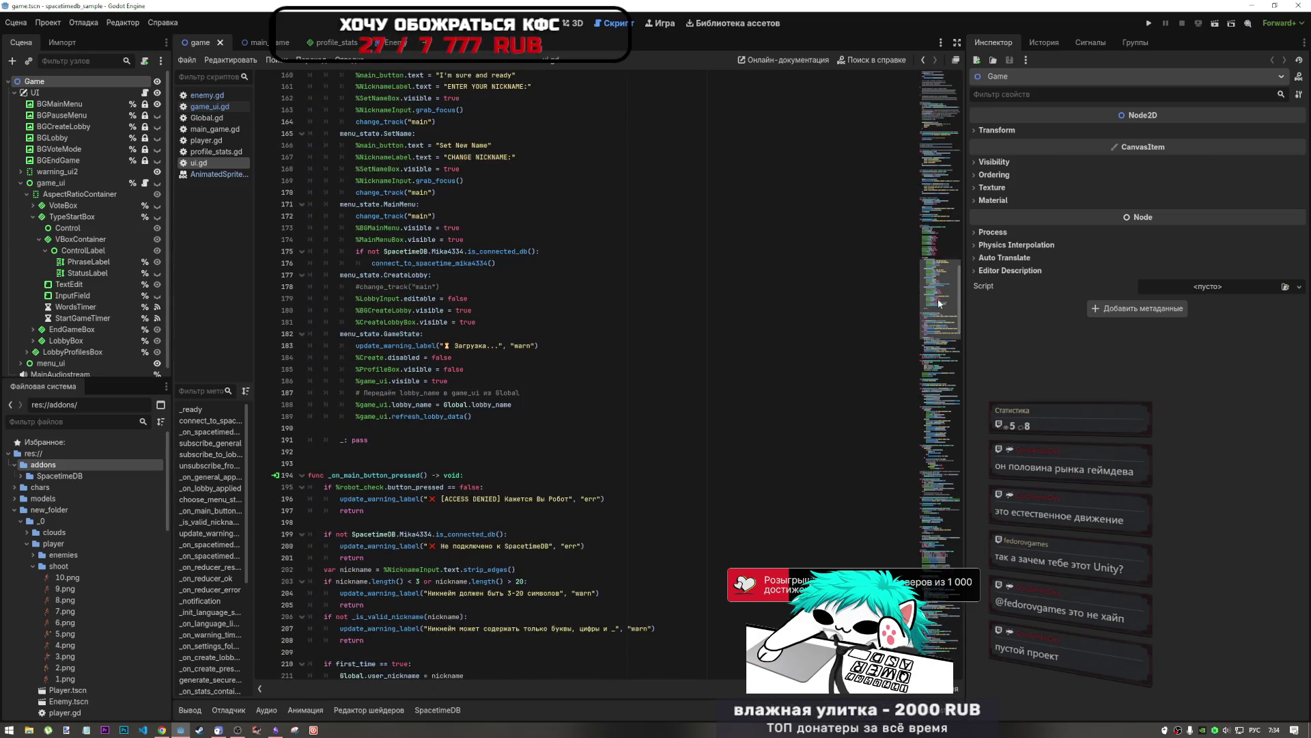
{"action": "left_click_drag", "start_coordinate": [941, 297], "coordinate": [940, 363]}
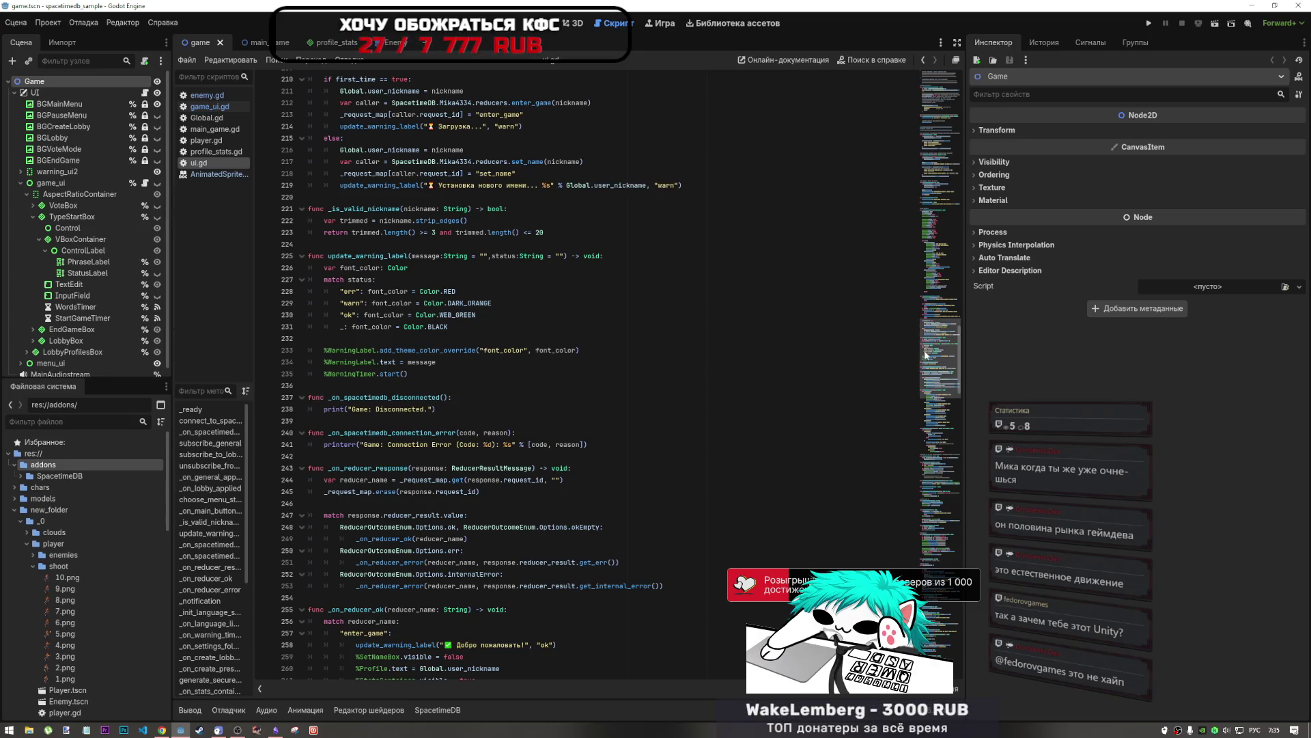
{"action": "scroll", "coordinate": [925, 355], "scroll_direction": "down", "scroll_amount": 5}
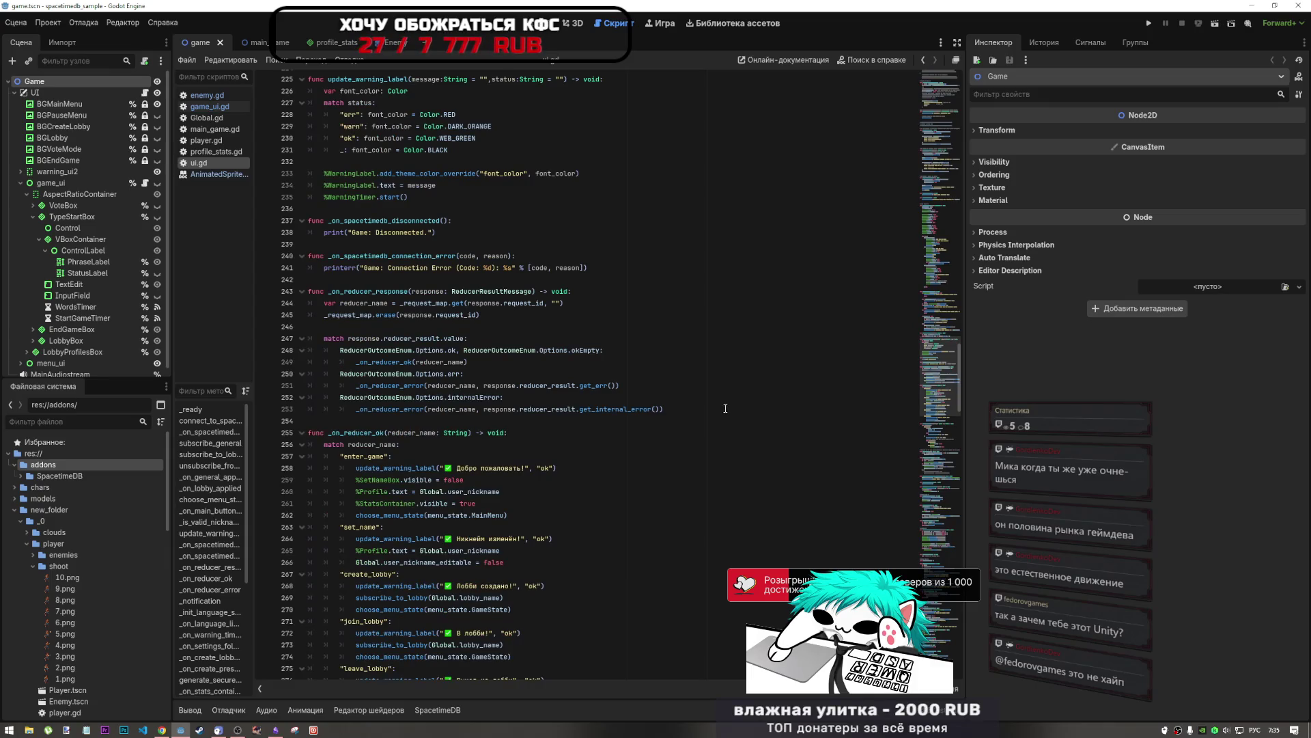
{"action": "scroll", "coordinate": [725, 408], "scroll_direction": "down", "scroll_amount": 1}
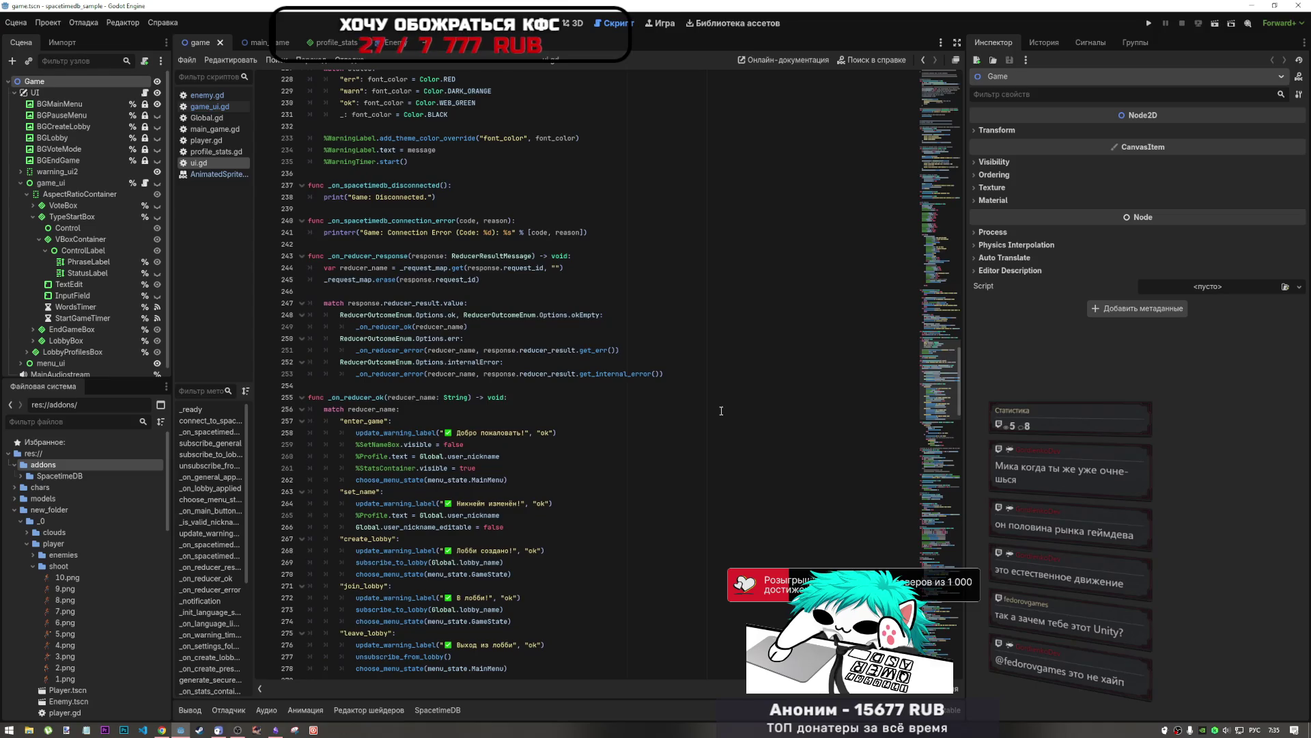
{"action": "scroll", "coordinate": [720, 411], "scroll_direction": "down", "scroll_amount": 2}
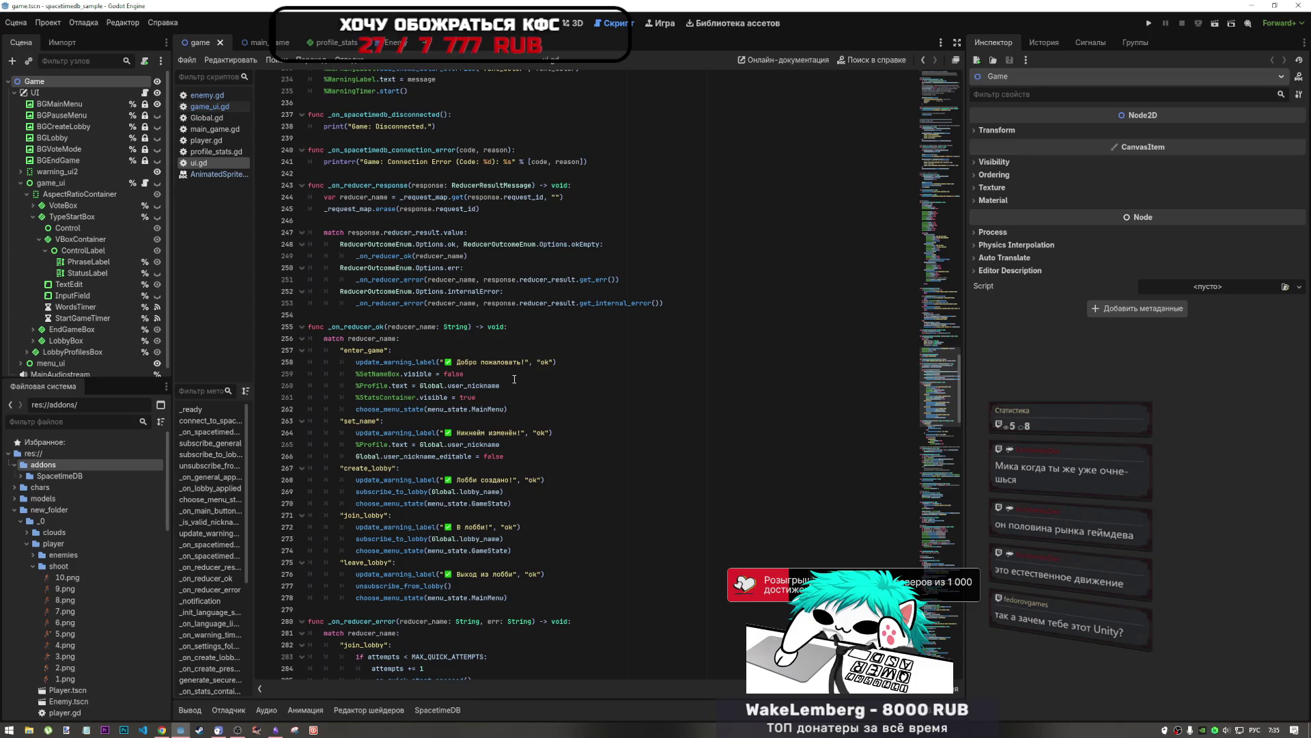
{"action": "scroll", "coordinate": [514, 379], "scroll_direction": "down", "scroll_amount": 2}
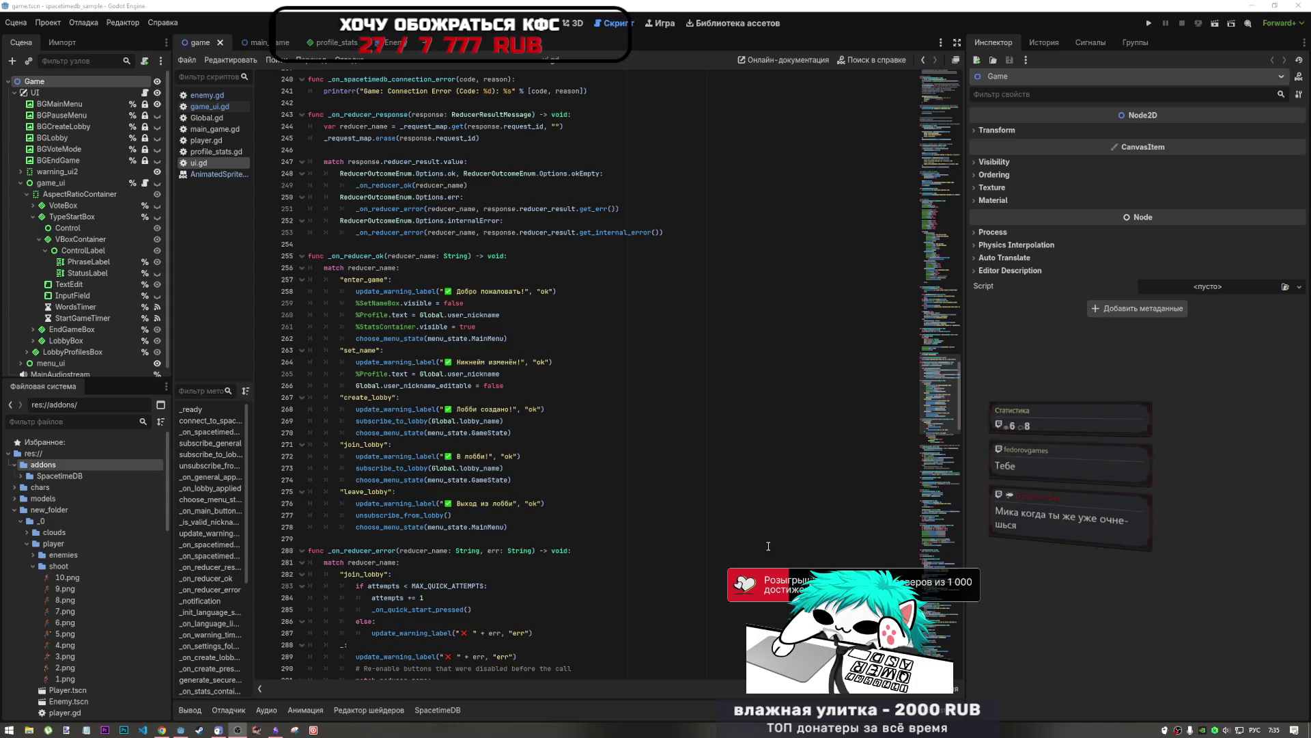
{"action": "key", "text": "alt+Tab"}
{"action": "scroll", "coordinate": [734, 456], "scroll_direction": "down", "scroll_amount": 3}
{"action": "scroll", "coordinate": [676, 429], "scroll_direction": "down", "scroll_amount": 4}
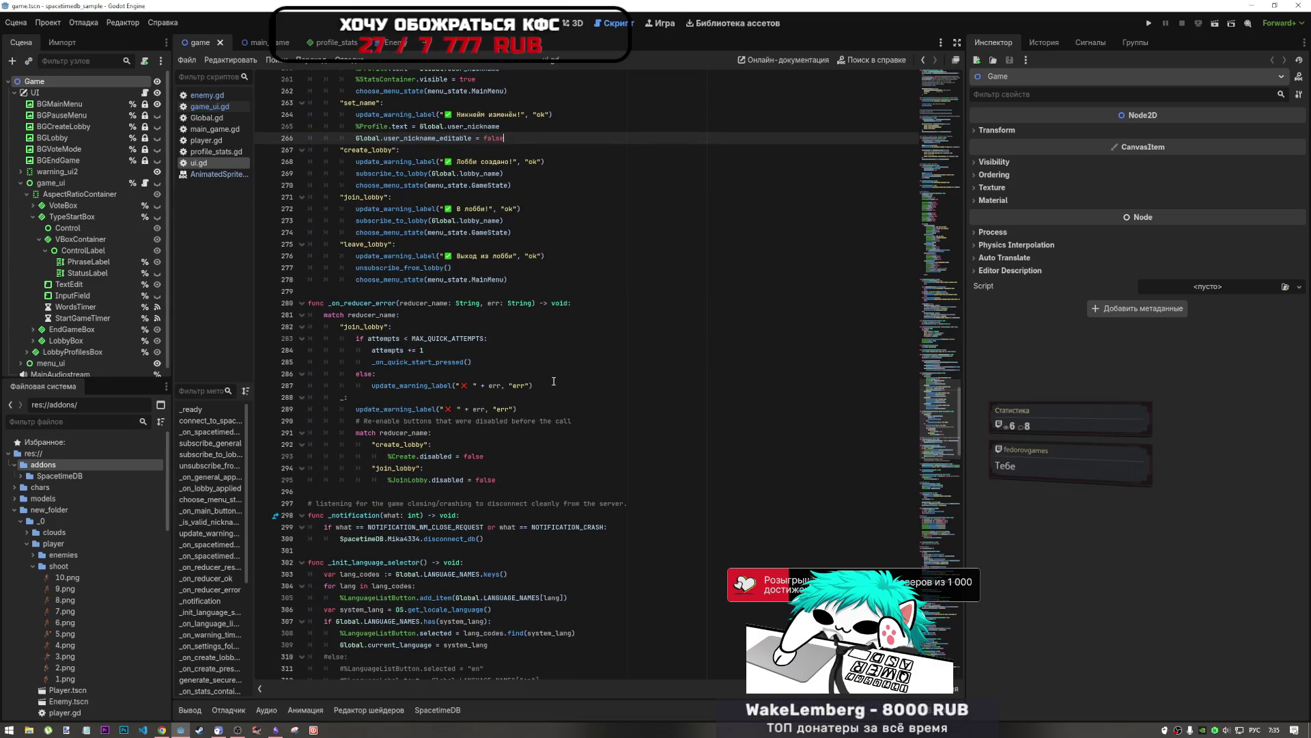
{"action": "scroll", "coordinate": [553, 381], "scroll_direction": "up", "scroll_amount": 2}
{"action": "left_click", "coordinate": [510, 351]}
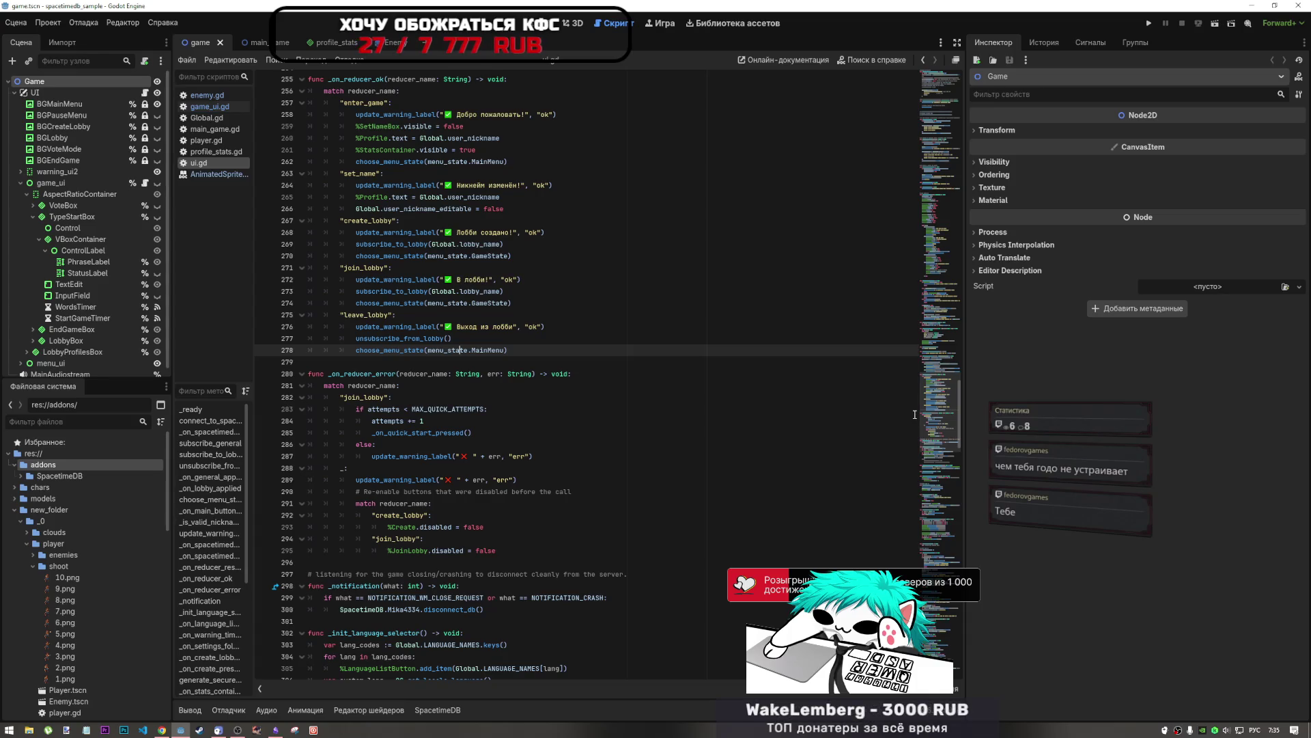
{"action": "scroll", "coordinate": [851, 476], "scroll_direction": "down", "scroll_amount": 4}
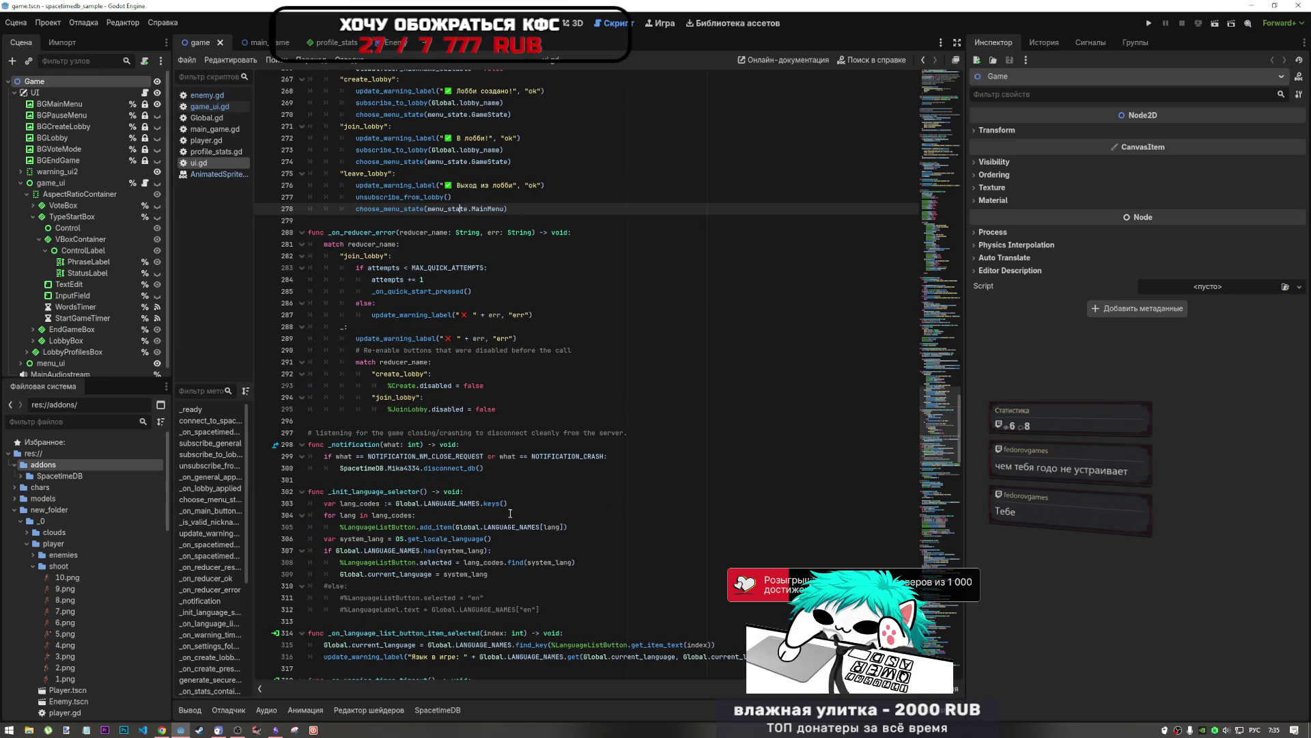
{"action": "mouse_move", "coordinate": [482, 538]}
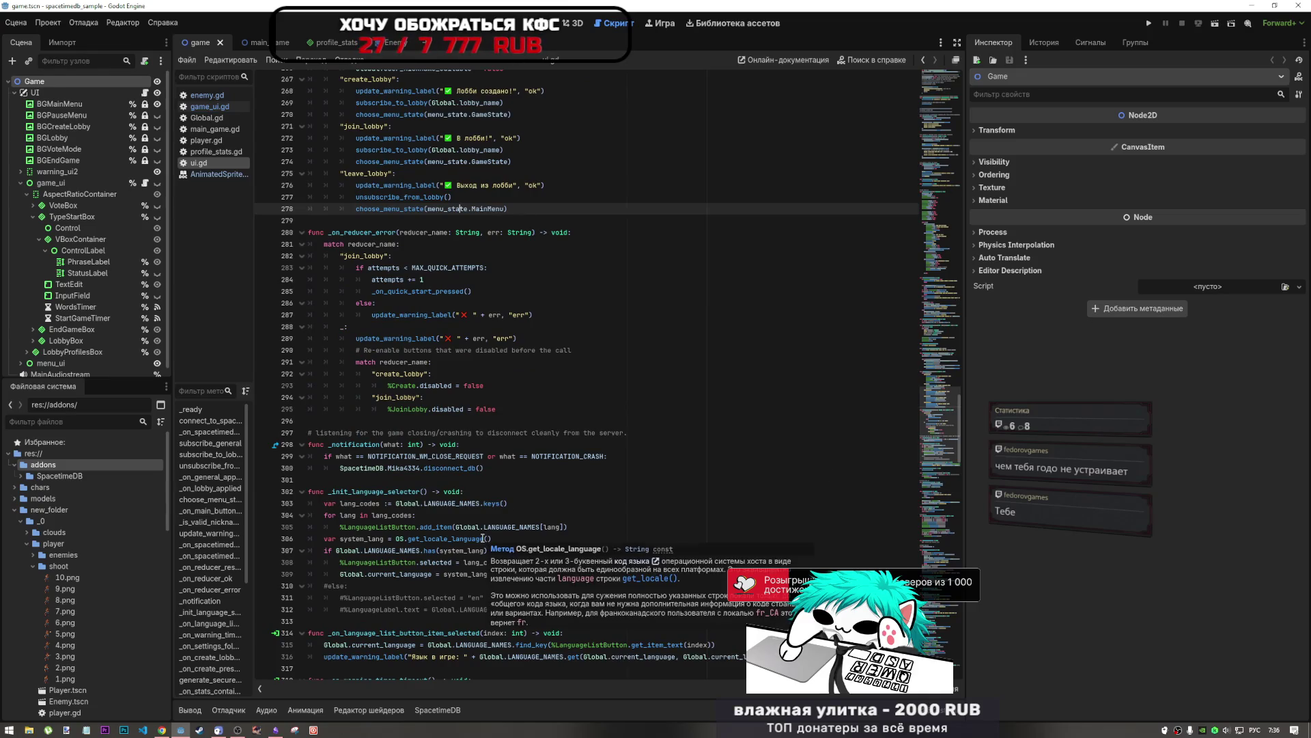
{"action": "left_click", "coordinate": [472, 468]}
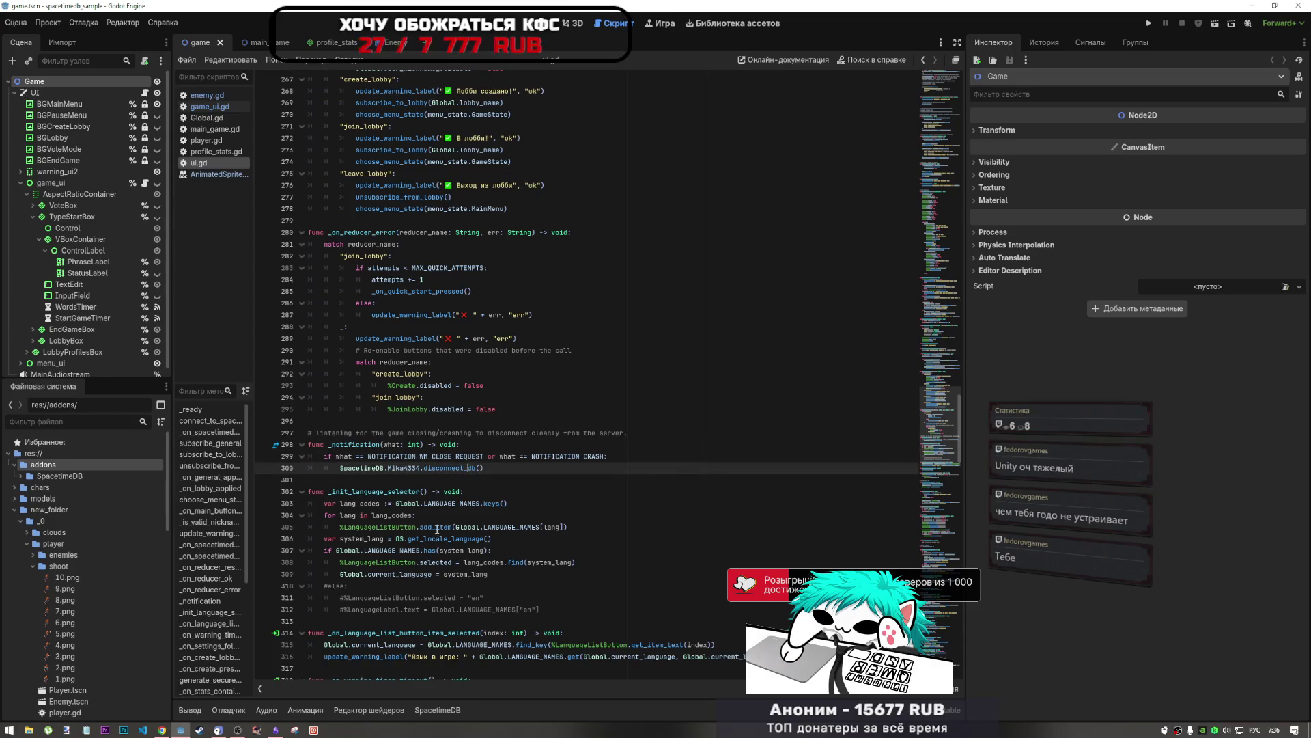
{"action": "scroll", "coordinate": [588, 510], "scroll_direction": "down", "scroll_amount": 7}
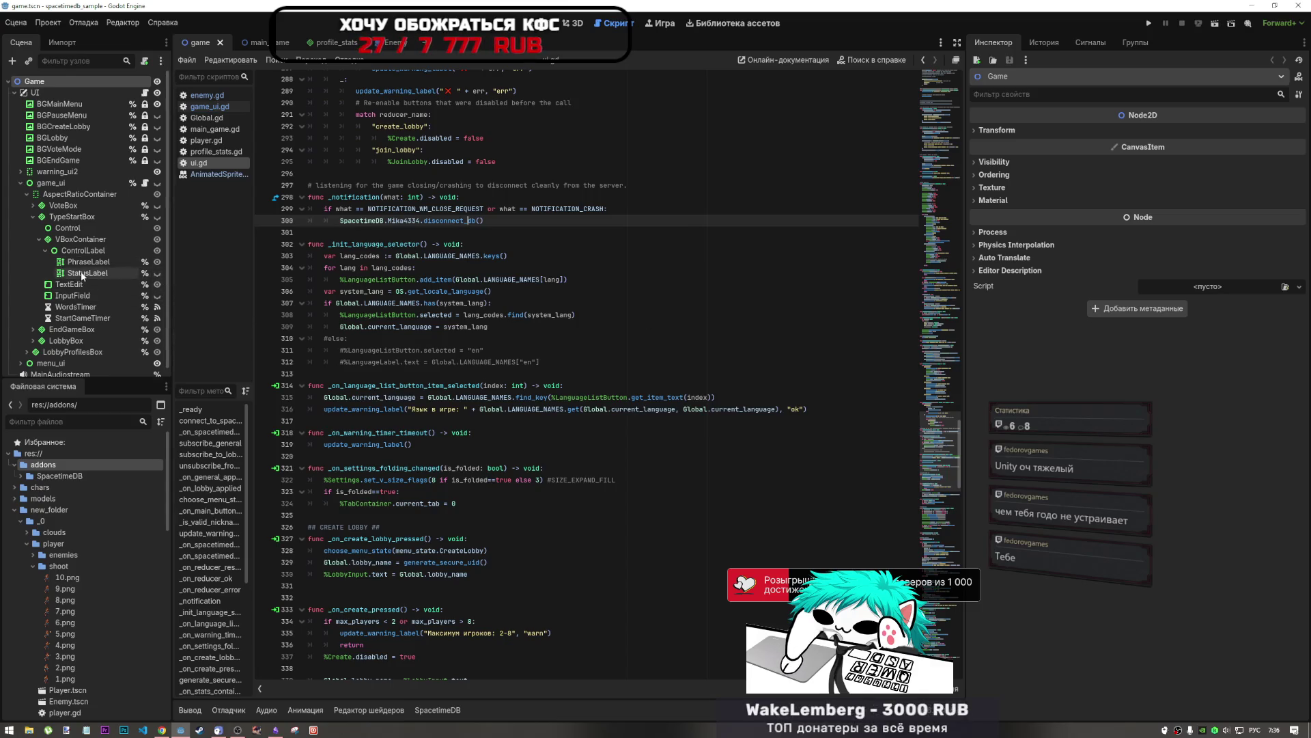
{"action": "mouse_move", "coordinate": [402, 288]}
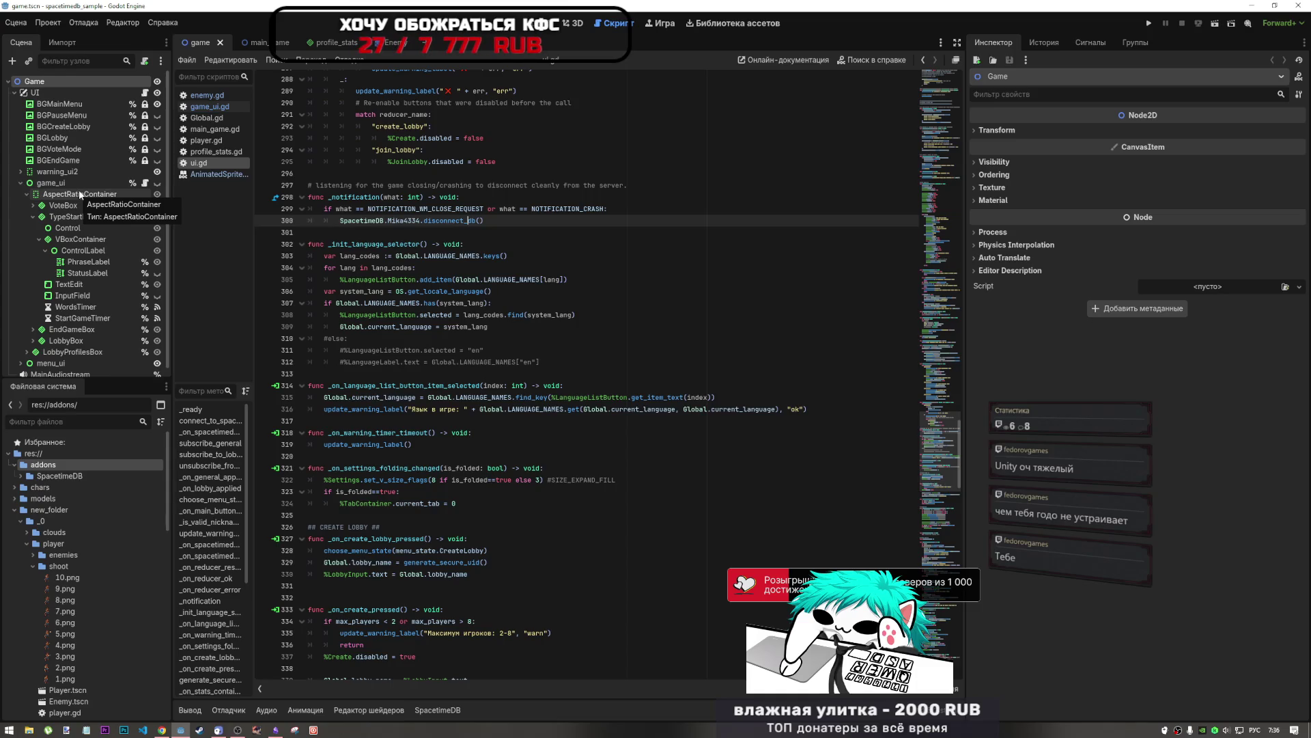
{"action": "scroll", "coordinate": [394, 285], "scroll_direction": "down", "scroll_amount": 5}
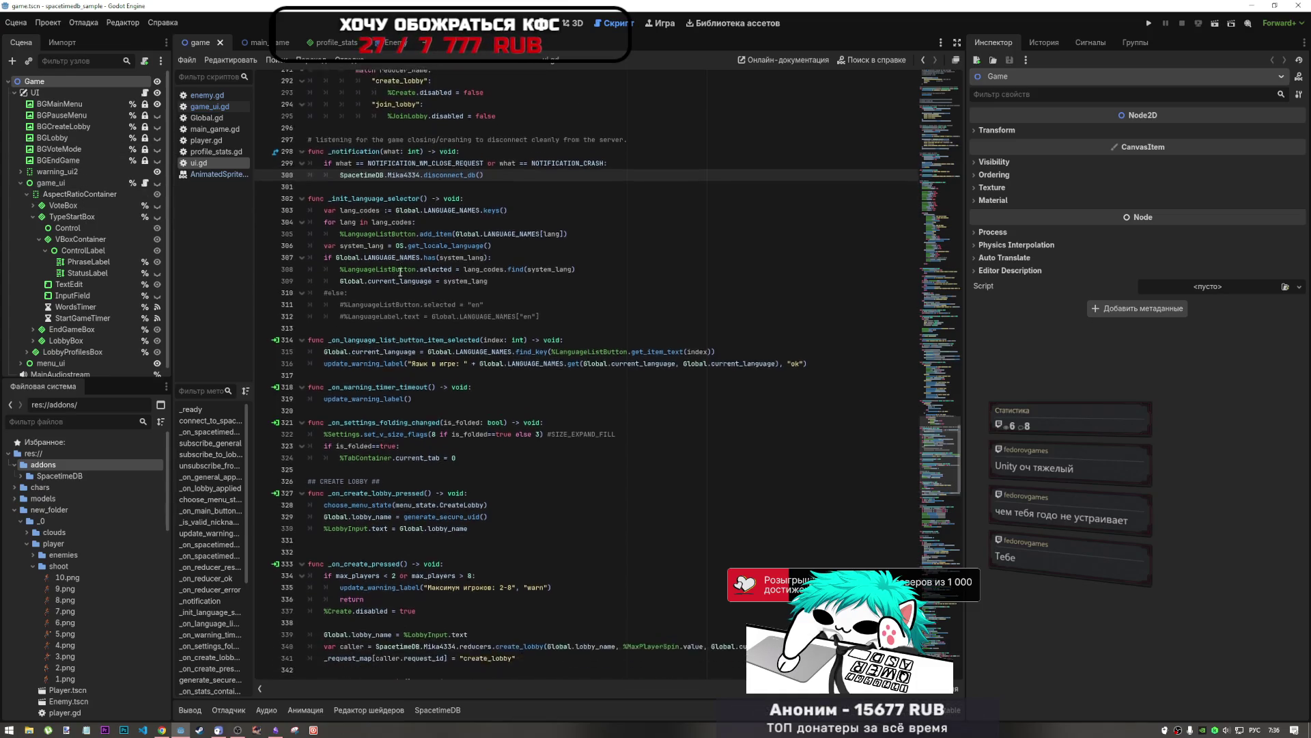
Step: Jump to the _on_main_button_pressed function from ui.gd's method list
{"action": "scroll", "coordinate": [393, 286], "scroll_direction": "down", "scroll_amount": 3}
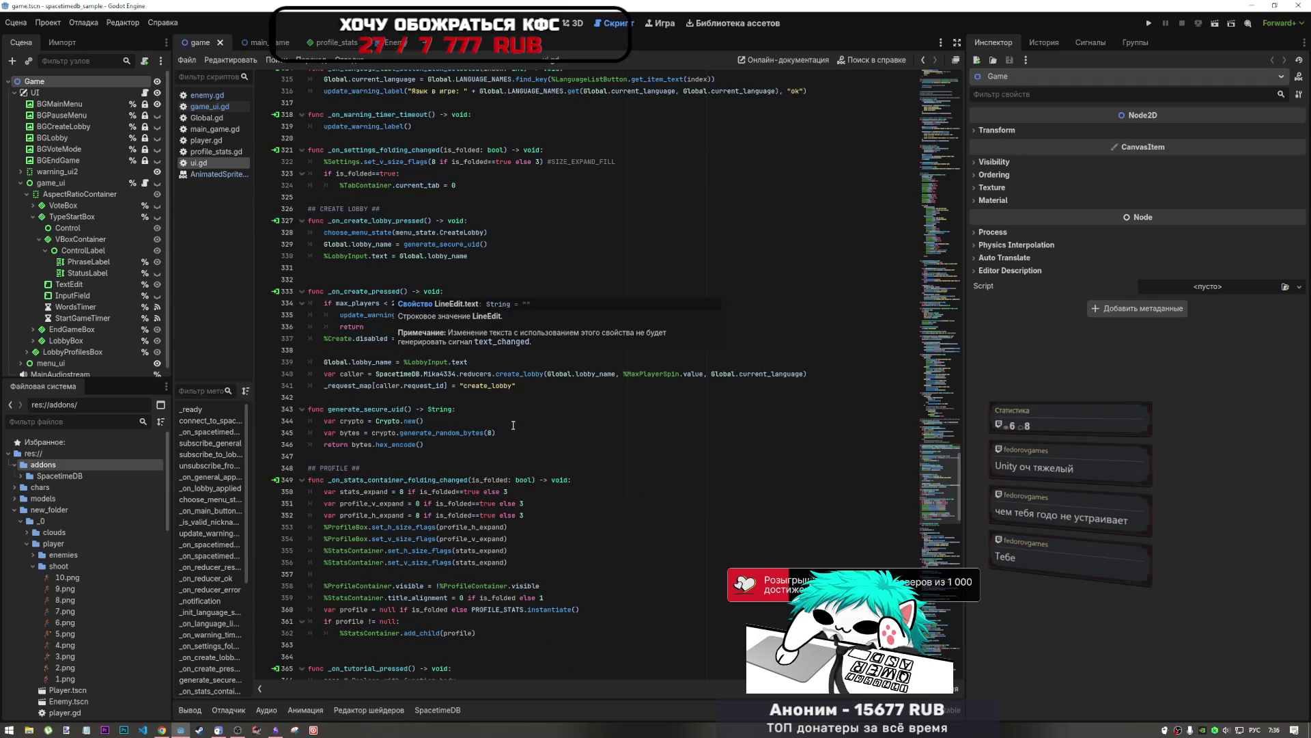
{"action": "left_click", "coordinate": [521, 390]}
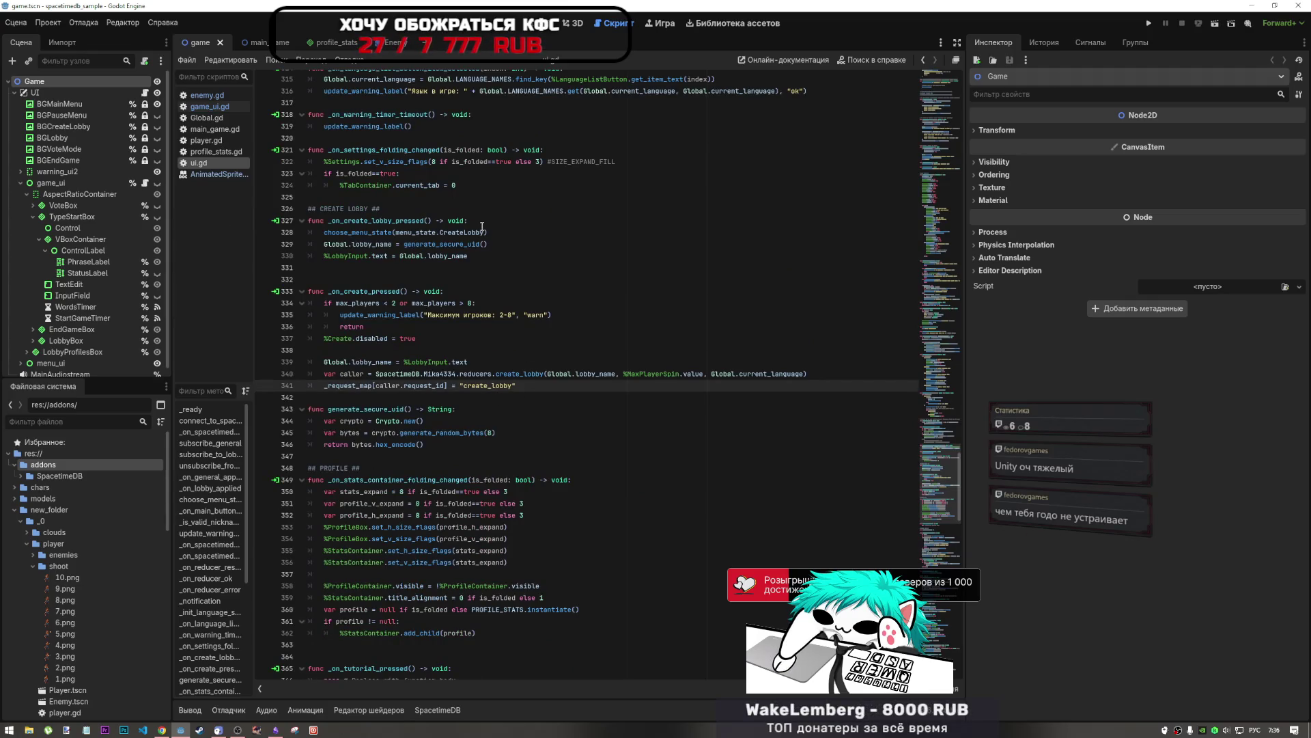
{"action": "left_click_drag", "start_coordinate": [941, 498], "coordinate": [947, 545]}
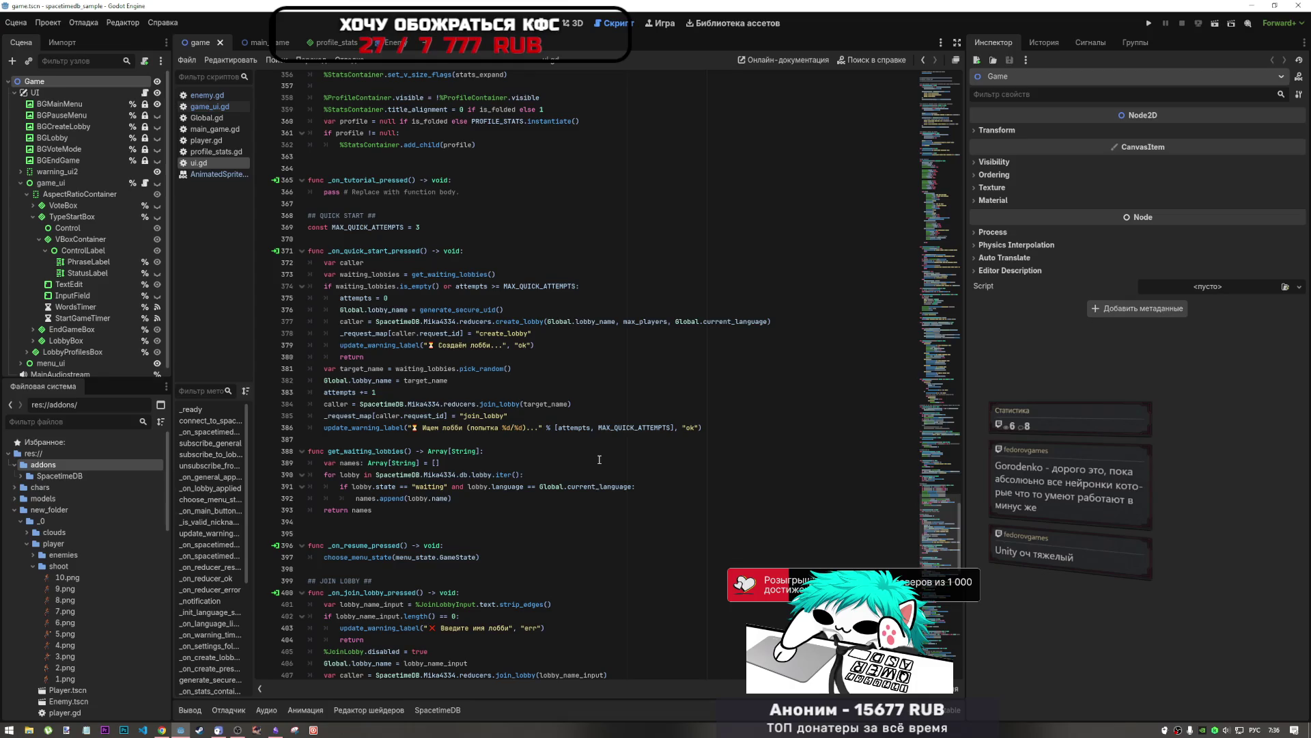
{"action": "scroll", "coordinate": [599, 459], "scroll_direction": "down", "scroll_amount": 4}
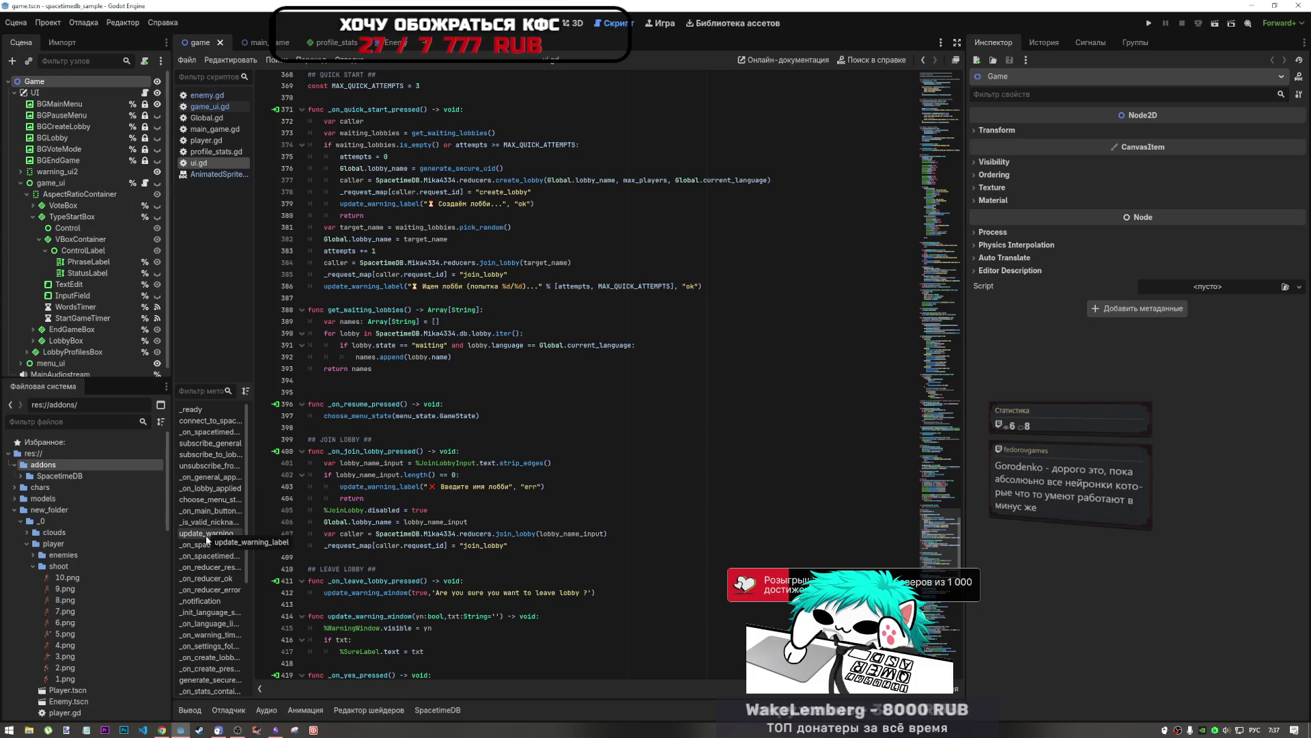
{"action": "left_click", "coordinate": [210, 512]}
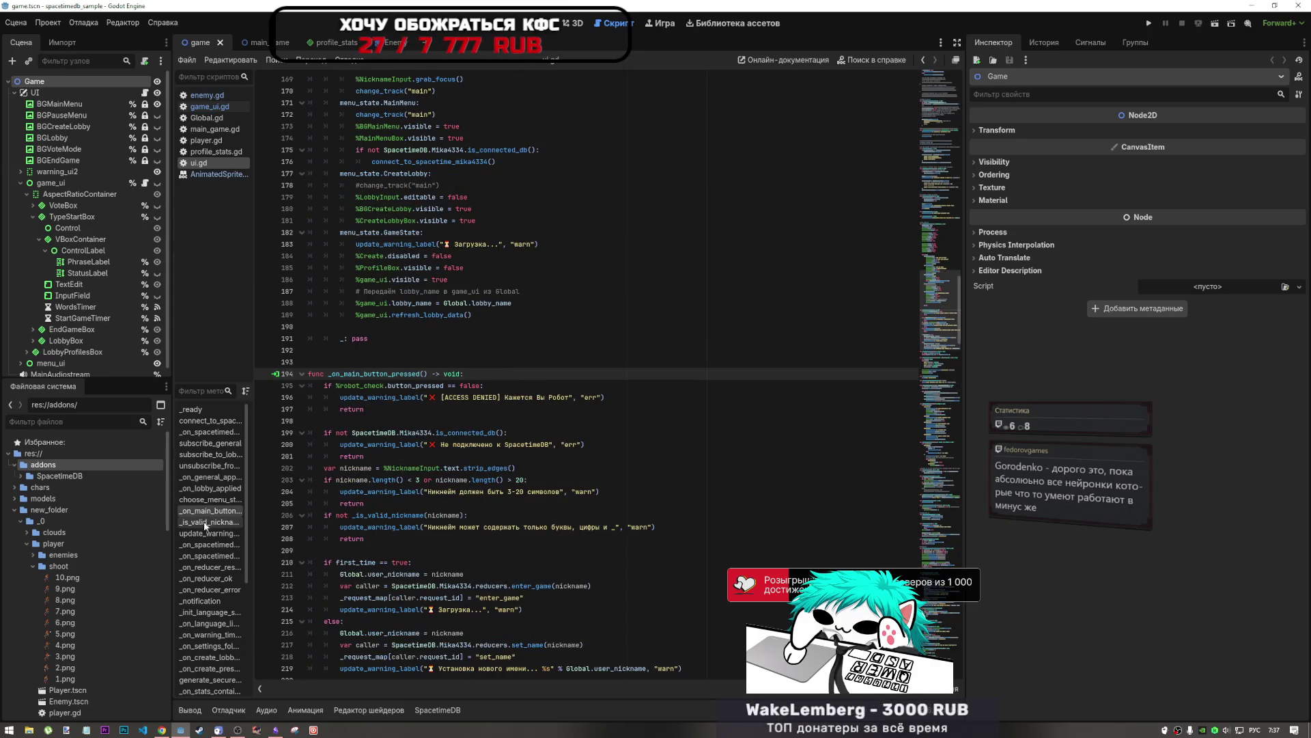
Step: Jump through update_warning_window, _on_clcopy_button_pressed and _on_reducer_response in ui.gd's method list
{"action": "left_click", "coordinate": [307, 326]}
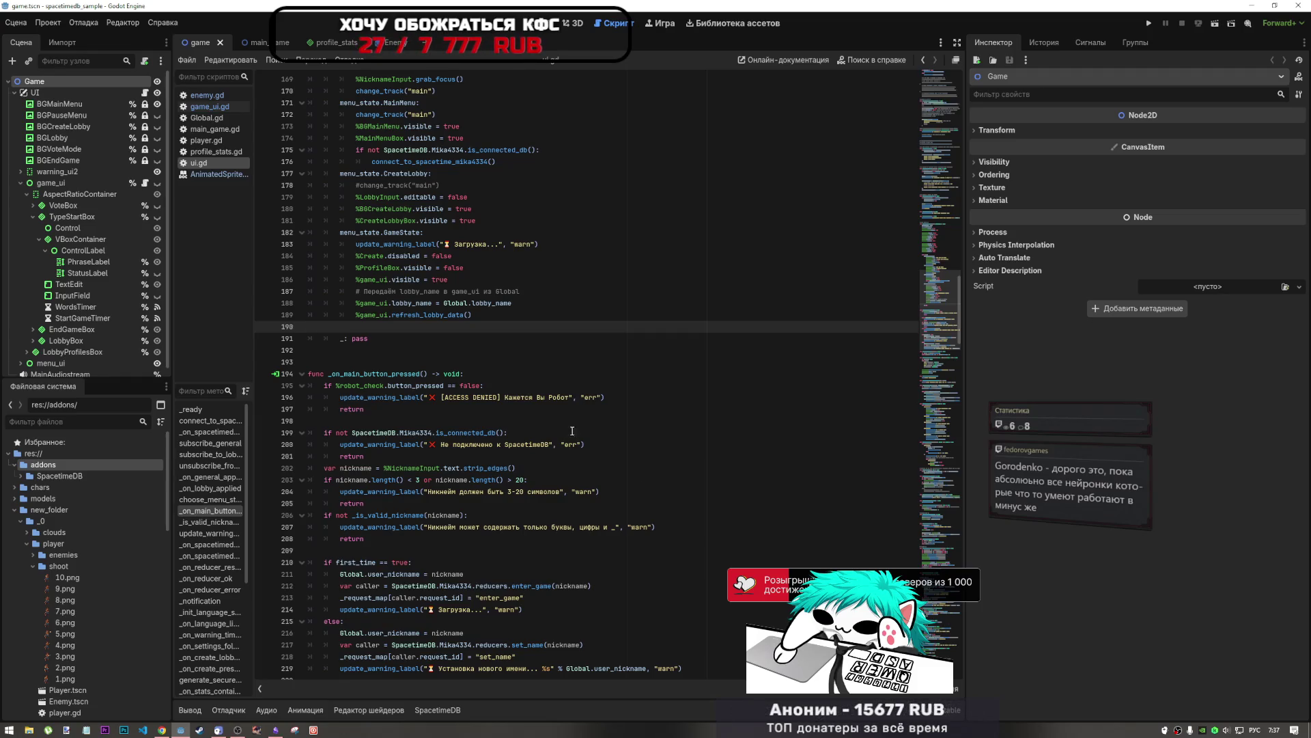
{"action": "scroll", "coordinate": [211, 588], "scroll_direction": "down", "scroll_amount": 5}
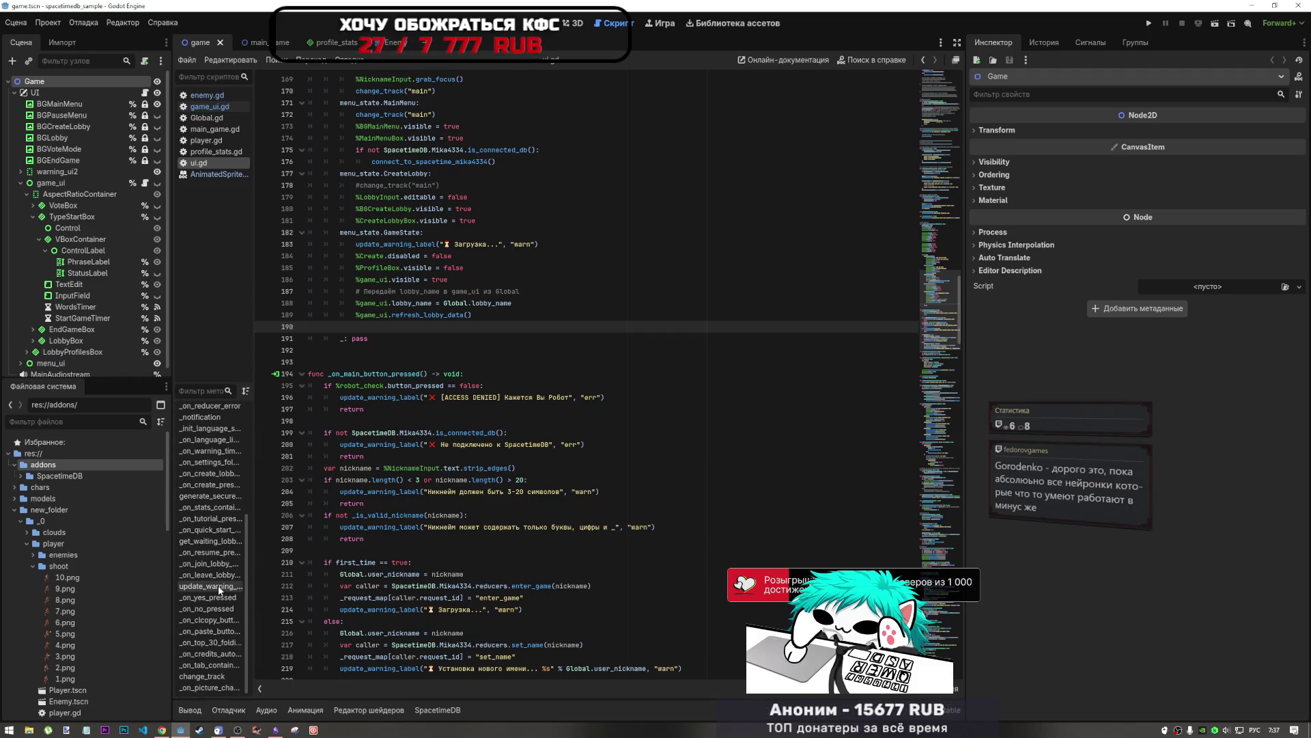
{"action": "left_click", "coordinate": [219, 587]}
{"action": "scroll", "coordinate": [442, 585], "scroll_direction": "down", "scroll_amount": 6}
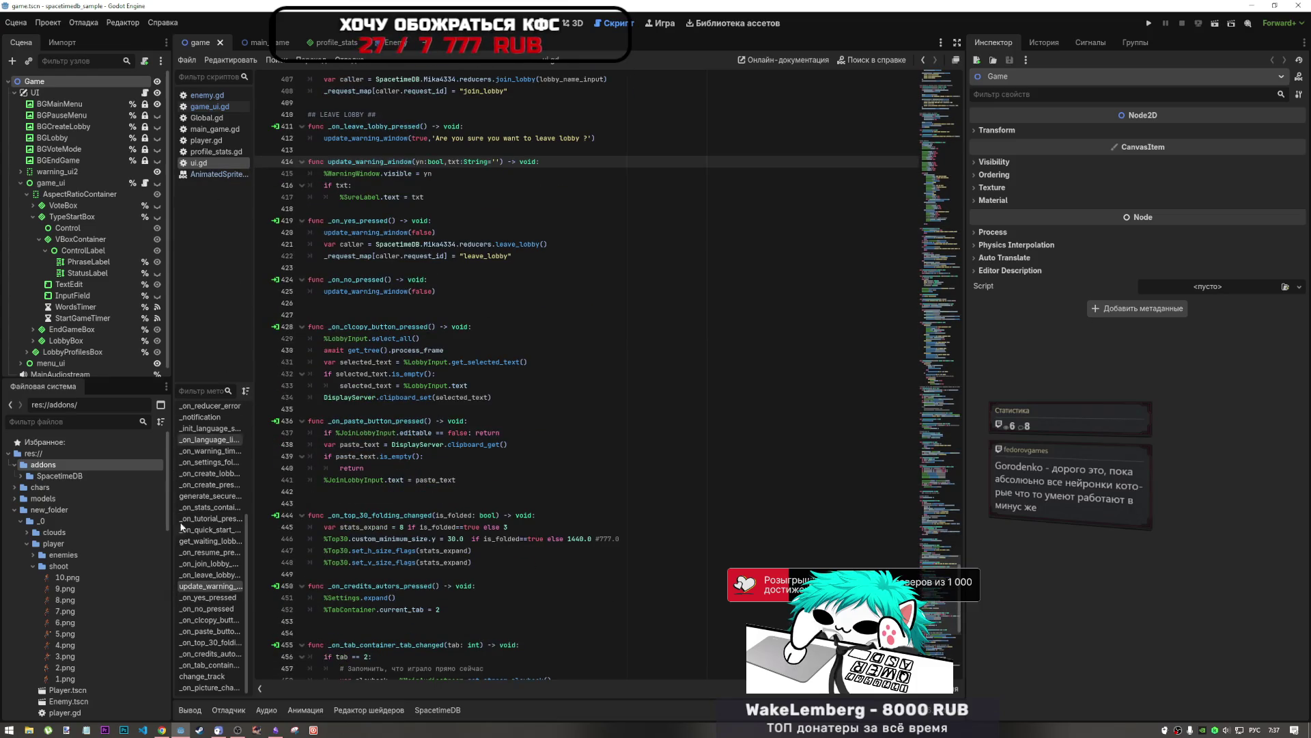
{"action": "left_click", "coordinate": [208, 622]}
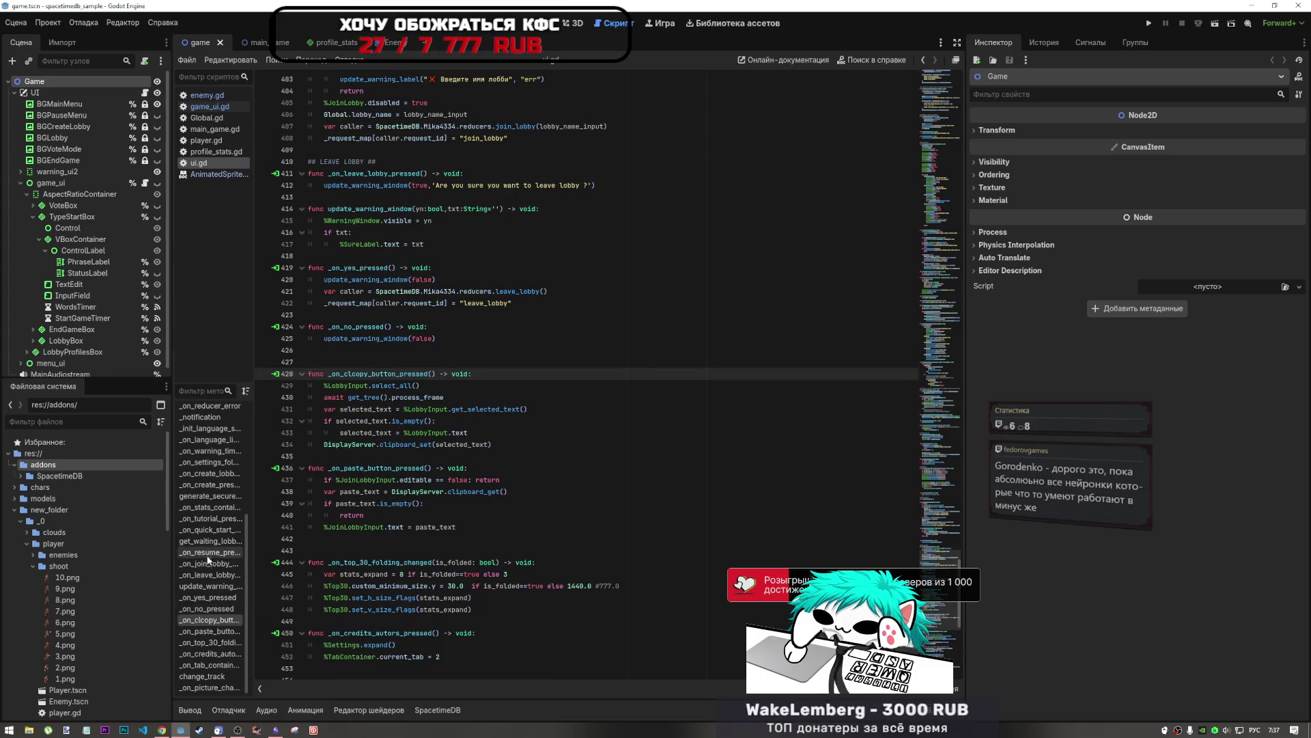
{"action": "scroll", "coordinate": [209, 550], "scroll_direction": "up", "scroll_amount": 3}
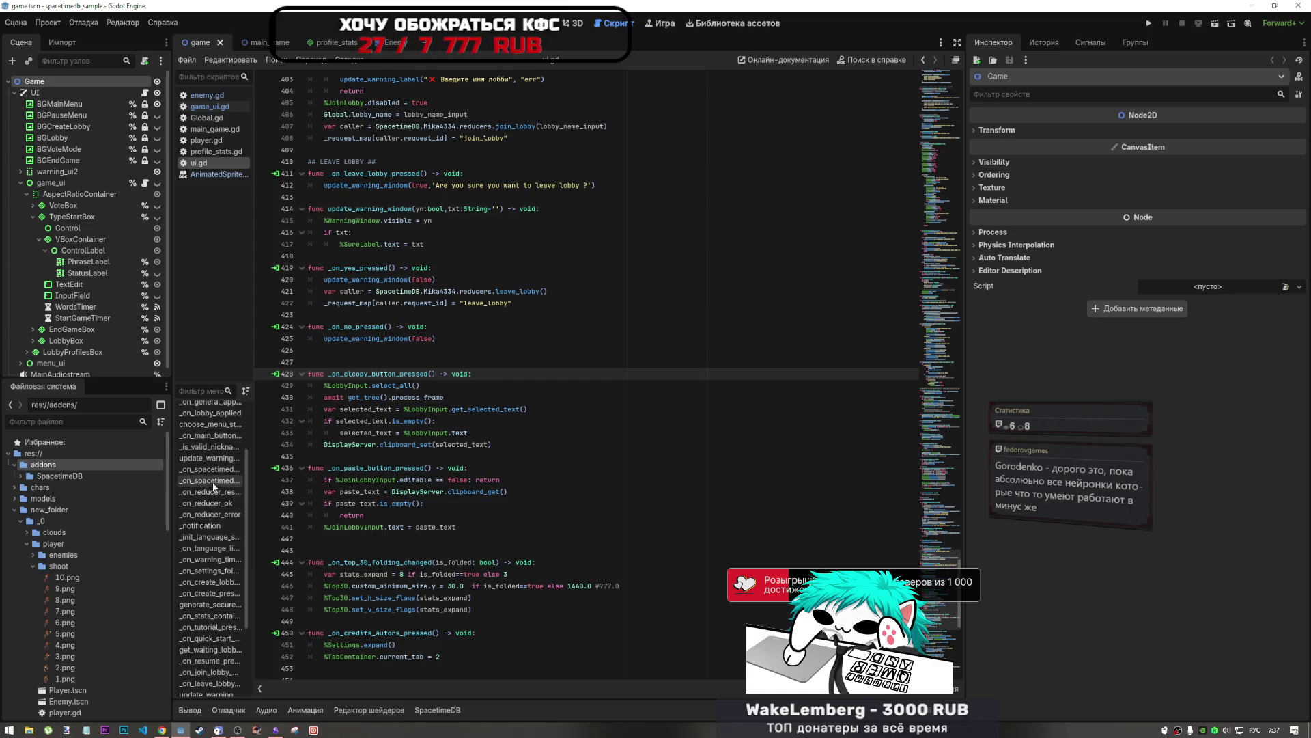
{"action": "left_click", "coordinate": [213, 492]}
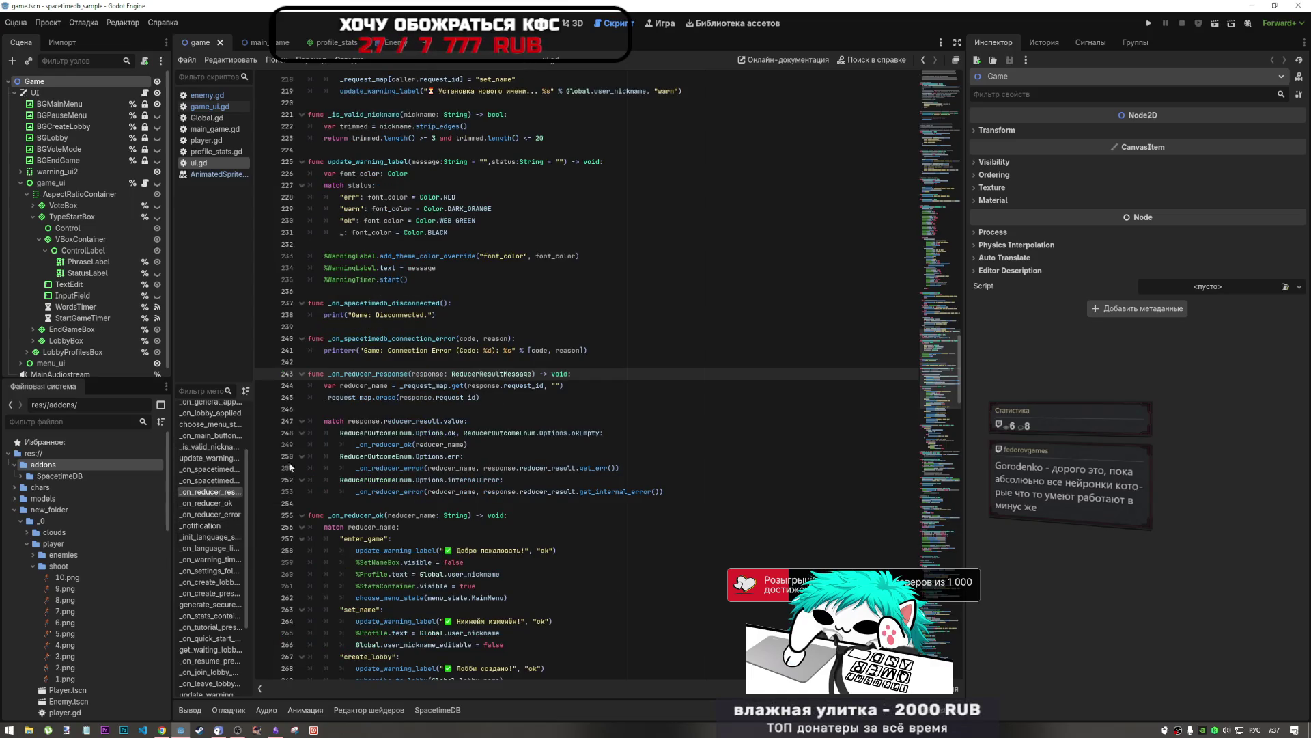
{"action": "scroll", "coordinate": [205, 471], "scroll_direction": "up", "scroll_amount": 3}
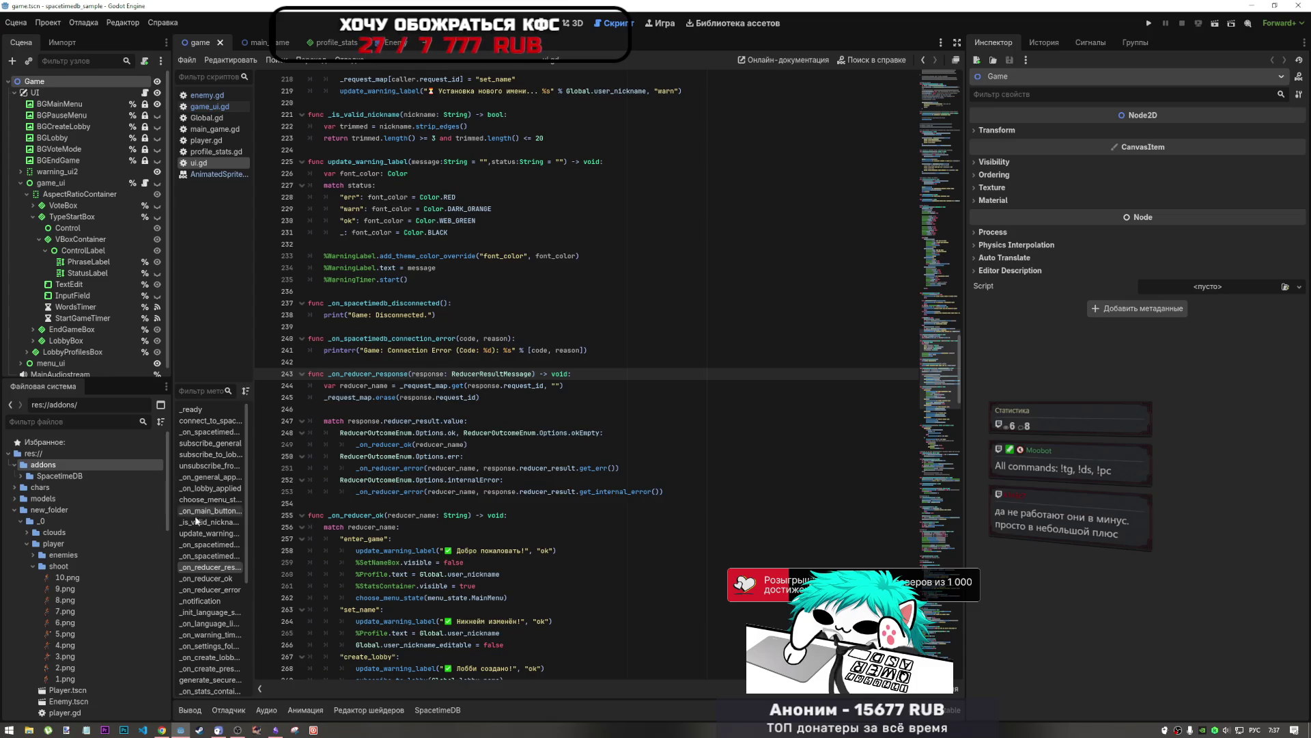
Step: Review the connection-error, disconnected, update_warning_label, main-button, choose_menu_state and applied handlers
{"action": "left_click", "coordinate": [205, 555]}
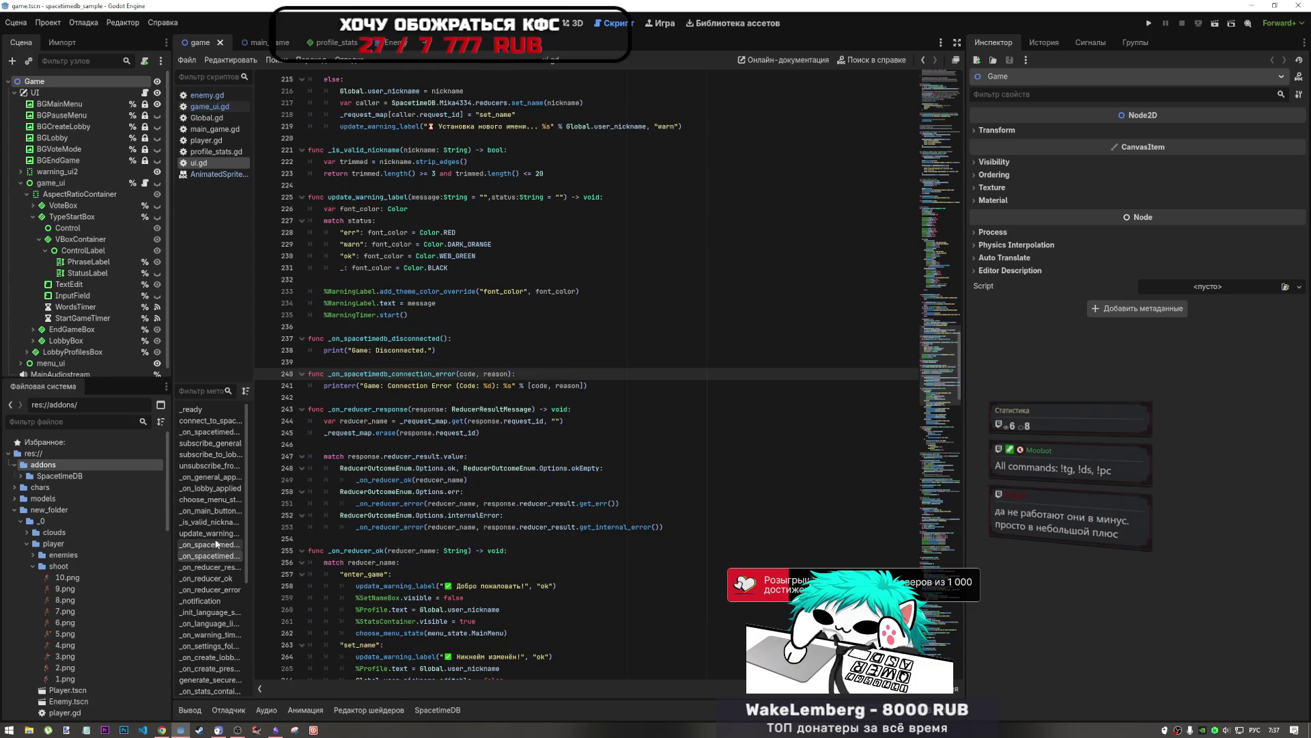
{"action": "left_click", "coordinate": [216, 544]}
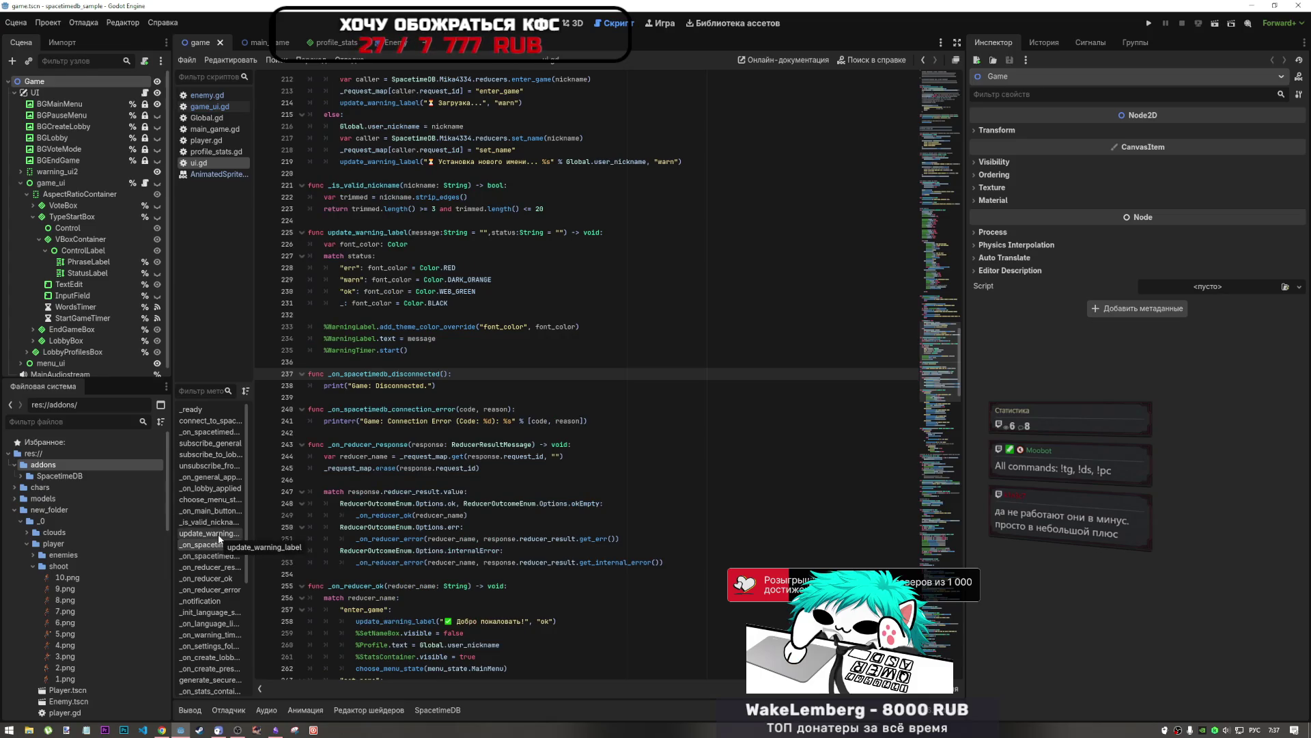
{"action": "left_click", "coordinate": [219, 535]}
{"action": "left_click", "coordinate": [227, 514]}
{"action": "left_click", "coordinate": [224, 521]}
{"action": "left_click", "coordinate": [218, 536]}
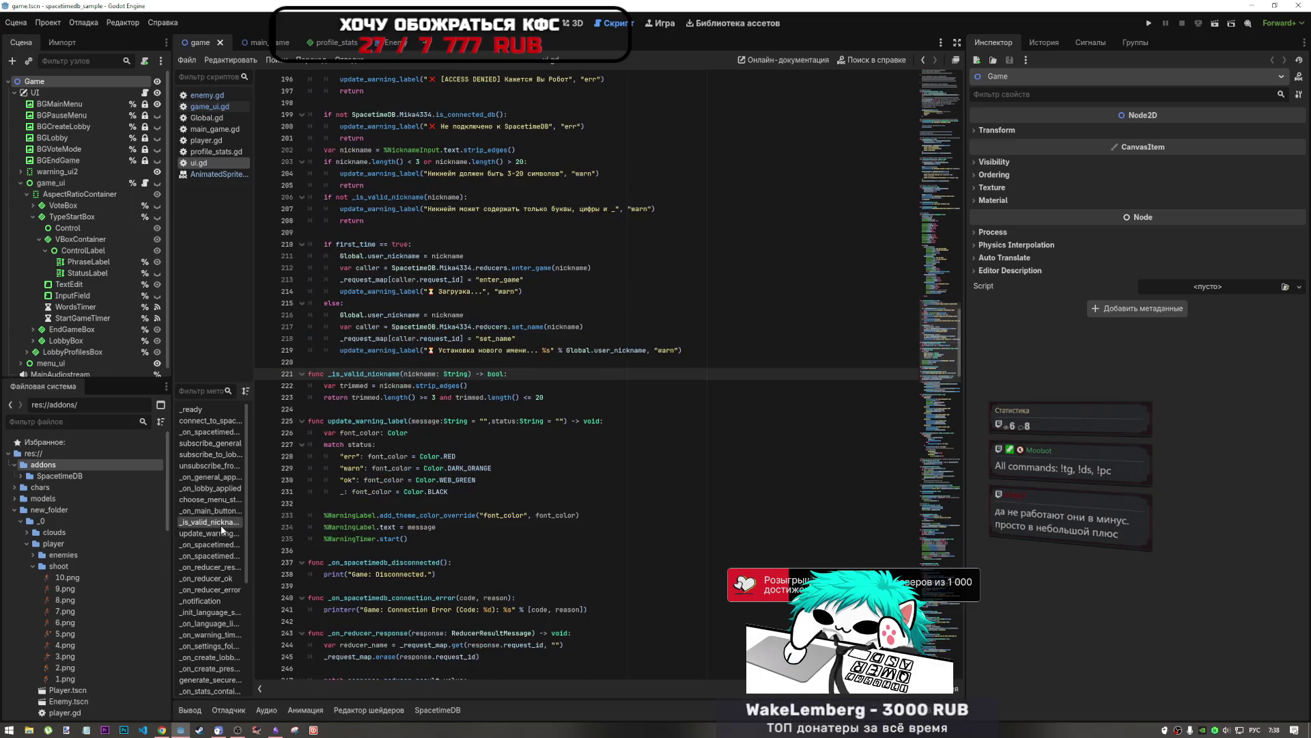
{"action": "left_click", "coordinate": [220, 512]}
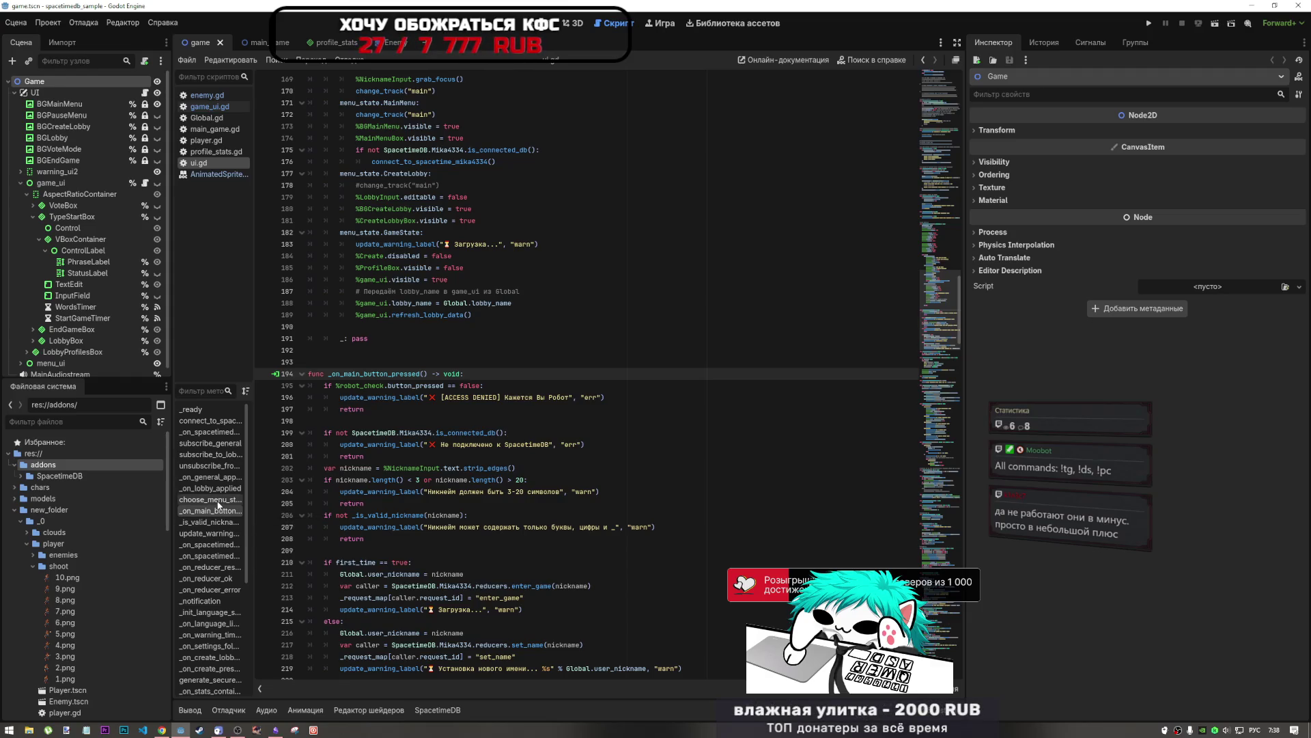
{"action": "left_click", "coordinate": [217, 499]}
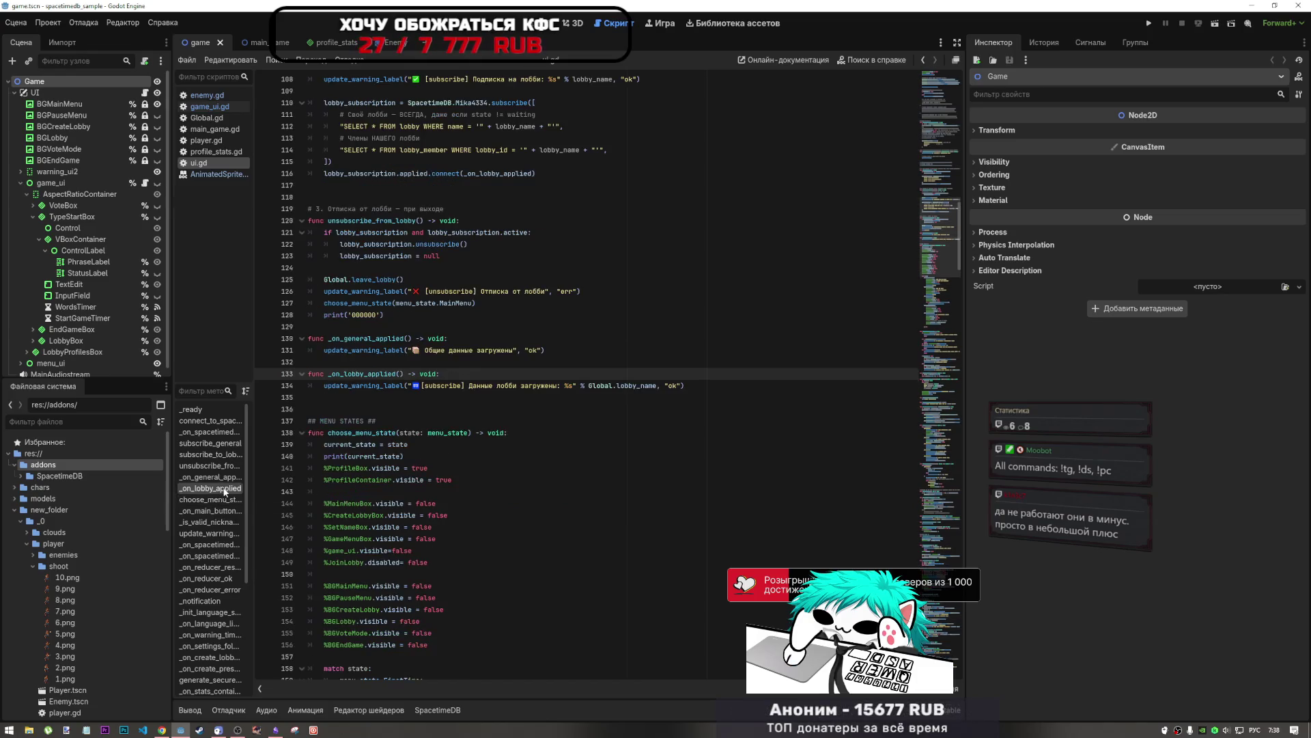
{"action": "left_click", "coordinate": [224, 476]}
{"action": "left_click", "coordinate": [230, 488]}
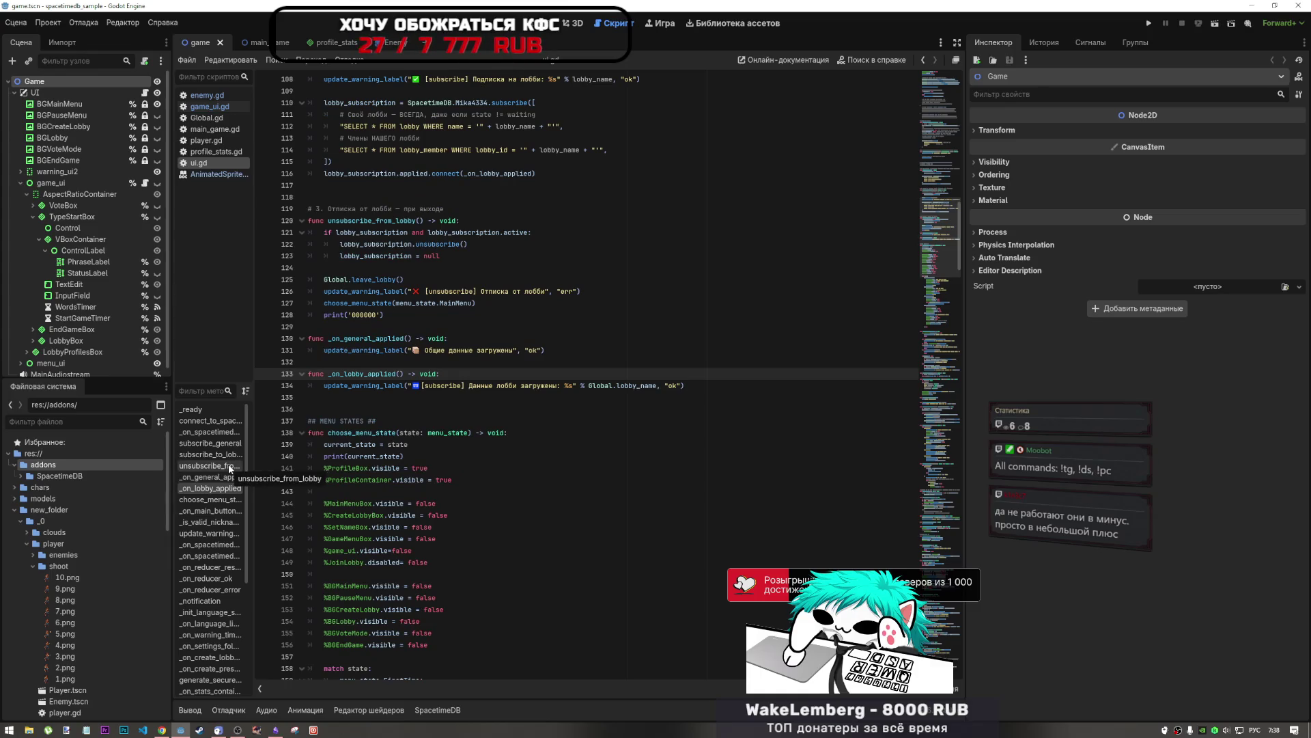
Step: Compare subscribe_to_lobby, subscribe_general and the connect functions, then widen the methods list
{"action": "left_click", "coordinate": [229, 455]}
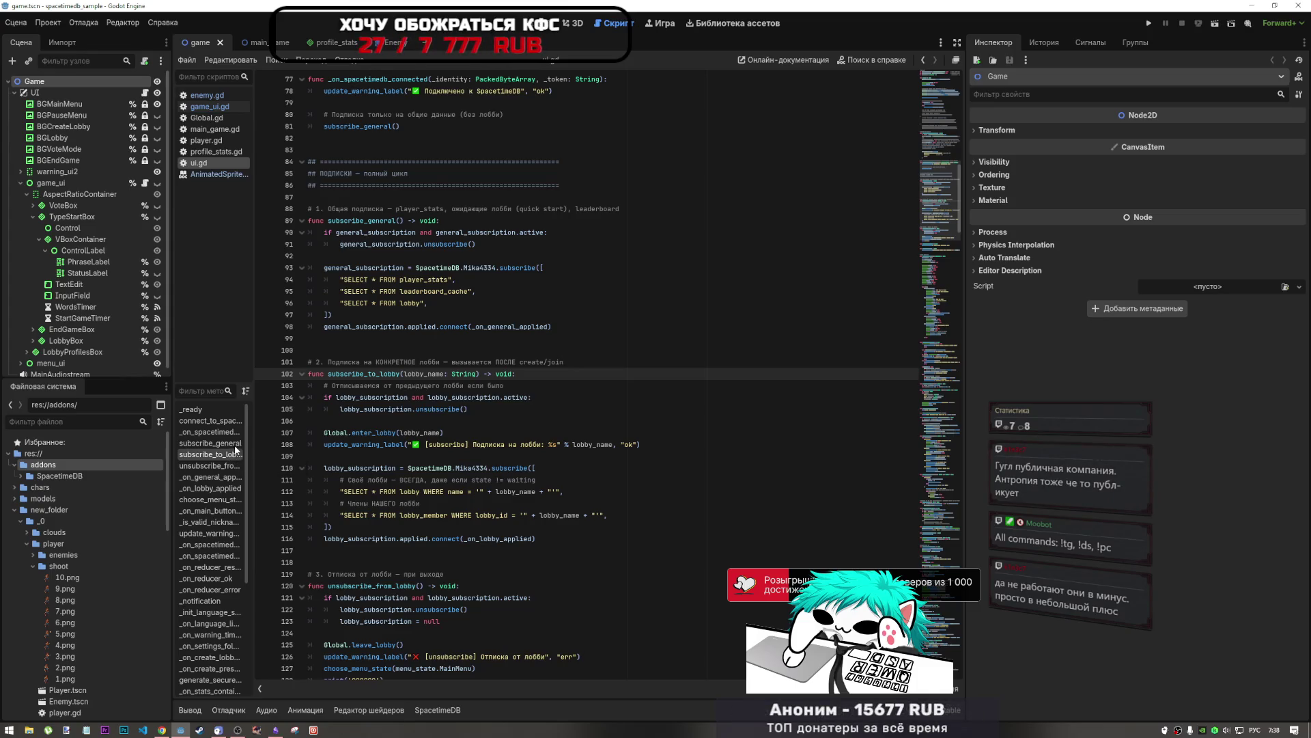
{"action": "left_click", "coordinate": [235, 445]}
{"action": "left_click", "coordinate": [226, 455]}
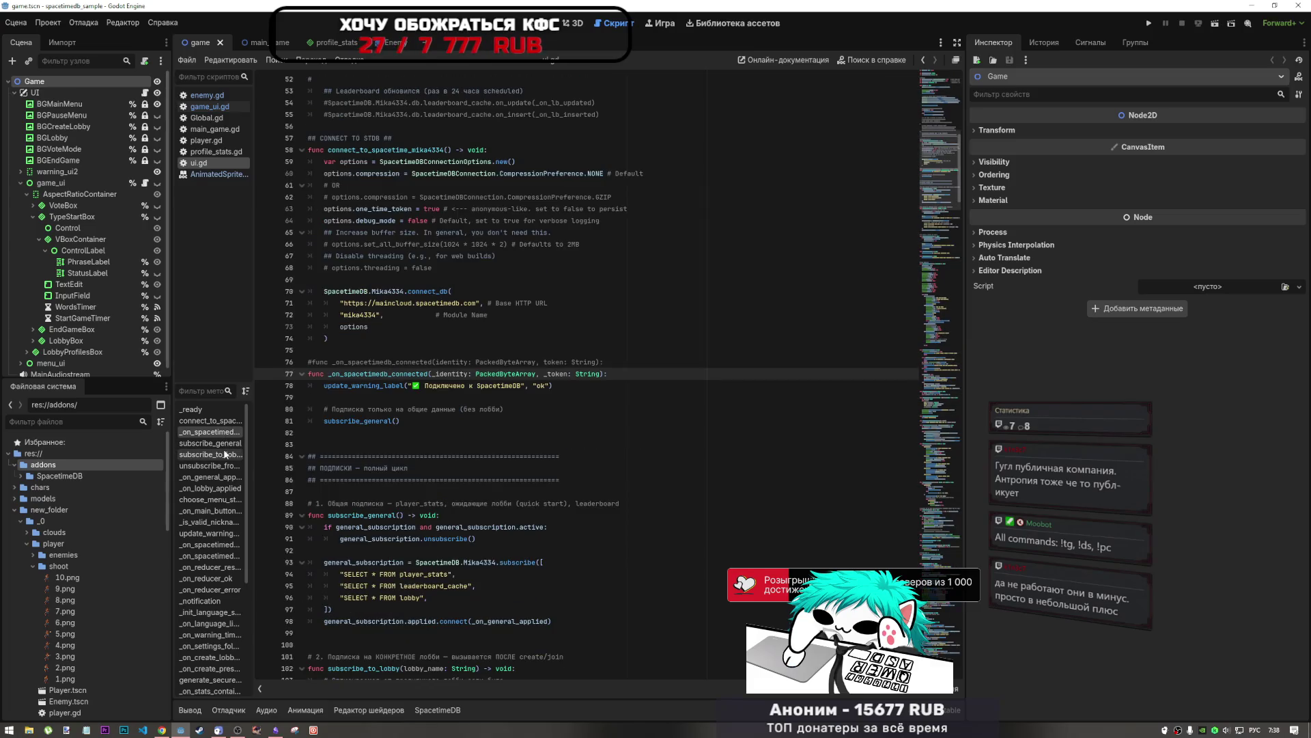
{"action": "left_click", "coordinate": [225, 432]}
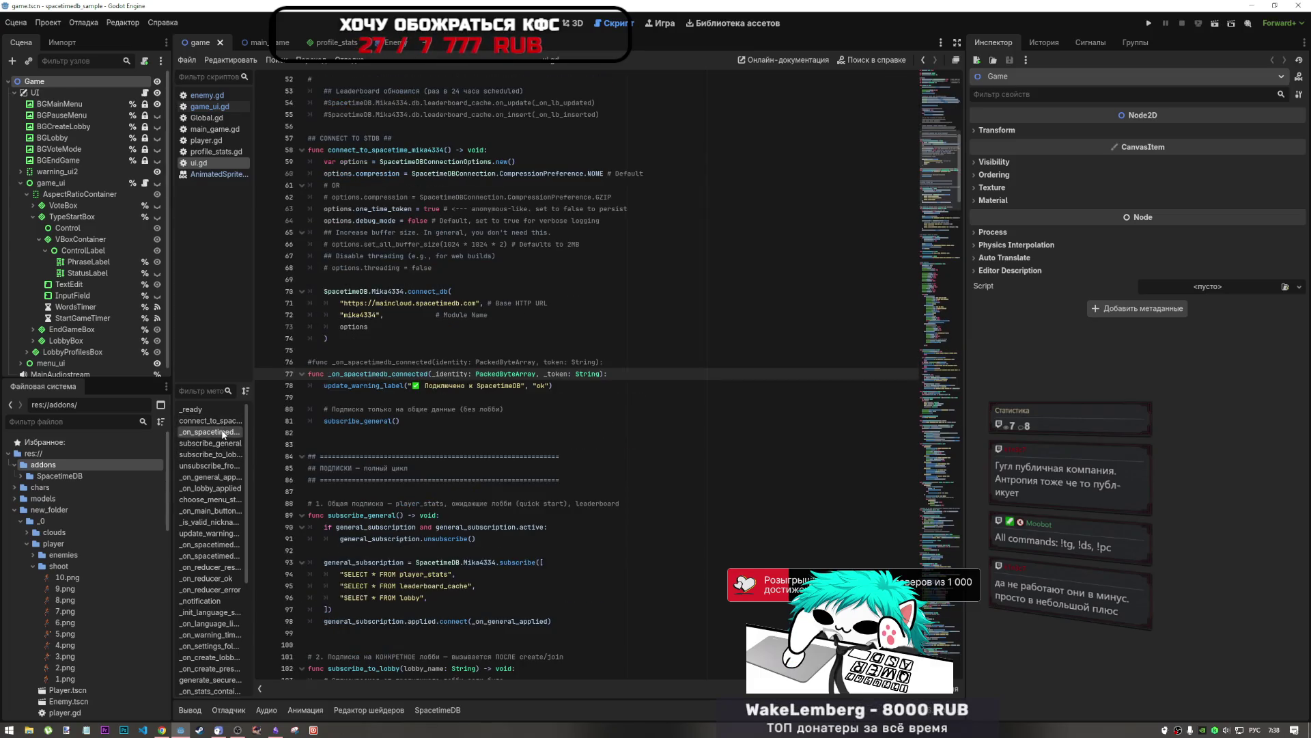
{"action": "left_click", "coordinate": [216, 454]}
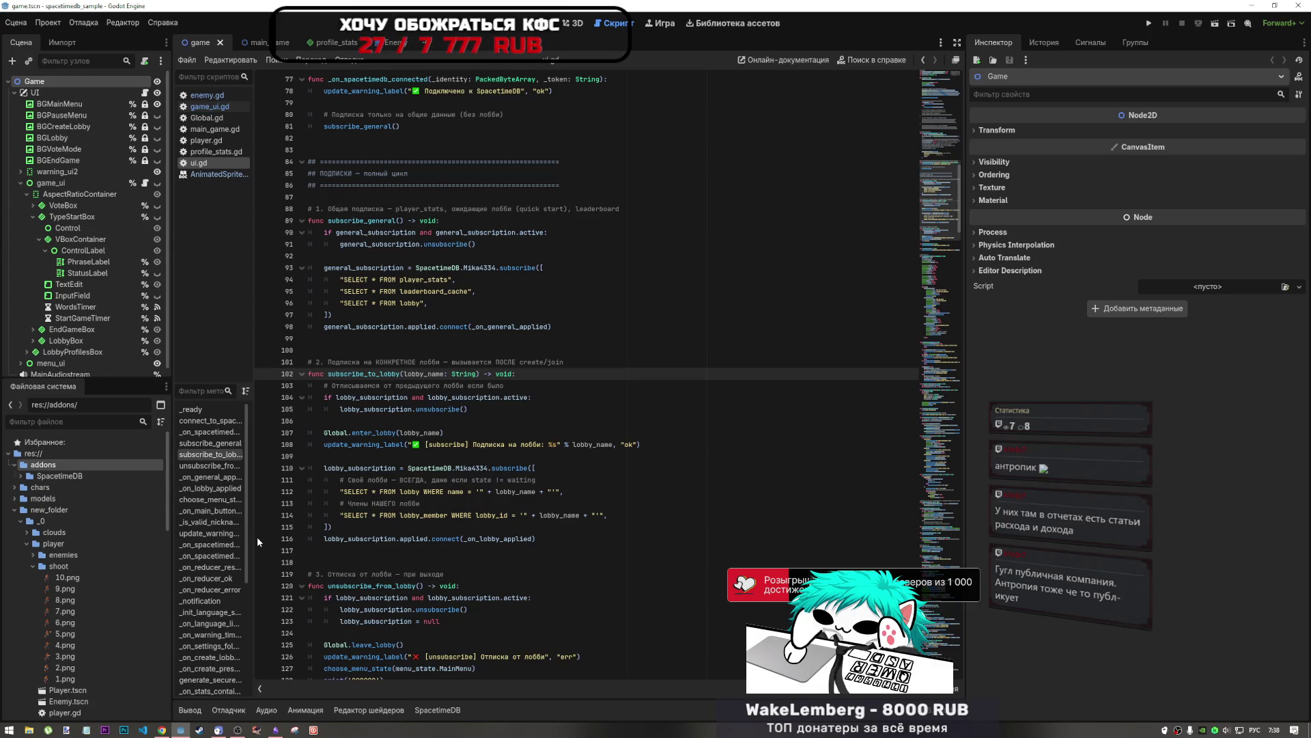
{"action": "left_click", "coordinate": [222, 465]}
{"action": "left_click", "coordinate": [219, 450]}
{"action": "left_click", "coordinate": [223, 442]}
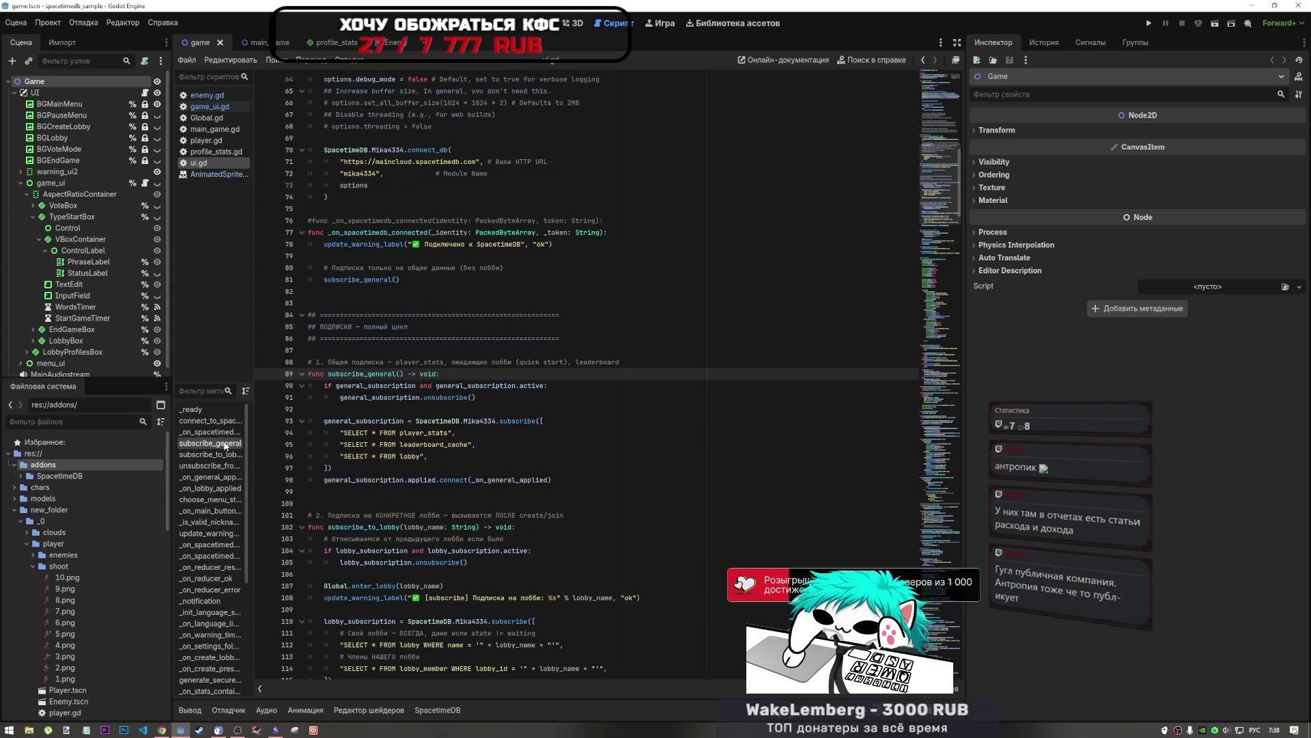
{"action": "left_click", "coordinate": [223, 454]}
{"action": "left_click", "coordinate": [225, 443]}
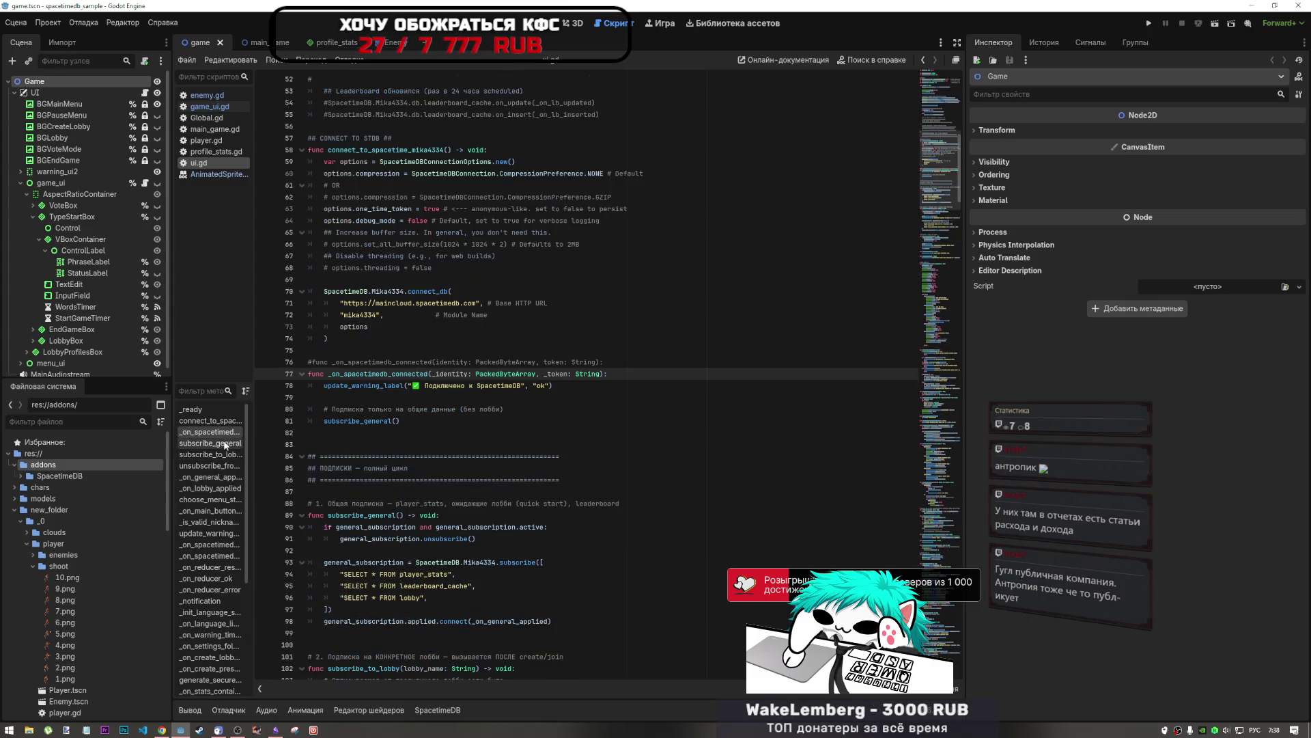
{"action": "left_click", "coordinate": [224, 422]}
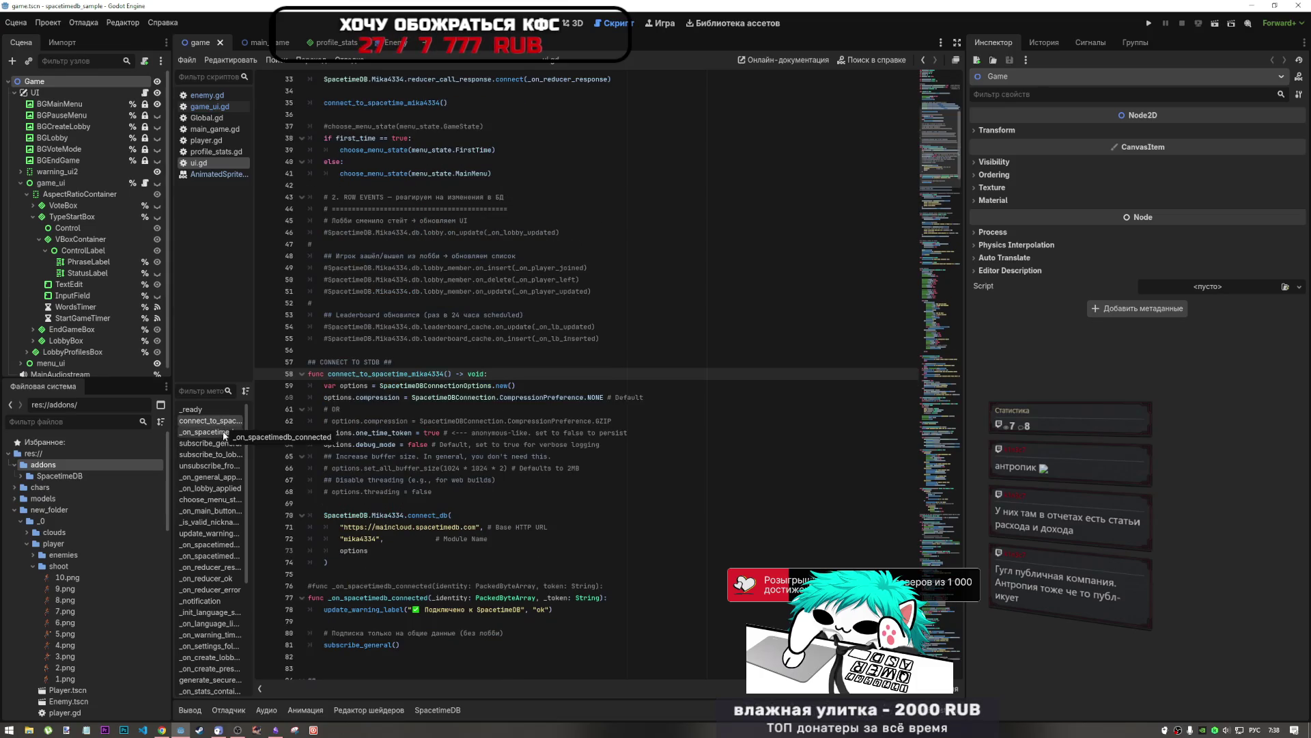
{"action": "left_click", "coordinate": [223, 441]}
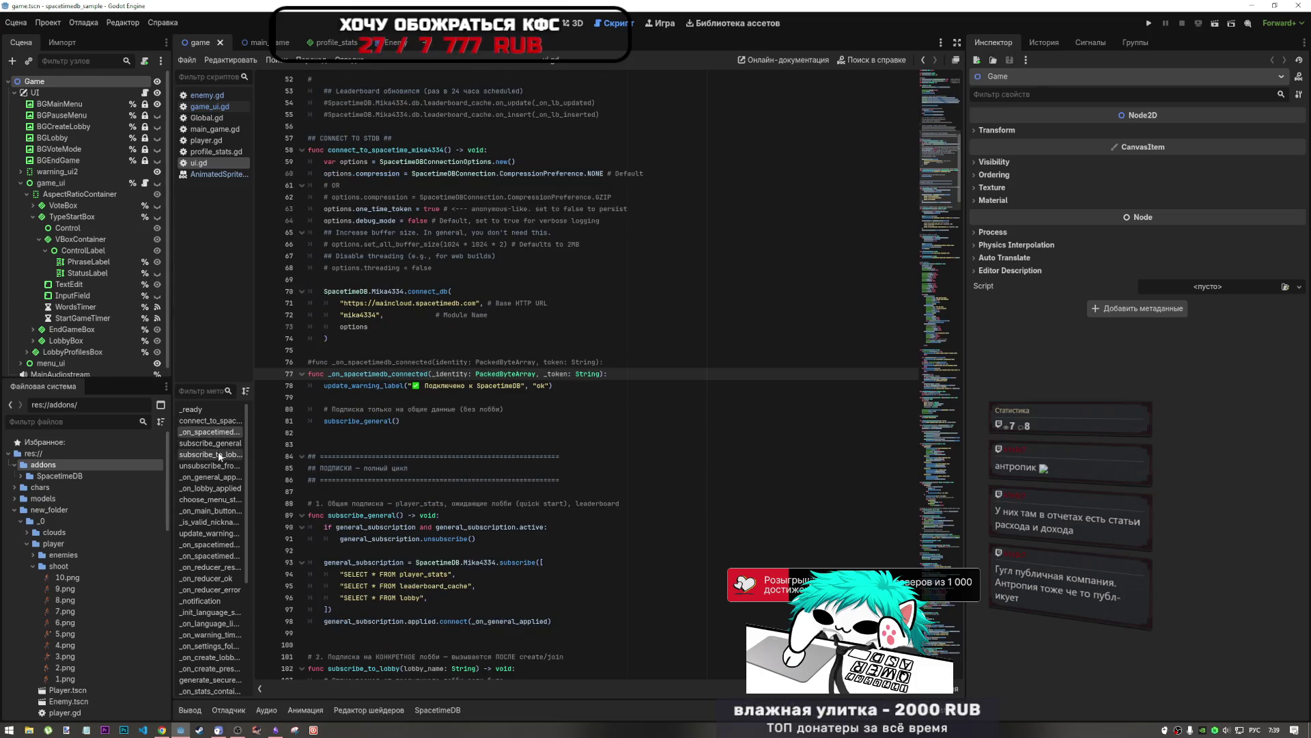
{"action": "left_click", "coordinate": [215, 442]}
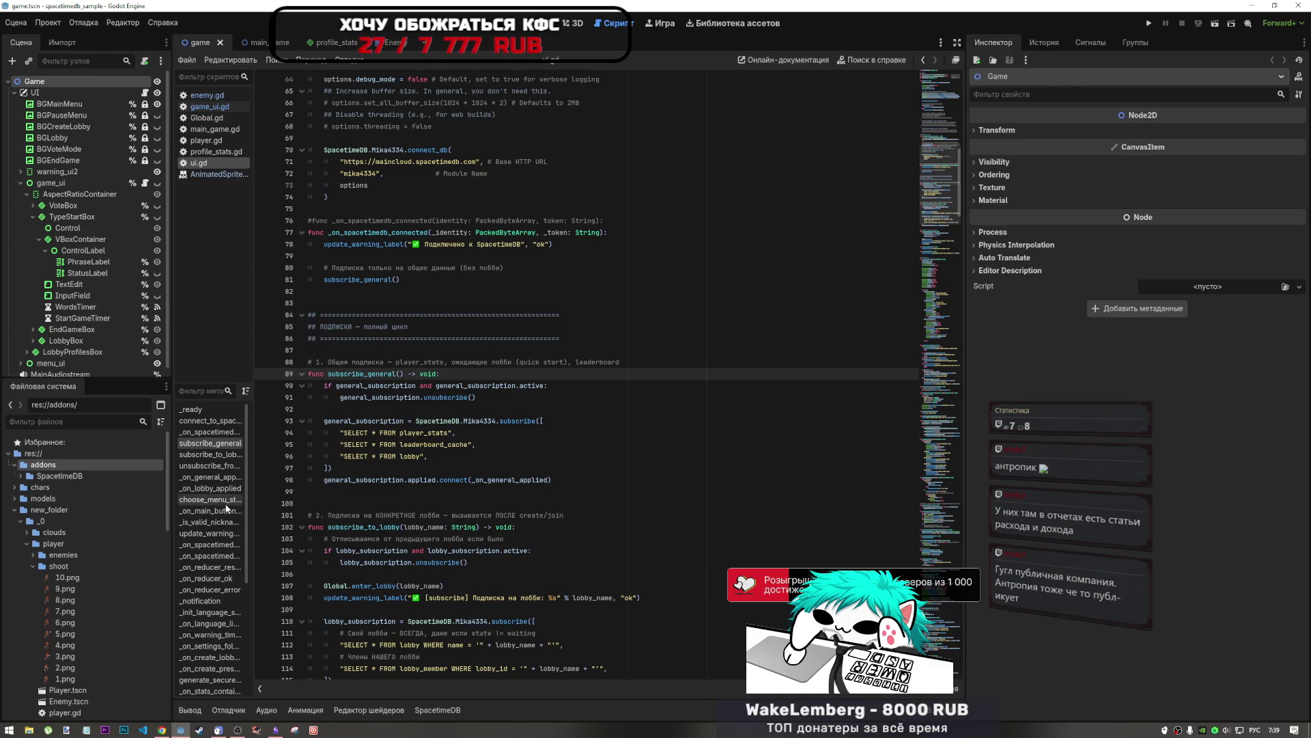
{"action": "scroll", "coordinate": [217, 478], "scroll_direction": "down", "scroll_amount": 1}
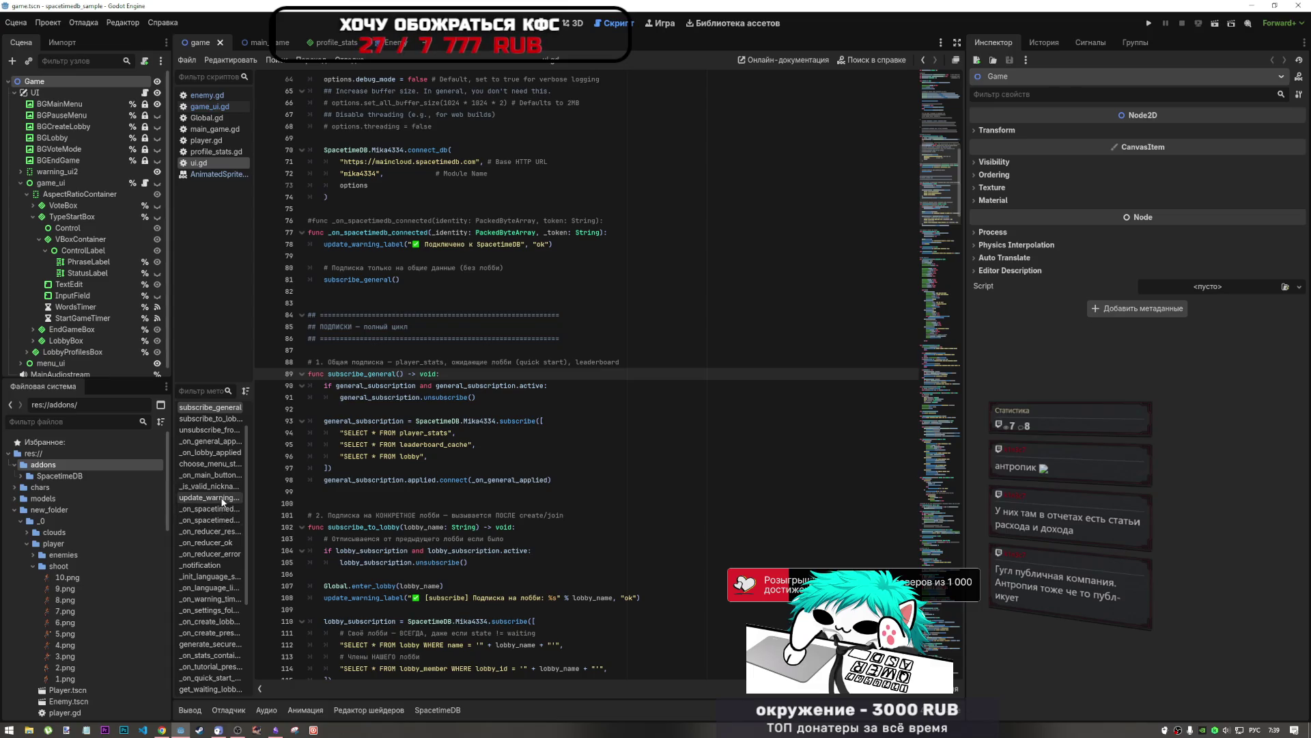
{"action": "scroll", "coordinate": [220, 525], "scroll_direction": "down", "scroll_amount": 2}
{"action": "left_click_drag", "start_coordinate": [251, 490], "coordinate": [309, 492]}
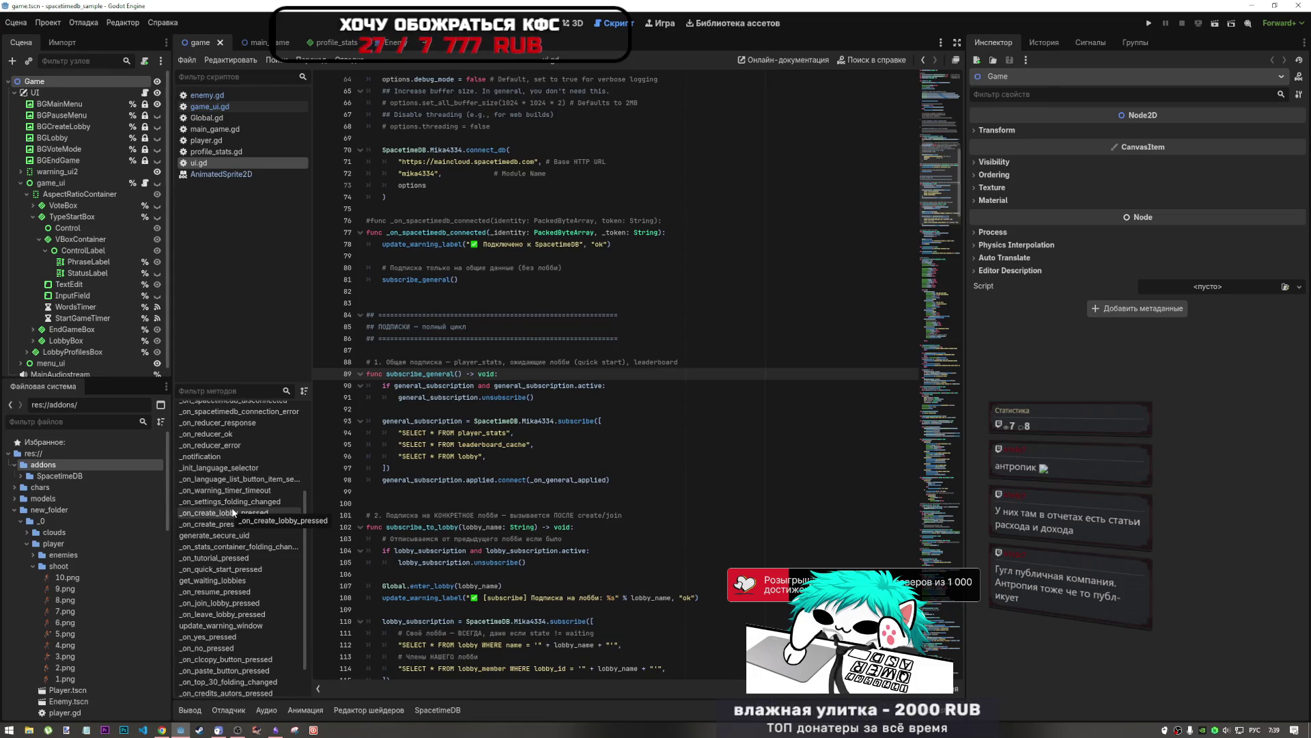
Step: Switch to profile_stats.gd and scroll down to the change_profile_picture function
{"action": "left_click", "coordinate": [320, 45]}
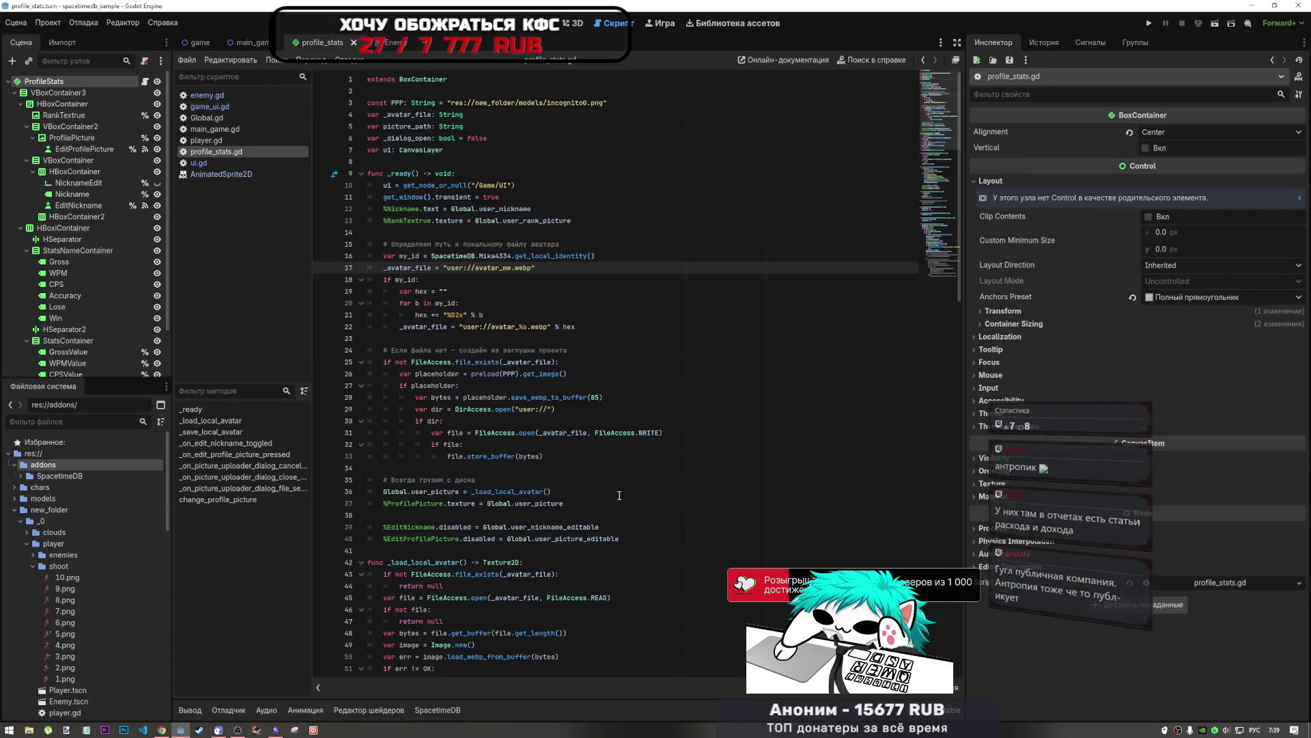
{"action": "left_click", "coordinate": [542, 350]}
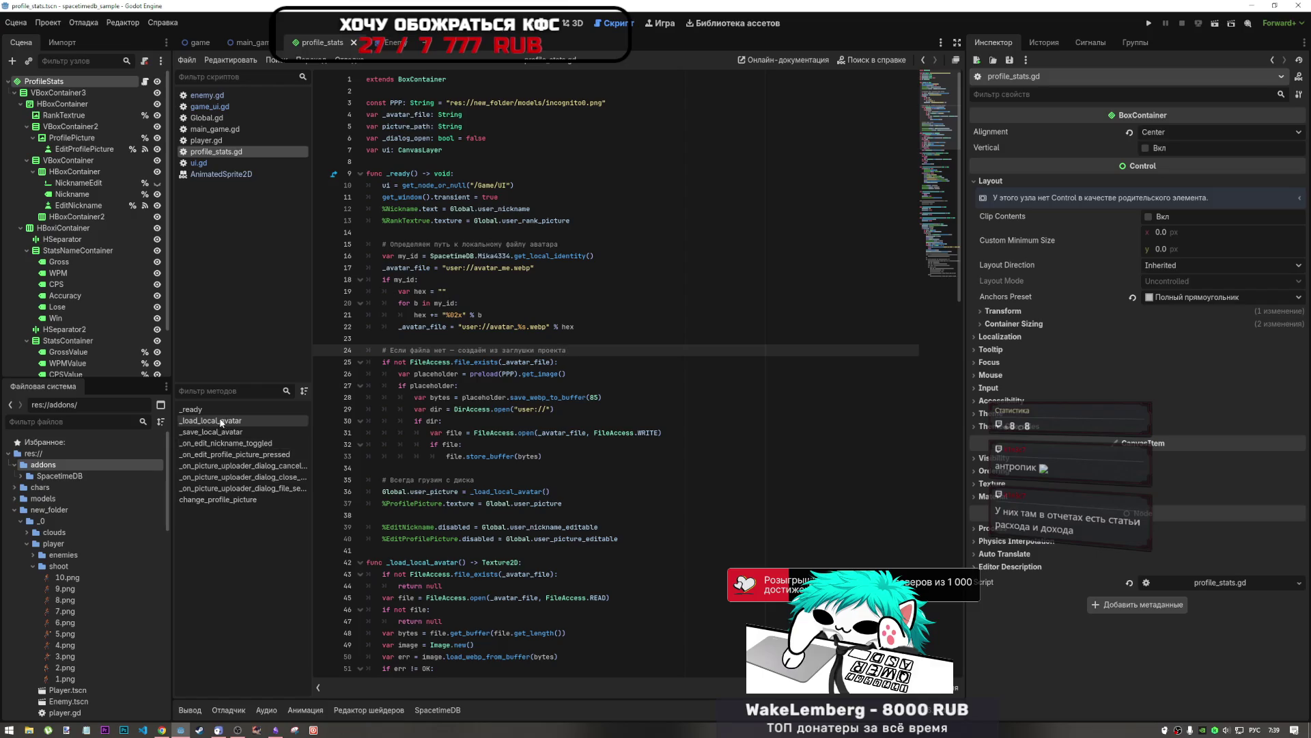
{"action": "left_click", "coordinate": [239, 466]}
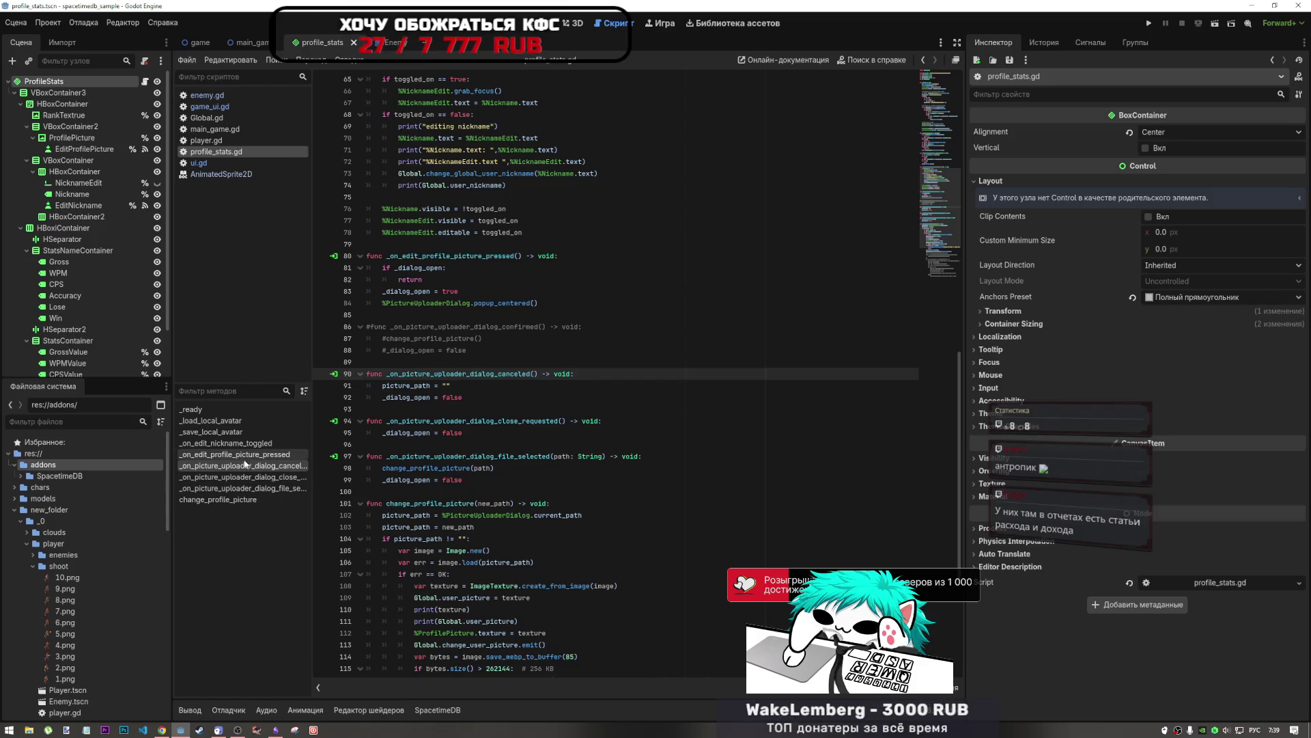
{"action": "scroll", "coordinate": [479, 522], "scroll_direction": "down", "scroll_amount": 2}
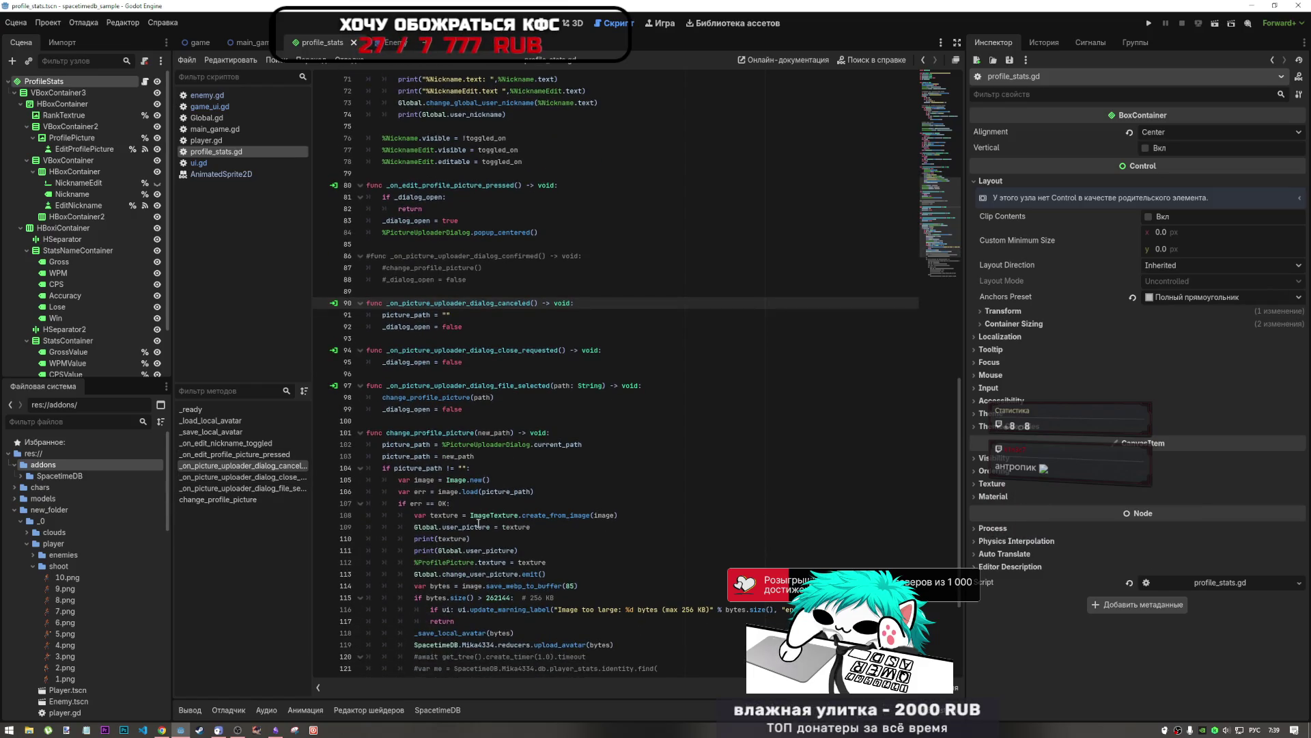
{"action": "scroll", "coordinate": [474, 519], "scroll_direction": "down", "scroll_amount": 2}
{"action": "left_click", "coordinate": [447, 421]}
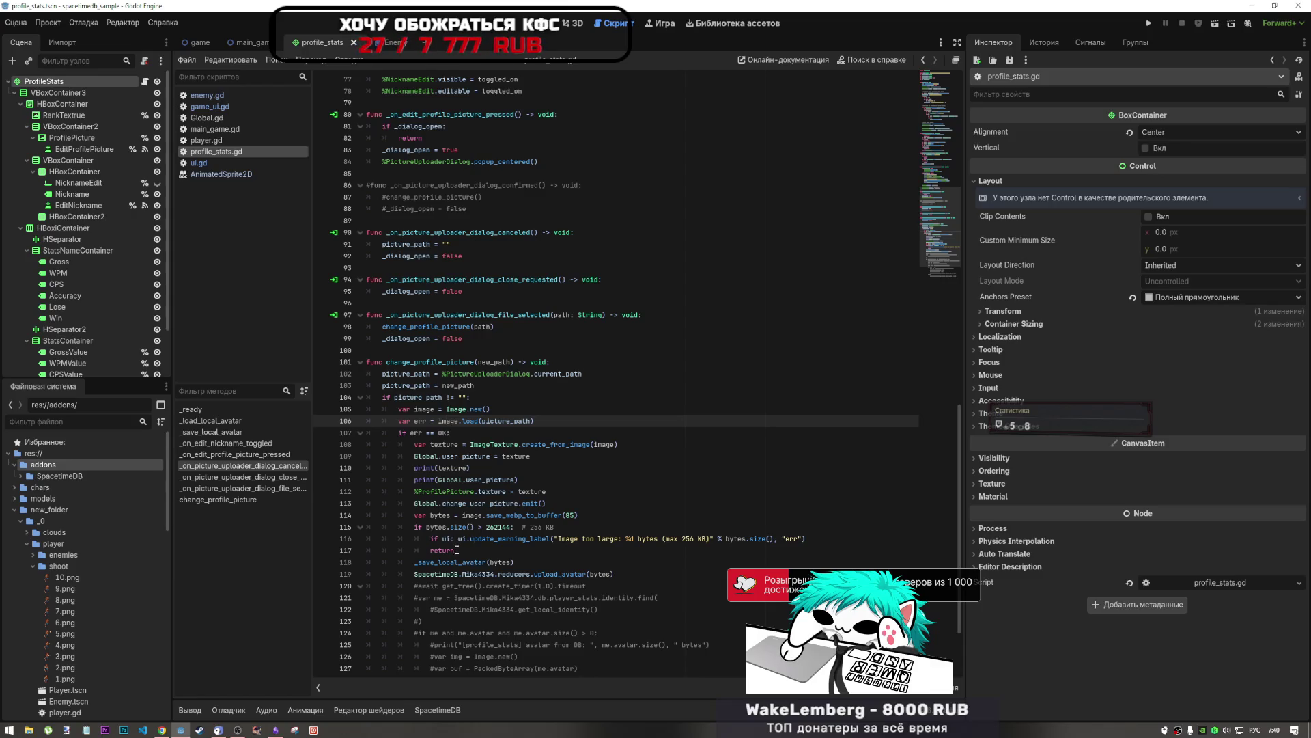
{"action": "left_click_drag", "start_coordinate": [457, 549], "coordinate": [418, 528]}
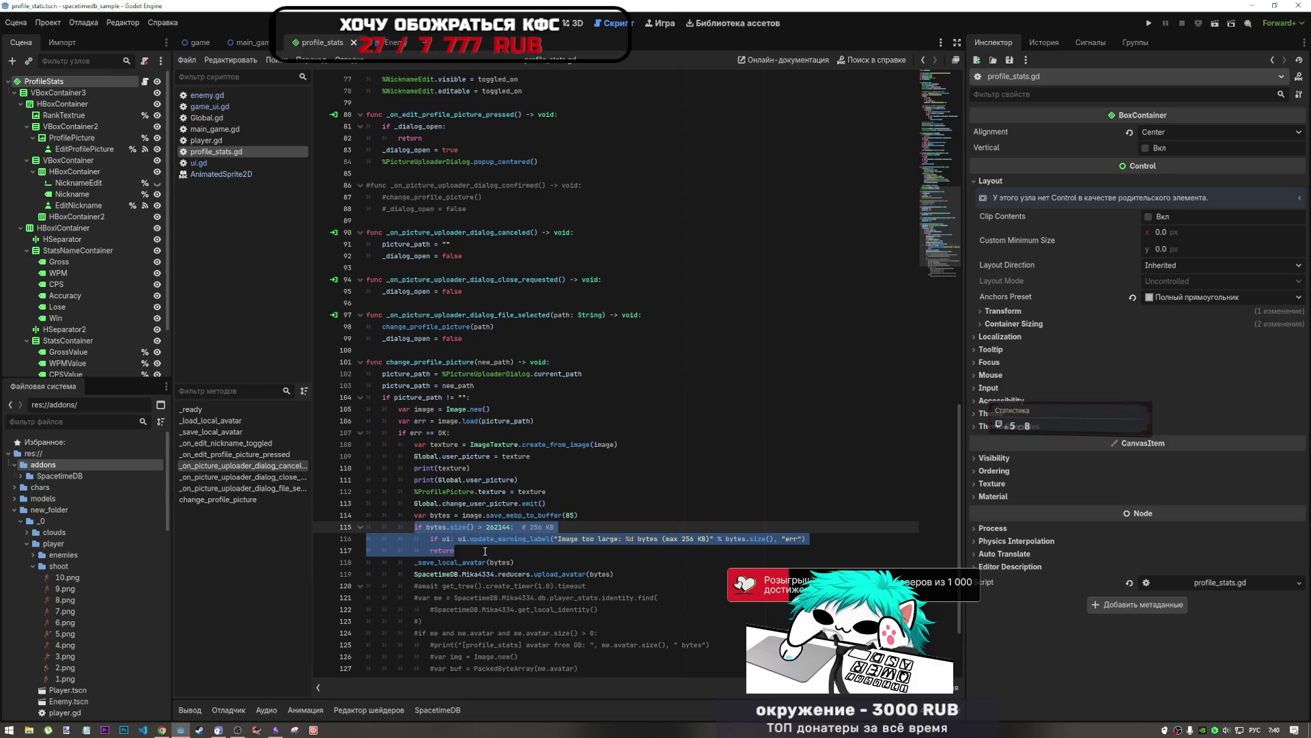
{"action": "left_click", "coordinate": [511, 550]}
{"action": "key", "text": "Return"}
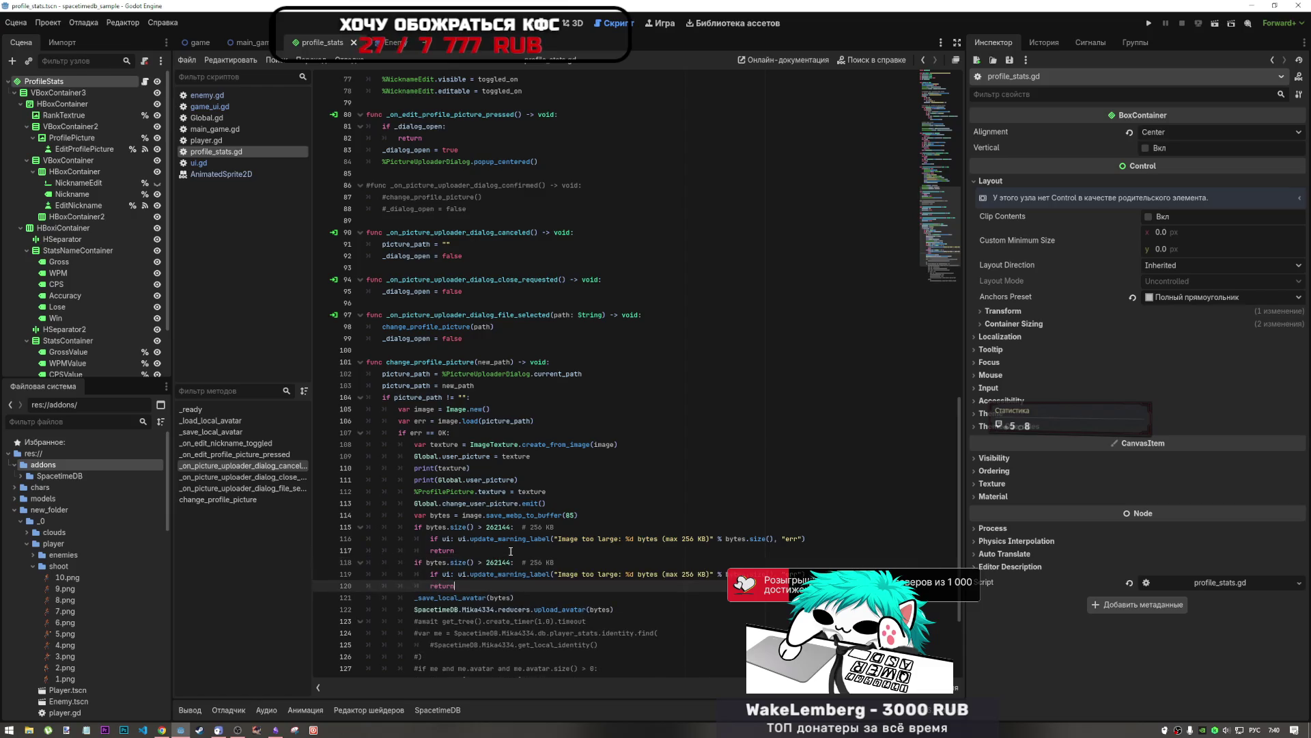
{"action": "key", "text": "ctrl+z"}
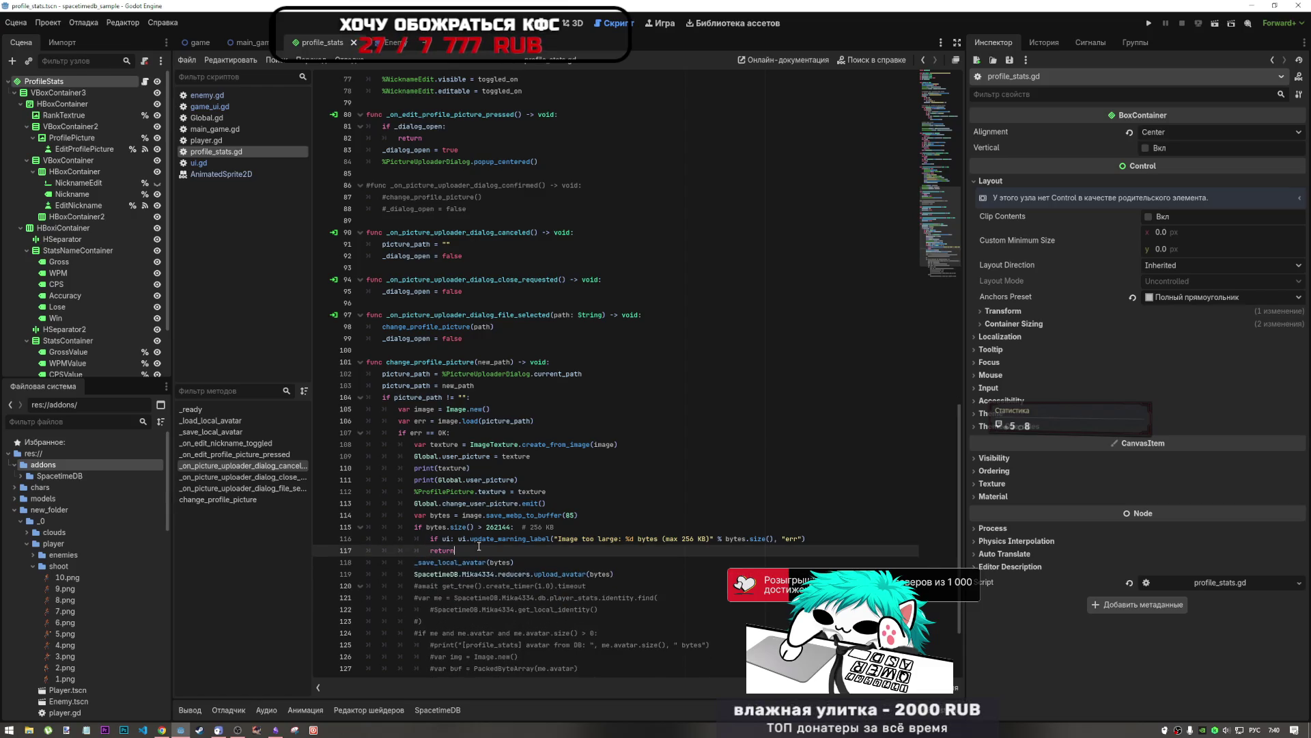
{"action": "left_click", "coordinate": [580, 518]}
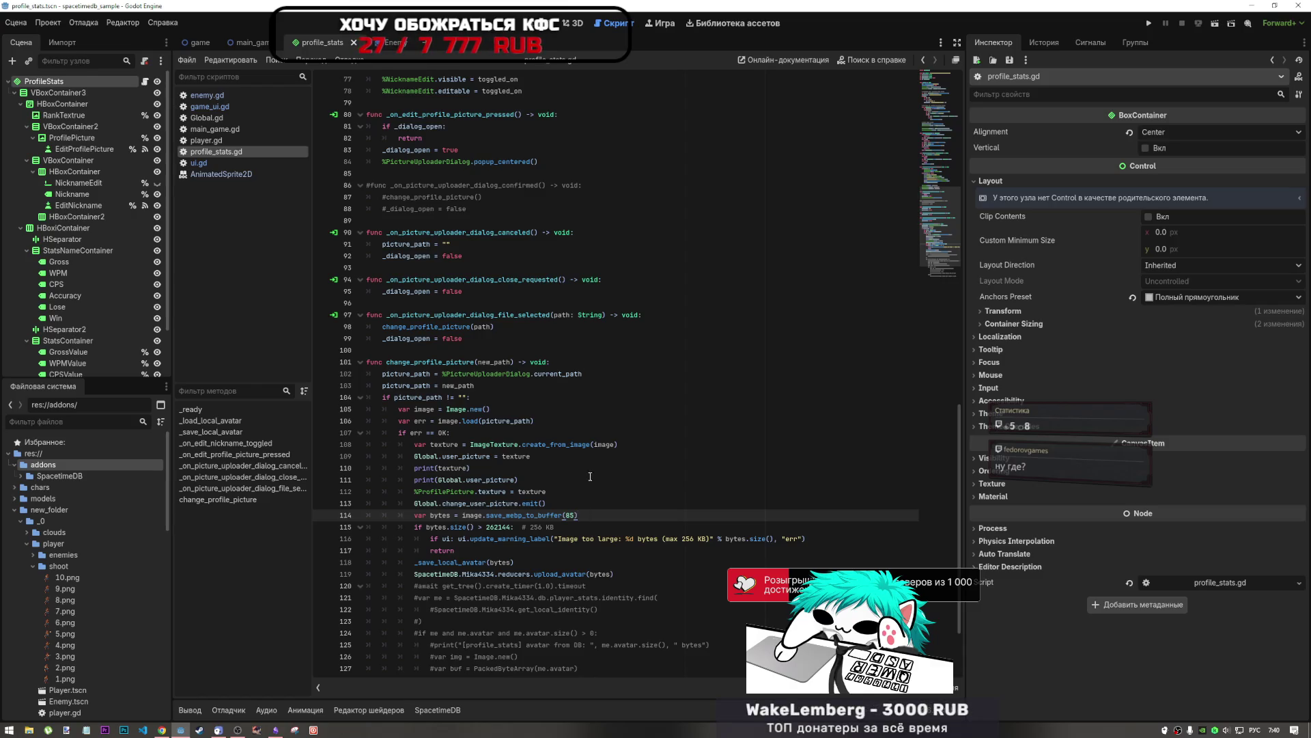
{"action": "left_click", "coordinate": [582, 507]}
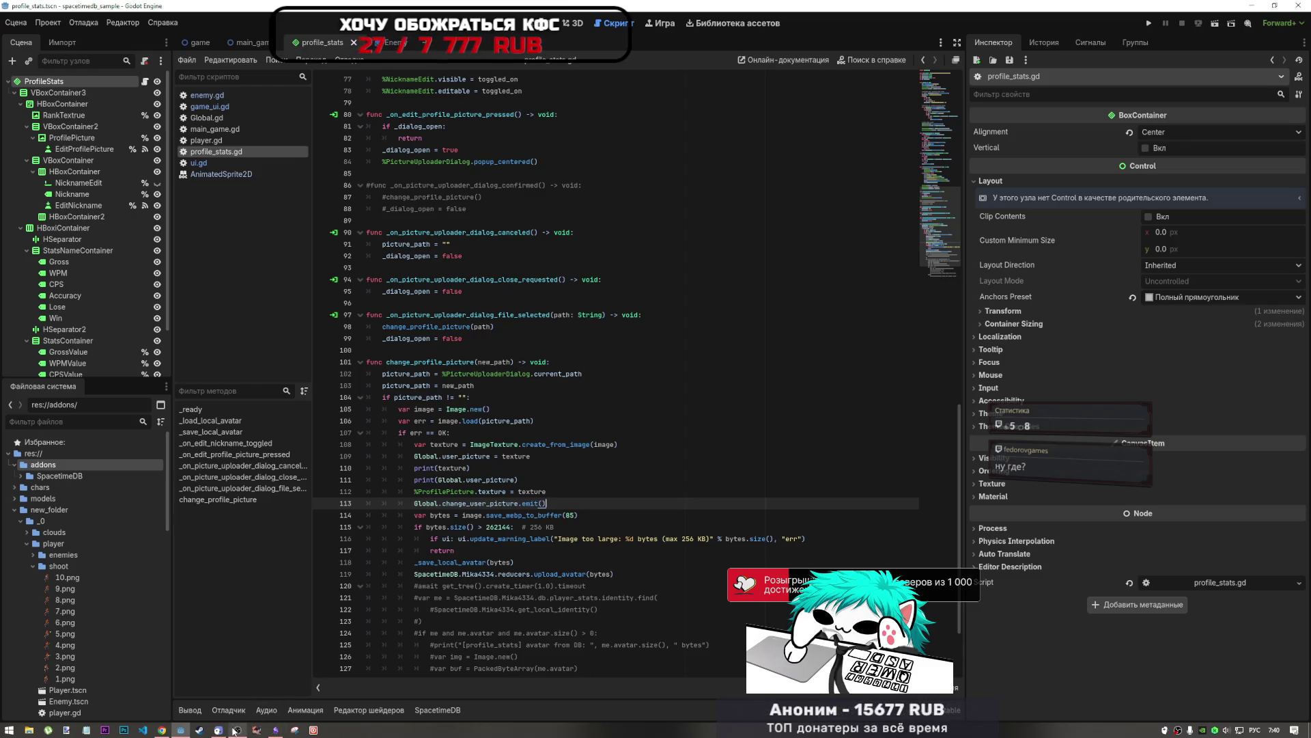
{"action": "left_click", "coordinate": [276, 729]}
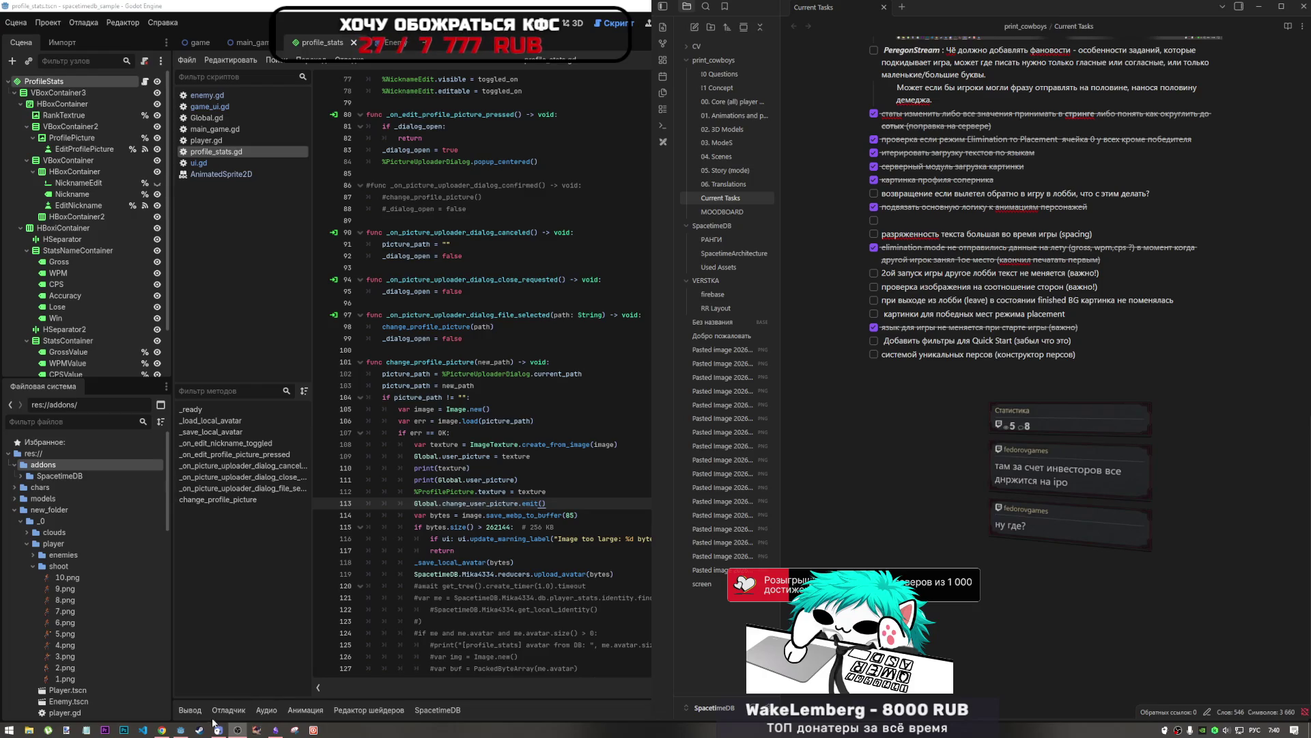
{"action": "left_click", "coordinate": [181, 729]}
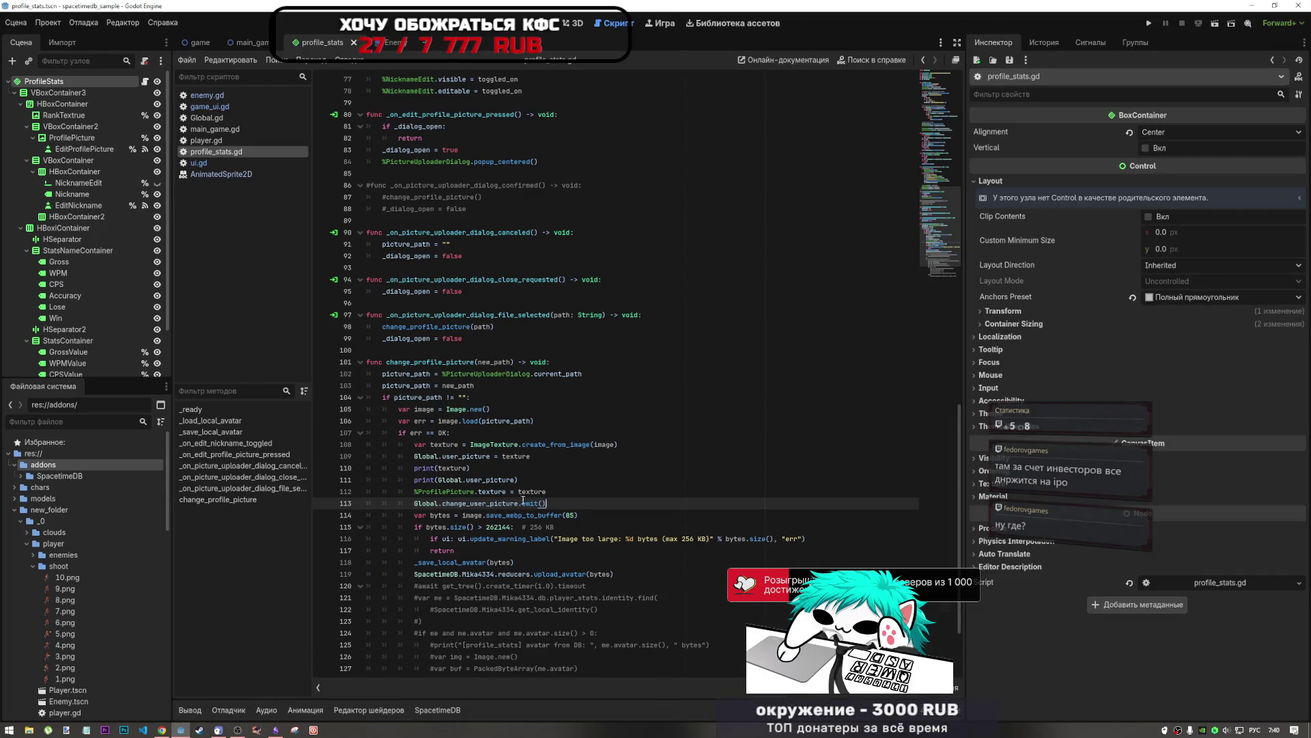
Step: Write, then delete, a stray 'if eer' line inside the if err == OK block
{"action": "left_click", "coordinate": [587, 518]}
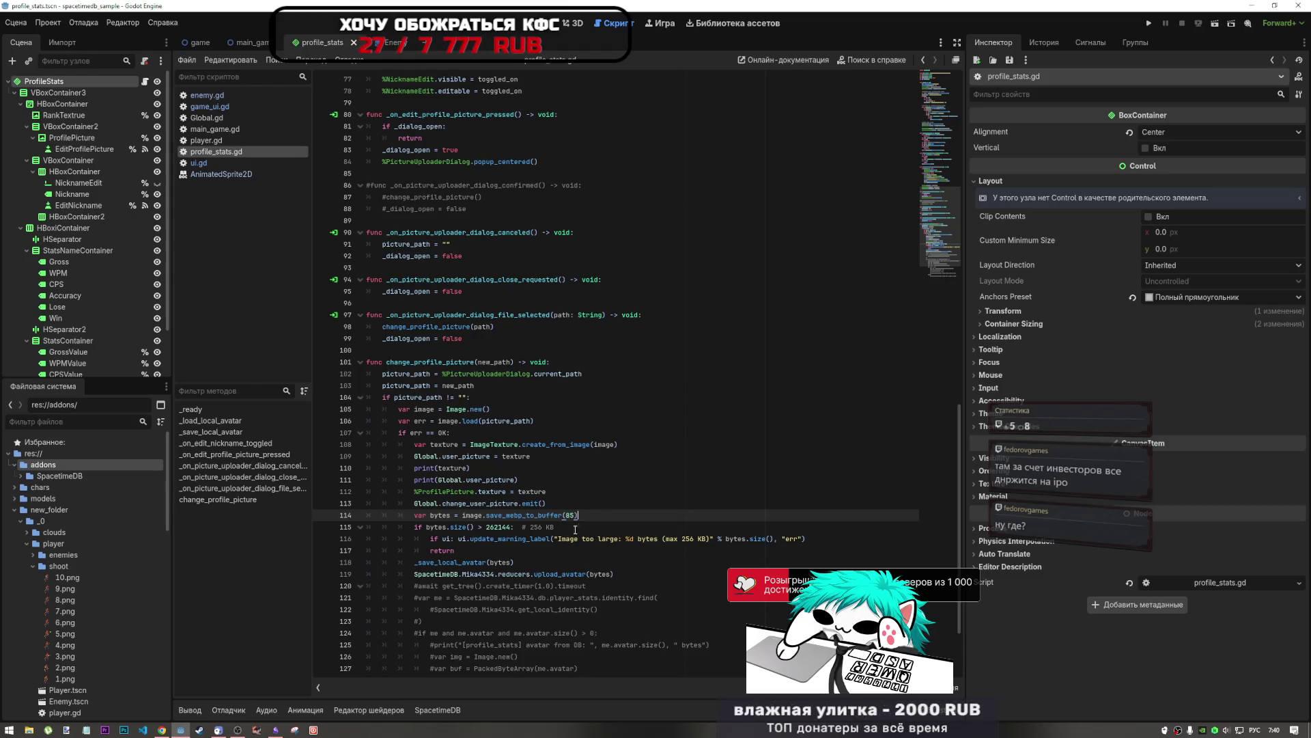
{"action": "key", "text": "Return"}
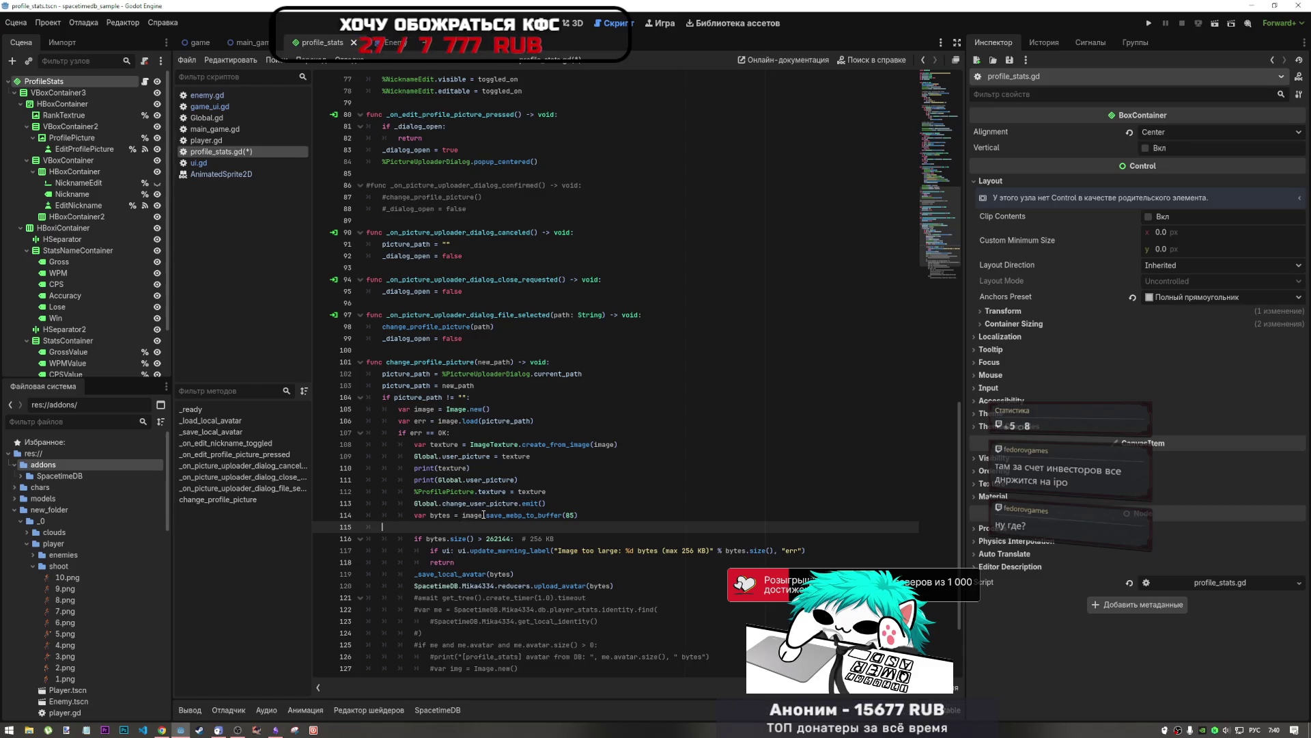
{"action": "key", "text": "BackSpace"}
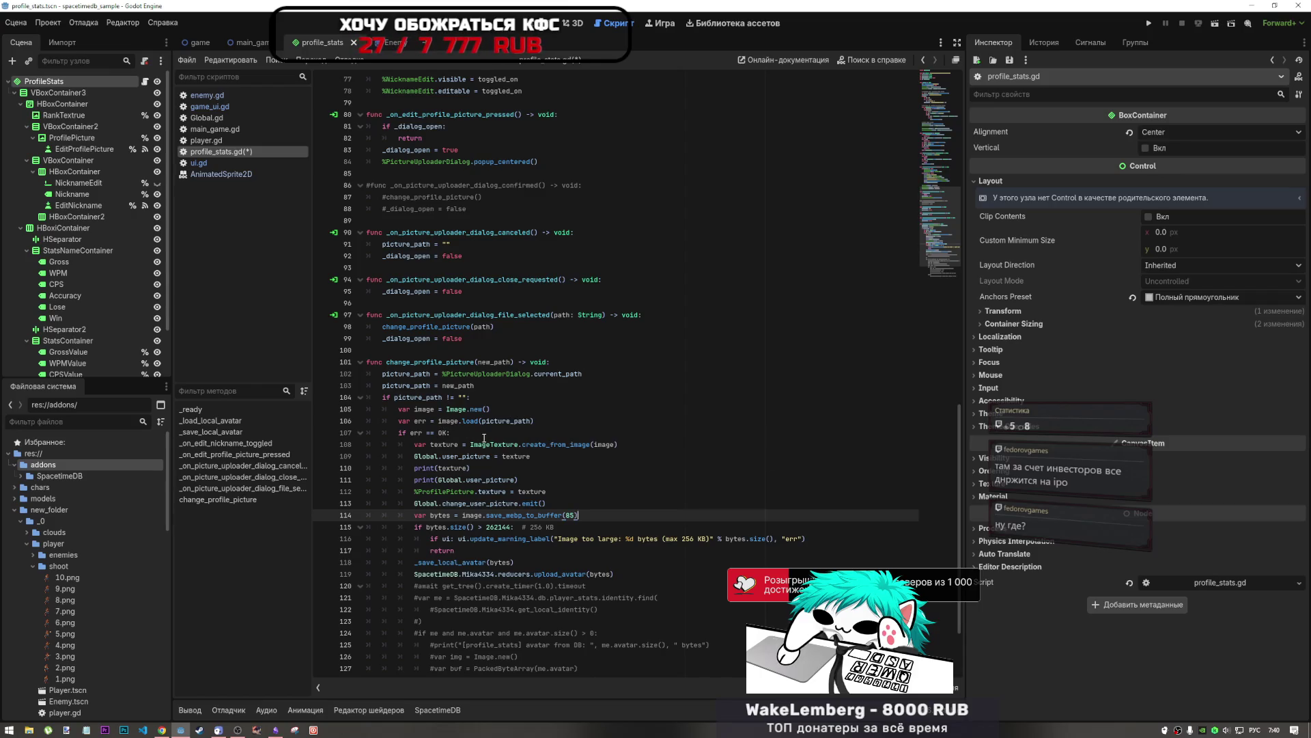
{"action": "left_click", "coordinate": [549, 427]}
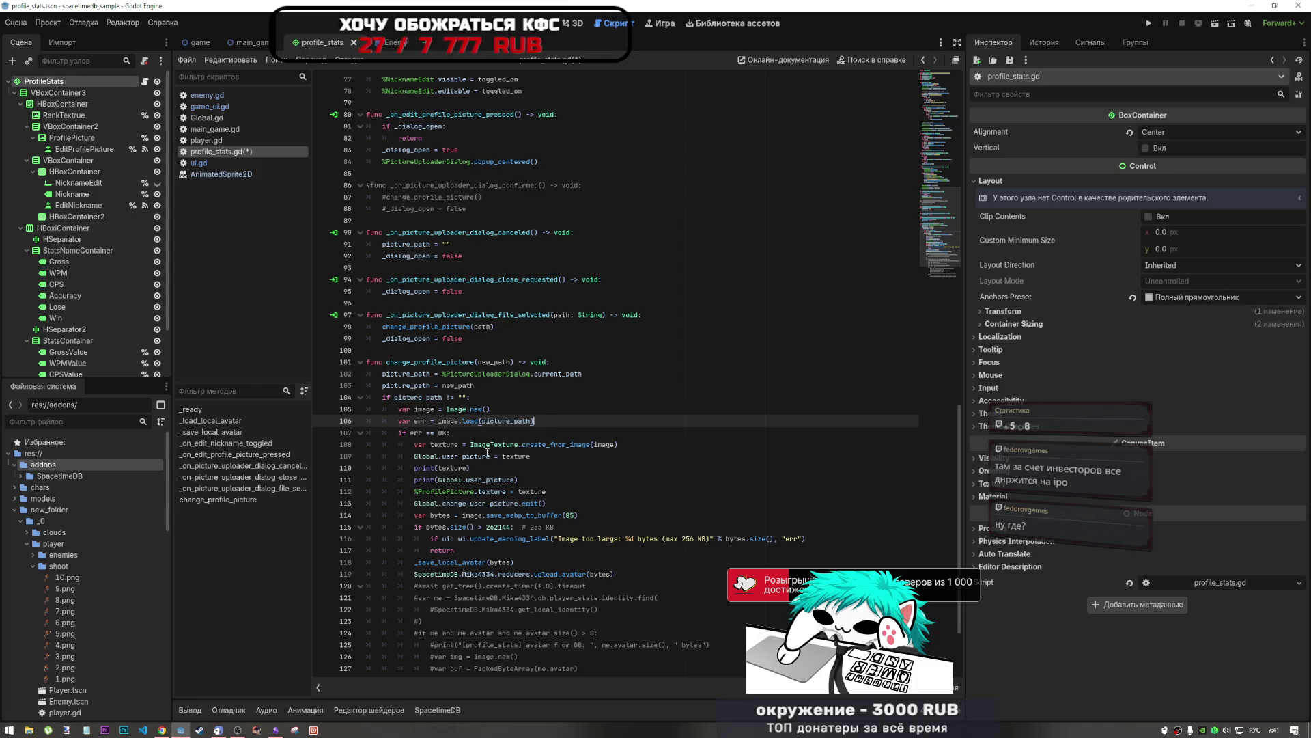
{"action": "left_click_drag", "start_coordinate": [473, 444], "coordinate": [547, 445]}
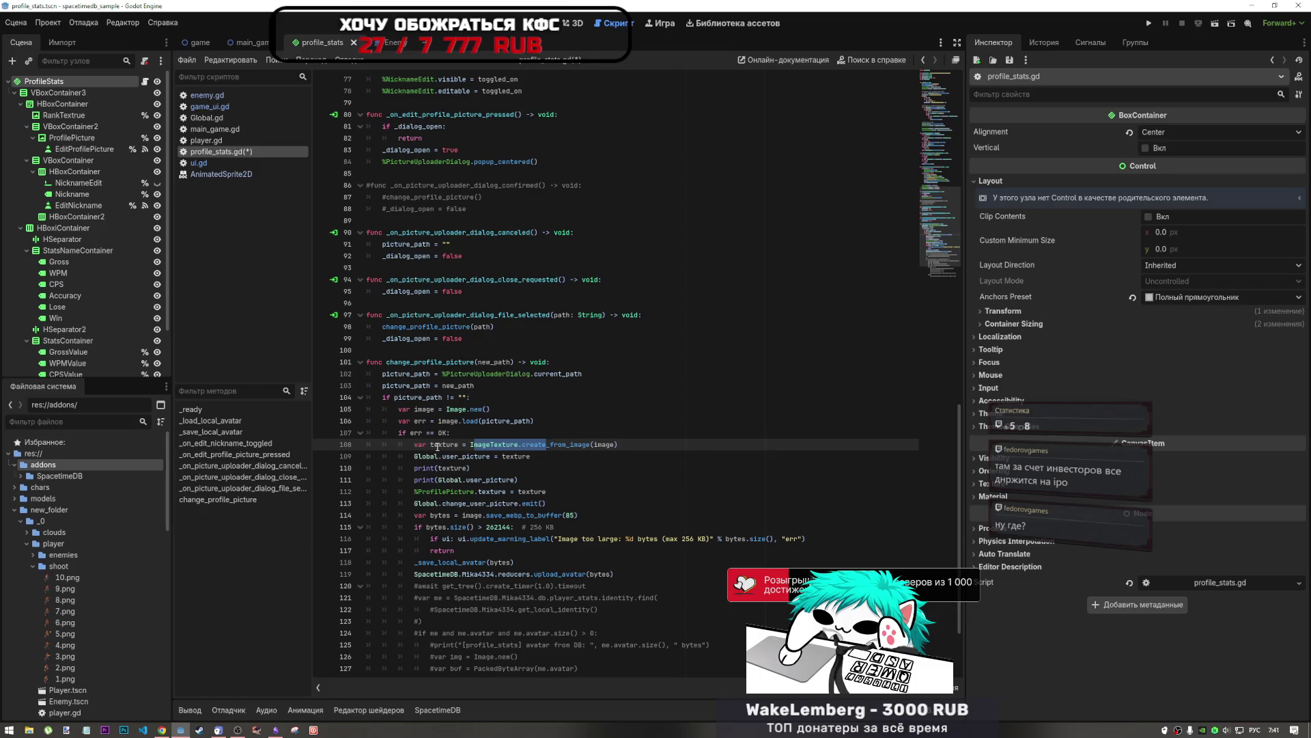
{"action": "left_click", "coordinate": [495, 432]}
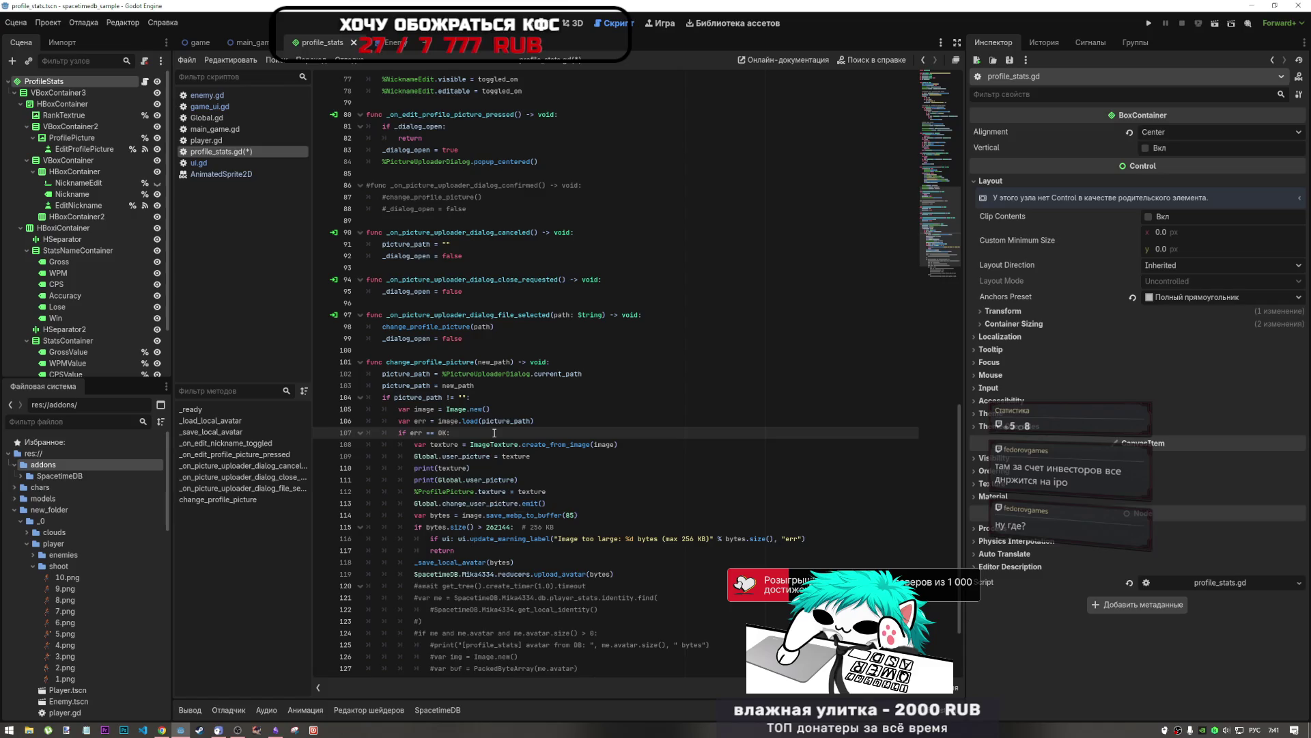
{"action": "key", "text": "Return"}
{"action": "type", "text": "ша"}
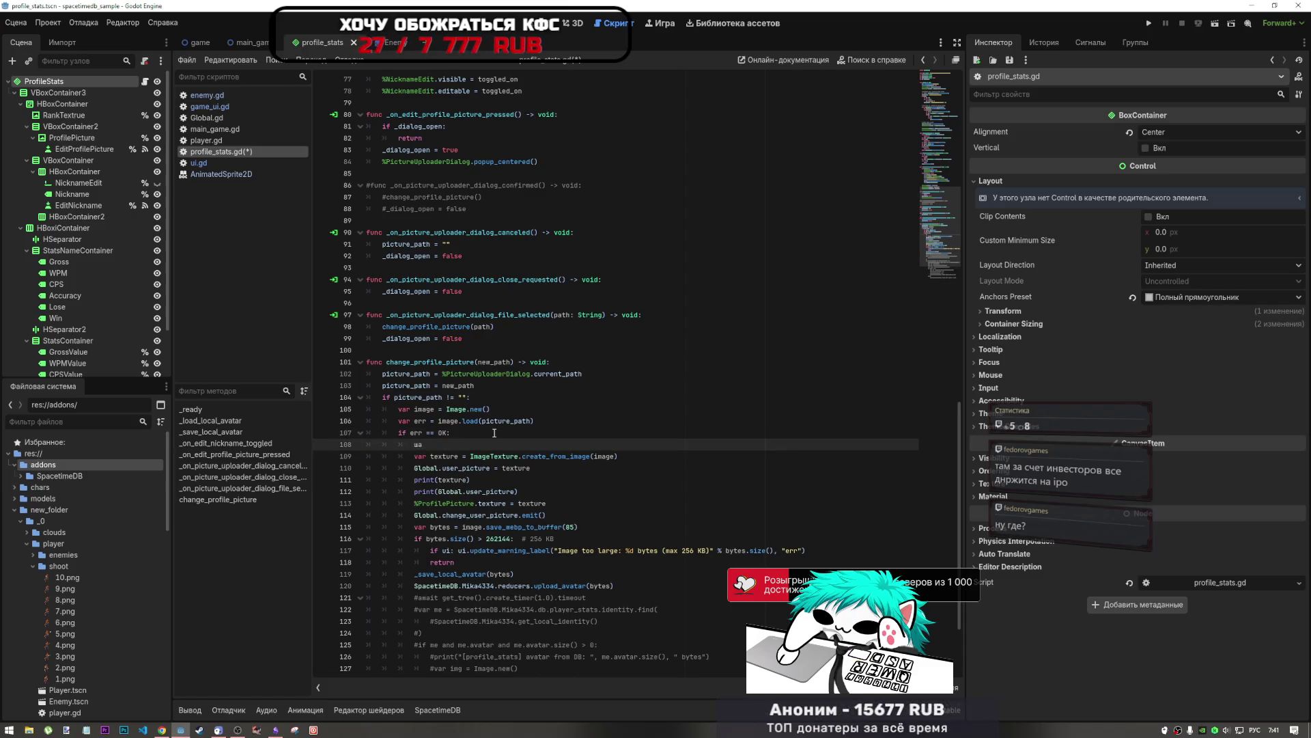
{"action": "key", "text": "alt+shift"}
{"action": "type", "text": "if"}
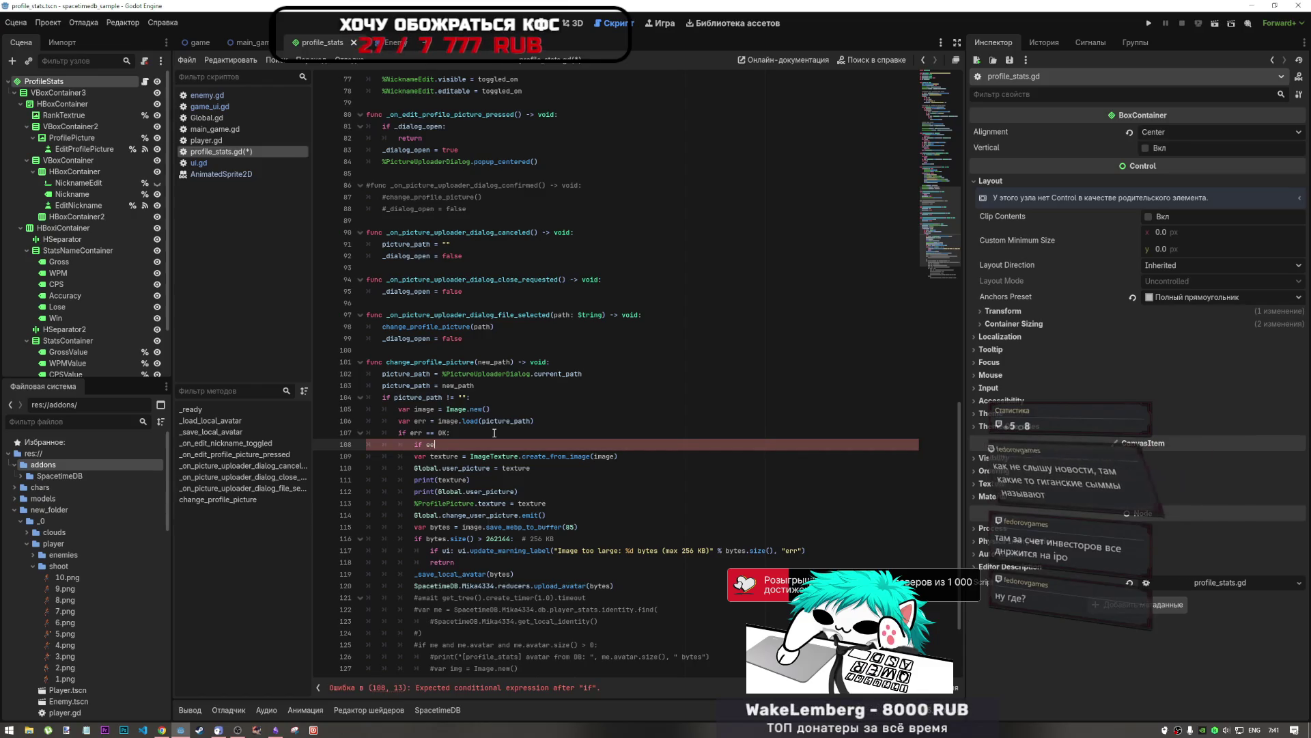
{"action": "type", "text": "eer."}
{"action": "key", "text": "BackSpace"}
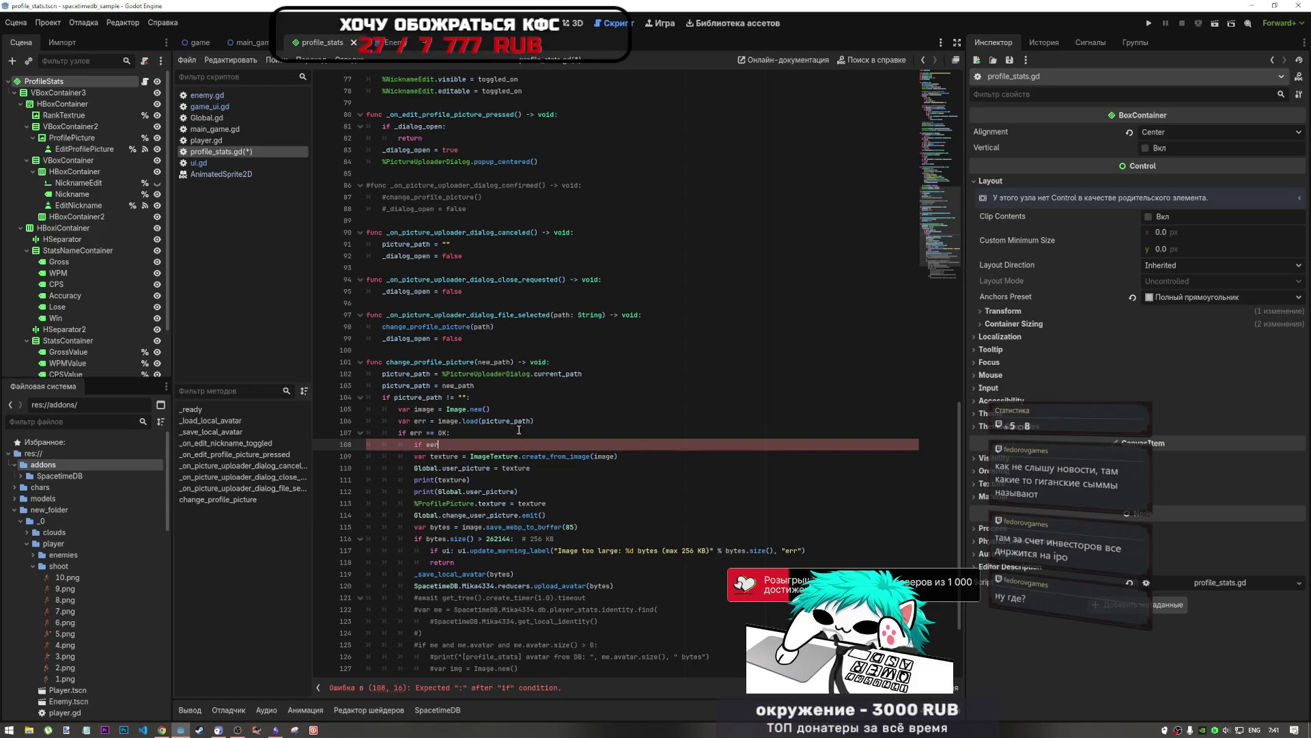
{"action": "left_click", "coordinate": [416, 409]}
{"action": "left_click_drag", "start_coordinate": [440, 420], "coordinate": [510, 422]}
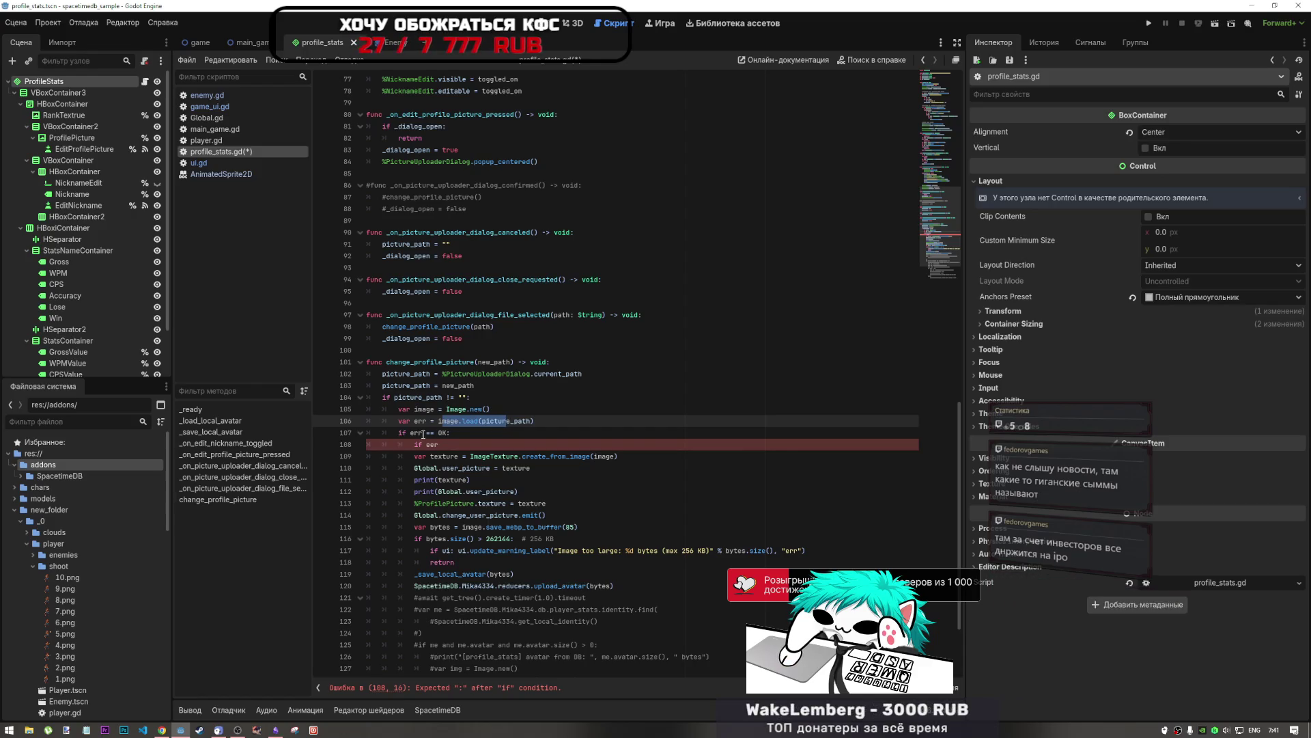
{"action": "left_click_drag", "start_coordinate": [438, 444], "coordinate": [409, 444]}
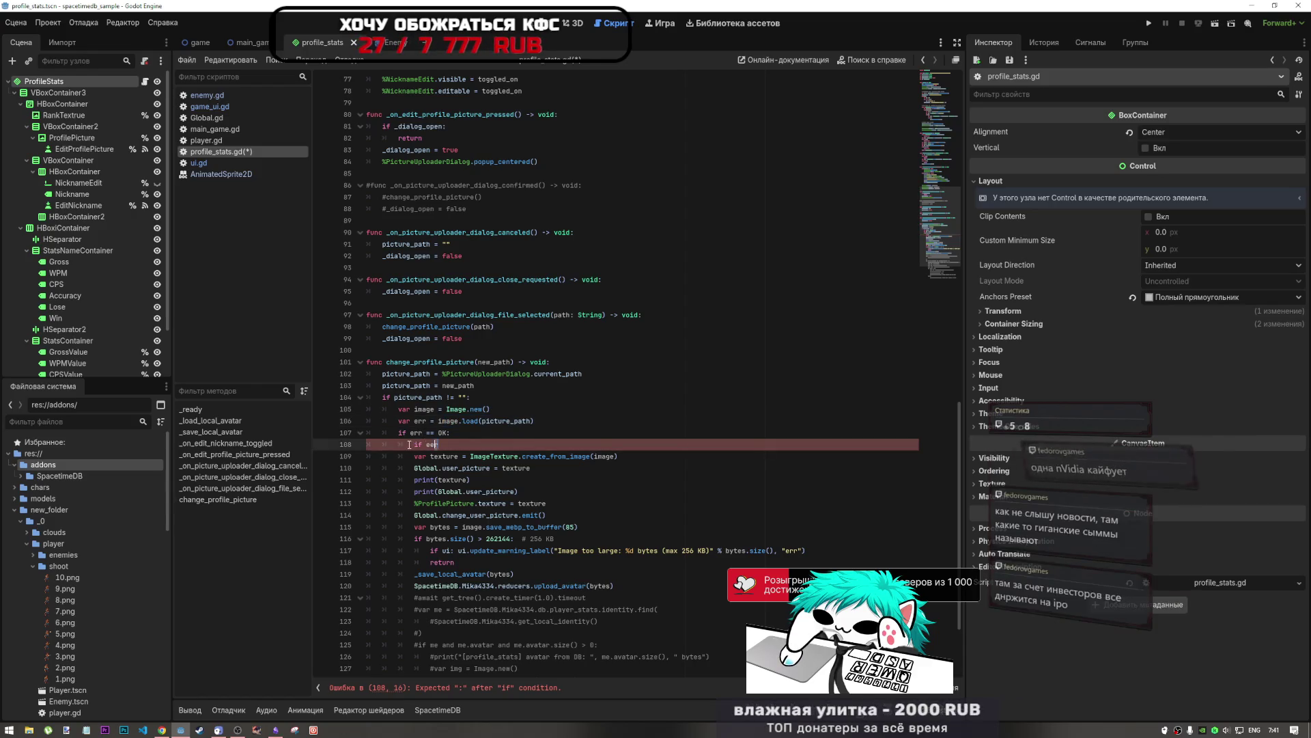
{"action": "key", "text": "BackSpace"}
{"action": "key", "text": "BackSpace"}
{"action": "key", "text": "BackSpace"}
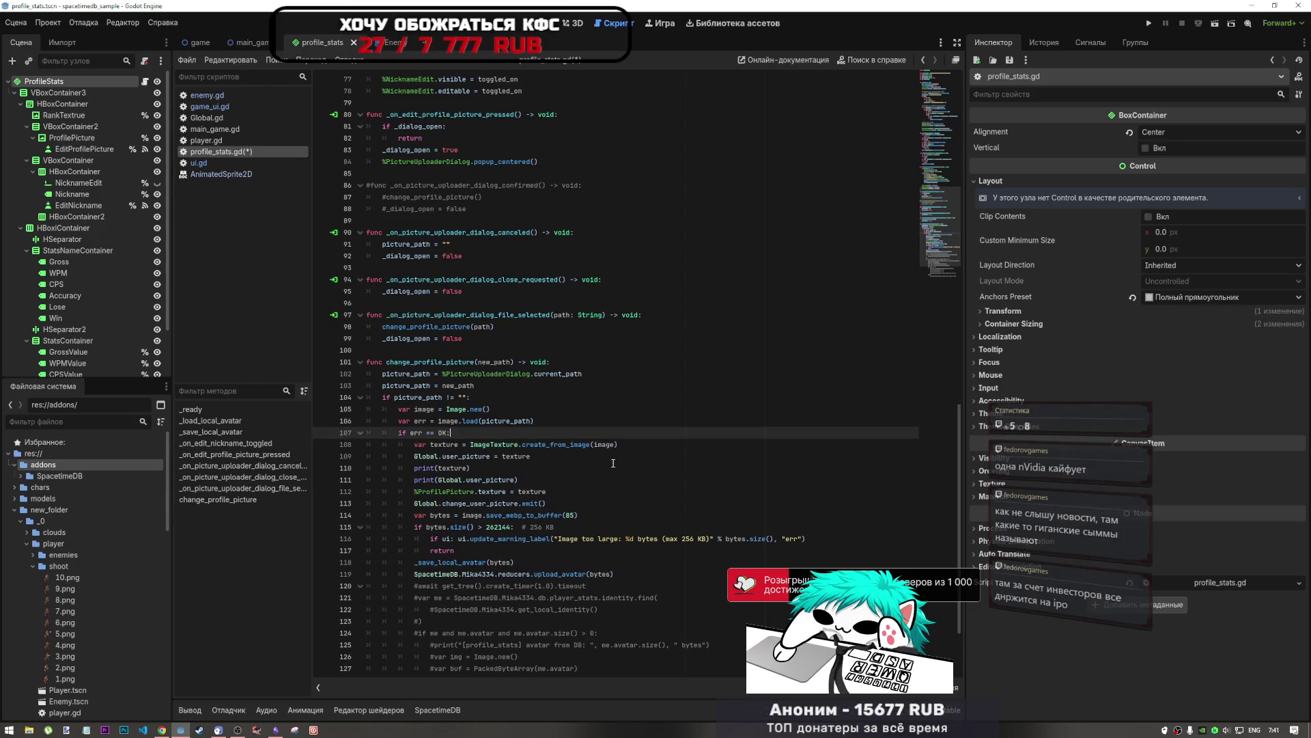
Step: Add an 'if texture.get_format()' line directly below the ImageTexture creation line
{"action": "left_click", "coordinate": [637, 452]}
{"action": "key", "text": "Up"}
{"action": "key", "text": "Return"}
{"action": "type", "text": "if text"}
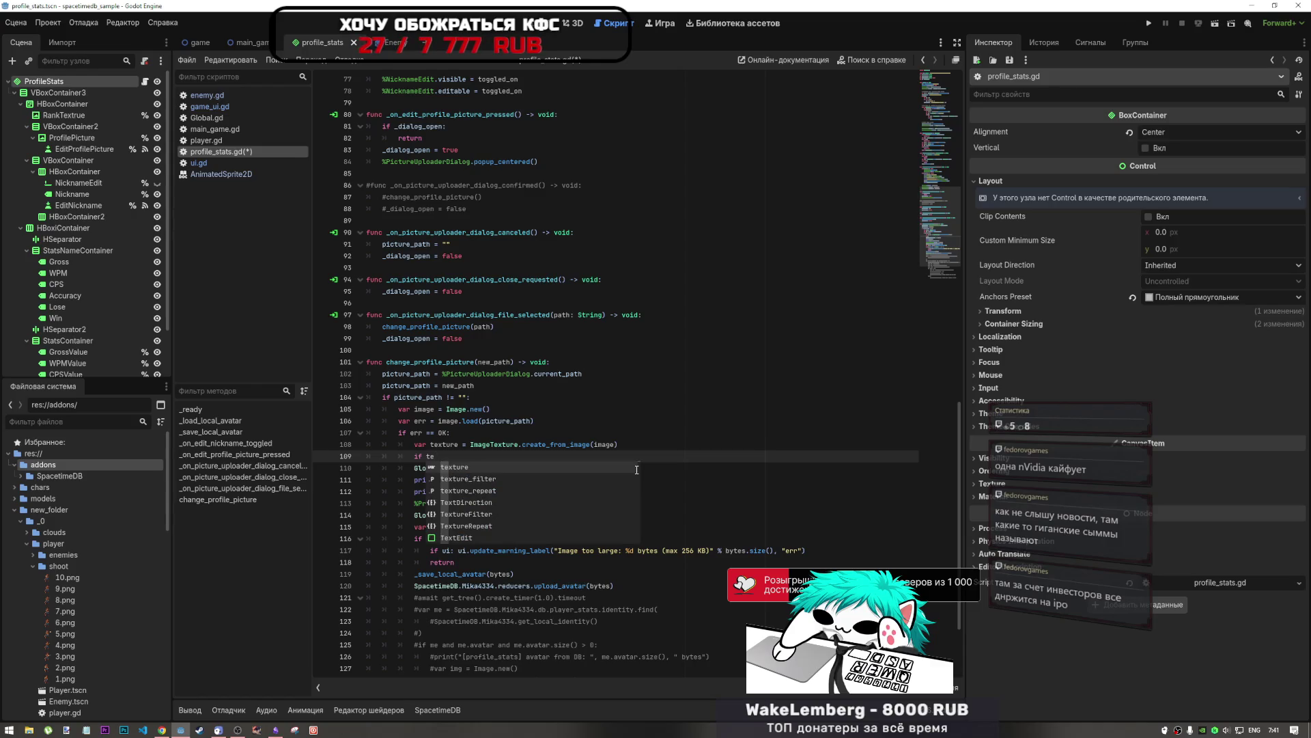
{"action": "key", "text": "Return"}
{"action": "type", "text": "."}
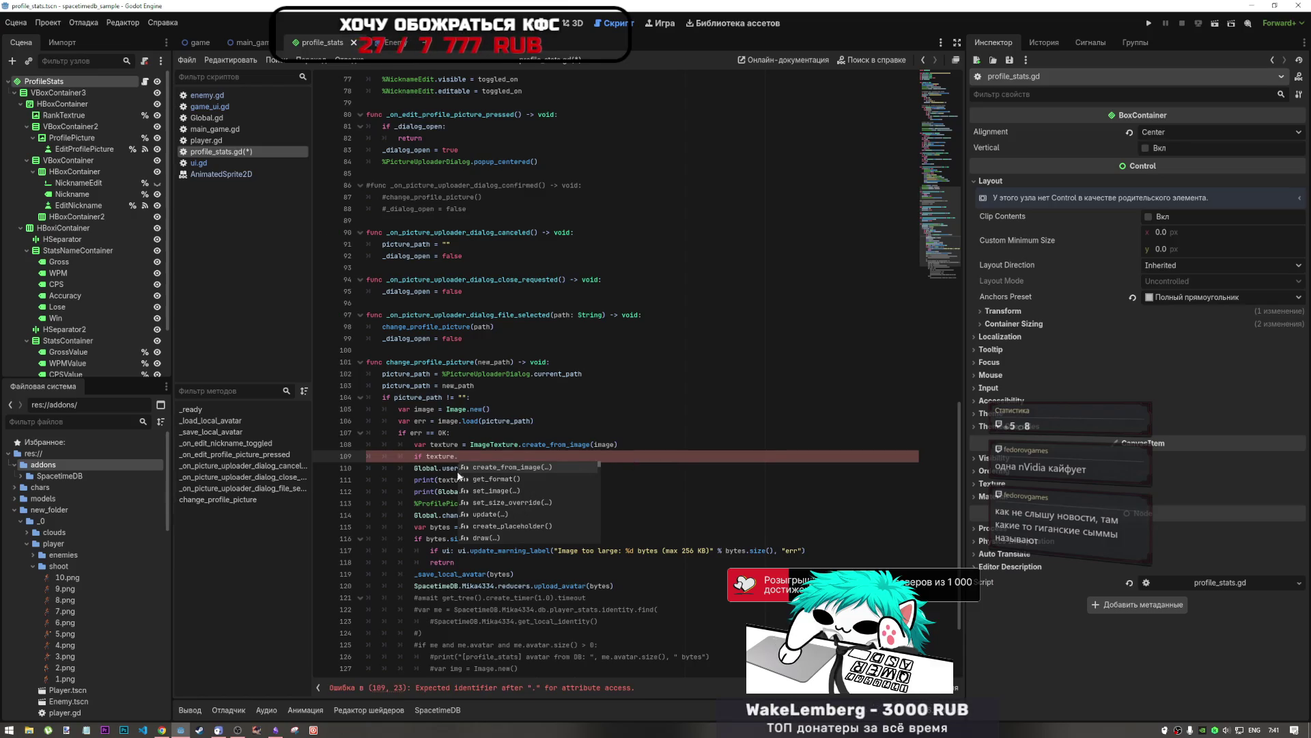
{"action": "mouse_move", "coordinate": [478, 489]}
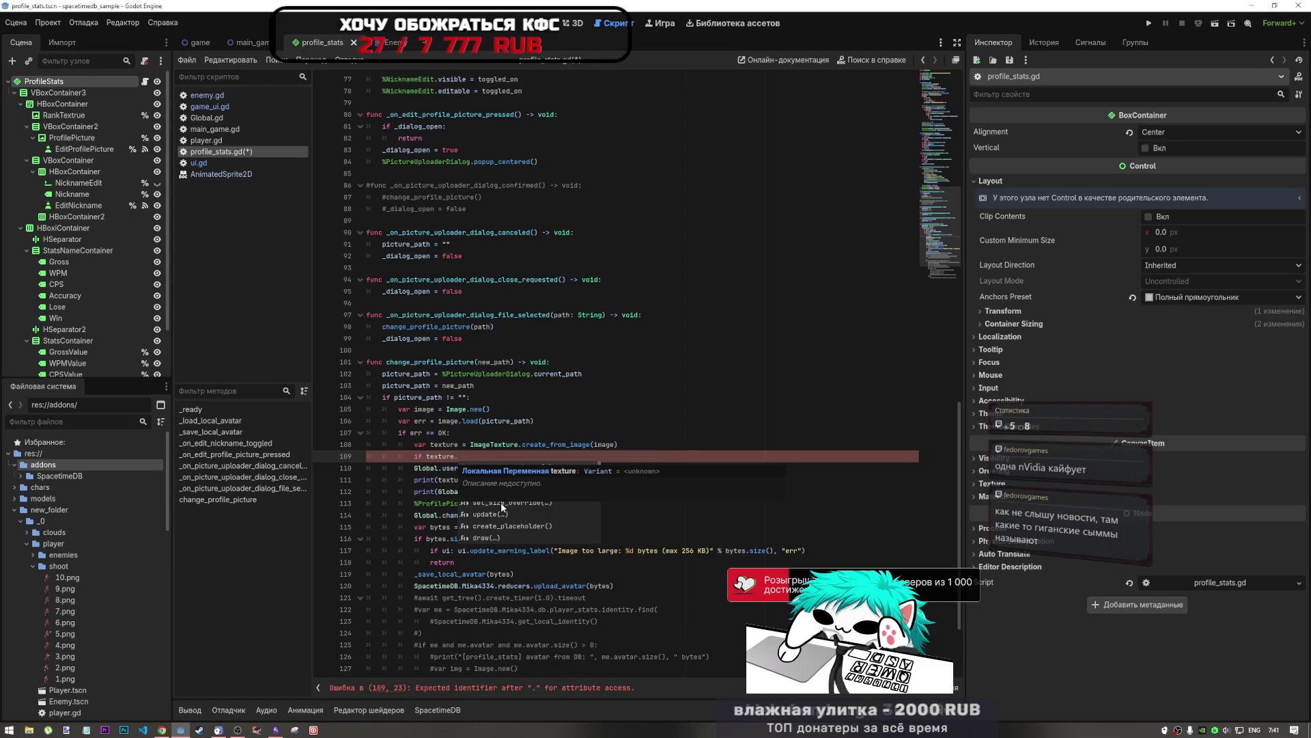
{"action": "left_click", "coordinate": [460, 456]}
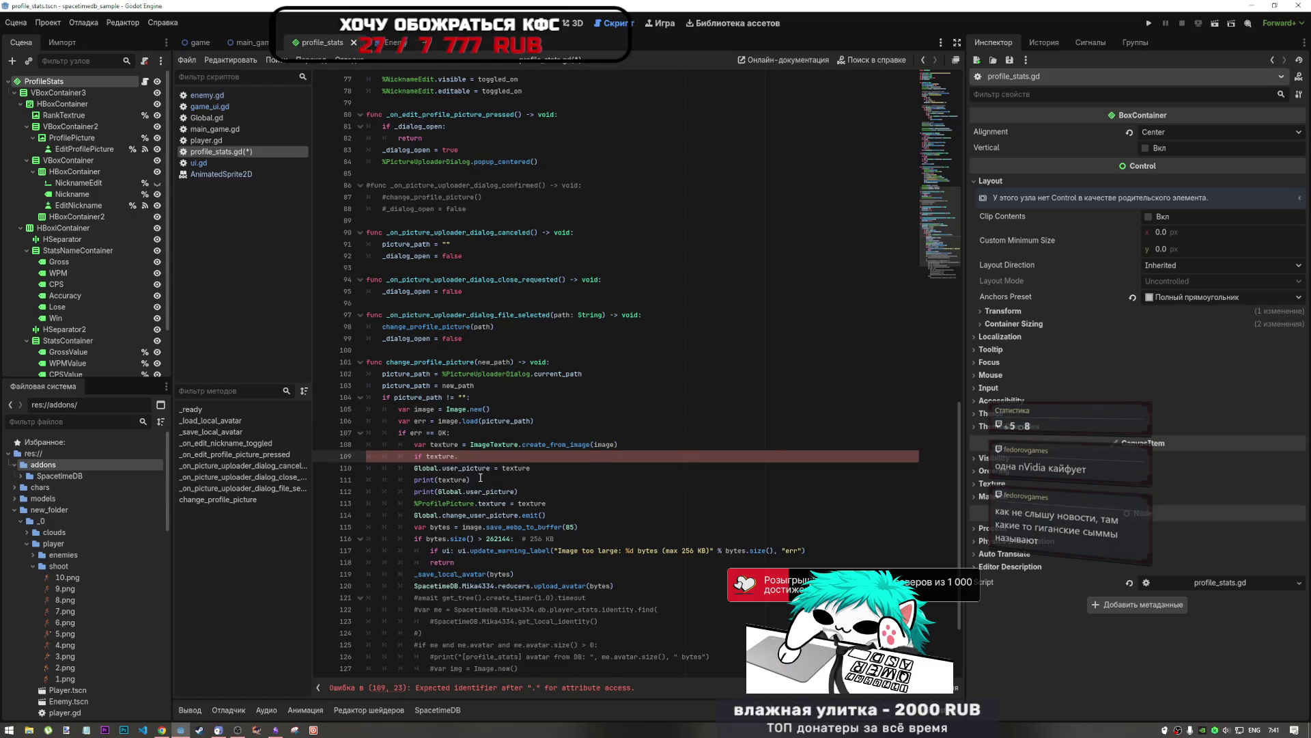
{"action": "type", "text": "get_f"}
{"action": "key", "text": "Return"}
{"action": "left_click", "coordinate": [477, 458], "text": "ctrl"}
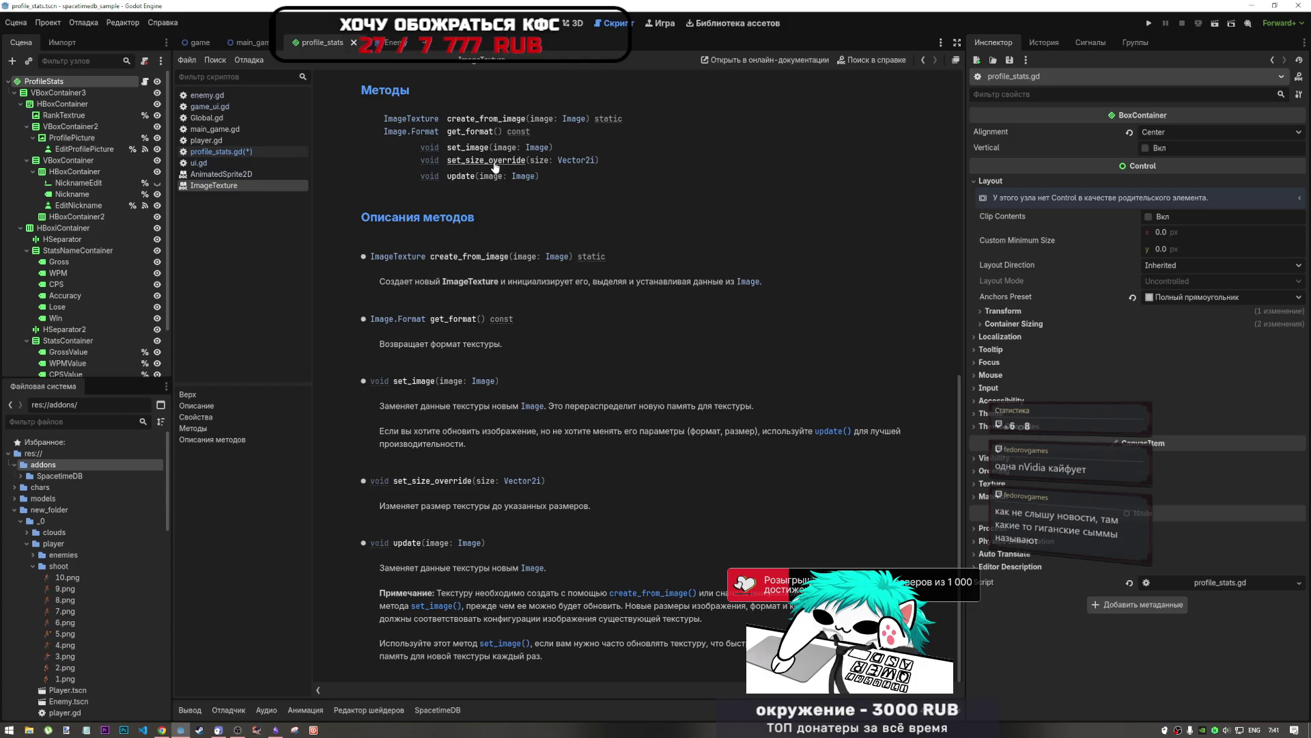
Step: Scroll through the ImageTexture methods and read the get_format and update descriptions
{"action": "scroll", "coordinate": [588, 331], "scroll_direction": "up", "scroll_amount": 8}
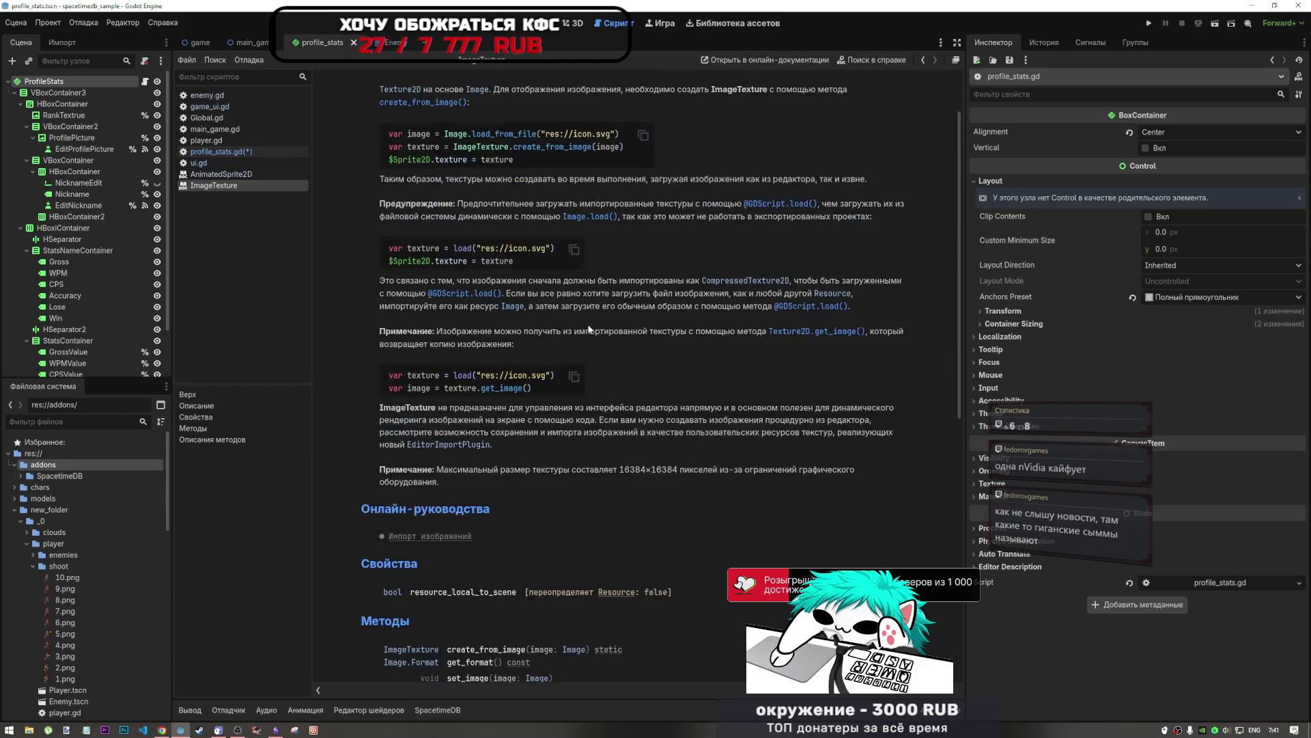
{"action": "scroll", "coordinate": [588, 331], "scroll_direction": "down", "scroll_amount": 4}
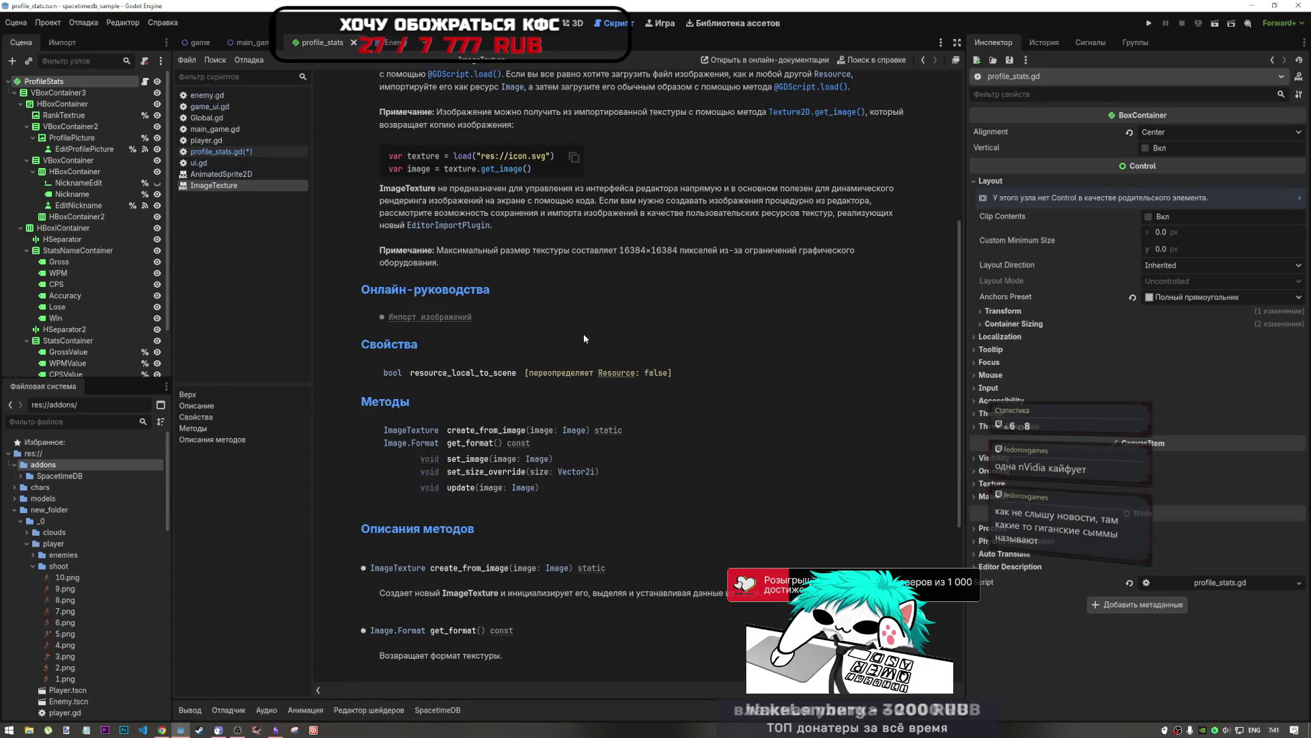
{"action": "scroll", "coordinate": [584, 336], "scroll_direction": "down", "scroll_amount": 5}
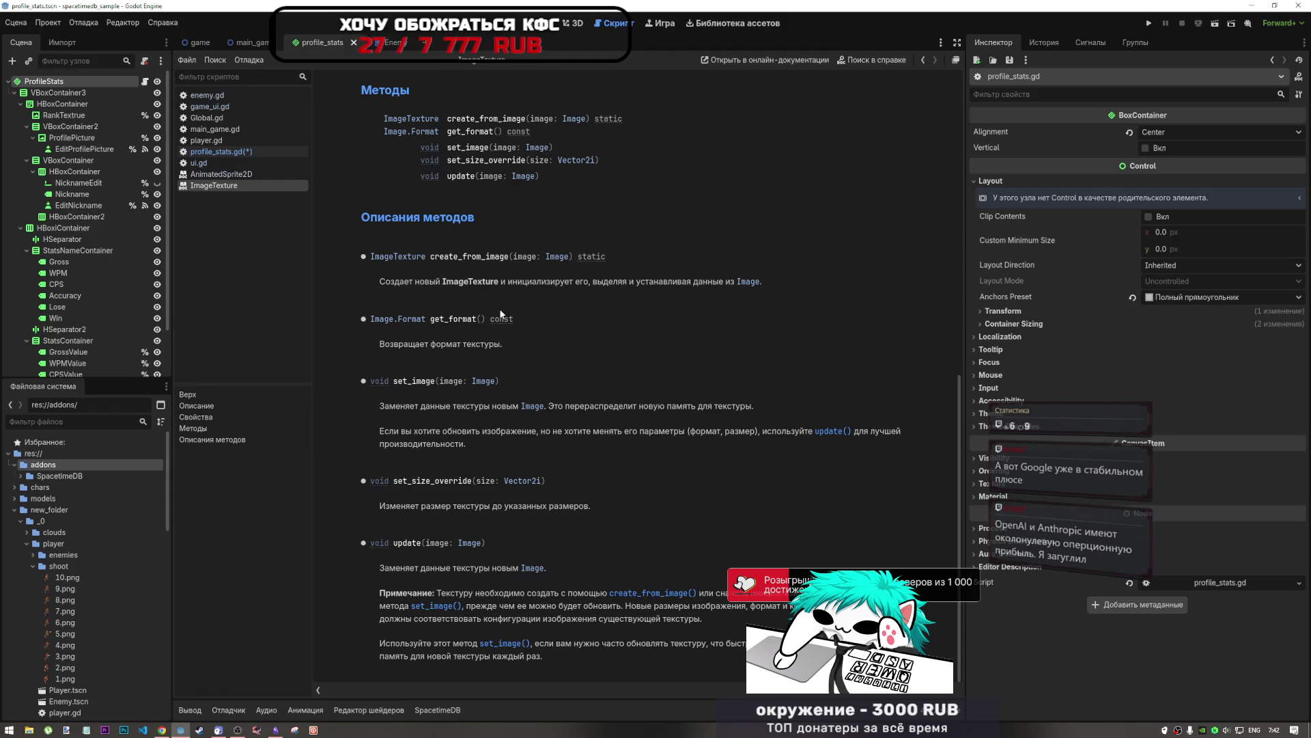
{"action": "mouse_move", "coordinate": [499, 319]}
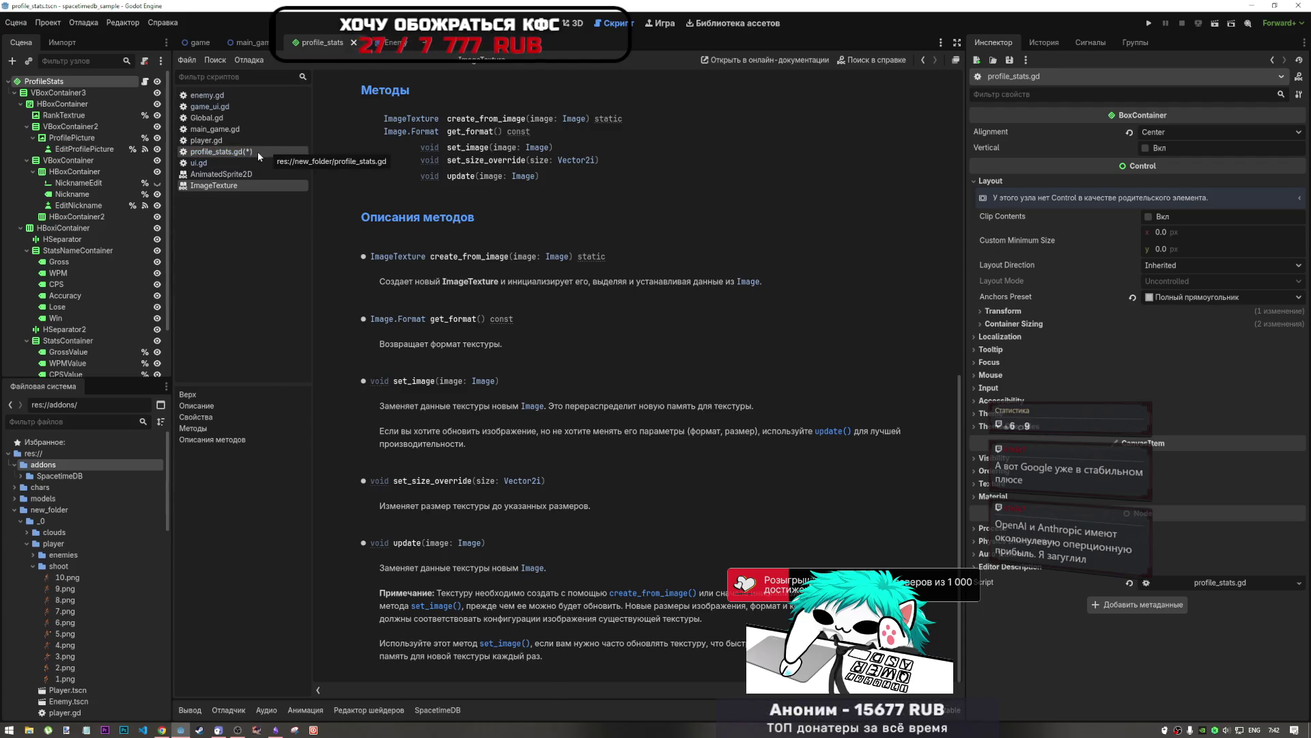
Step: Go back to profile_stats.gd and place the caret on the Global.user_picture line
{"action": "left_click", "coordinate": [257, 151]}
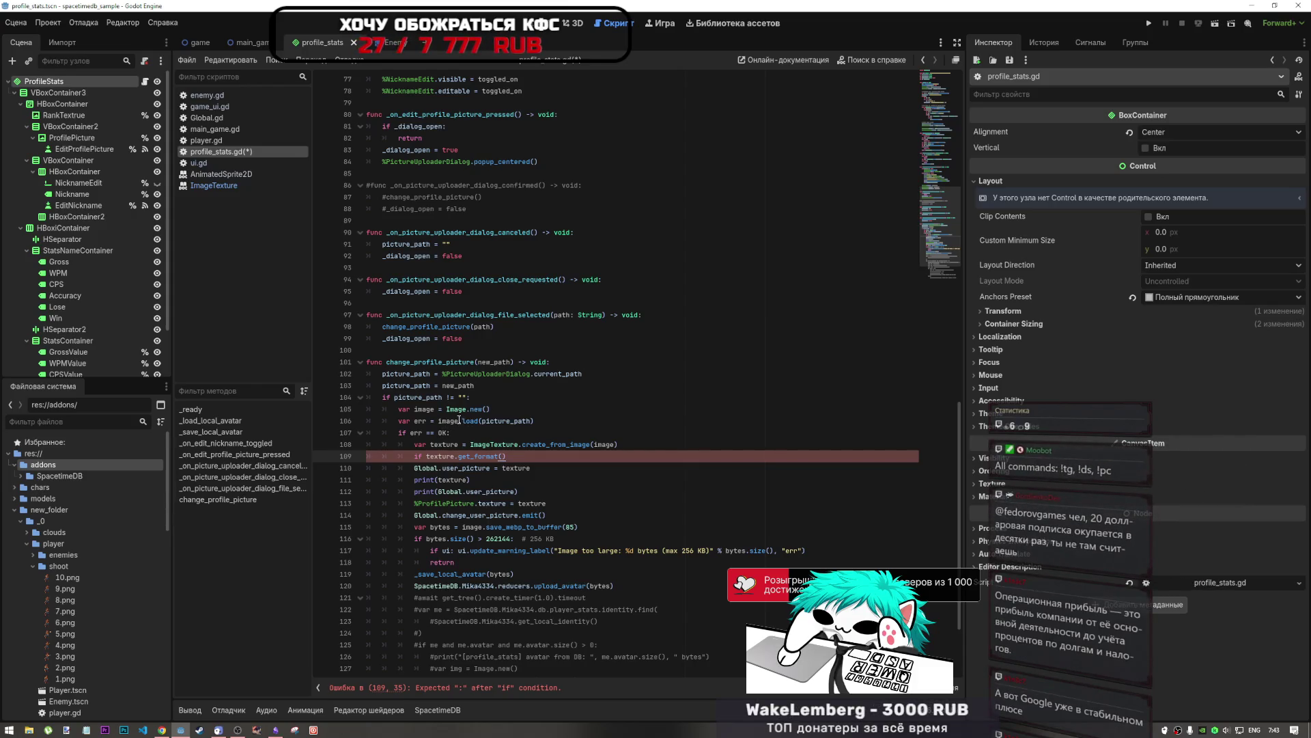
{"action": "mouse_move", "coordinate": [464, 425]}
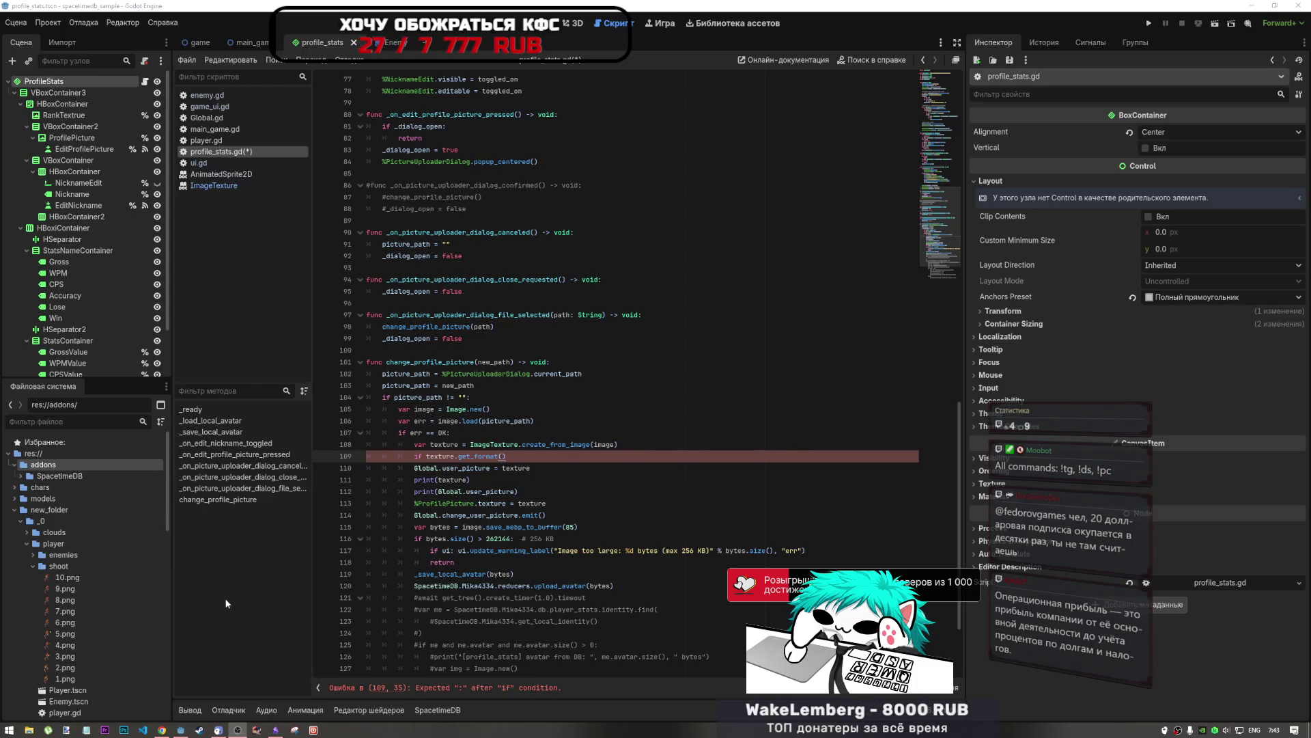
{"action": "left_click", "coordinate": [503, 467]}
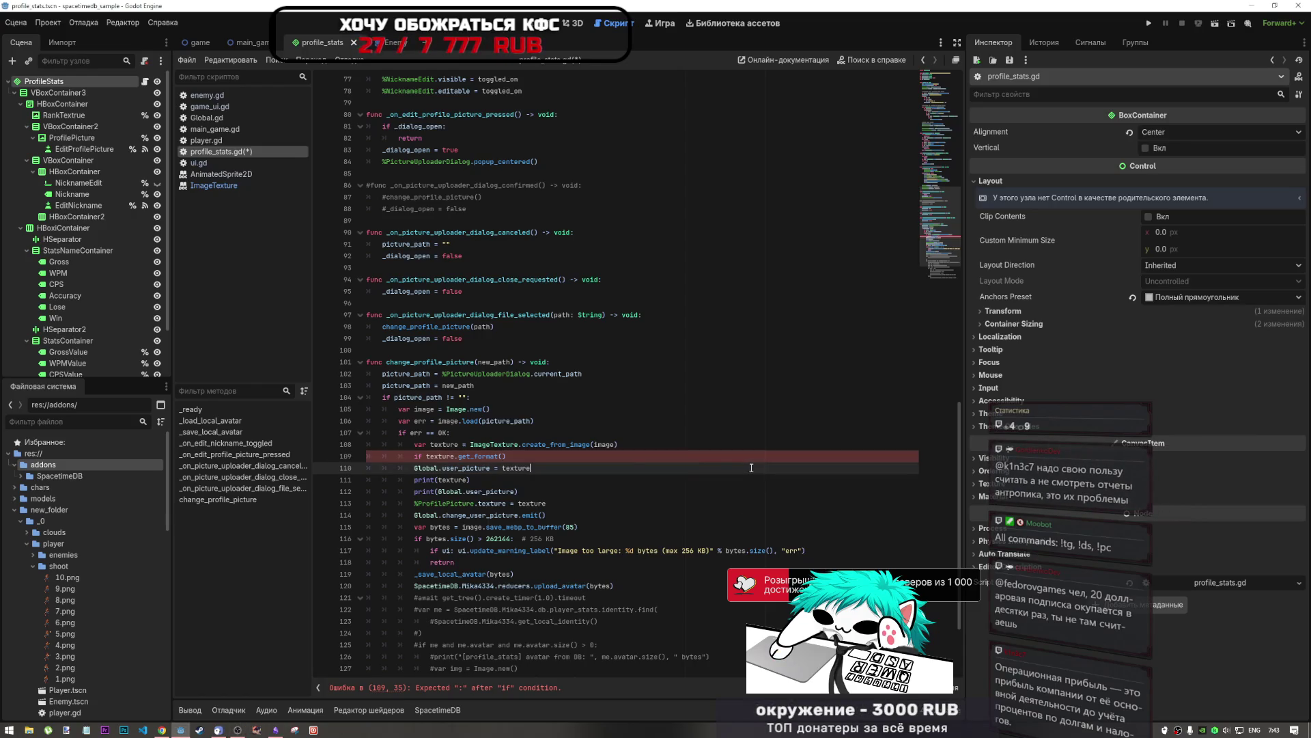
Step: Delete the 'if texture.get_format()' text so line 109 is blank again
{"action": "left_click", "coordinate": [507, 455]}
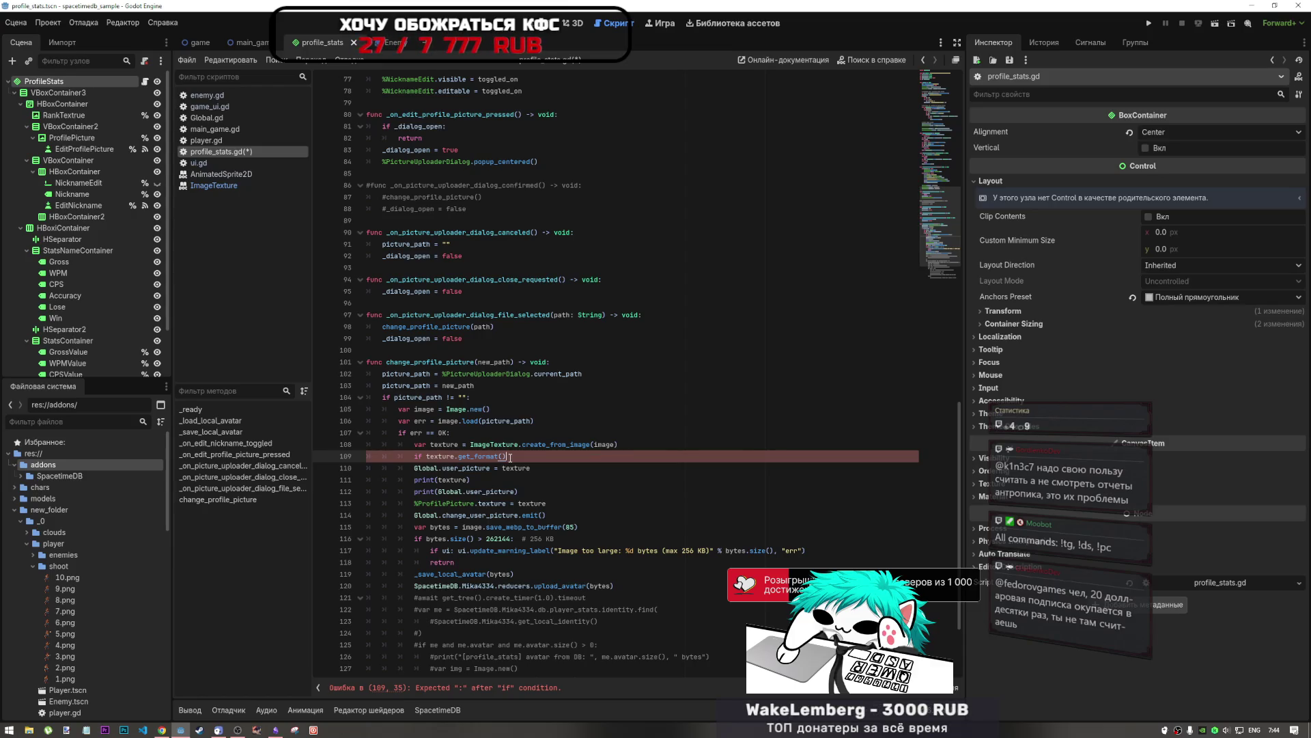
{"action": "type", "text": "."}
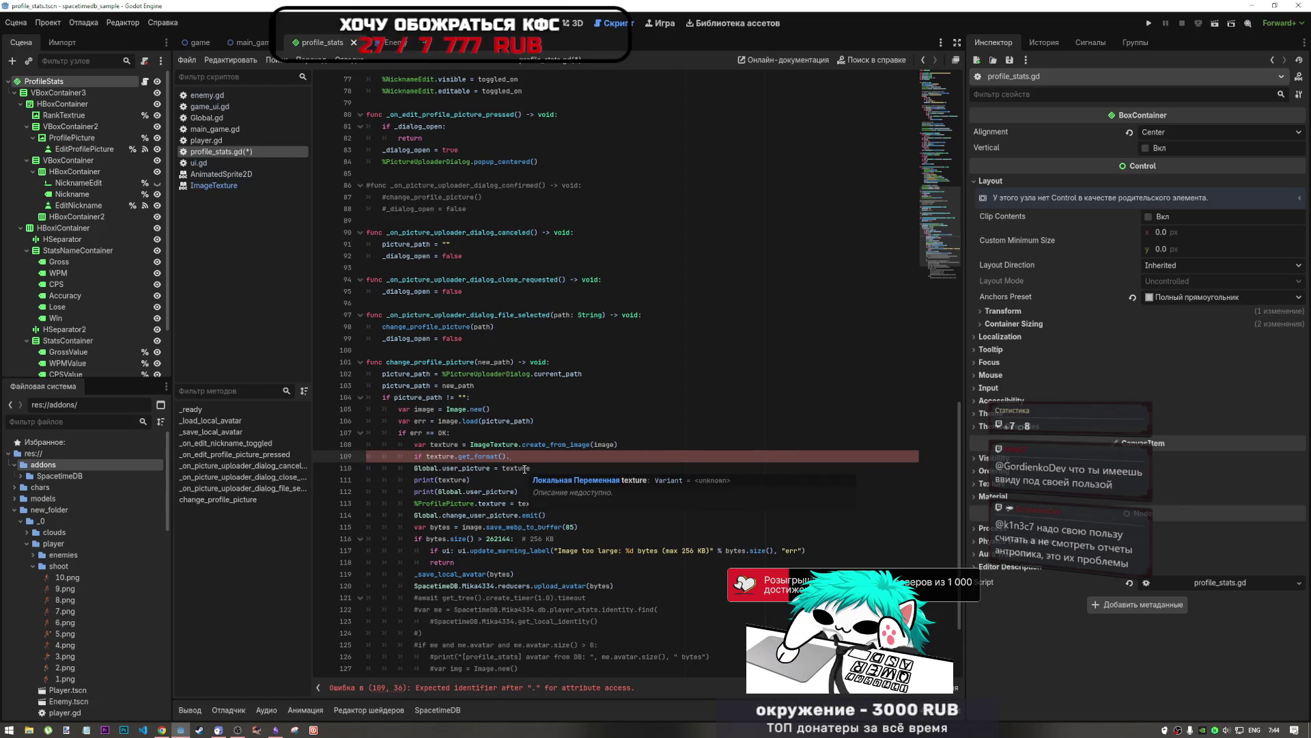
{"action": "key", "text": "BackSpace"}
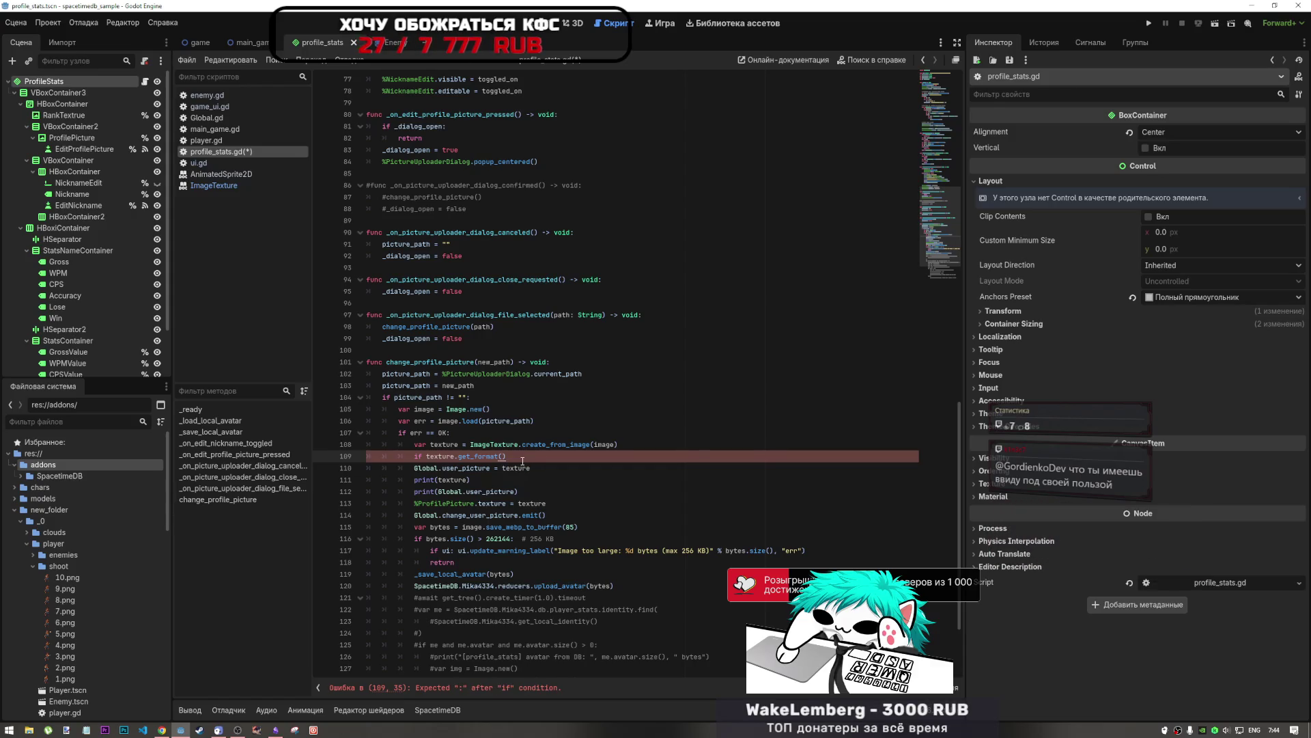
{"action": "left_click", "coordinate": [459, 460]}
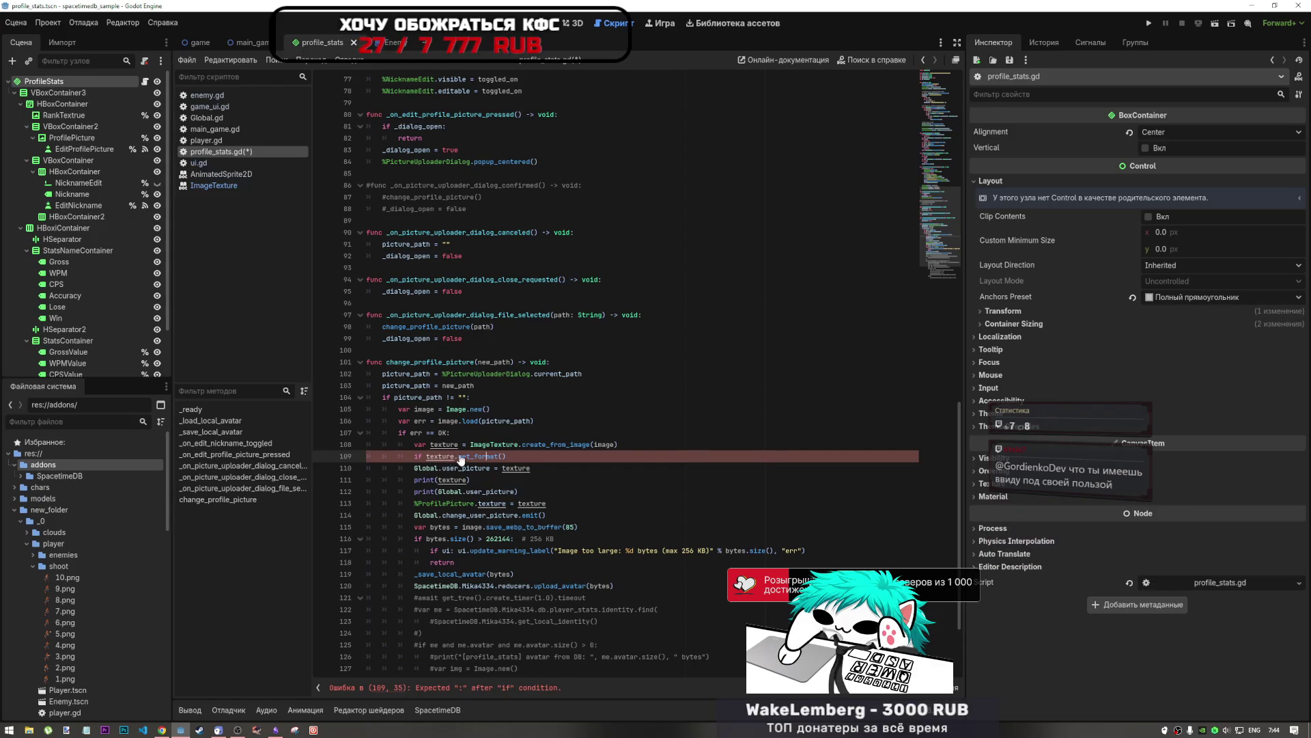
{"action": "left_click", "coordinate": [517, 454]}
{"action": "left_click_drag", "start_coordinate": [517, 454], "coordinate": [415, 459]}
{"action": "key", "text": "BackSpace"}
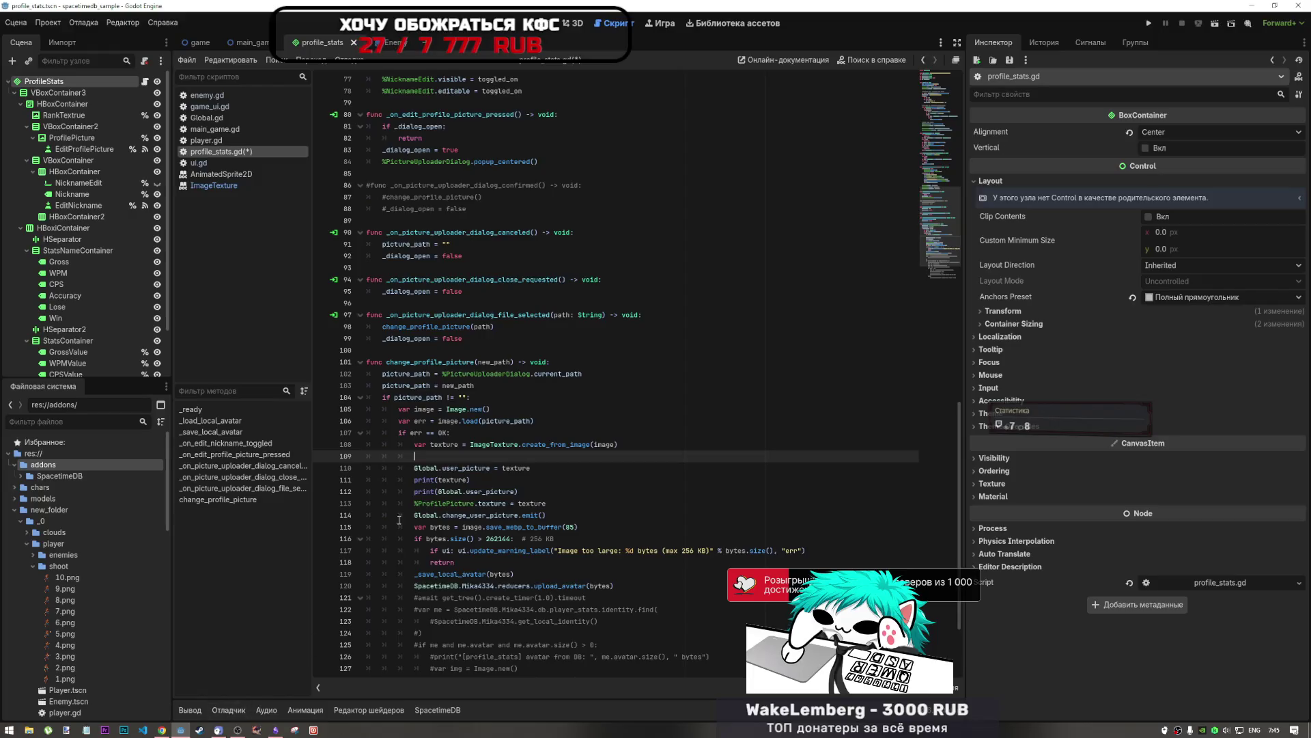
{"action": "left_click", "coordinate": [522, 445]}
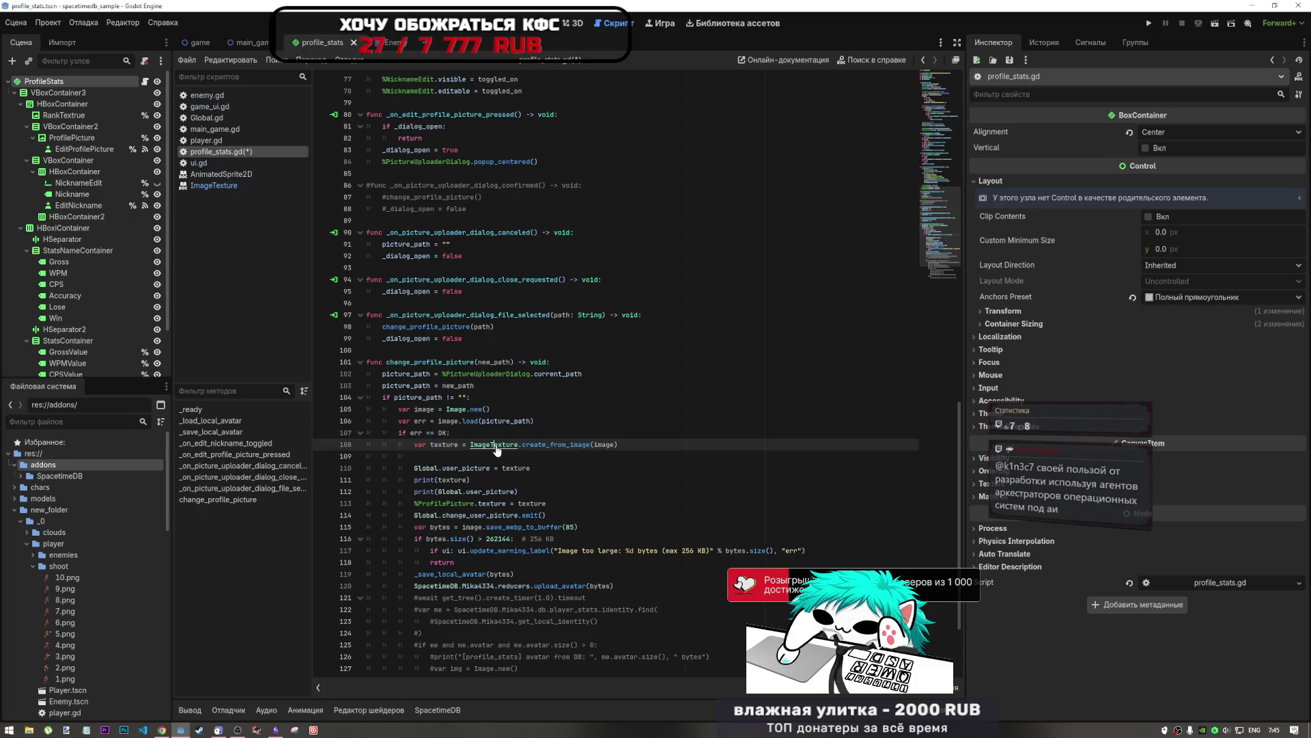
Step: Open ImageTexture's help from line 108 and highlight 'format' in get_format's description
{"action": "left_click", "coordinate": [498, 445], "text": "ctrl"}
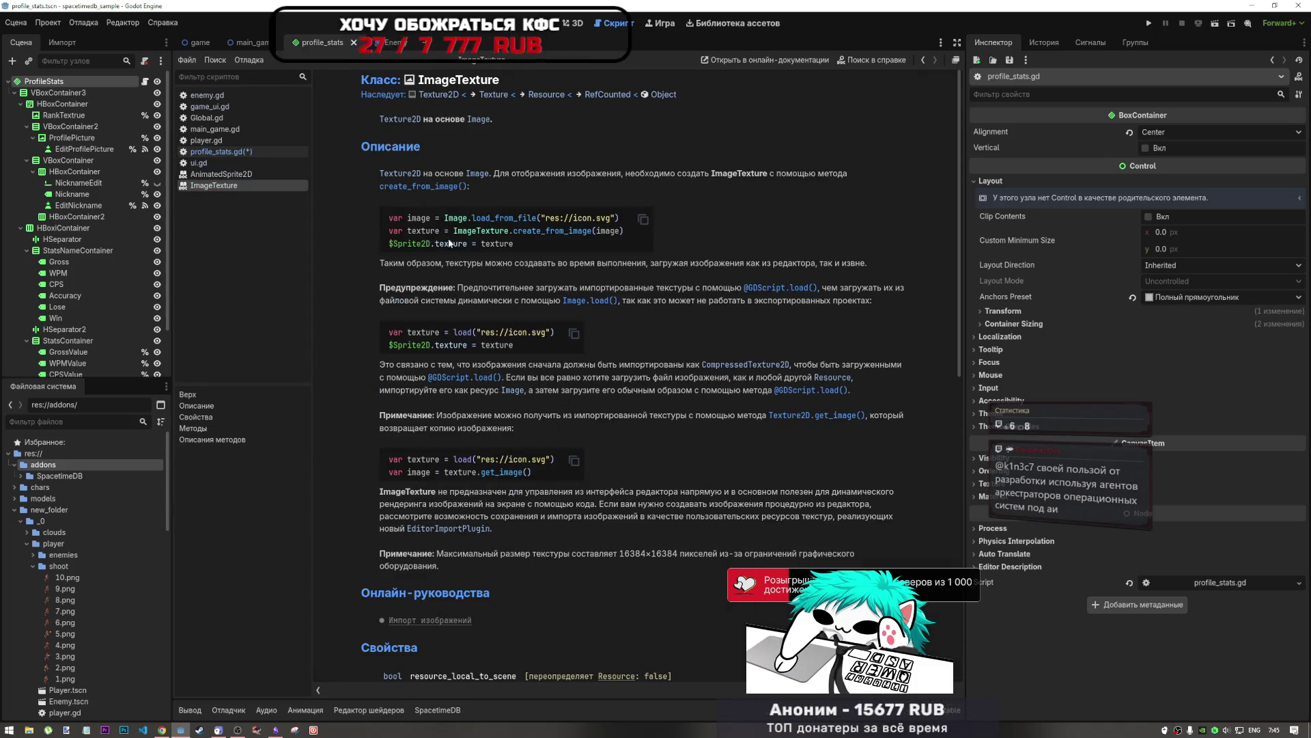
{"action": "scroll", "coordinate": [546, 457], "scroll_direction": "down", "scroll_amount": 5}
{"action": "scroll", "coordinate": [447, 318], "scroll_direction": "down", "scroll_amount": 3}
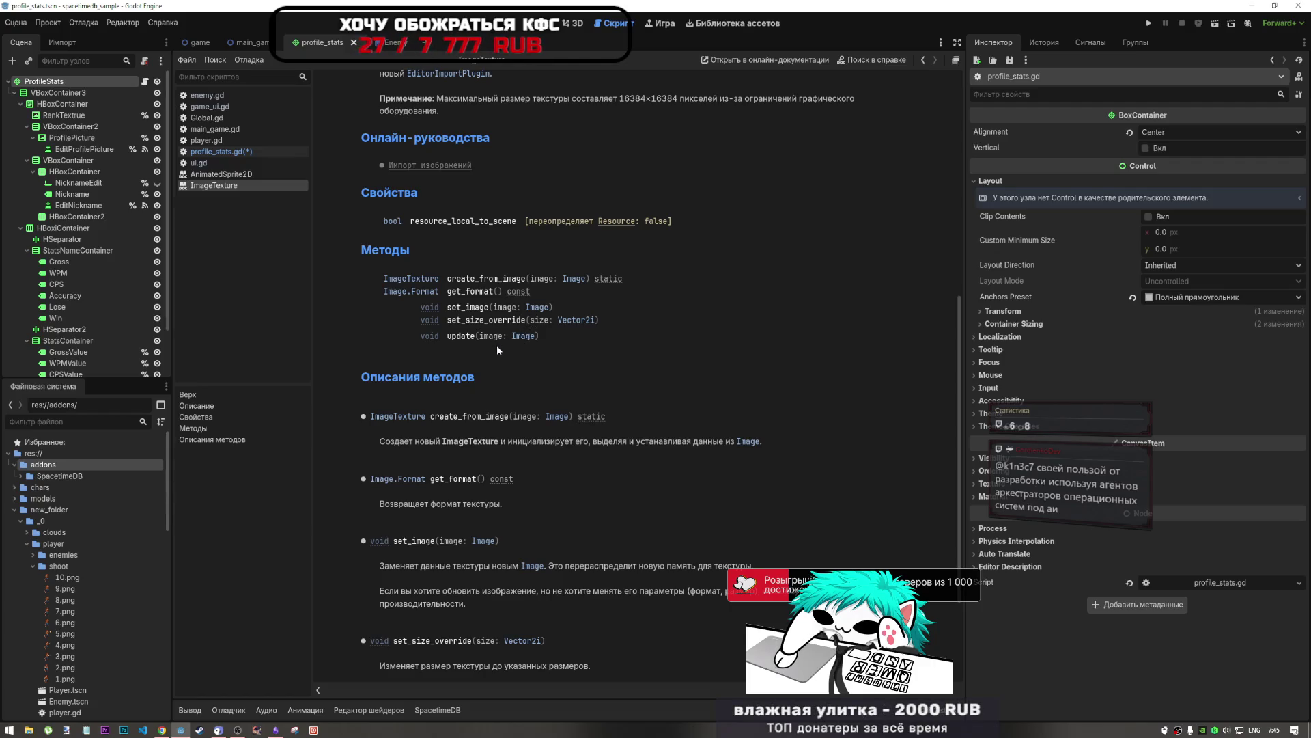
{"action": "scroll", "coordinate": [587, 587], "scroll_direction": "down", "scroll_amount": 3}
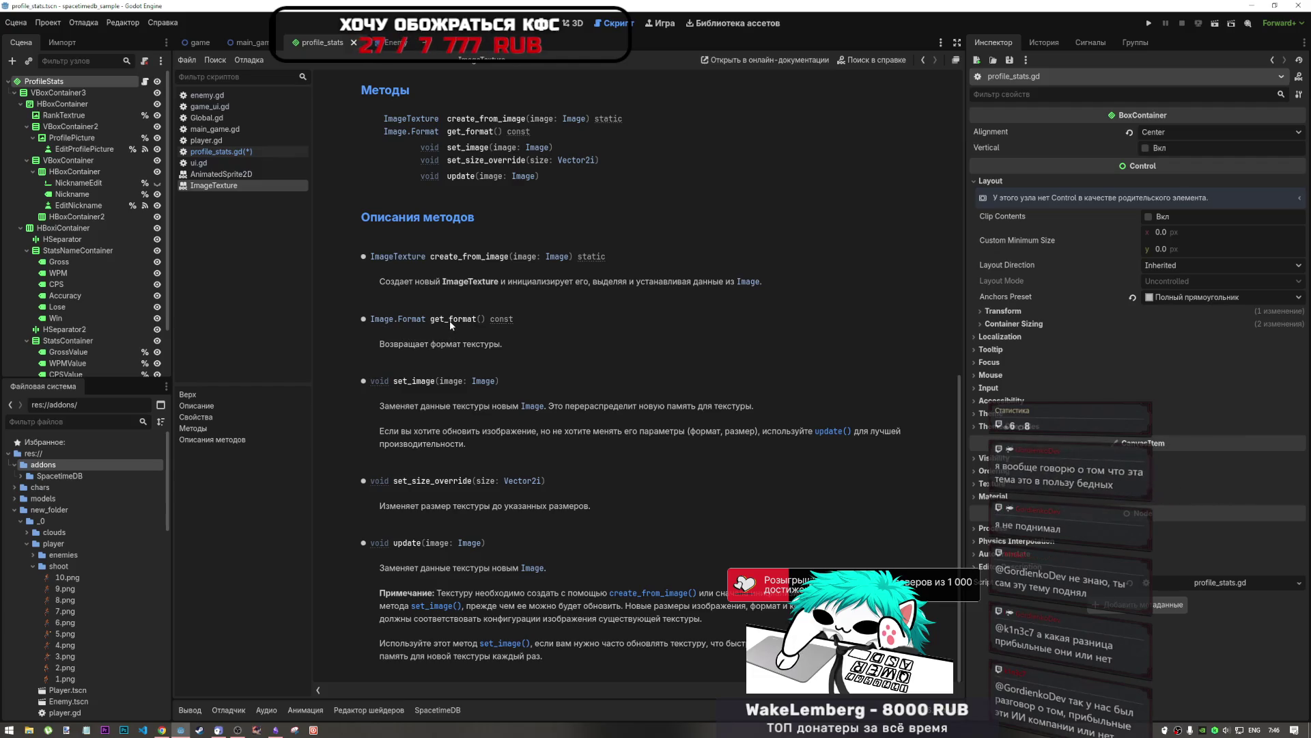
{"action": "left_click_drag", "start_coordinate": [477, 319], "coordinate": [444, 319]}
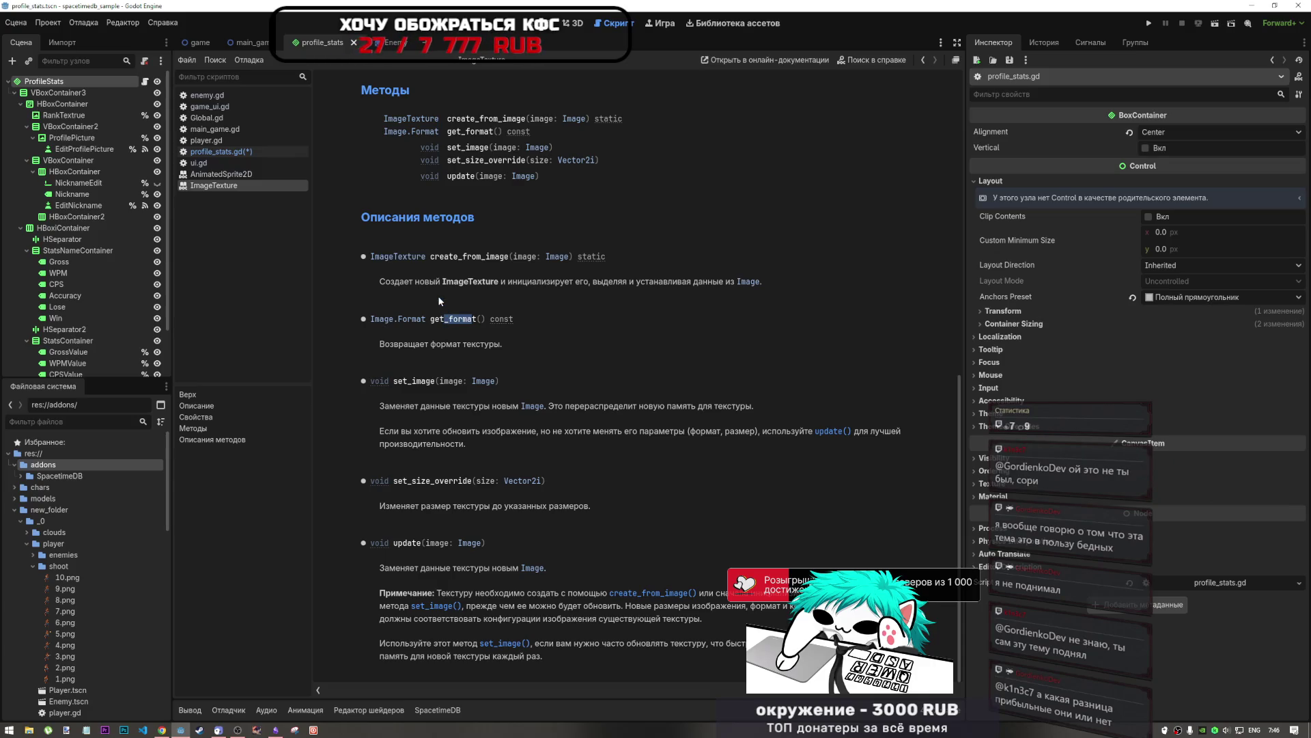
{"action": "left_click", "coordinate": [72, 137]}
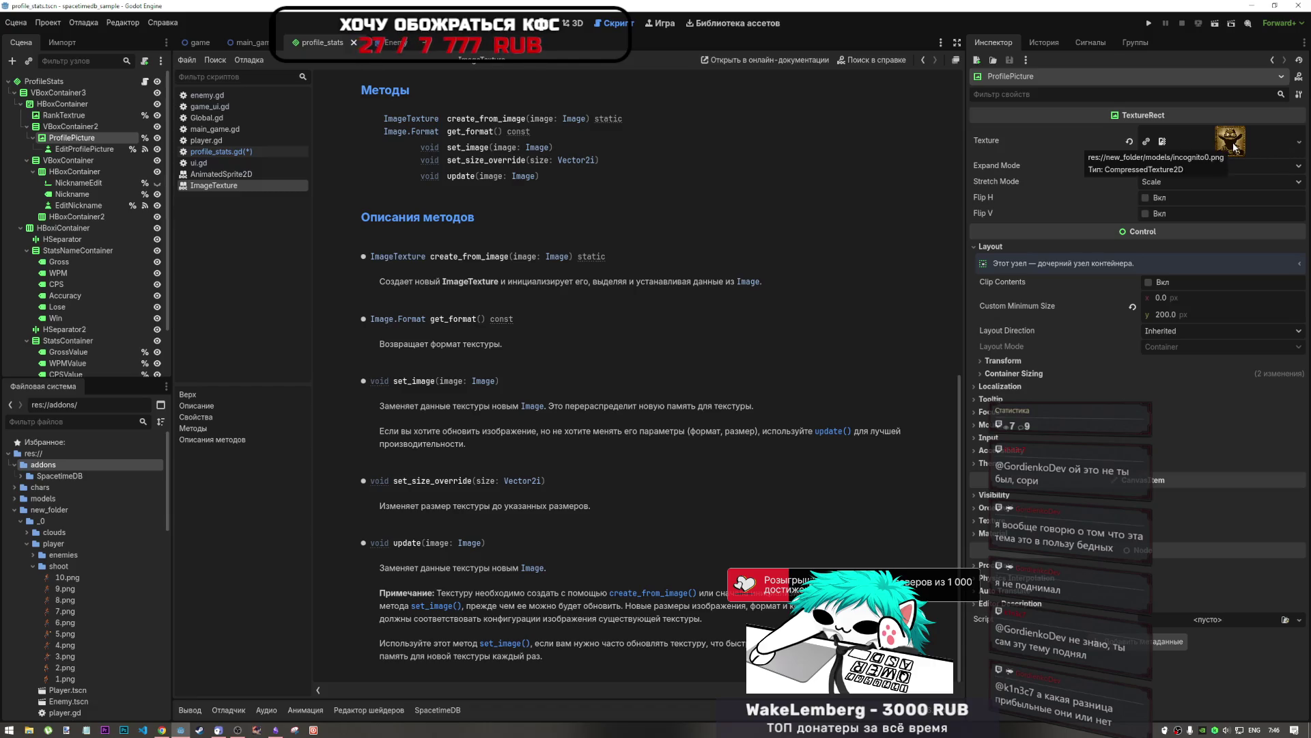
Step: Open the TextureRect documentation from the Texture property's context menu and scroll through it
{"action": "right_click", "coordinate": [1007, 143]}
{"action": "left_click", "coordinate": [1037, 225]}
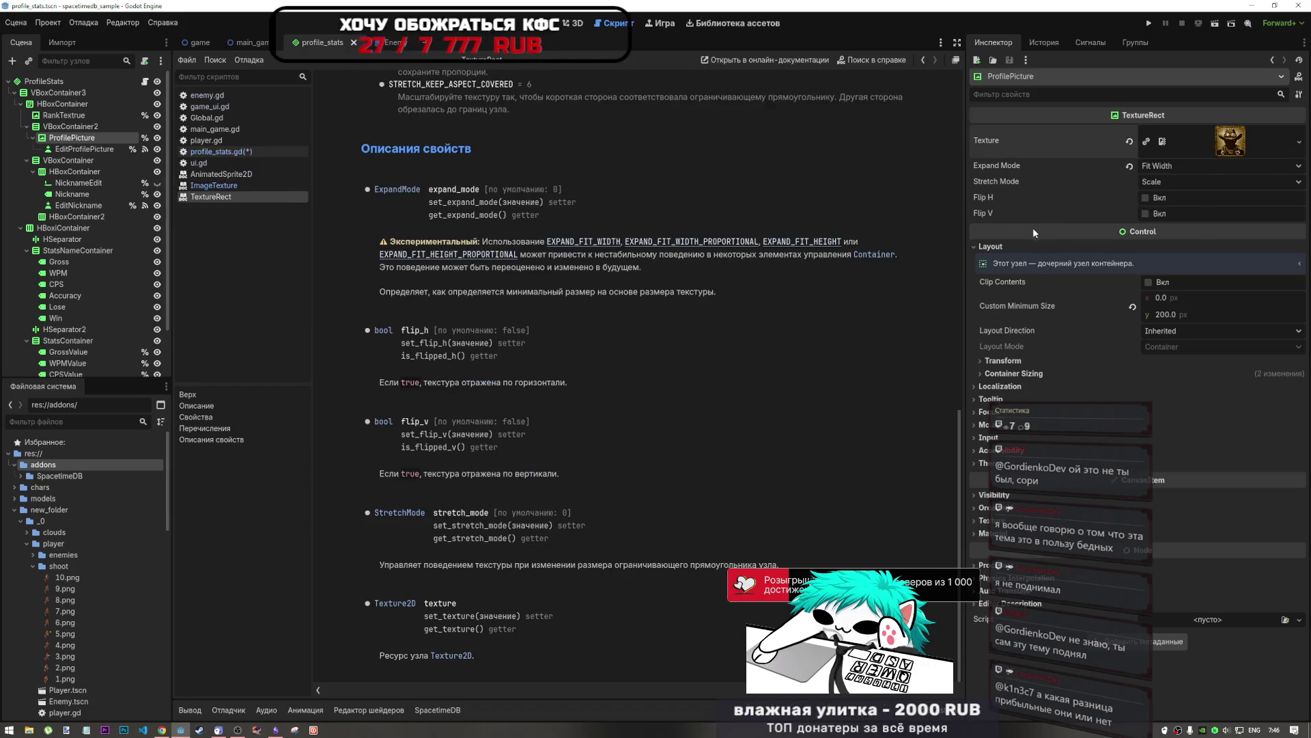
{"action": "scroll", "coordinate": [539, 392], "scroll_direction": "up", "scroll_amount": 4}
{"action": "scroll", "coordinate": [540, 393], "scroll_direction": "up", "scroll_amount": 5}
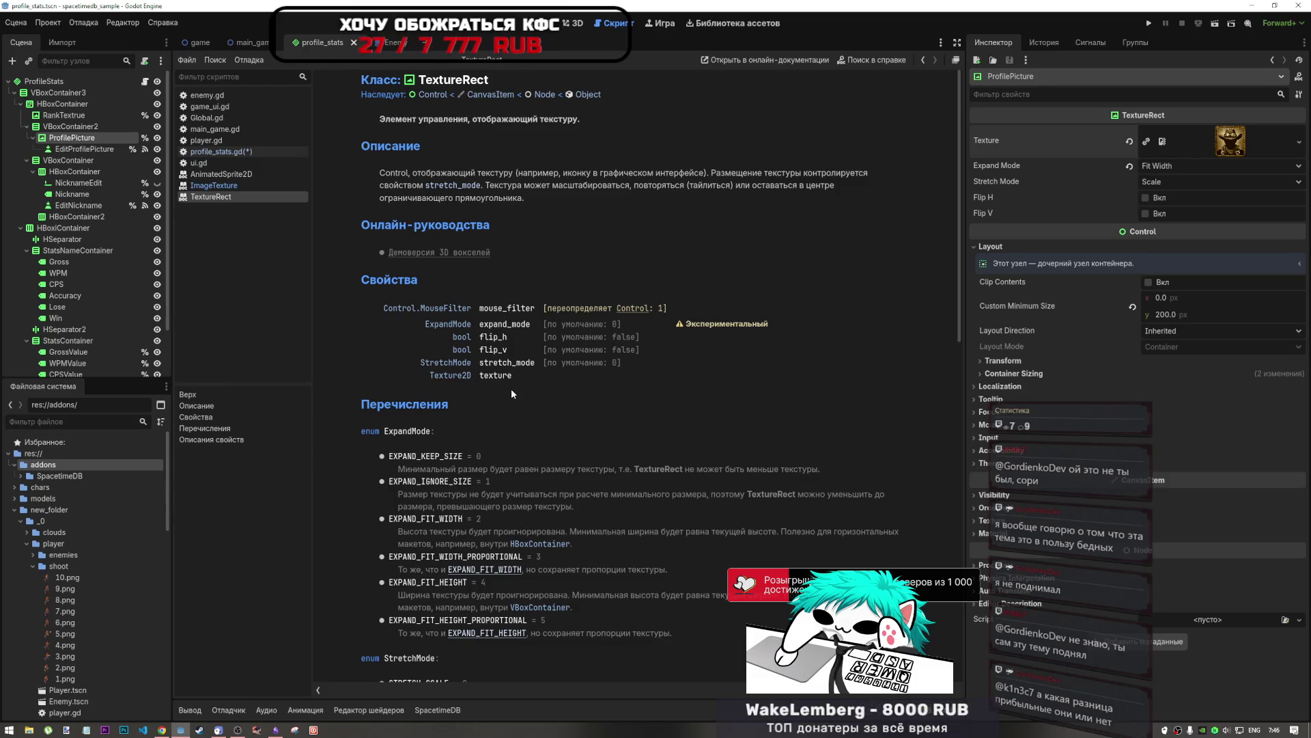
{"action": "scroll", "coordinate": [511, 394], "scroll_direction": "down", "scroll_amount": 15}
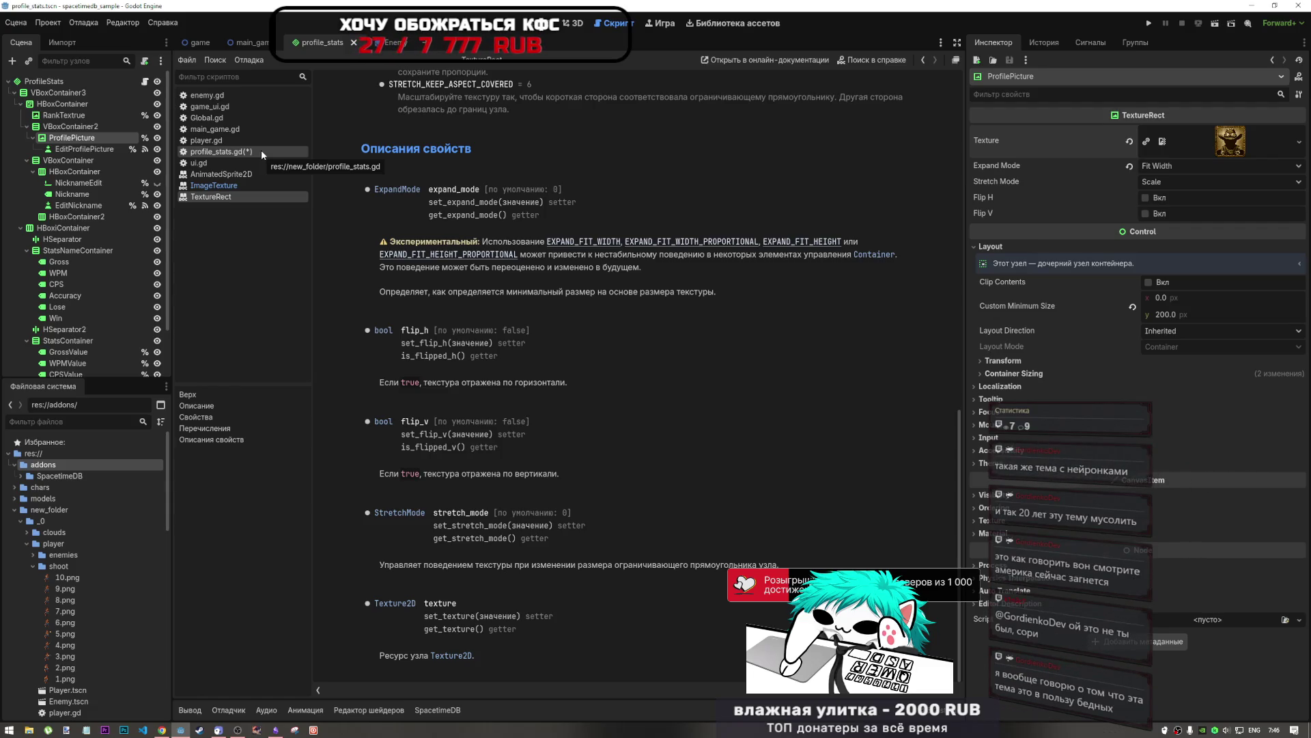
{"action": "left_click", "coordinate": [882, 60]}
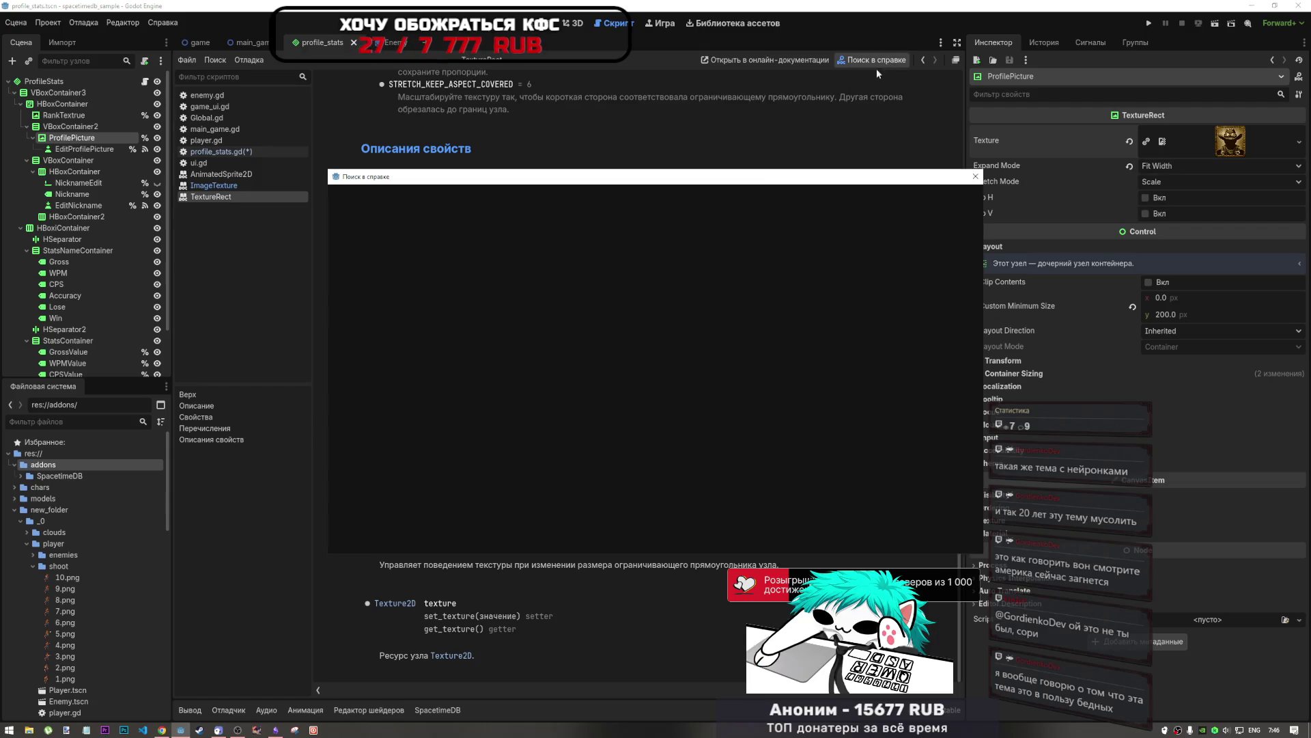
Step: Search the help for 'image' and open and scroll the Image class reference
{"action": "type", "text": "image"}
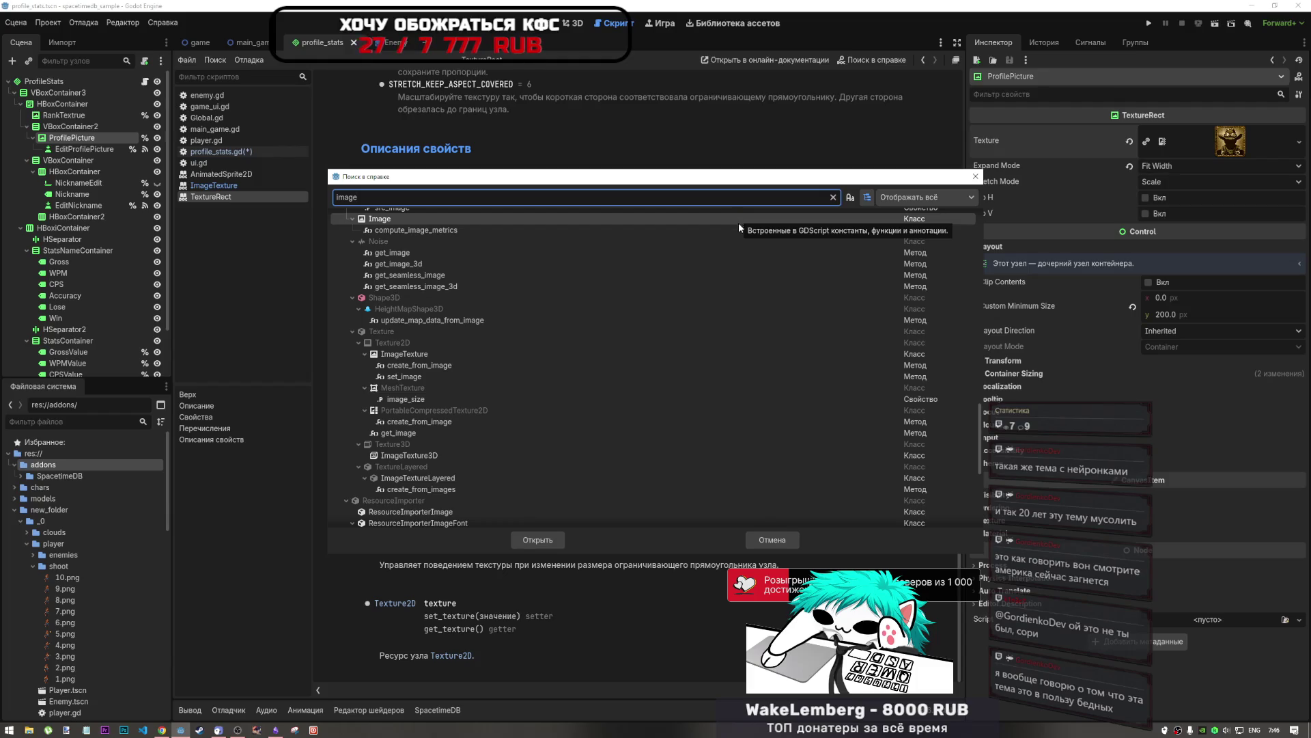
{"action": "scroll", "coordinate": [546, 342], "scroll_direction": "up", "scroll_amount": 3}
{"action": "left_click", "coordinate": [369, 334]}
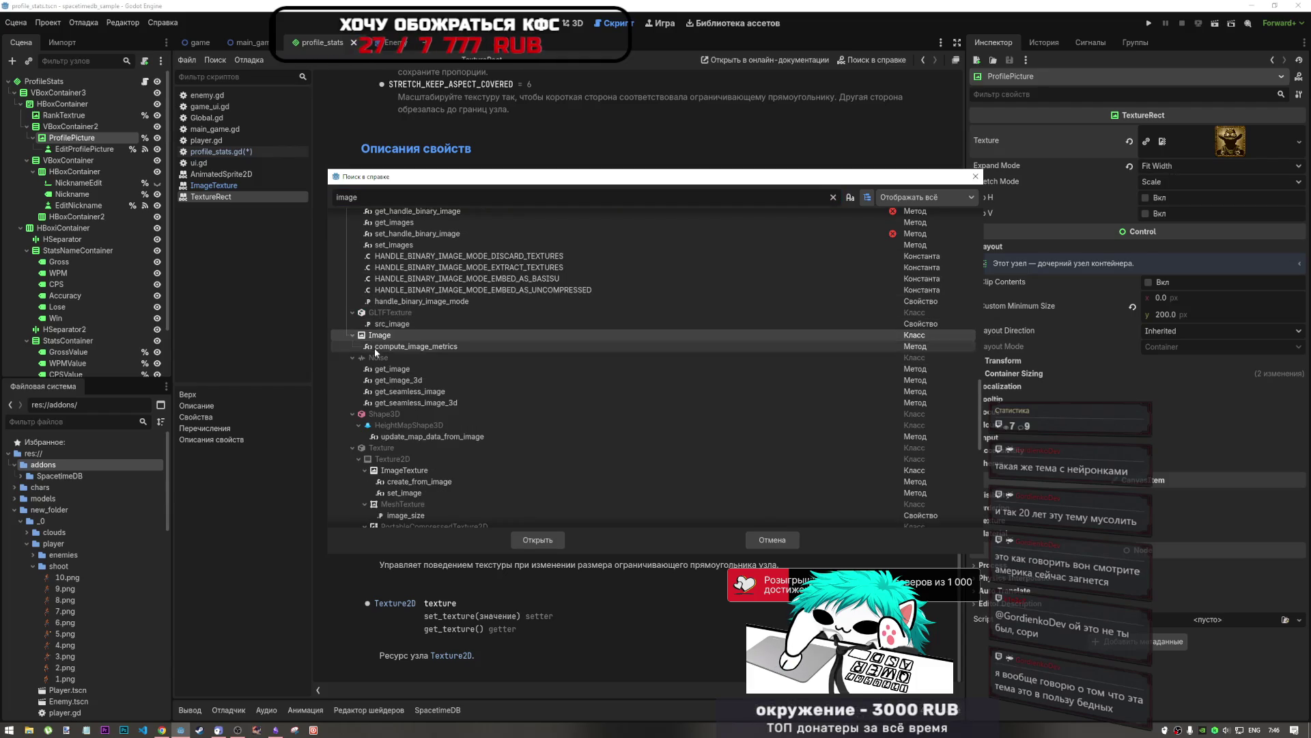
{"action": "double_click", "coordinate": [388, 334]}
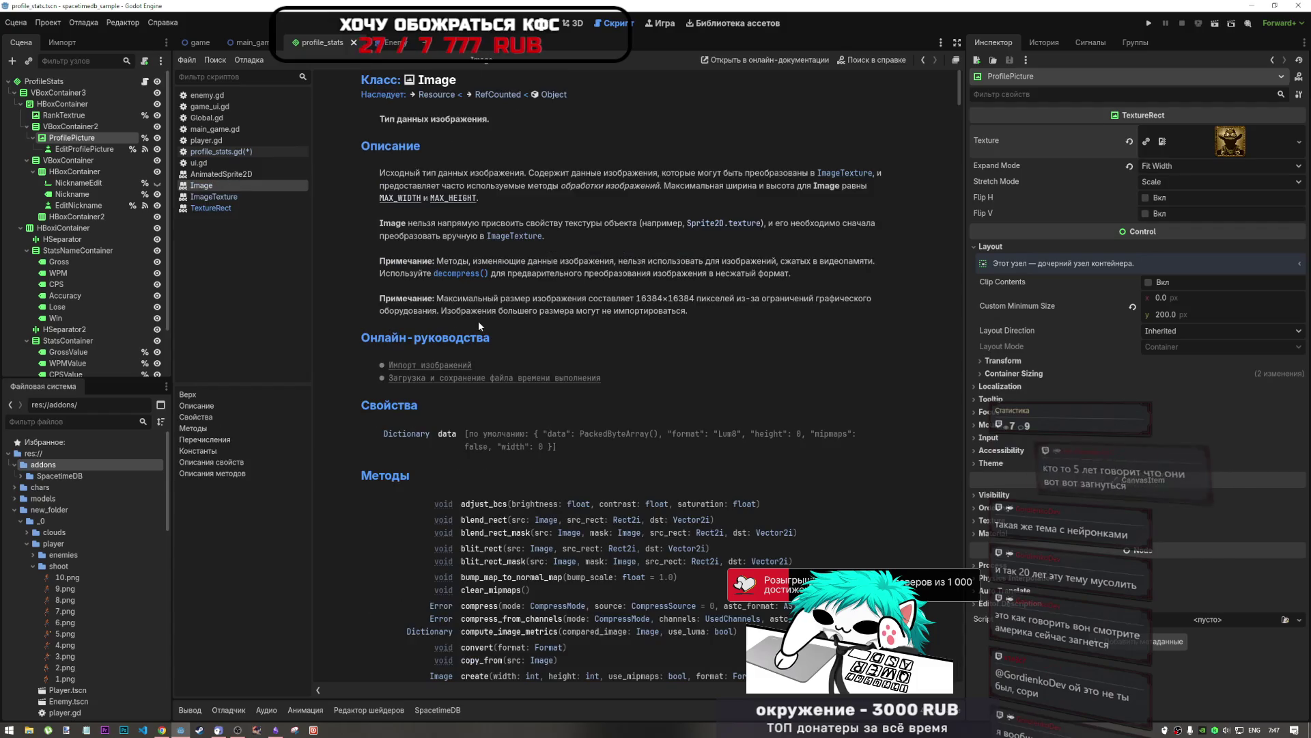
{"action": "scroll", "coordinate": [541, 354], "scroll_direction": "down", "scroll_amount": 10}
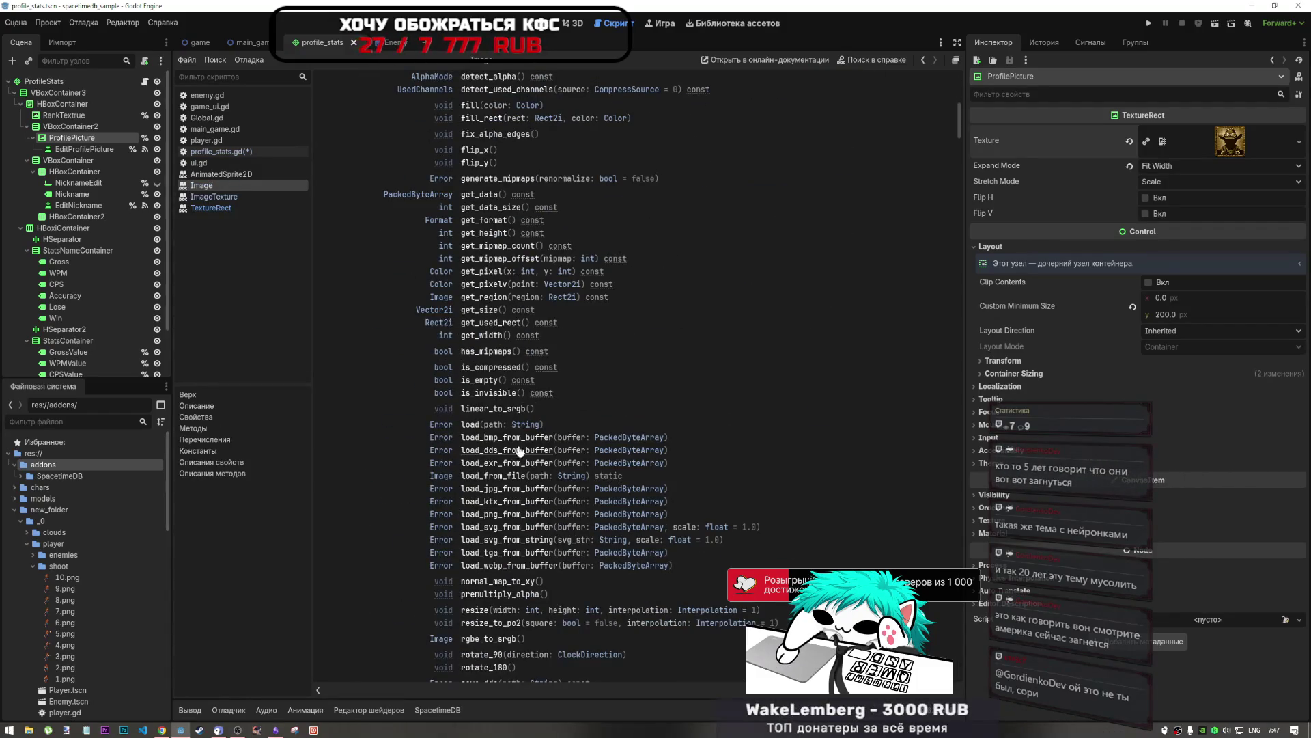
{"action": "scroll", "coordinate": [518, 450], "scroll_direction": "down", "scroll_amount": 8}
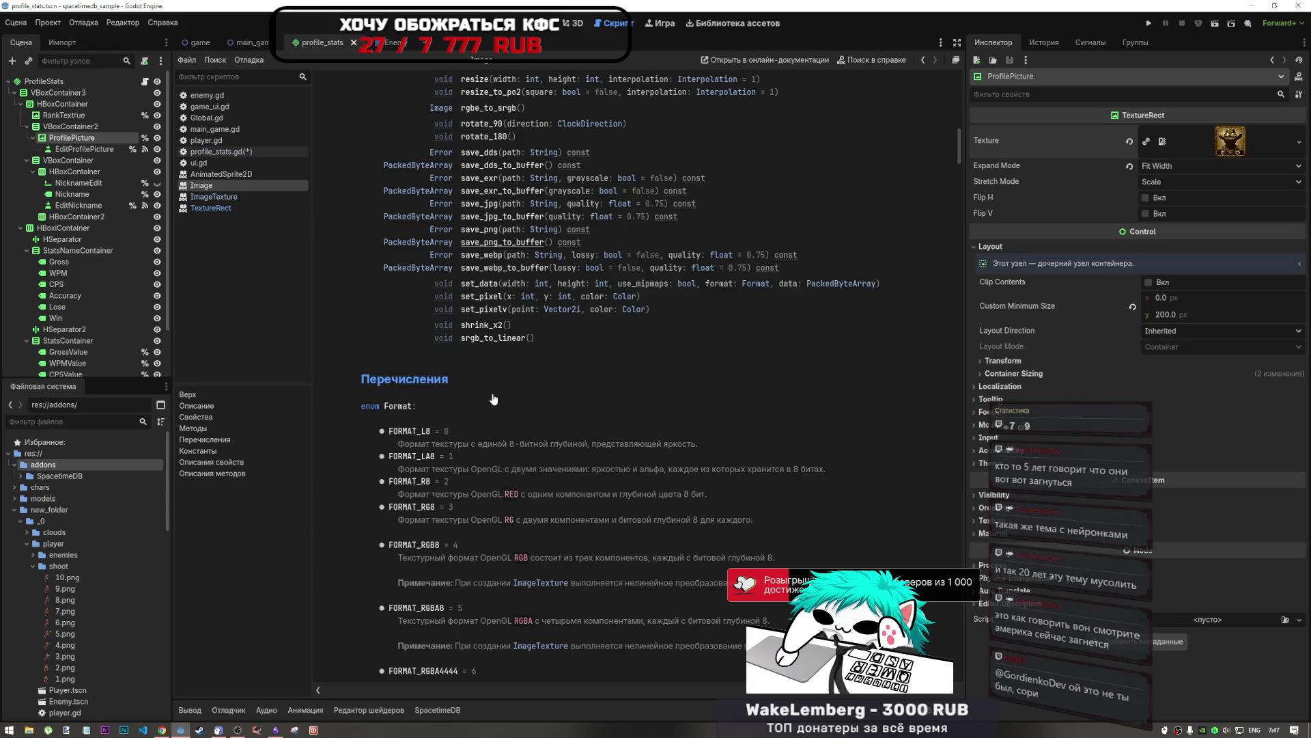
Step: Glance at the YouTube video, then reopen the profile_stats.gd script
{"action": "left_click", "coordinate": [162, 729]}
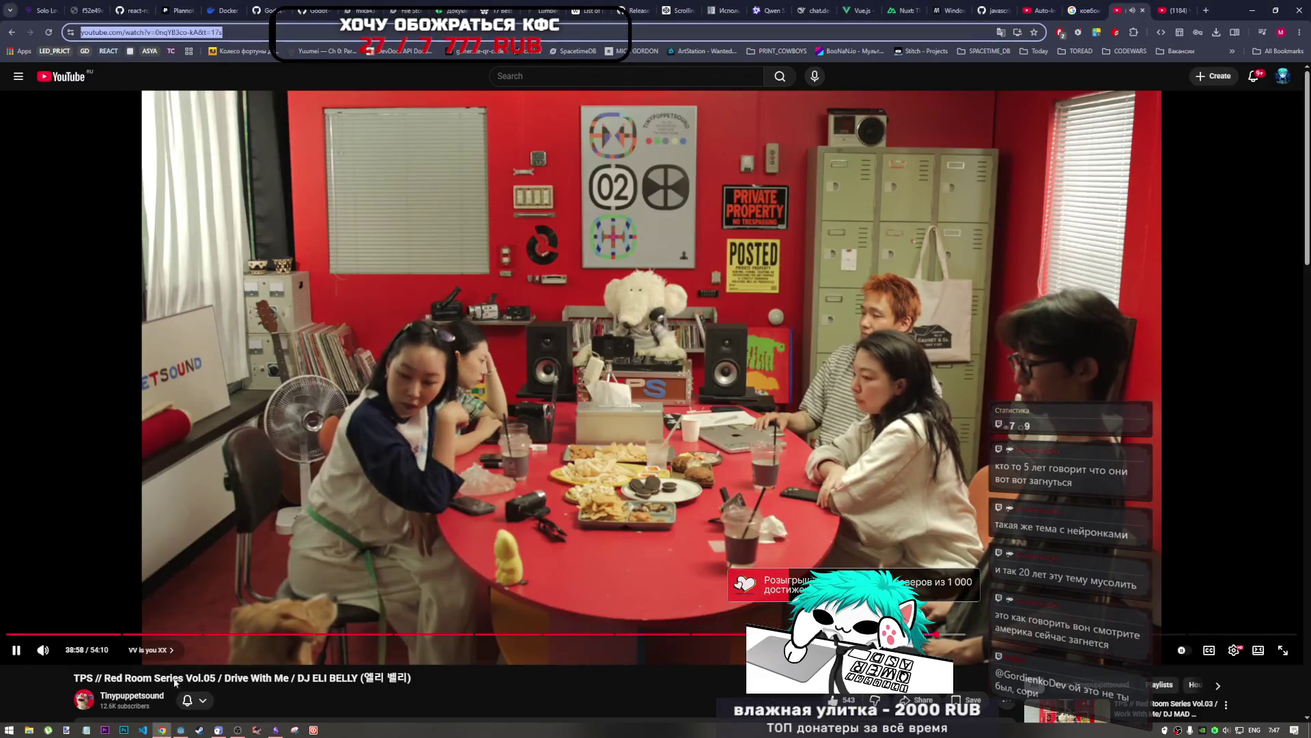
{"action": "left_click", "coordinate": [180, 729]}
{"action": "left_click", "coordinate": [219, 151]}
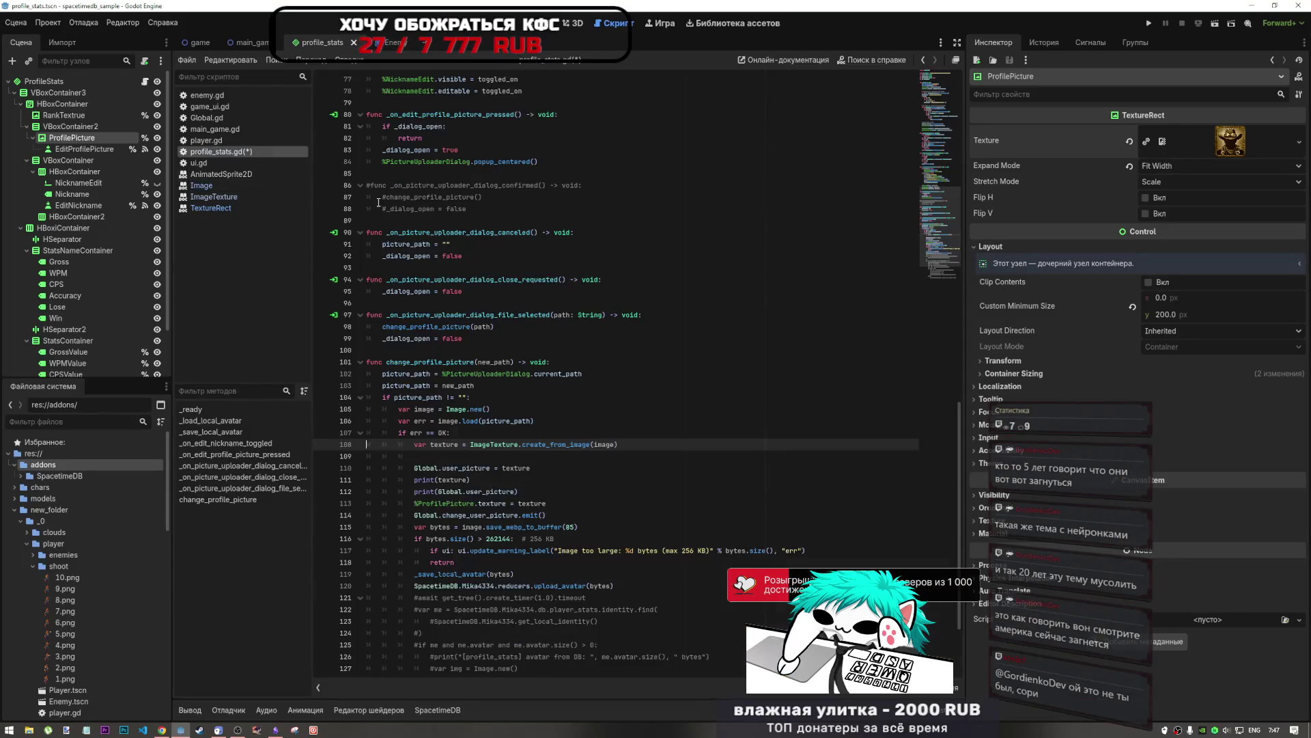
Step: Type '# определить если картинка квадратная соотношени сторон одинаковое а если' on line 109
{"action": "scroll", "coordinate": [508, 348], "scroll_direction": "down", "scroll_amount": 3}
{"action": "left_click", "coordinate": [508, 341]}
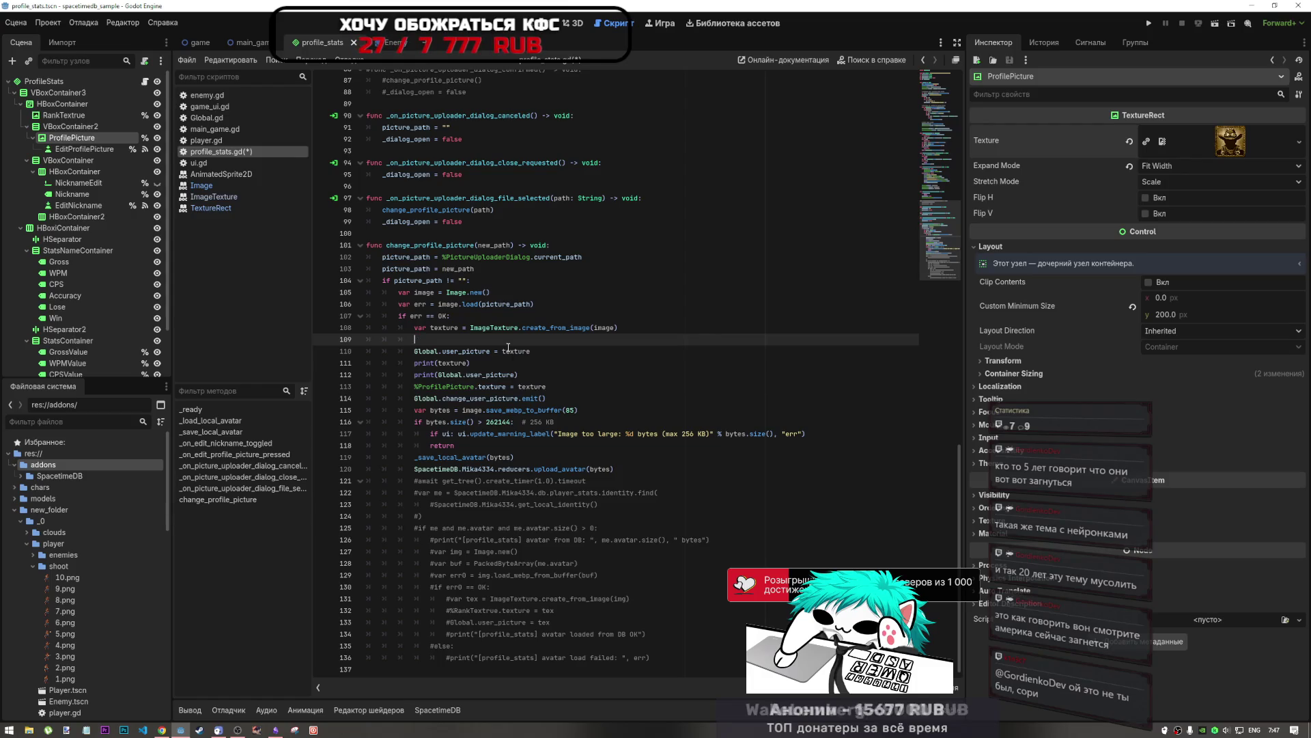
{"action": "type", "text": "#"}
{"action": "key", "text": "alt+shift"}
{"action": "type", "text": "з"}
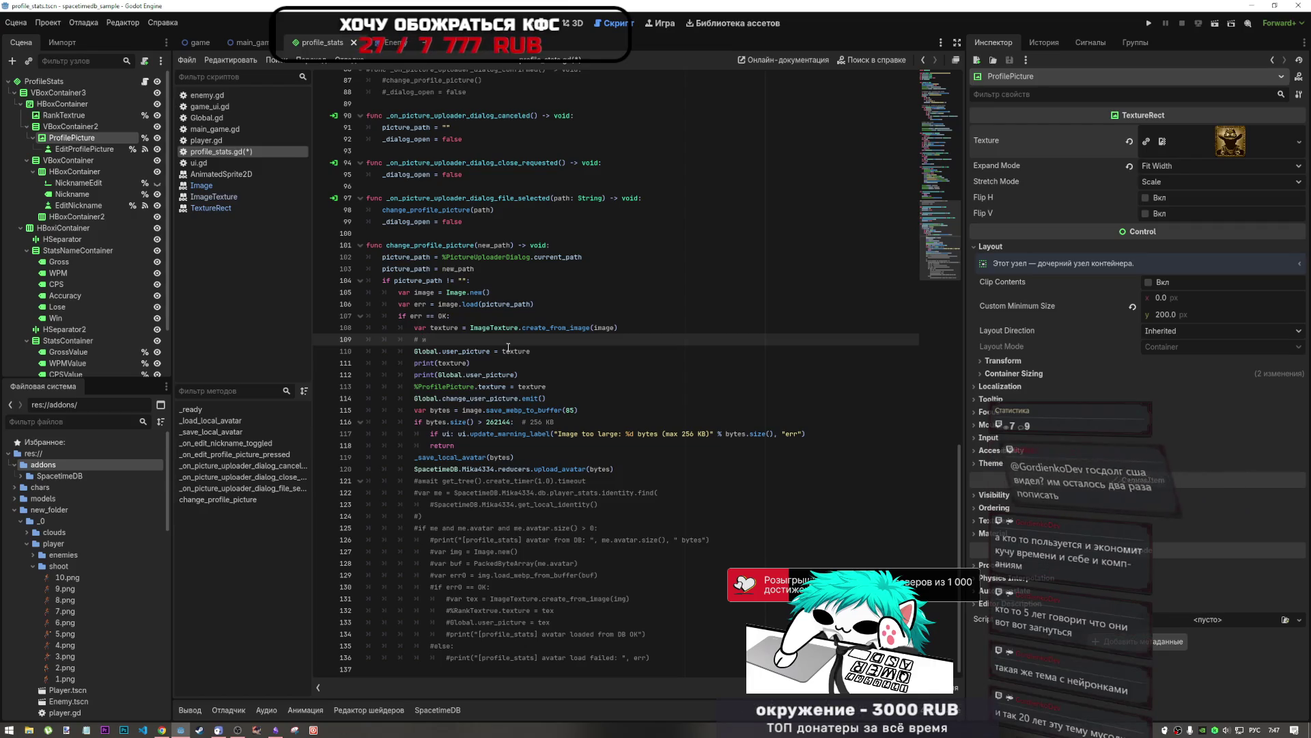
{"action": "key", "text": "BackSpace"}
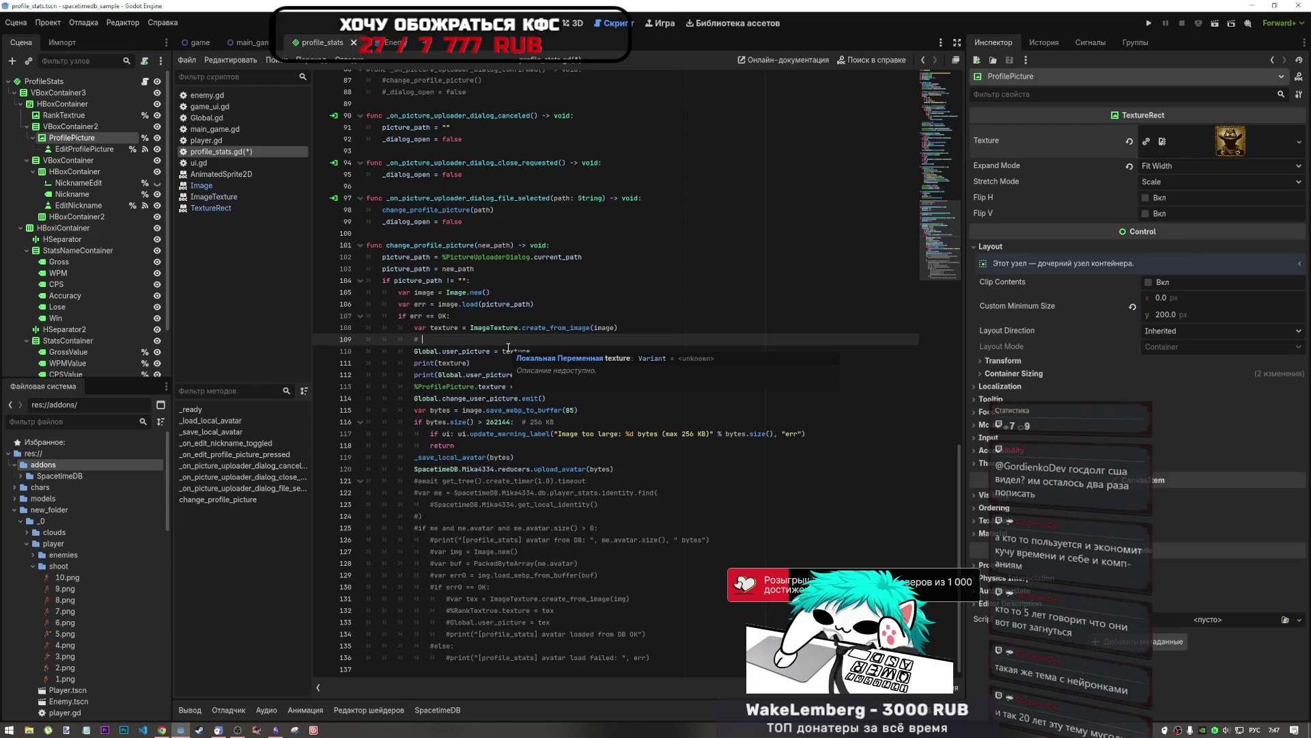
{"action": "type", "text": "определит"}
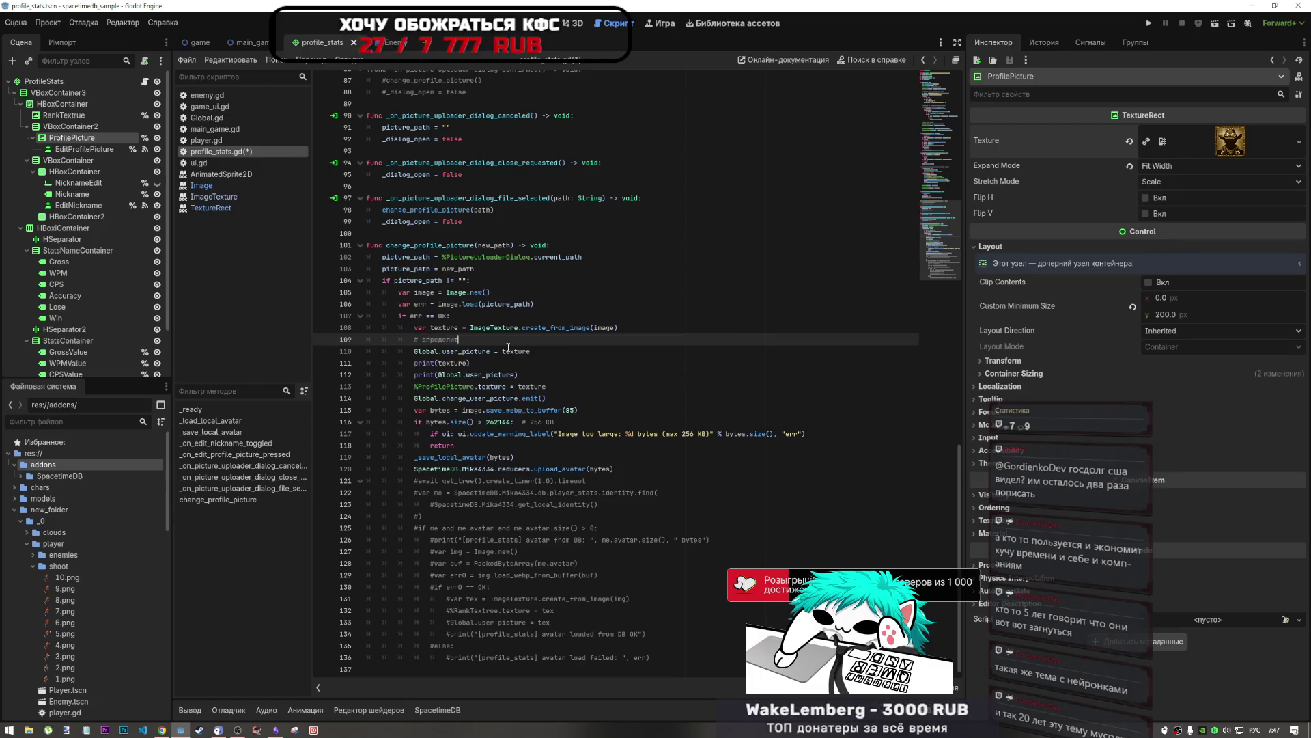
{"action": "type", "text": "ь если"}
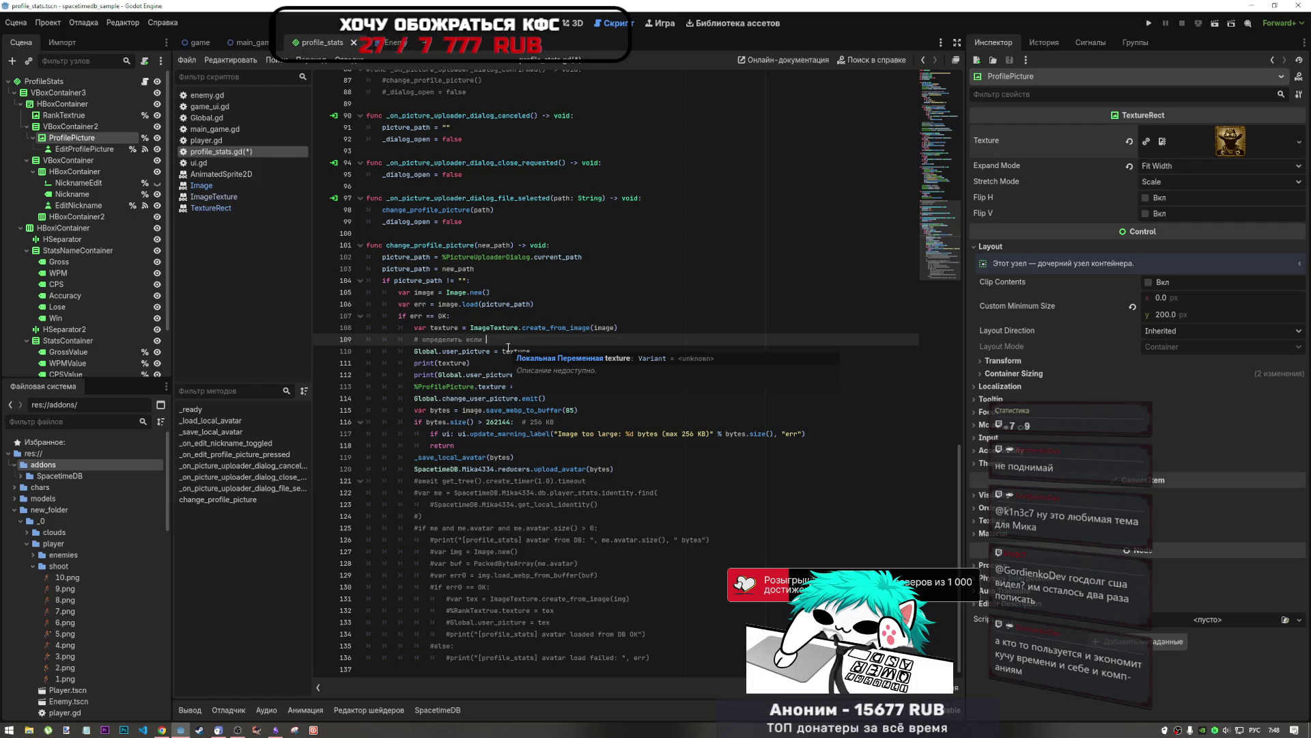
{"action": "type", "text": "кар"}
{"action": "type", "text": "тинка квадр"}
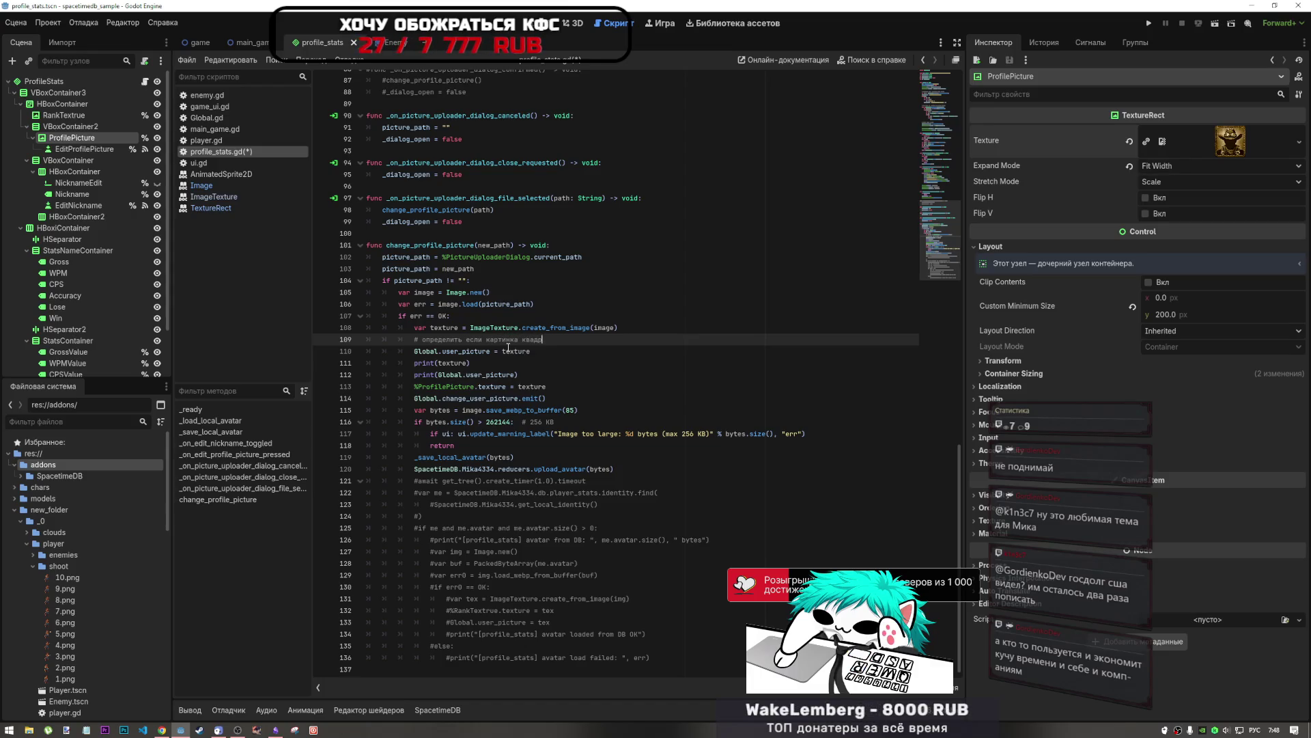
{"action": "type", "text": "атная"}
{"action": "type", "text": " с"}
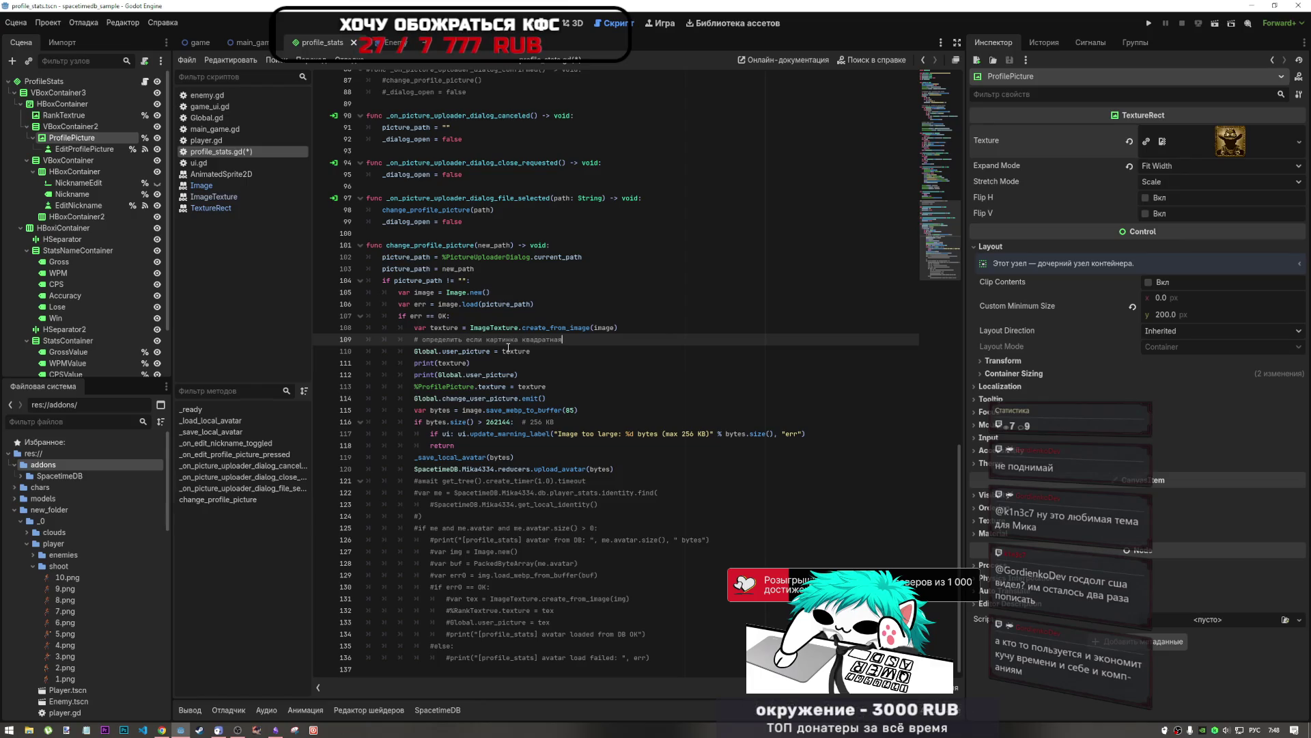
{"action": "type", "text": "оотношени сторон одинаков"}
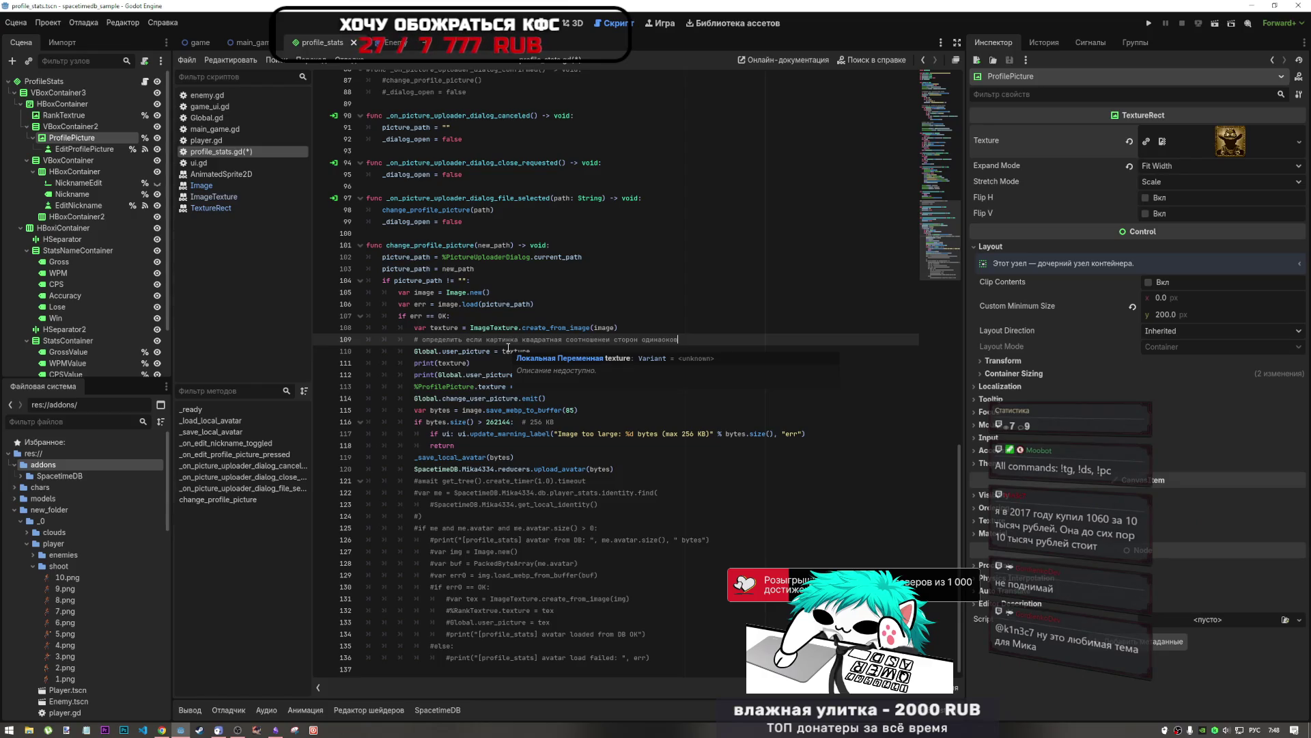
{"action": "type", "text": "ое а "}
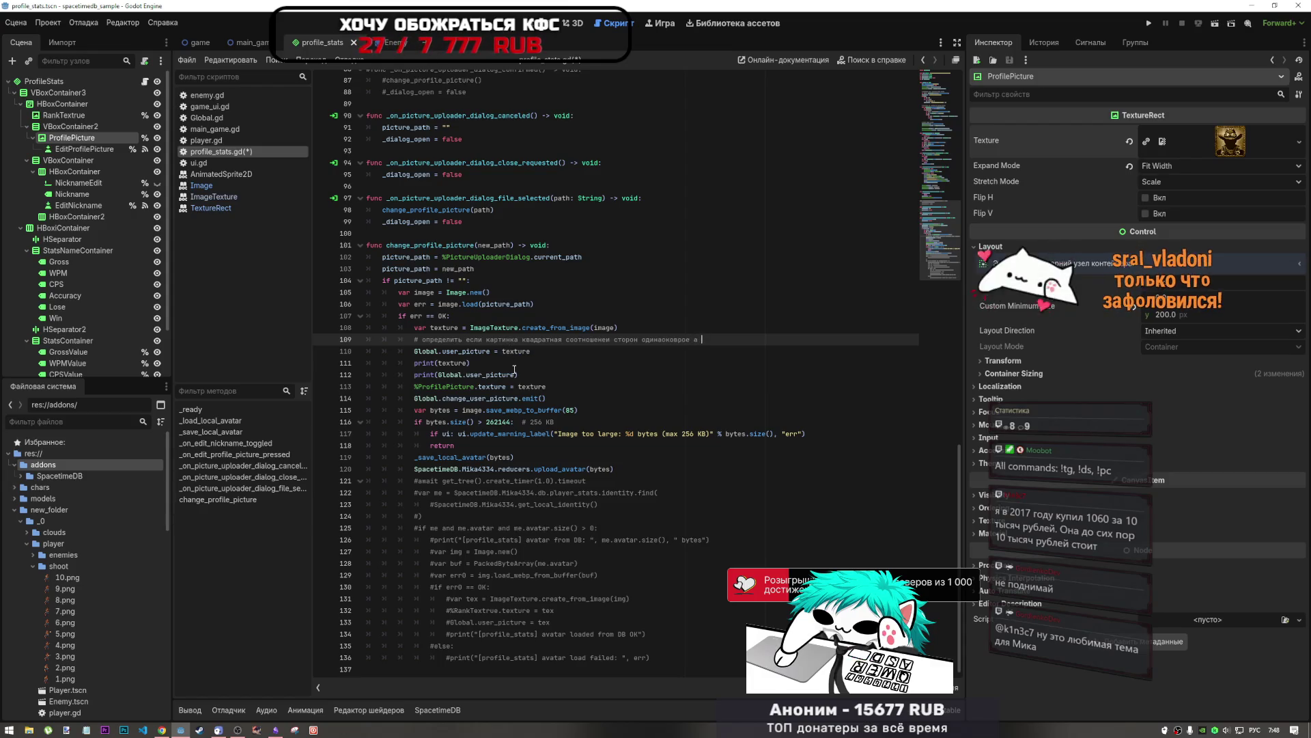
{"action": "type", "text": "если"}
{"action": "left_click", "coordinate": [237, 729]}
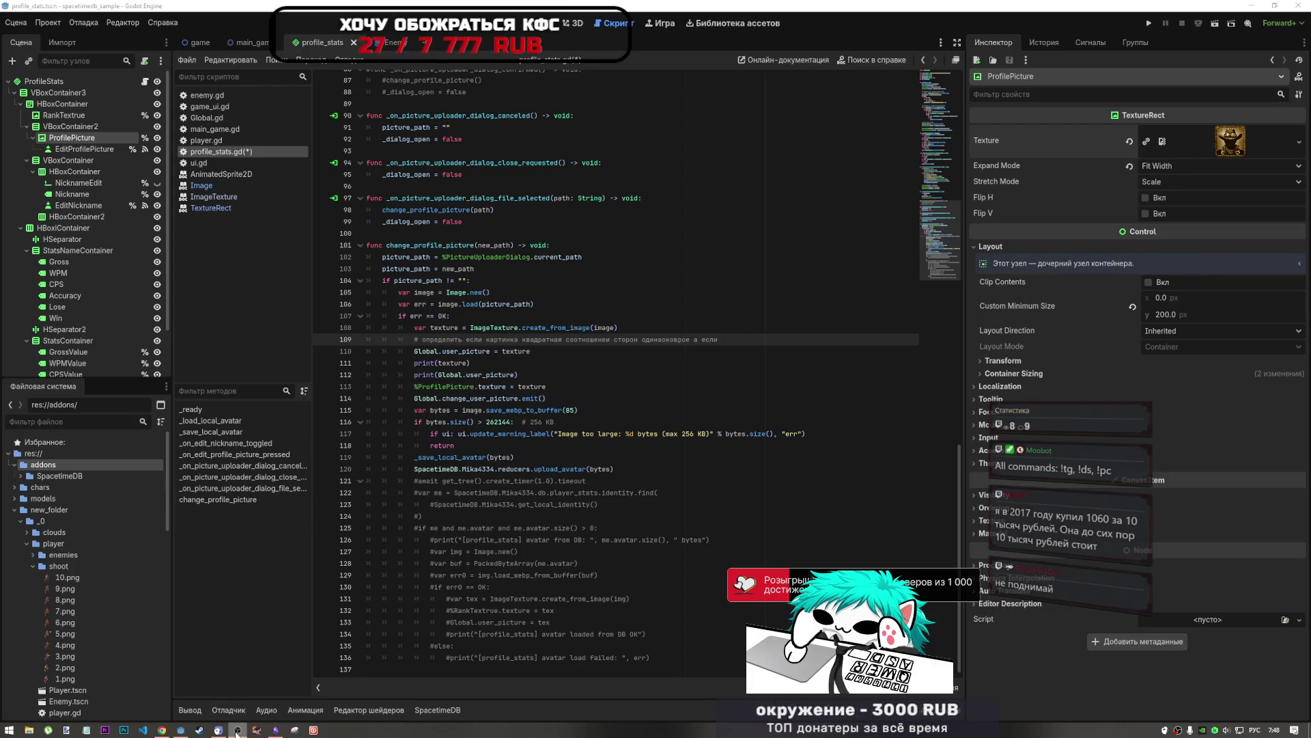
{"action": "left_click", "coordinate": [760, 356]}
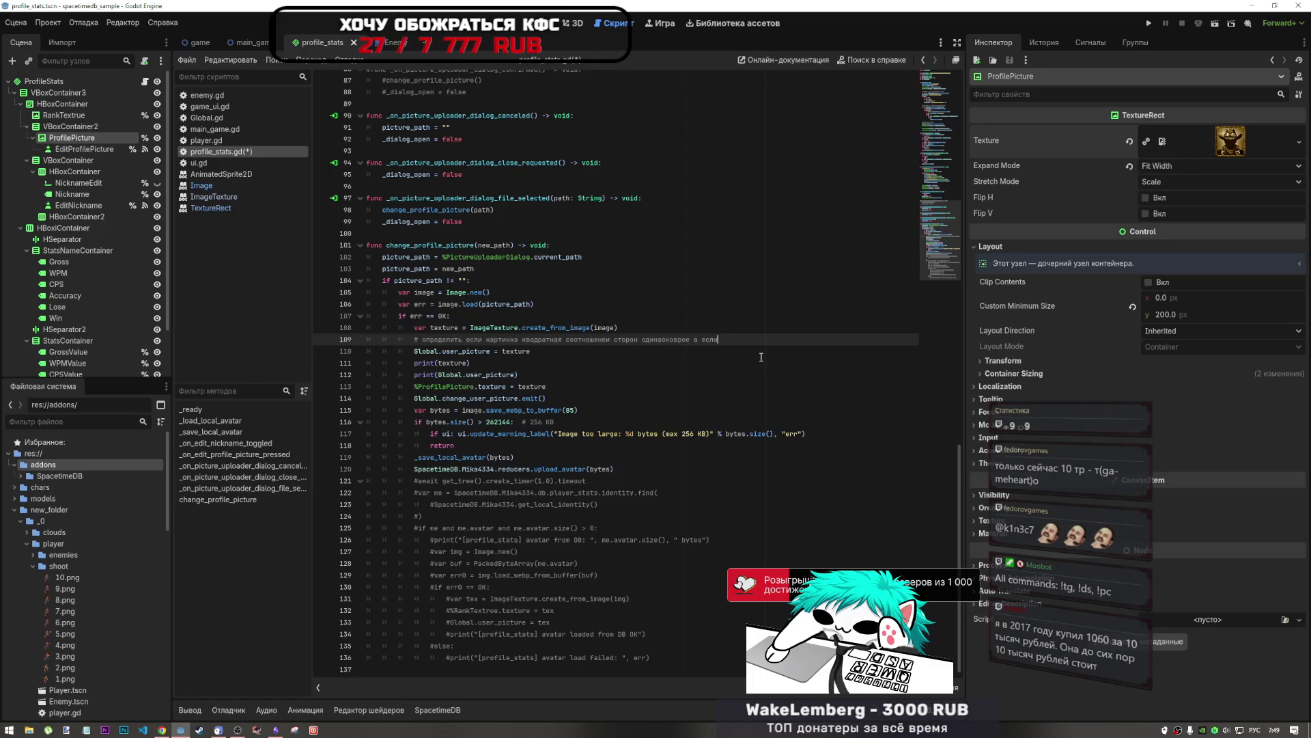
{"action": "scroll", "coordinate": [761, 356], "scroll_direction": "up", "scroll_amount": 1}
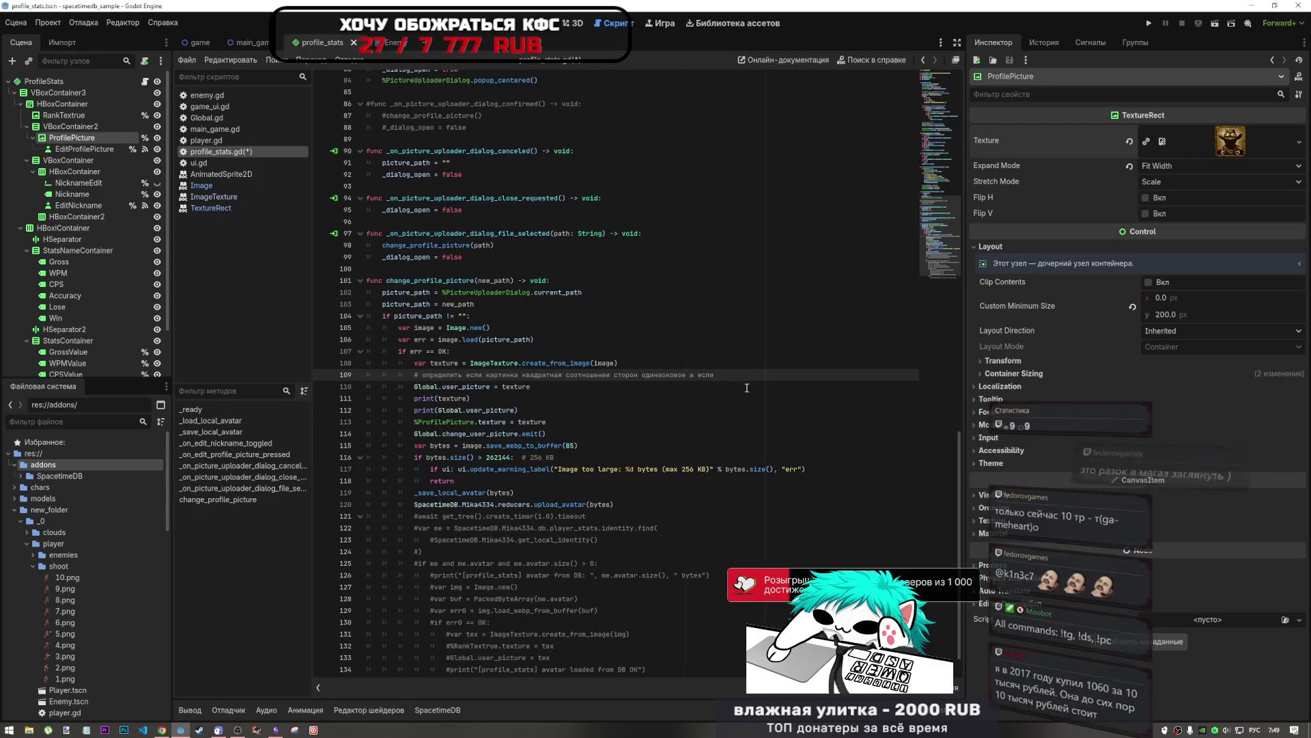
Step: Add a new '#' comment line 110 under the line-109 square-picture note
{"action": "key", "text": "Return"}
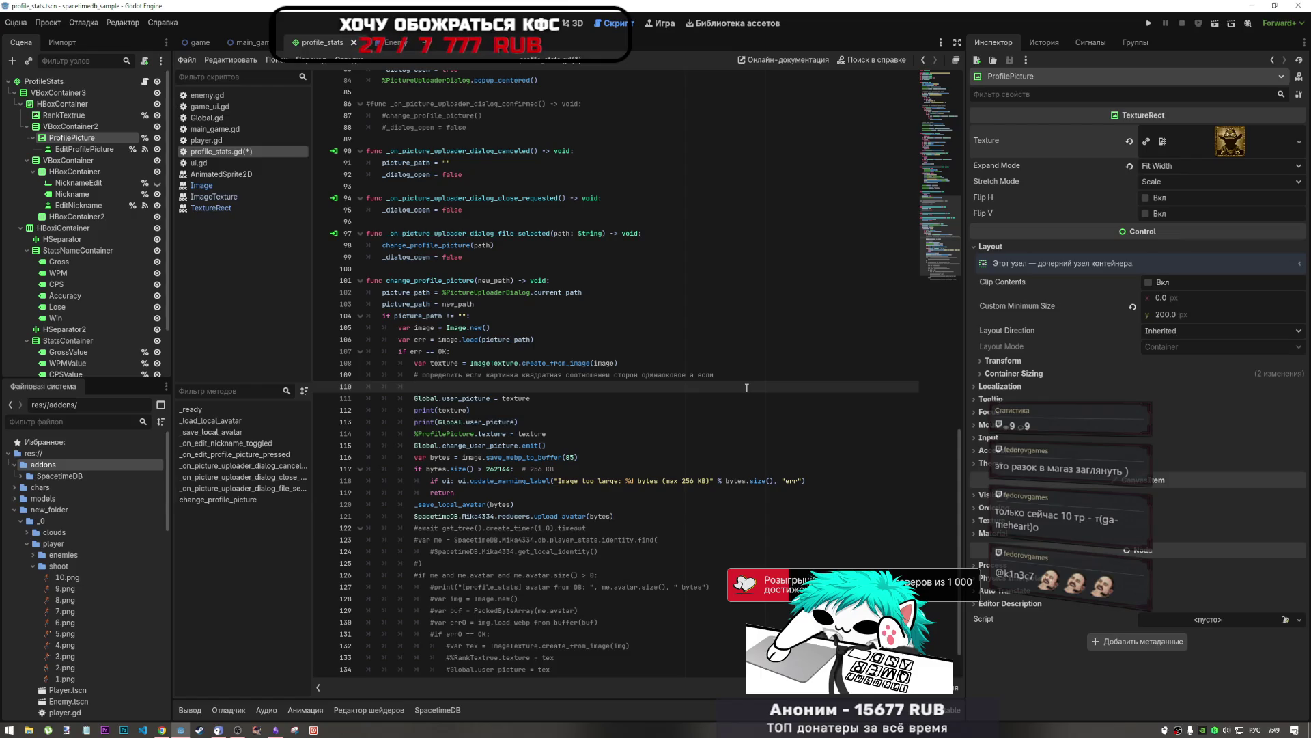
{"action": "type", "text": "#"}
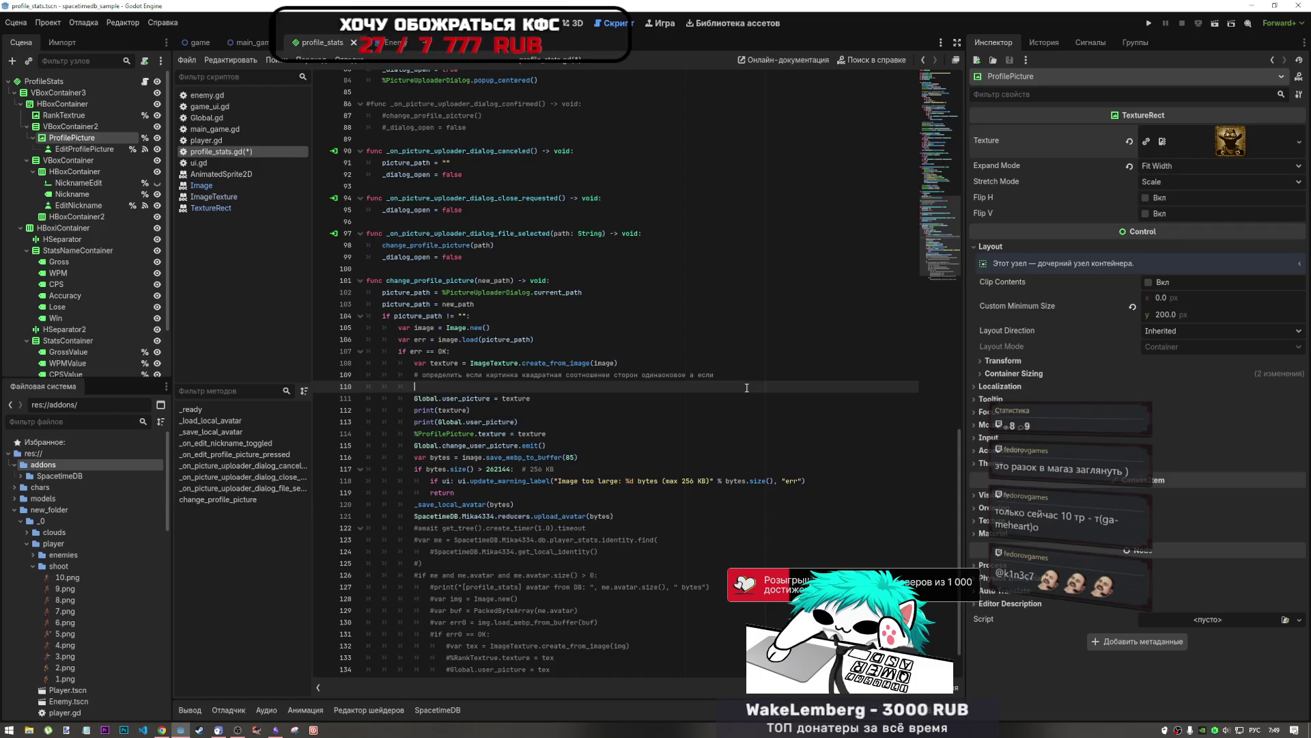
{"action": "type", "text": "##"}
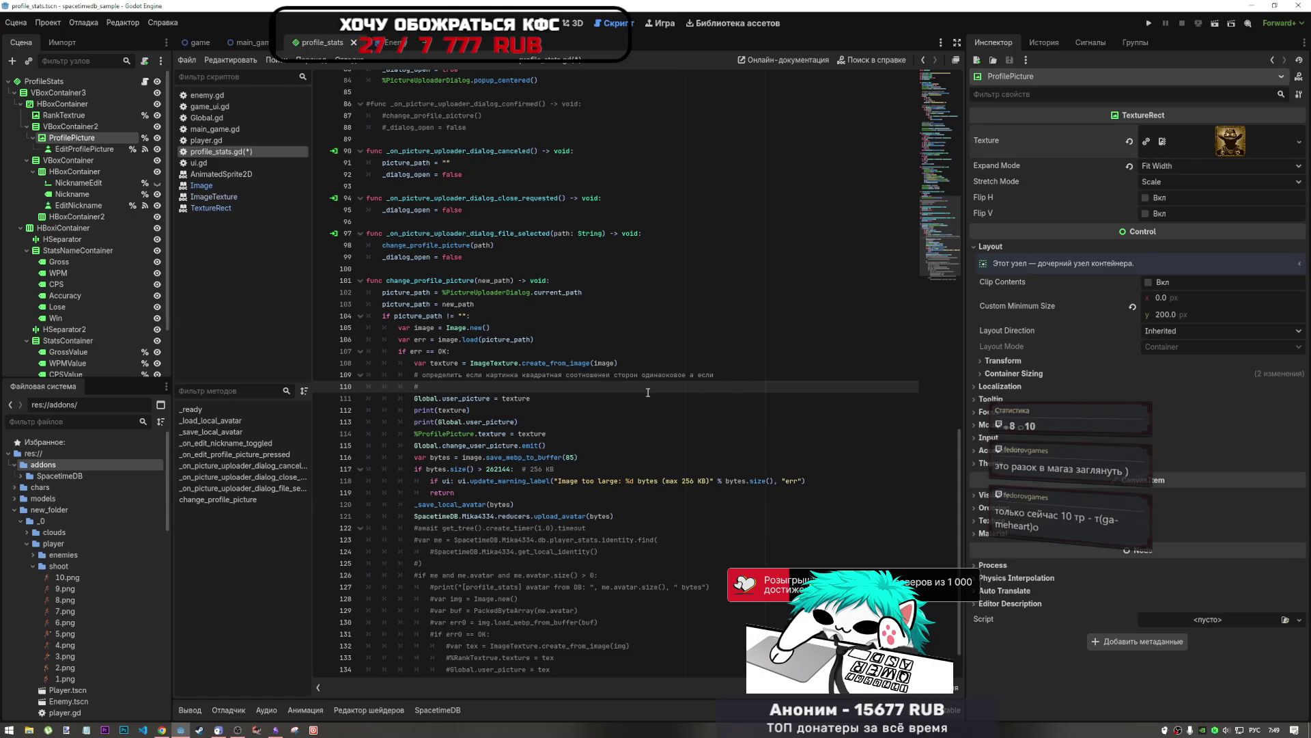
{"action": "left_click", "coordinate": [425, 375]}
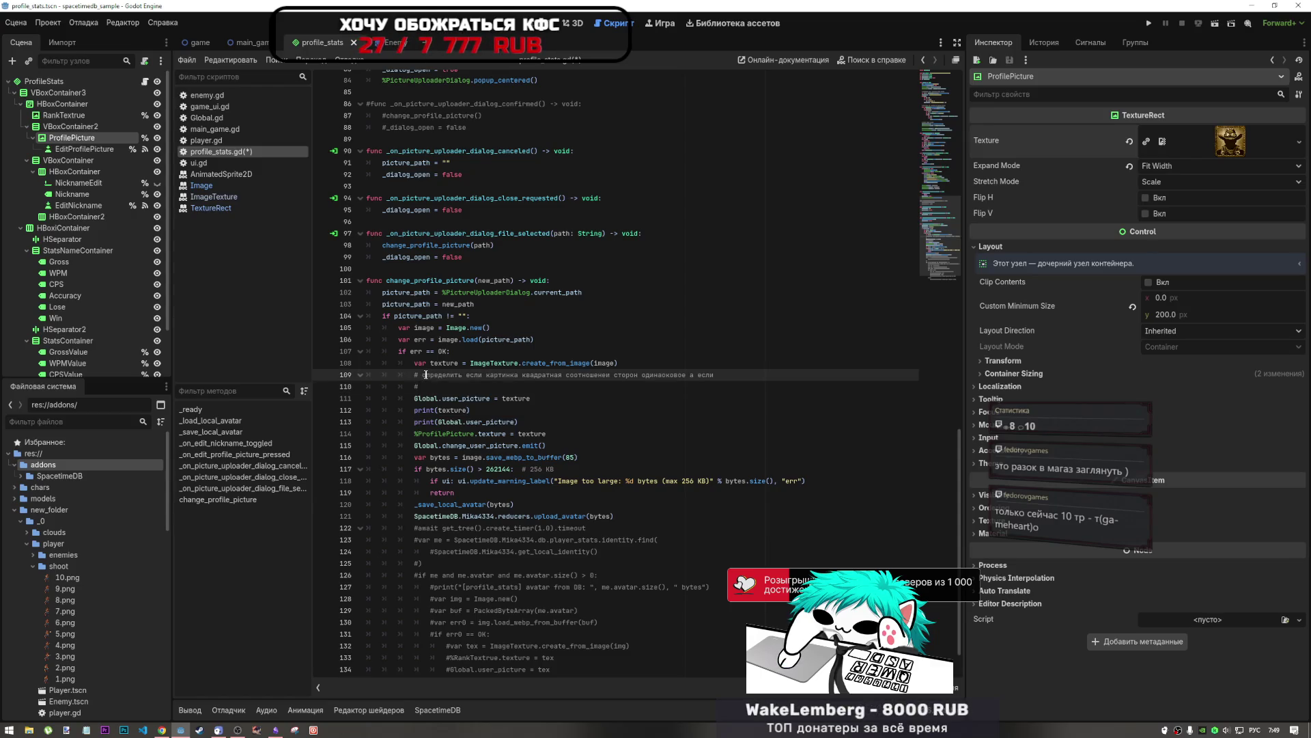
{"action": "key", "text": "Down"}
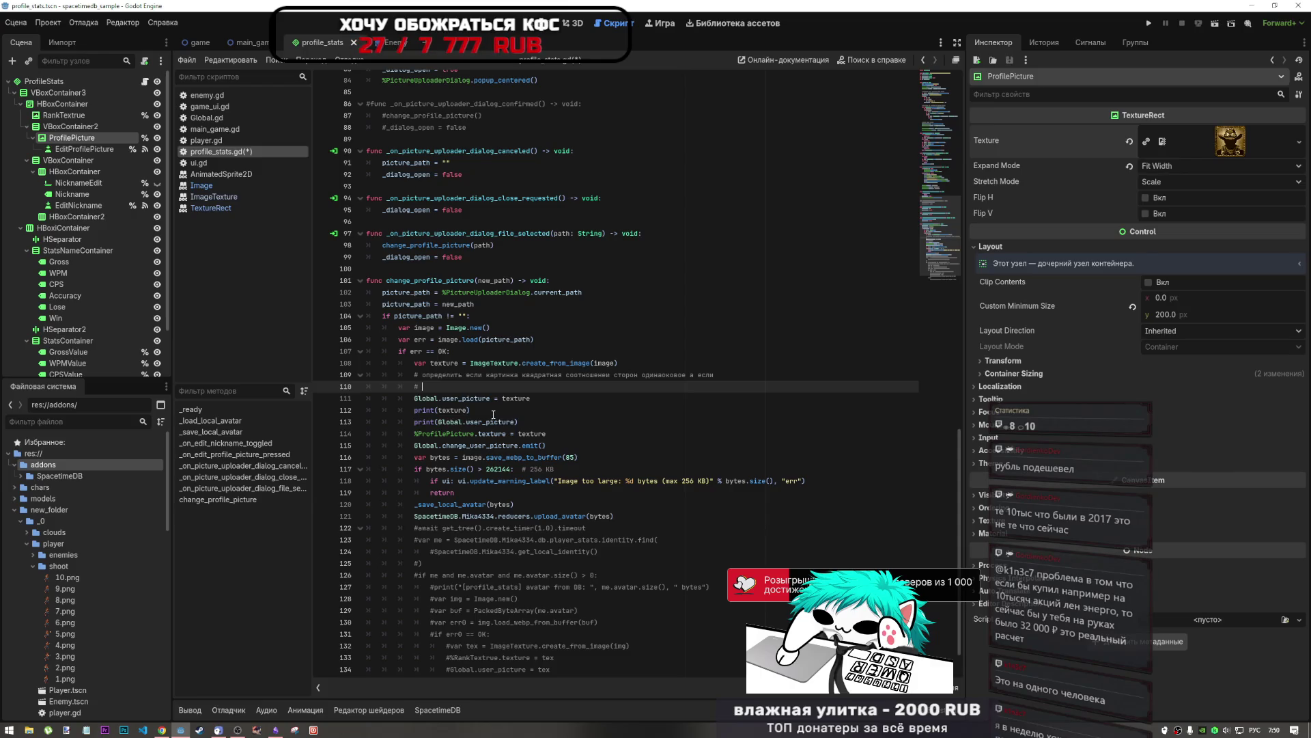
Step: Remove the empty line 110 and append a format-or-resize question to line 109's comment
{"action": "key", "text": "shift+Home"}
{"action": "key", "text": "BackSpace"}
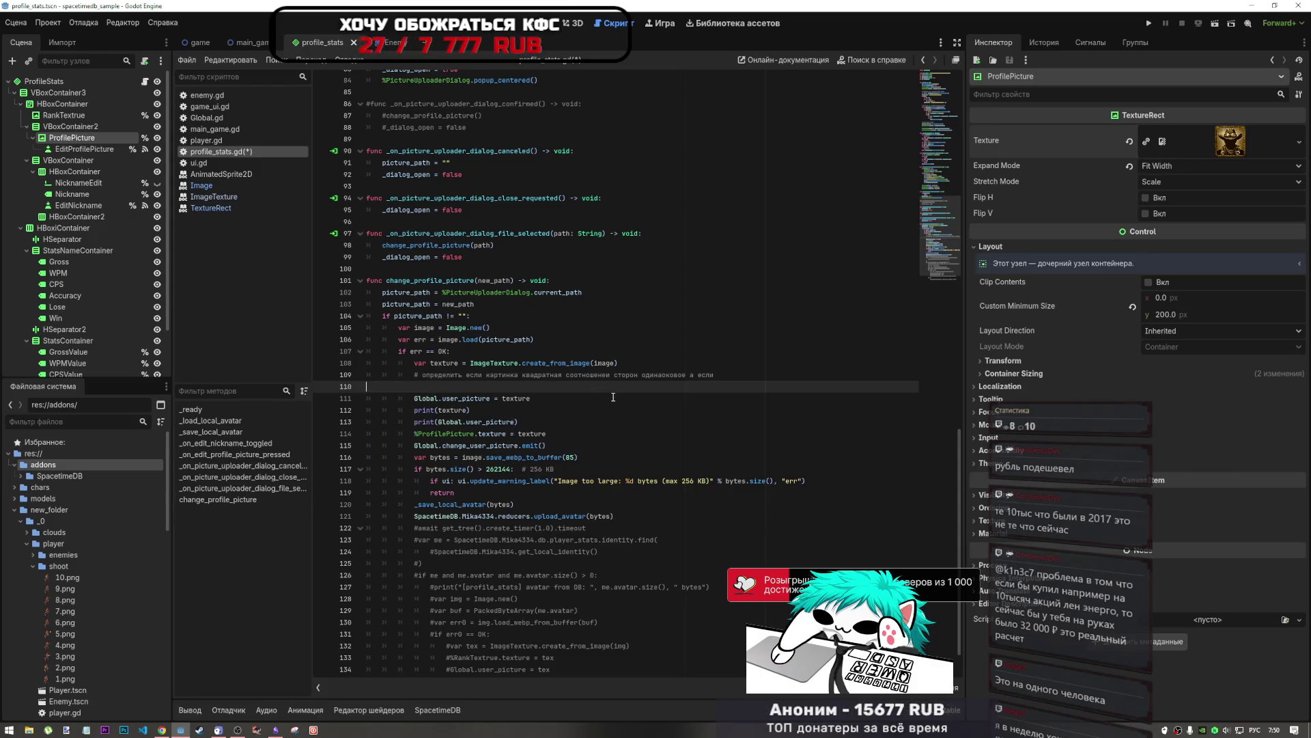
{"action": "key", "text": "Left"}
{"action": "type", "text": "нет то"}
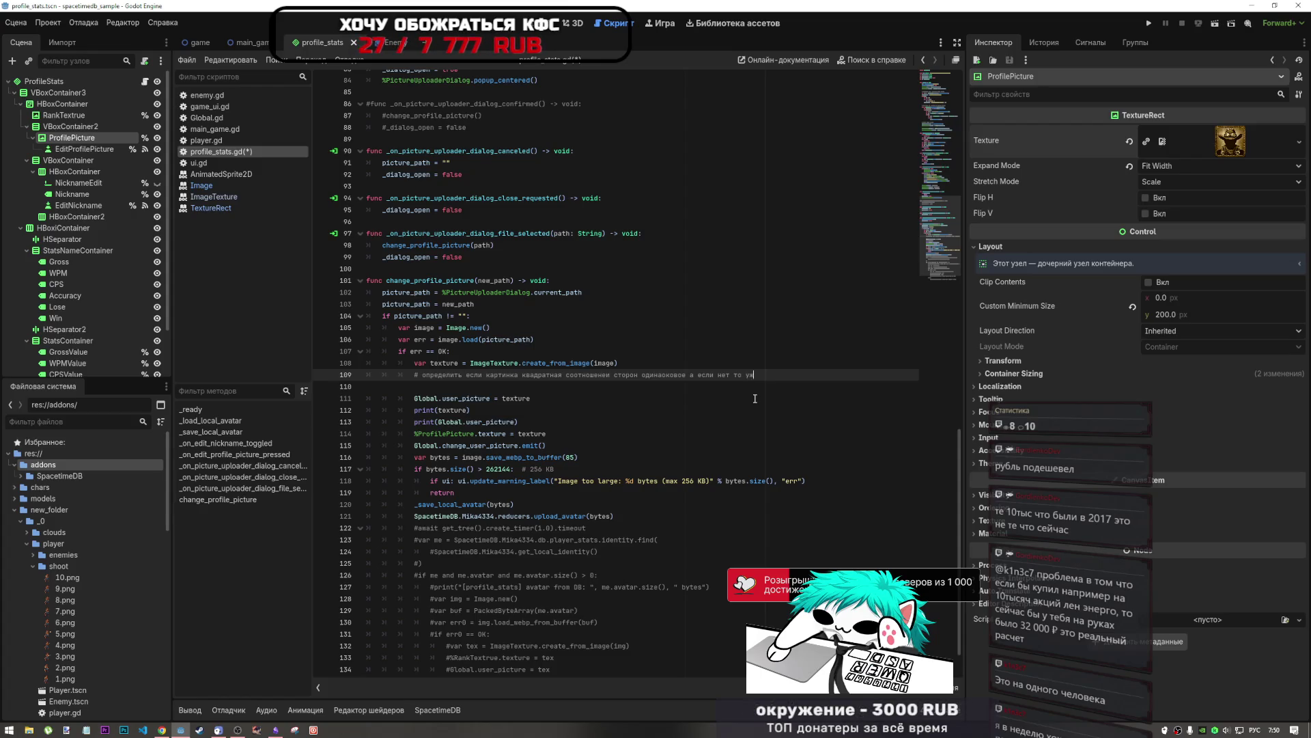
{"action": "type", "text": "форма"}
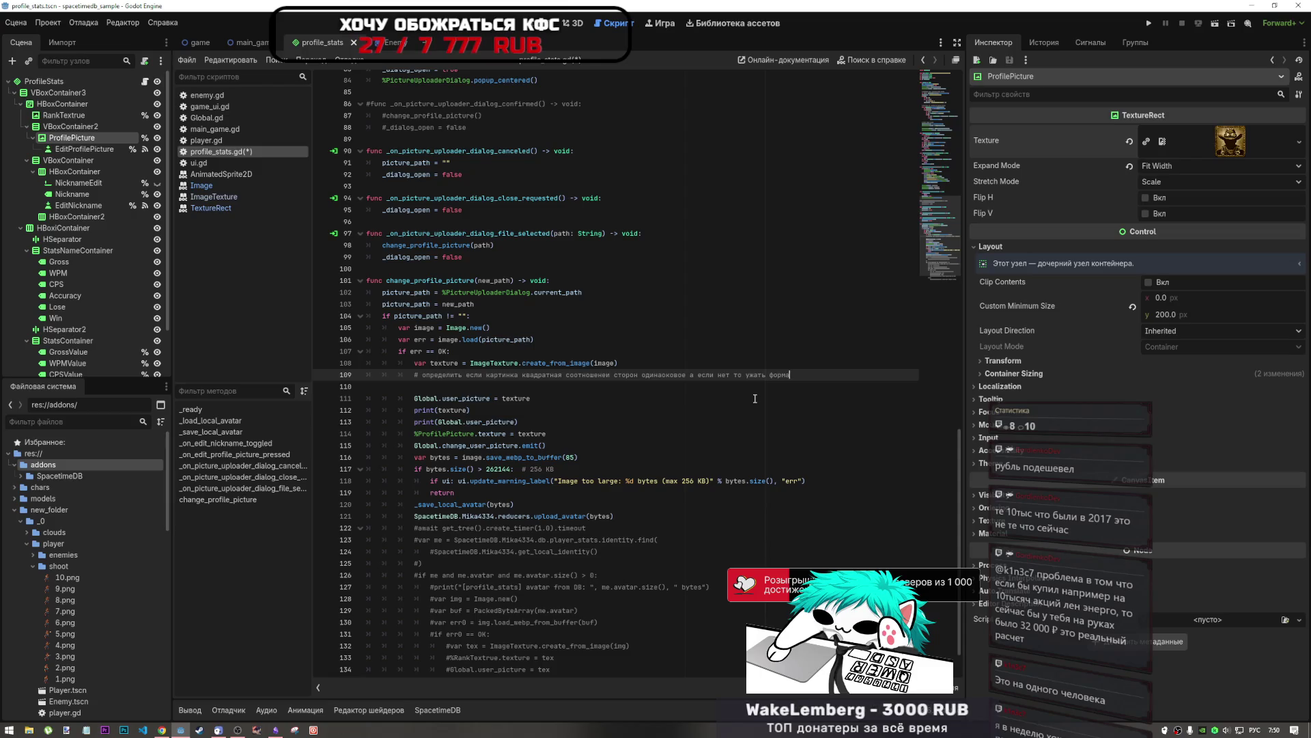
{"action": "type", "text": "т или из"}
{"action": "type", "text": "ить "}
{"action": "type", "text": "сайз как уло"}
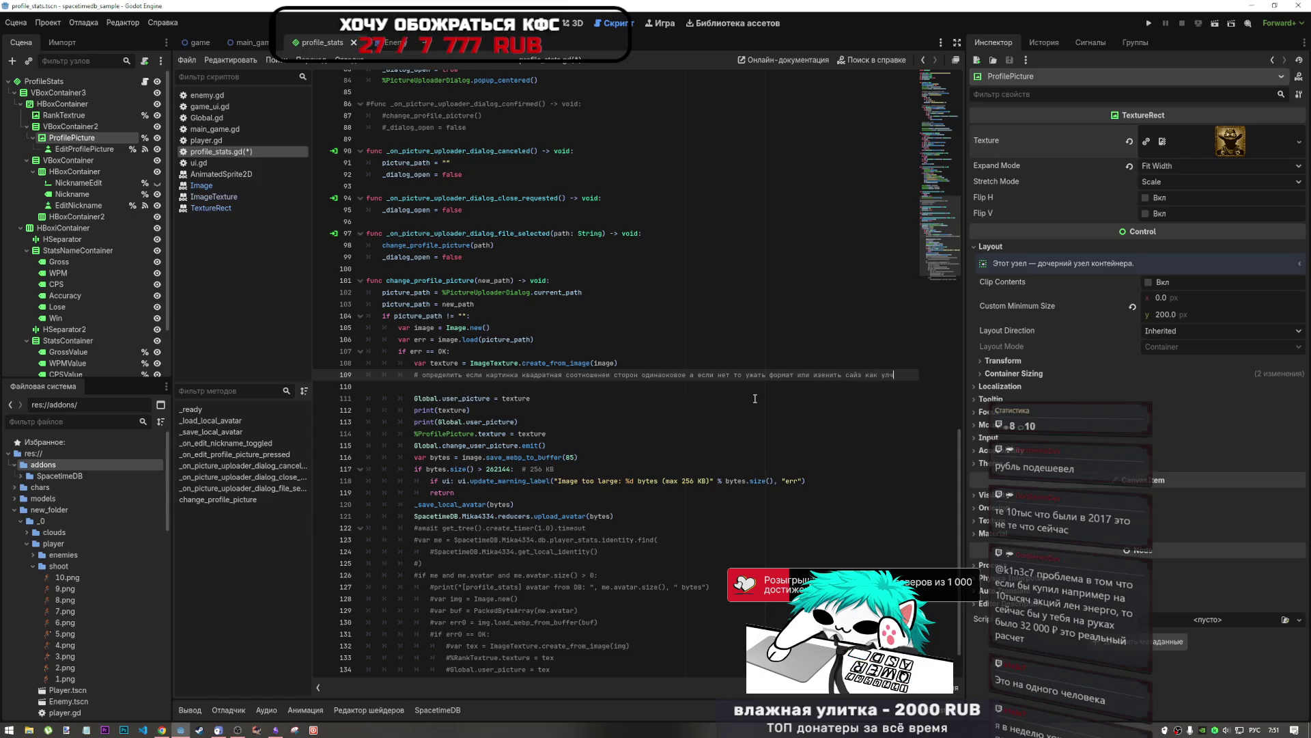
{"action": "type", "text": "?"}
{"action": "key", "text": "Delete"}
{"action": "key", "text": "ctrl+a"}
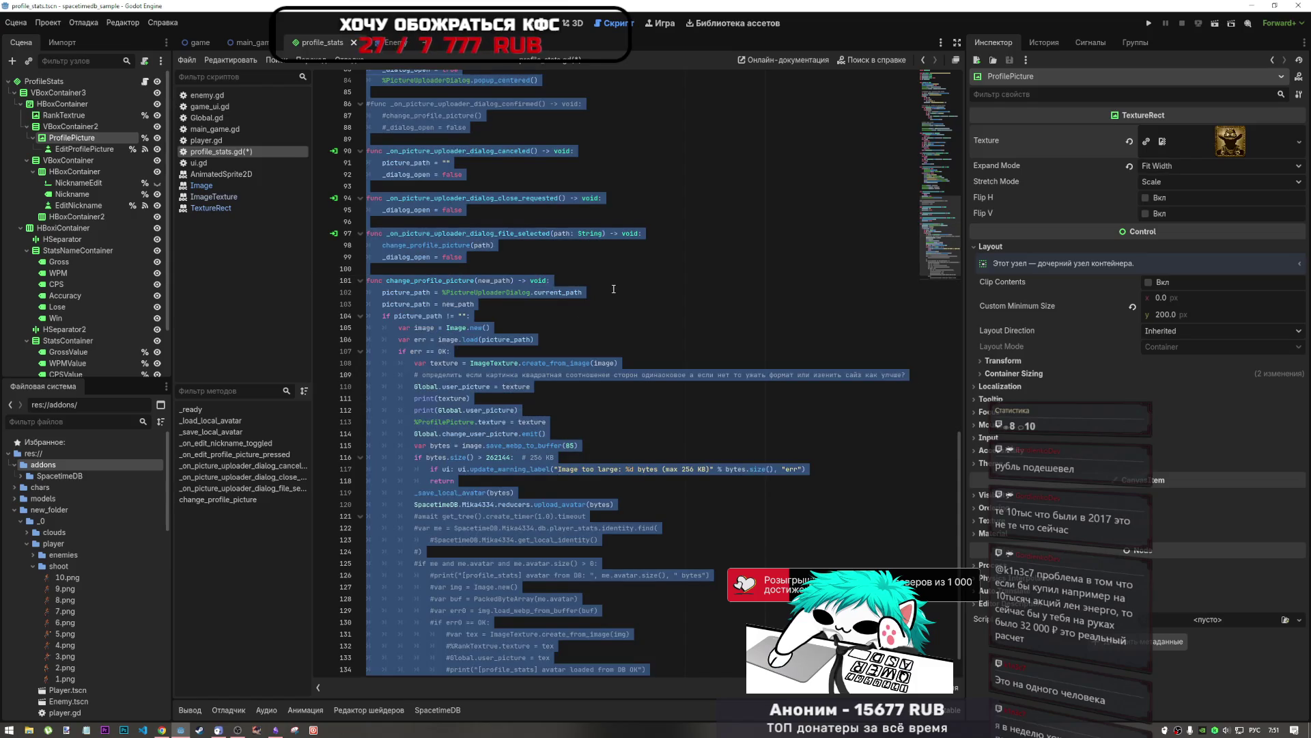
Step: Copy change_profile_picture from line 101 to the file end, then bring Chrome forward
{"action": "scroll", "coordinate": [614, 289], "scroll_direction": "up", "scroll_amount": 5}
{"action": "scroll", "coordinate": [614, 289], "scroll_direction": "up", "scroll_amount": 9}
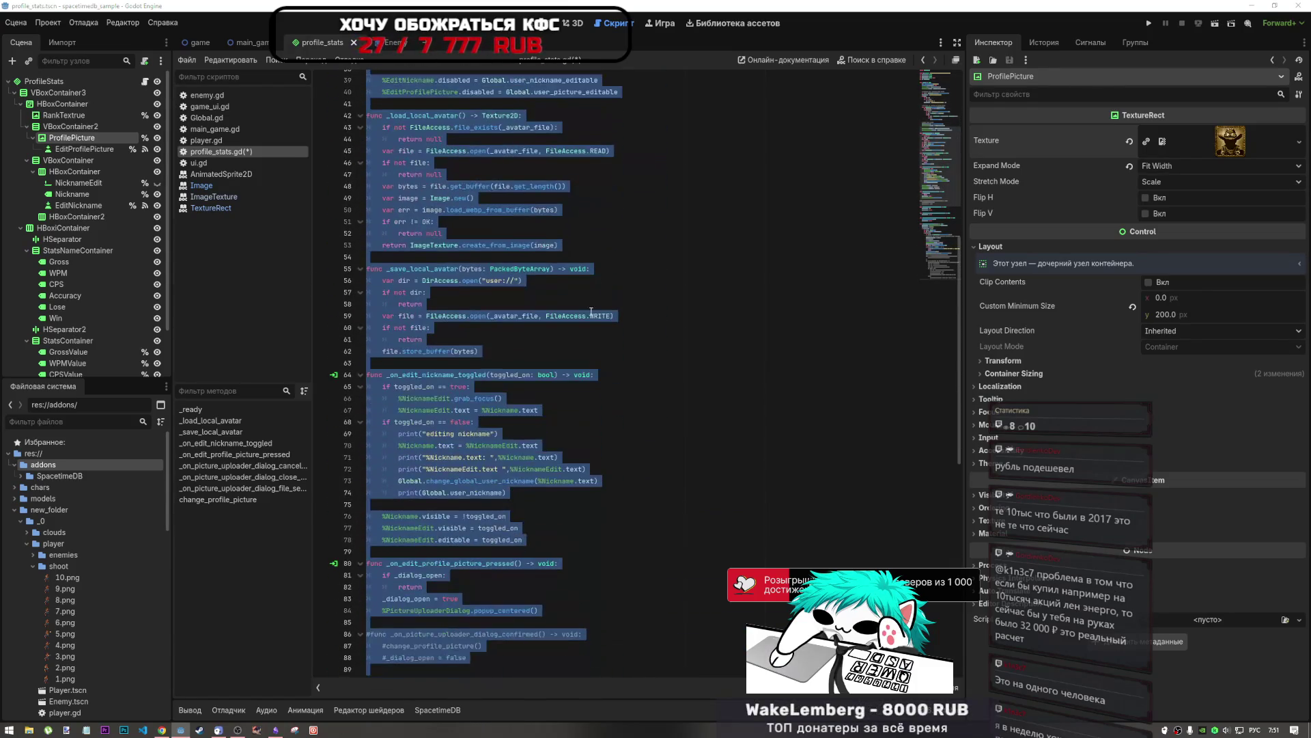
{"action": "scroll", "coordinate": [483, 394], "scroll_direction": "down", "scroll_amount": 10}
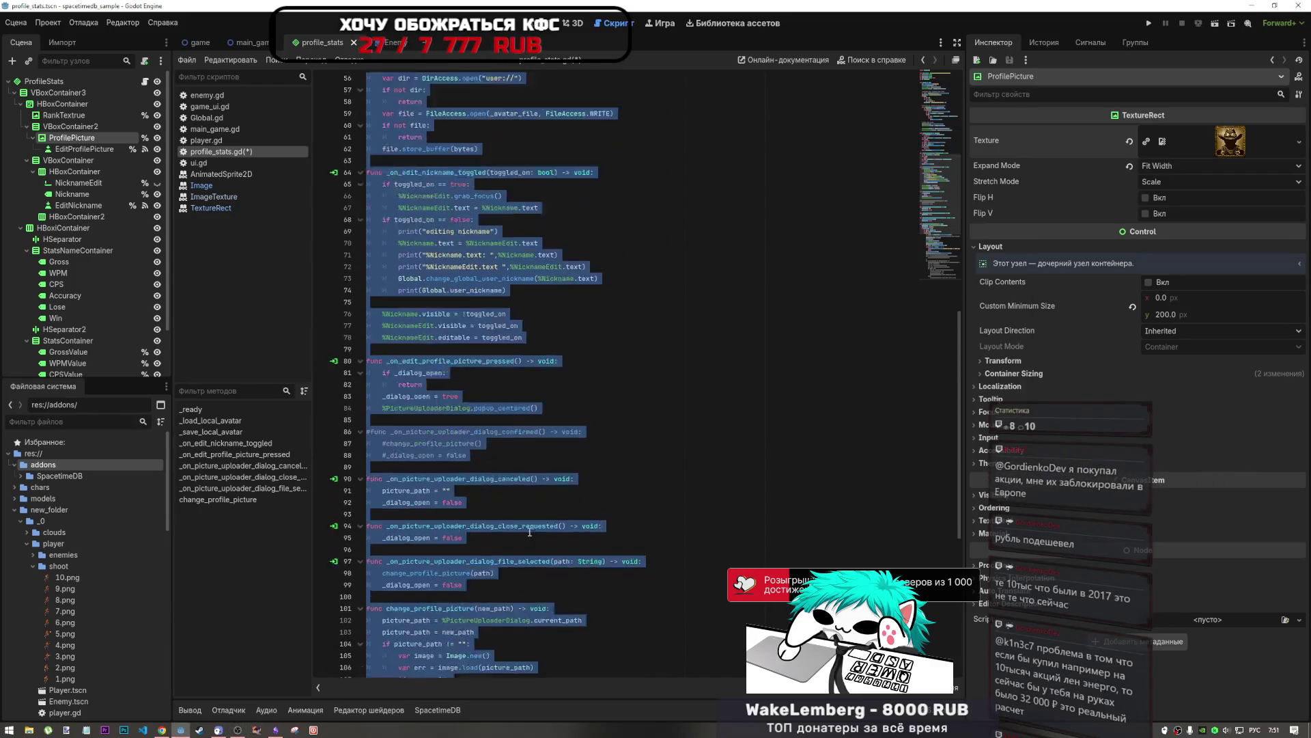
{"action": "mouse_move", "coordinate": [367, 457]}
{"action": "left_mouse_down"}
{"action": "mouse_move", "coordinate": [478, 471]}
{"action": "mouse_move", "coordinate": [732, 729]}
{"action": "mouse_move", "coordinate": [673, 374]}
{"action": "mouse_move", "coordinate": [673, 469]}
{"action": "left_mouse_up"}
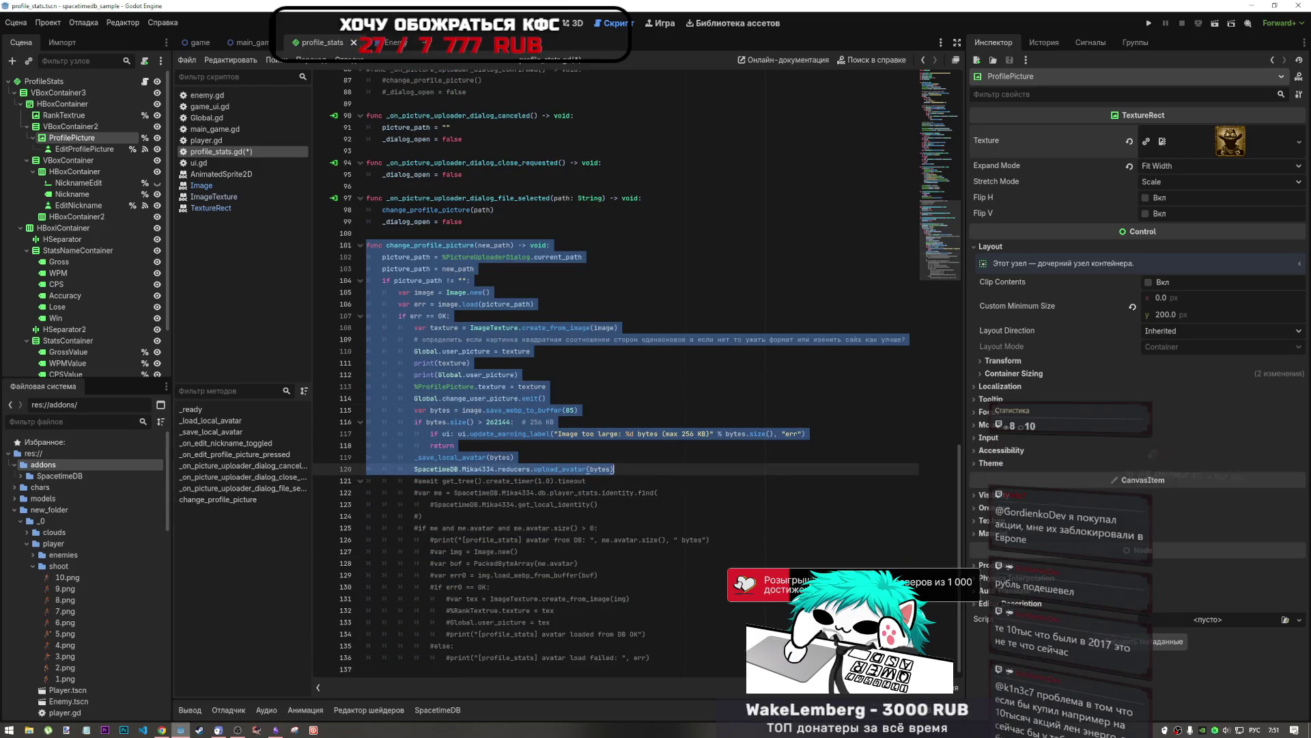
{"action": "left_click", "coordinate": [162, 728]}
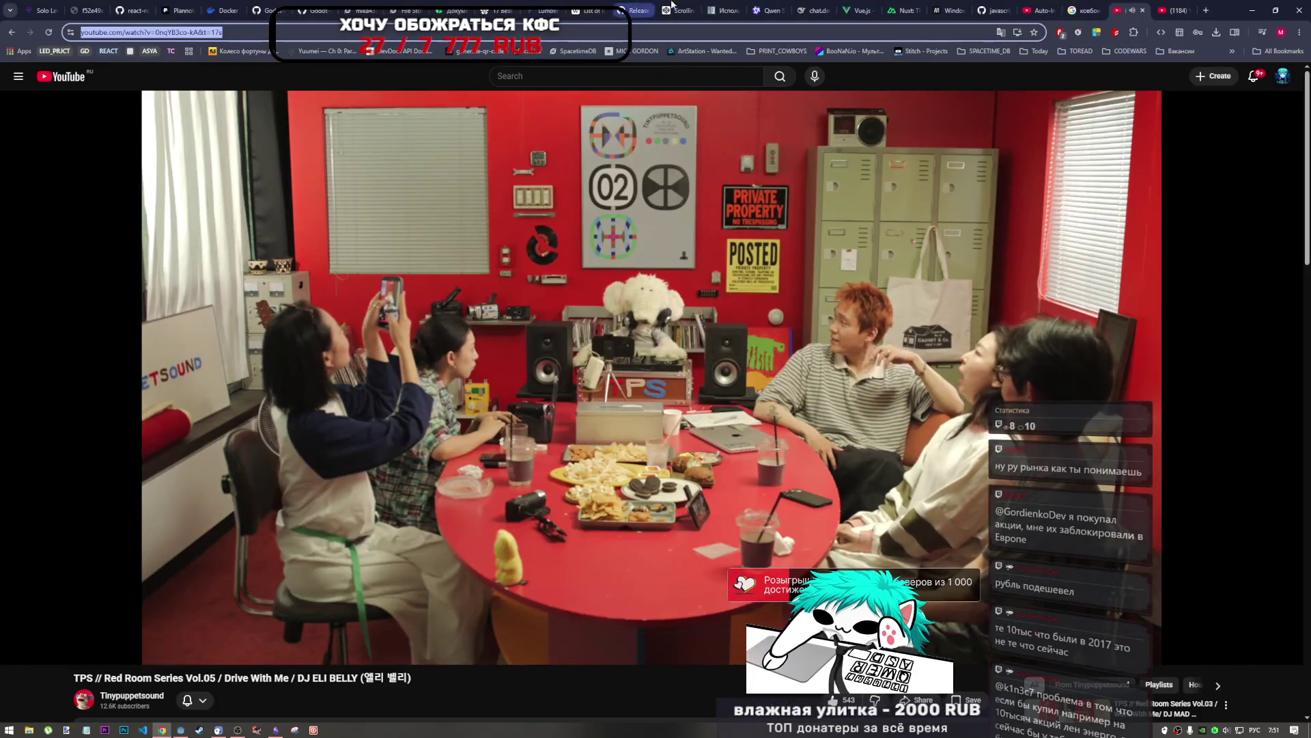
Step: Retry reloading chat.deepseek.com, then fall back to the Qwen chat tab when it fails
{"action": "left_click", "coordinate": [803, 6]}
{"action": "left_click", "coordinate": [49, 32]}
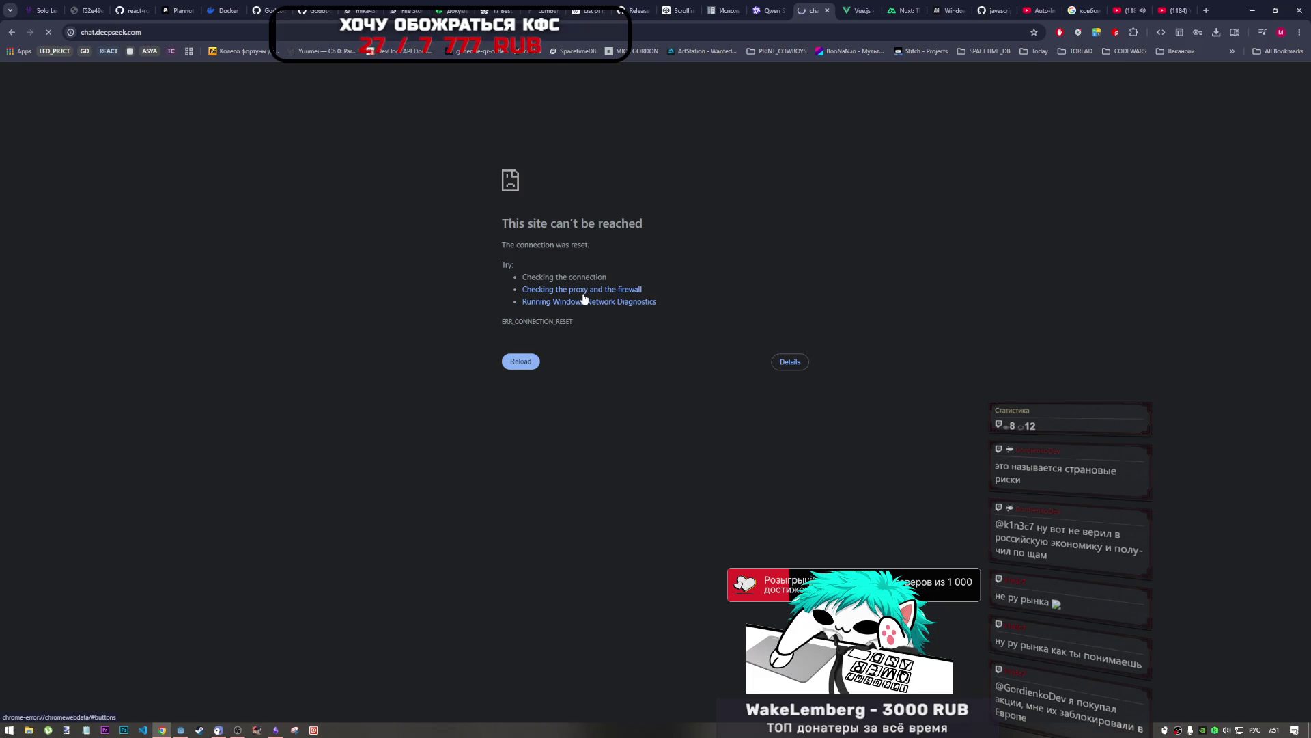
{"action": "left_click", "coordinate": [42, 33]}
{"action": "left_click", "coordinate": [123, 32]}
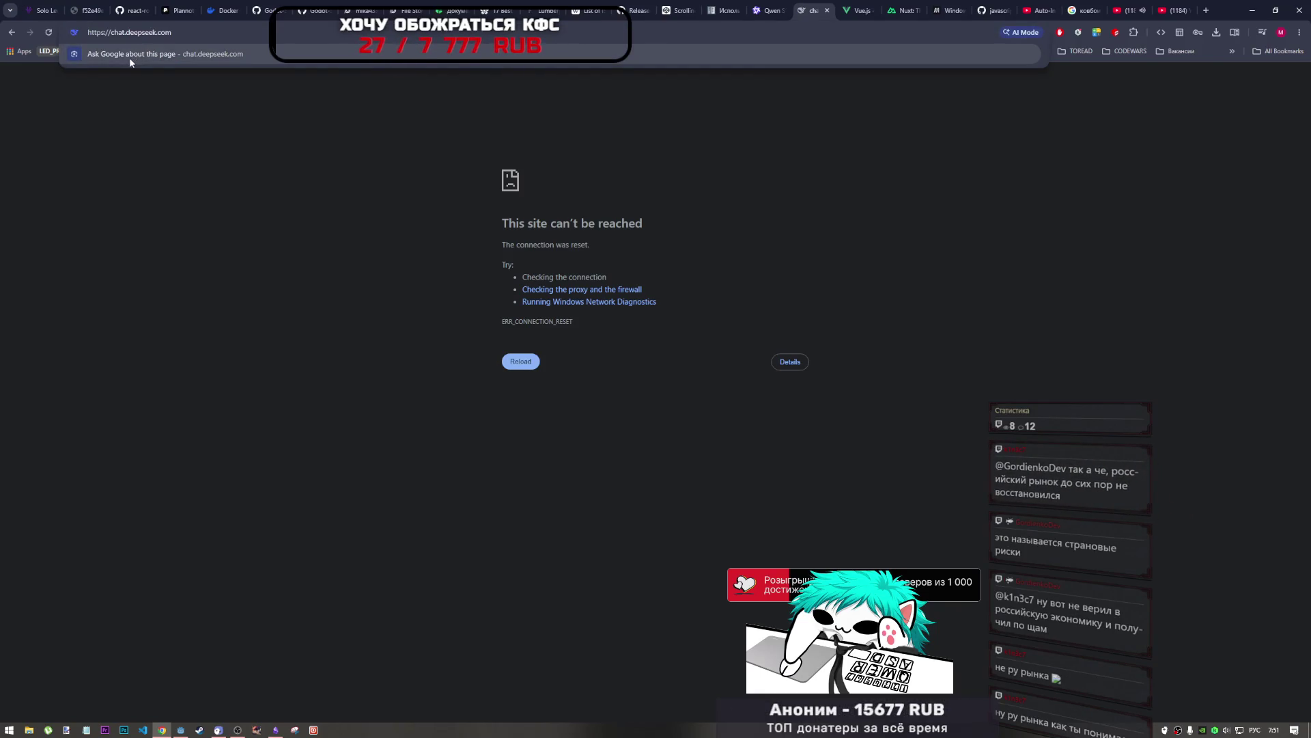
{"action": "key", "text": "Escape"}
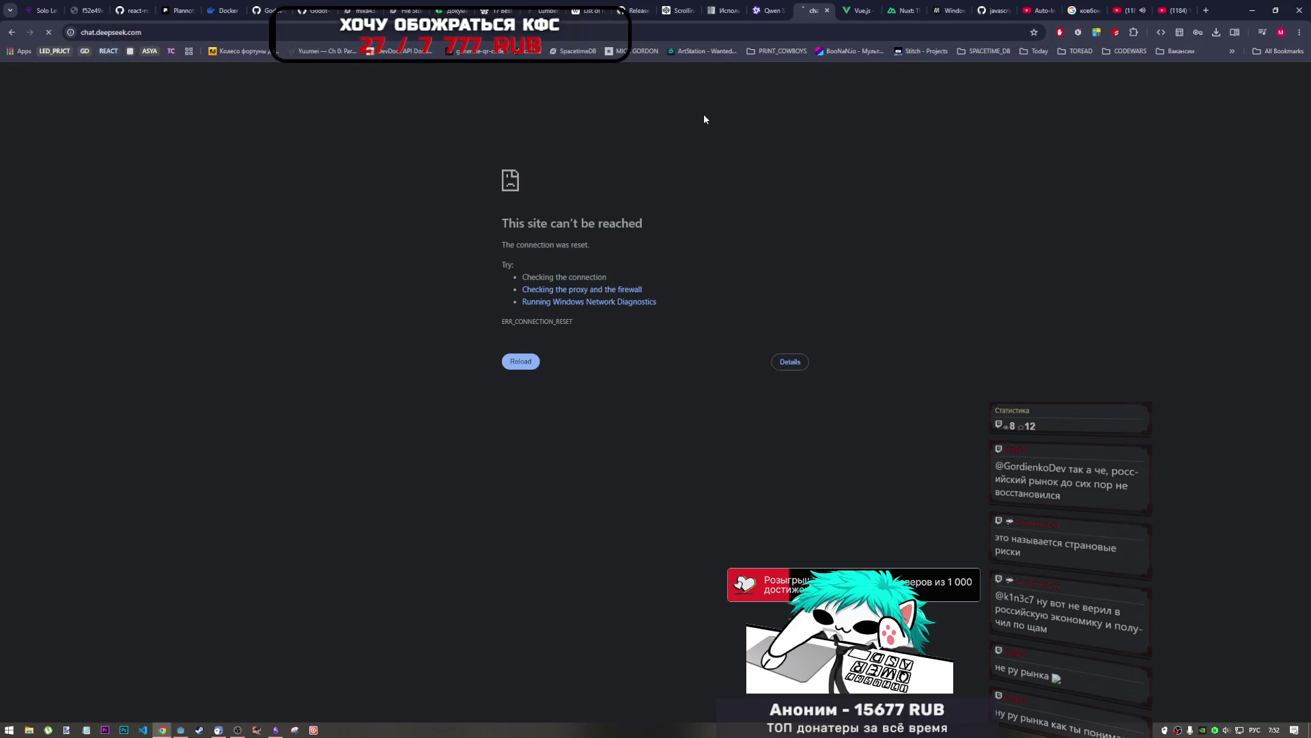
{"action": "key", "text": "F5"}
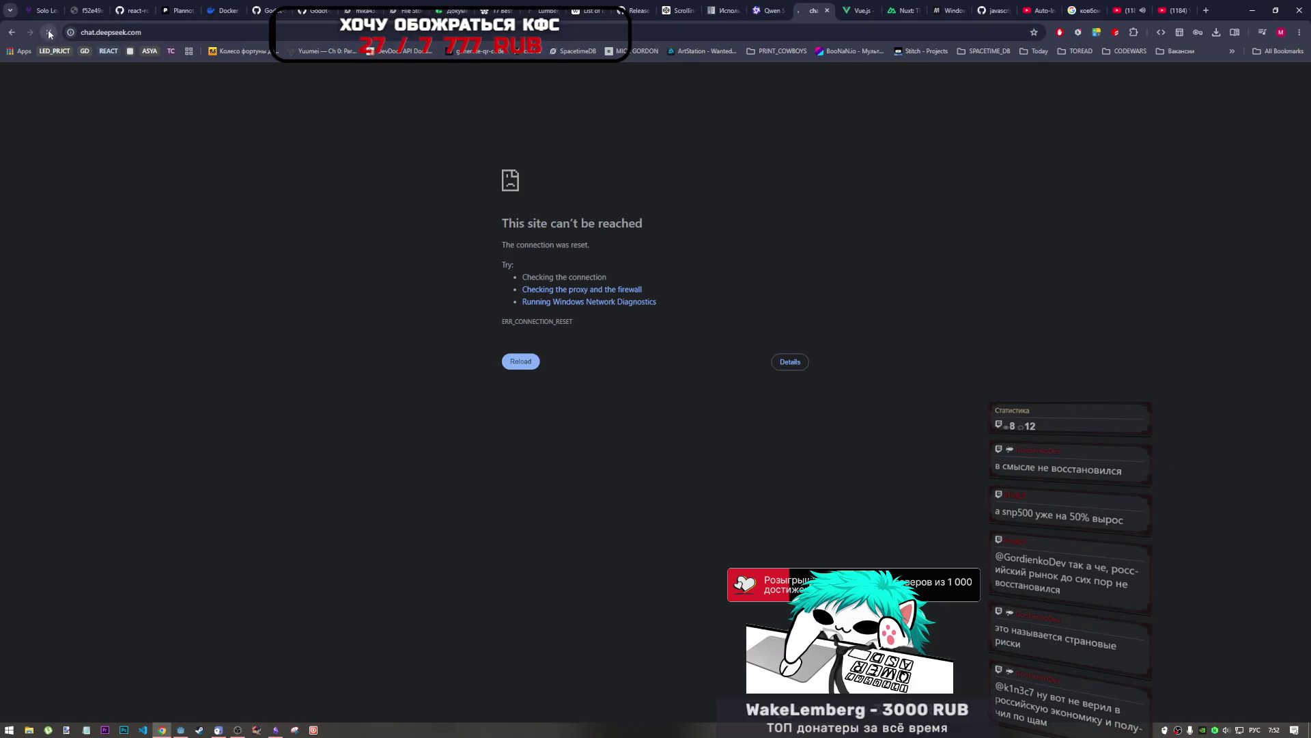
{"action": "left_click", "coordinate": [760, 8]}
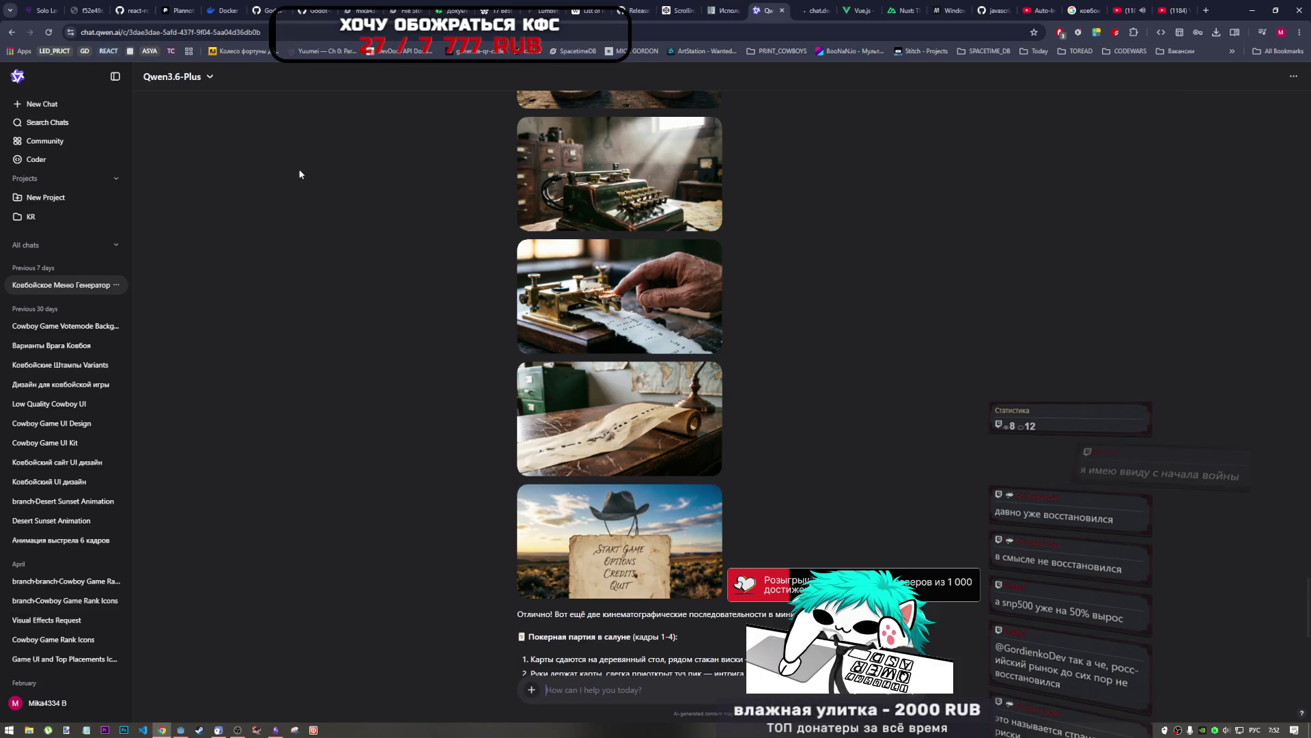
{"action": "scroll", "coordinate": [668, 426], "scroll_direction": "up", "scroll_amount": 3}
{"action": "scroll", "coordinate": [668, 426], "scroll_direction": "up", "scroll_amount": 1}
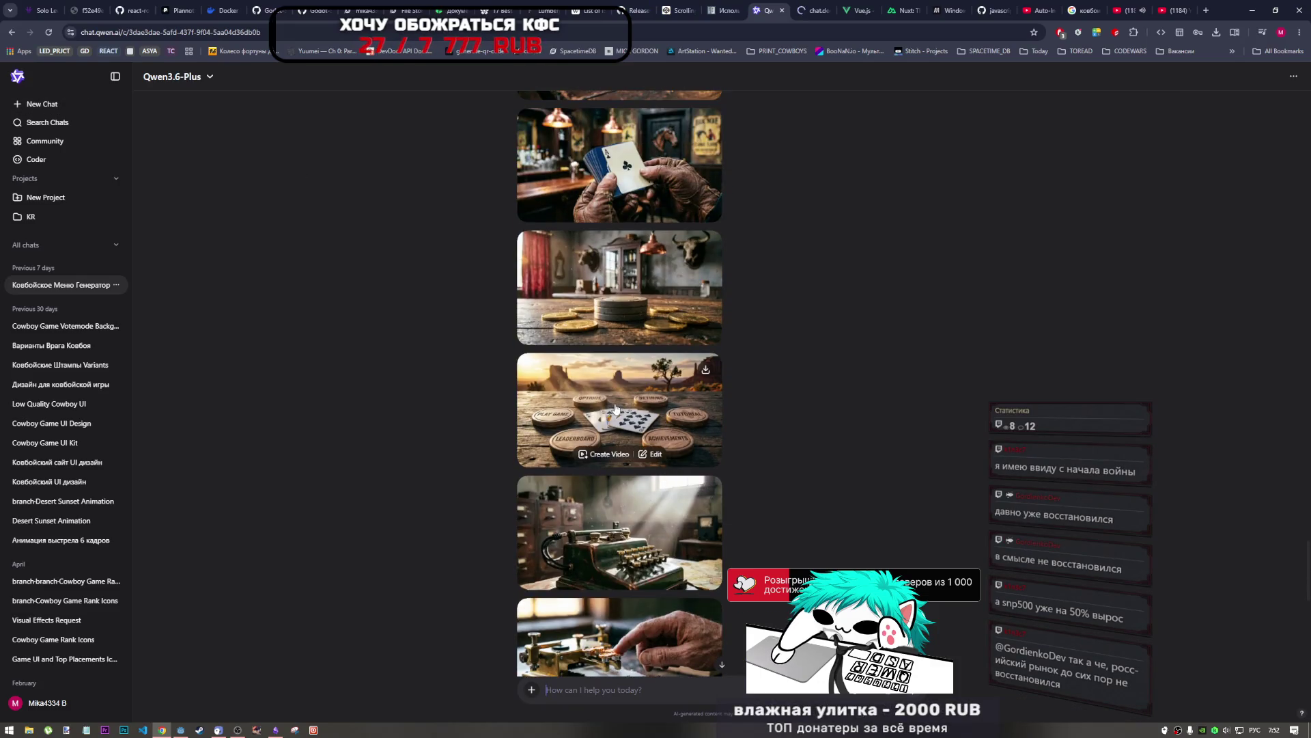
{"action": "scroll", "coordinate": [663, 338], "scroll_direction": "up", "scroll_amount": 2}
{"action": "scroll", "coordinate": [664, 338], "scroll_direction": "down", "scroll_amount": 2}
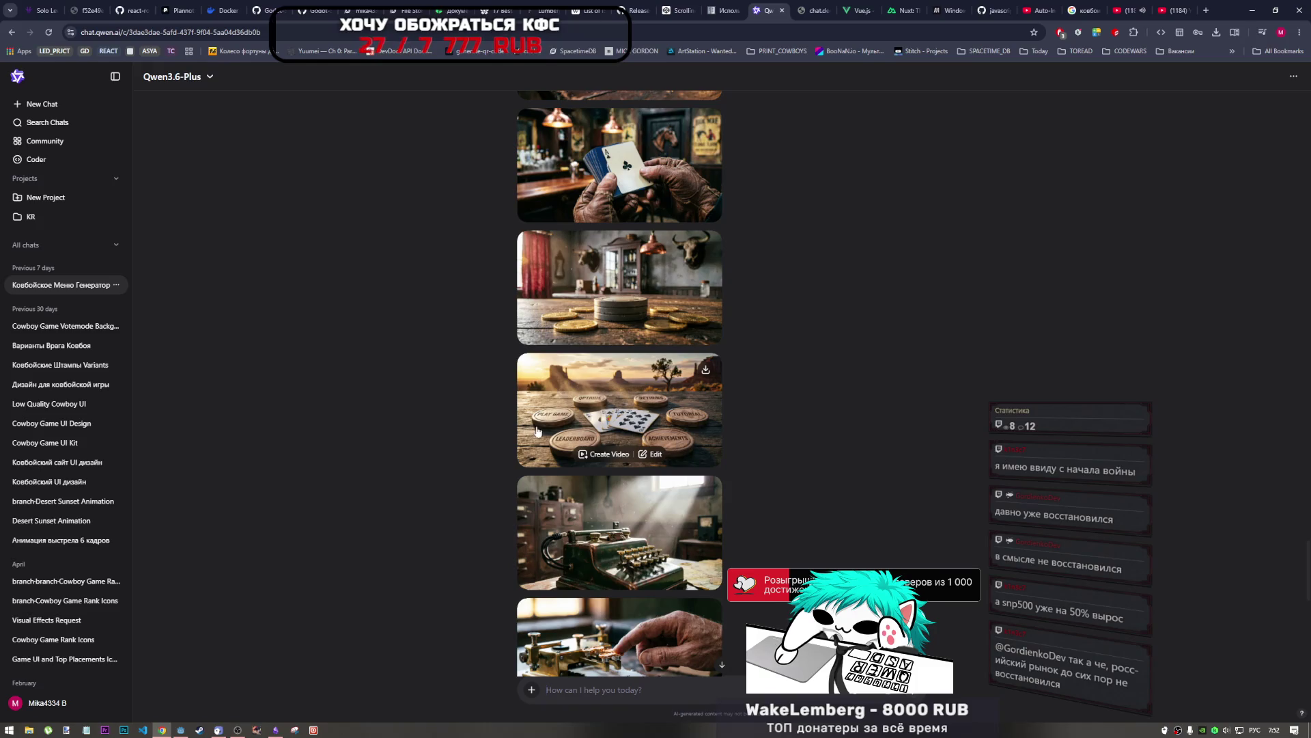
{"action": "scroll", "coordinate": [723, 453], "scroll_direction": "down", "scroll_amount": 1}
{"action": "scroll", "coordinate": [723, 453], "scroll_direction": "down", "scroll_amount": 2}
{"action": "scroll", "coordinate": [615, 396], "scroll_direction": "up", "scroll_amount": 2}
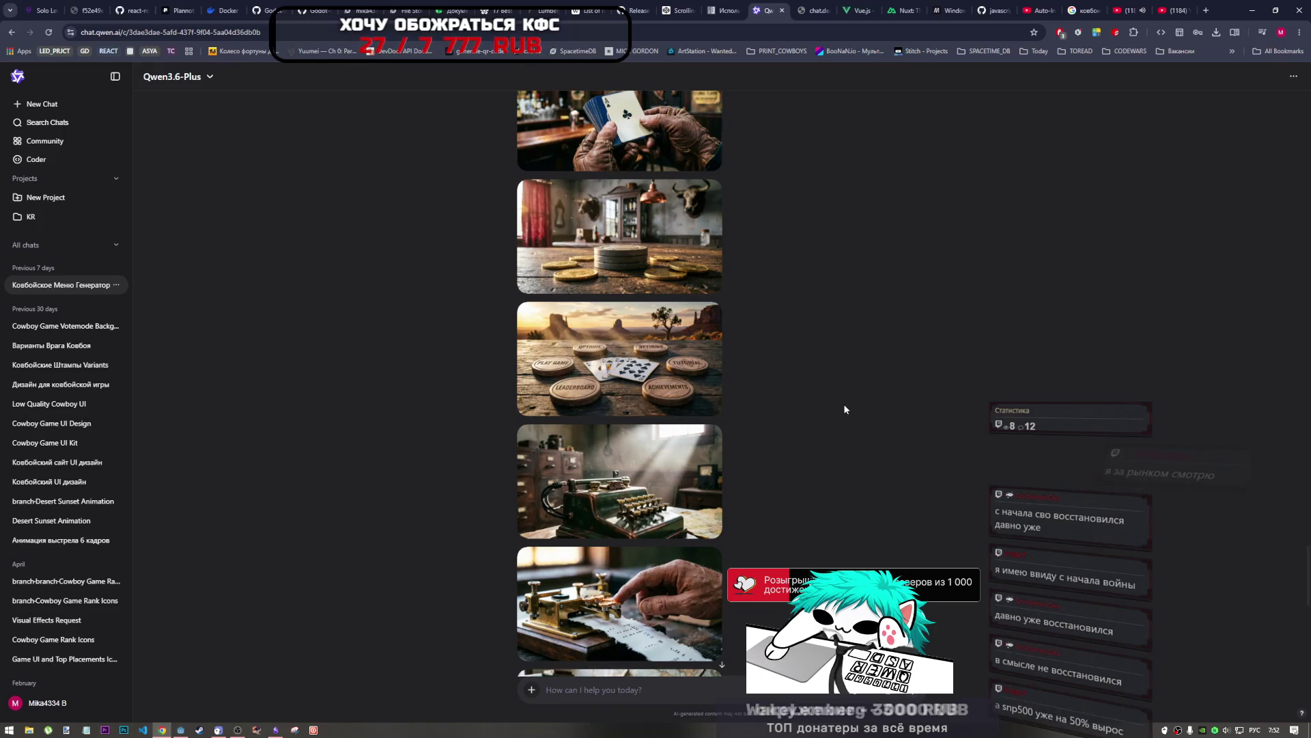
{"action": "scroll", "coordinate": [621, 435], "scroll_direction": "down", "scroll_amount": 4}
{"action": "scroll", "coordinate": [621, 435], "scroll_direction": "down", "scroll_amount": 3}
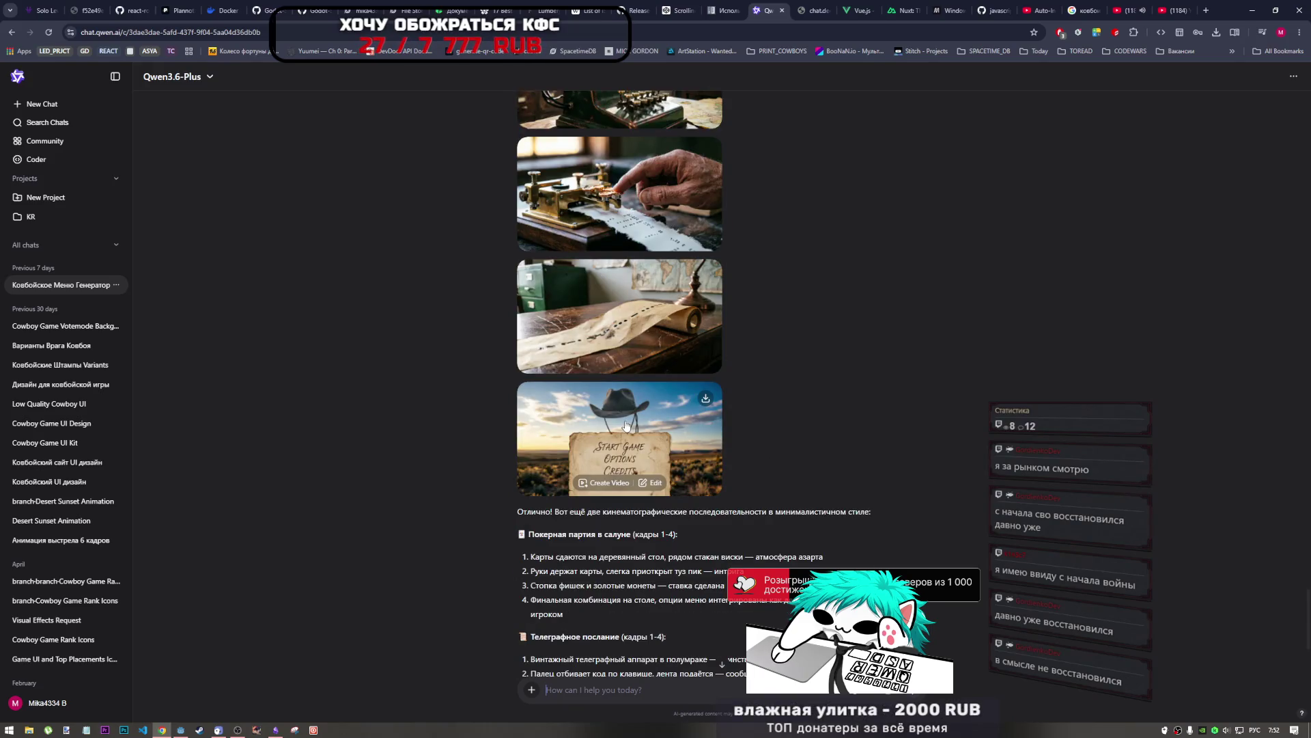
{"action": "scroll", "coordinate": [625, 426], "scroll_direction": "up", "scroll_amount": 2}
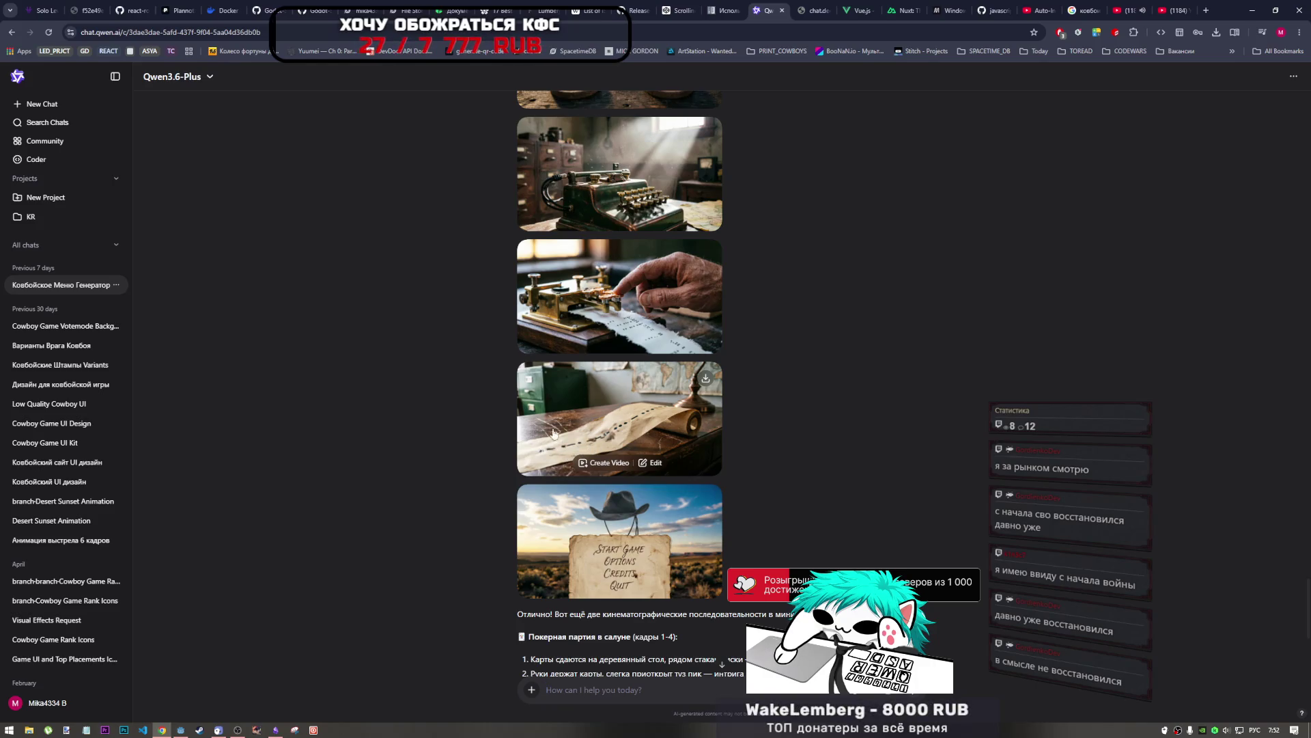
{"action": "left_click", "coordinate": [28, 109]}
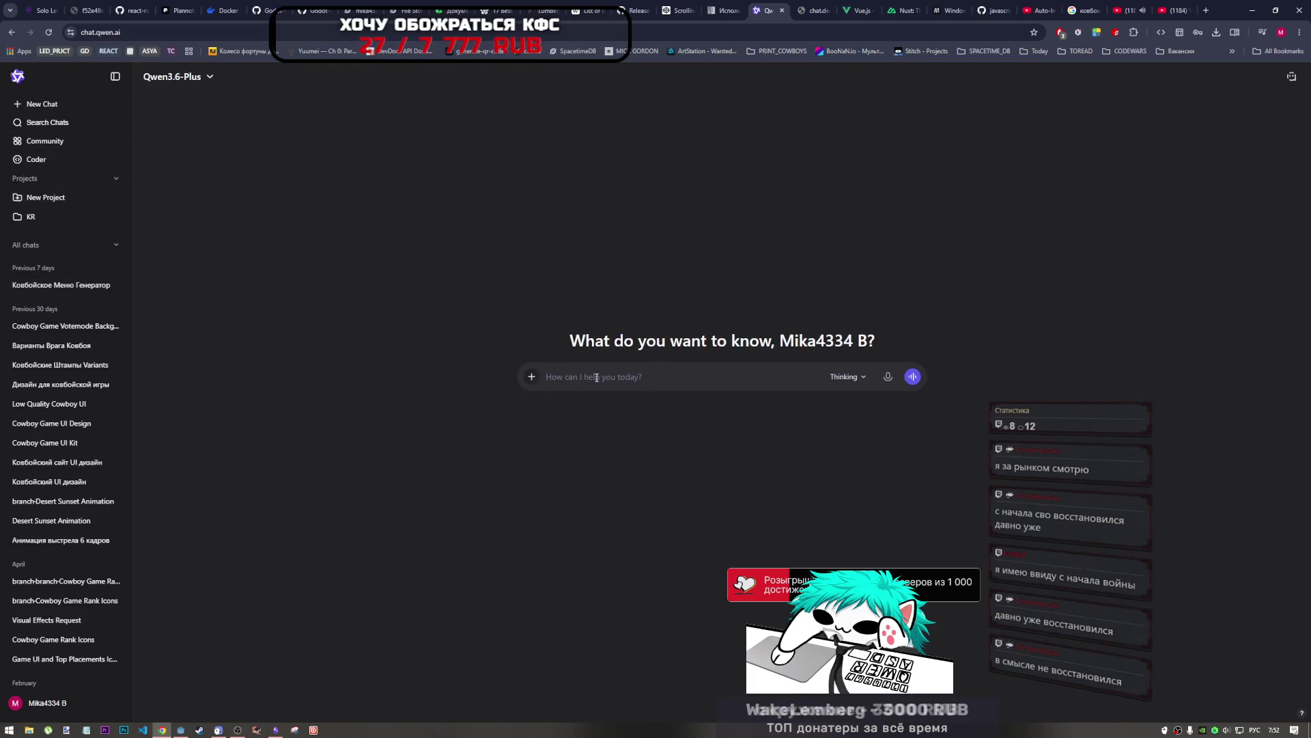
Step: Paste the change_profile_picture code into Qwen, mark the comment 'ТУТ !!', and send it
{"action": "left_click", "coordinate": [532, 377]}
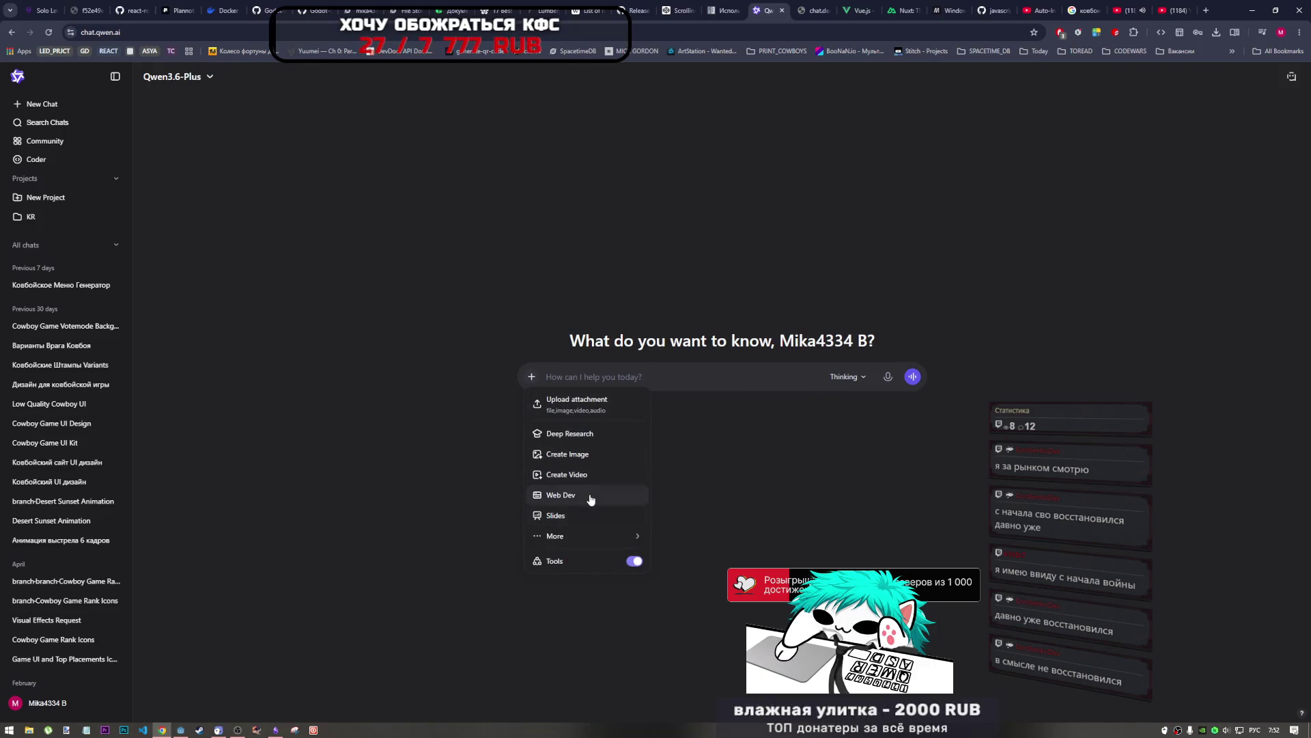
{"action": "mouse_move", "coordinate": [568, 540]}
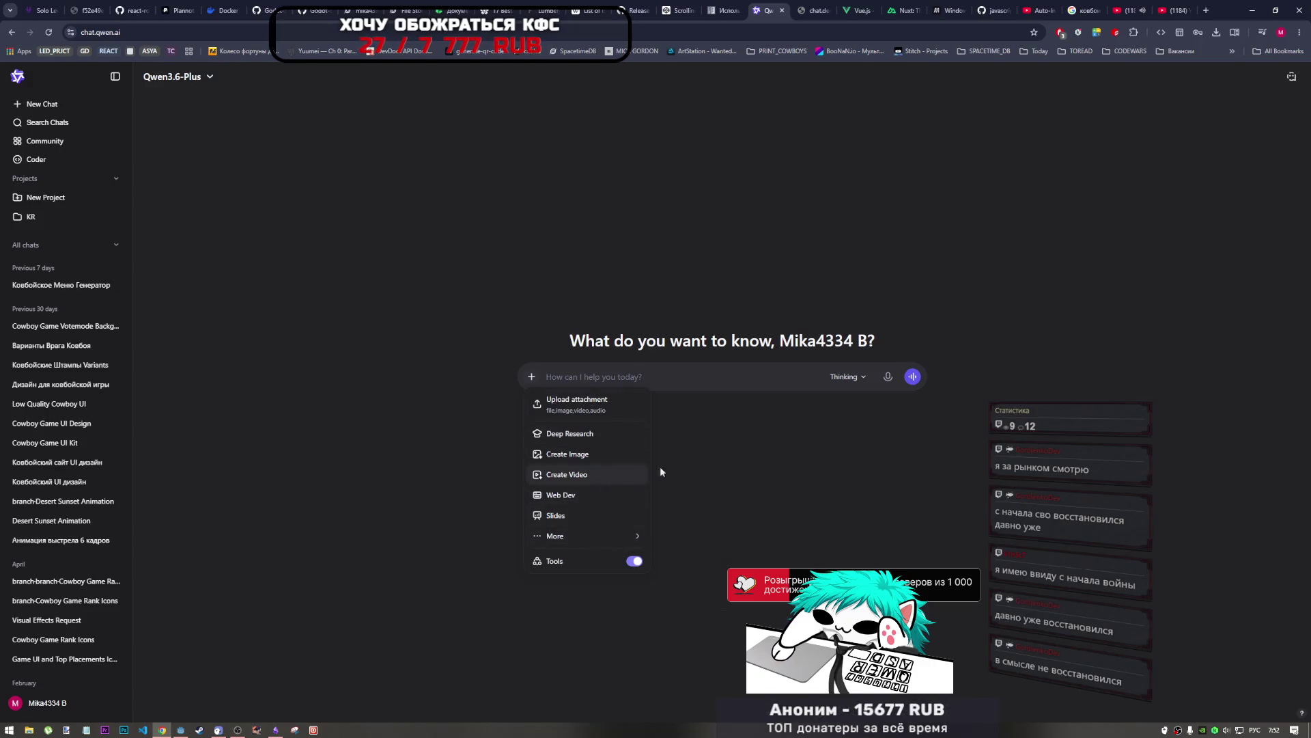
{"action": "left_click", "coordinate": [792, 467]}
{"action": "key", "text": "ctrl+v"}
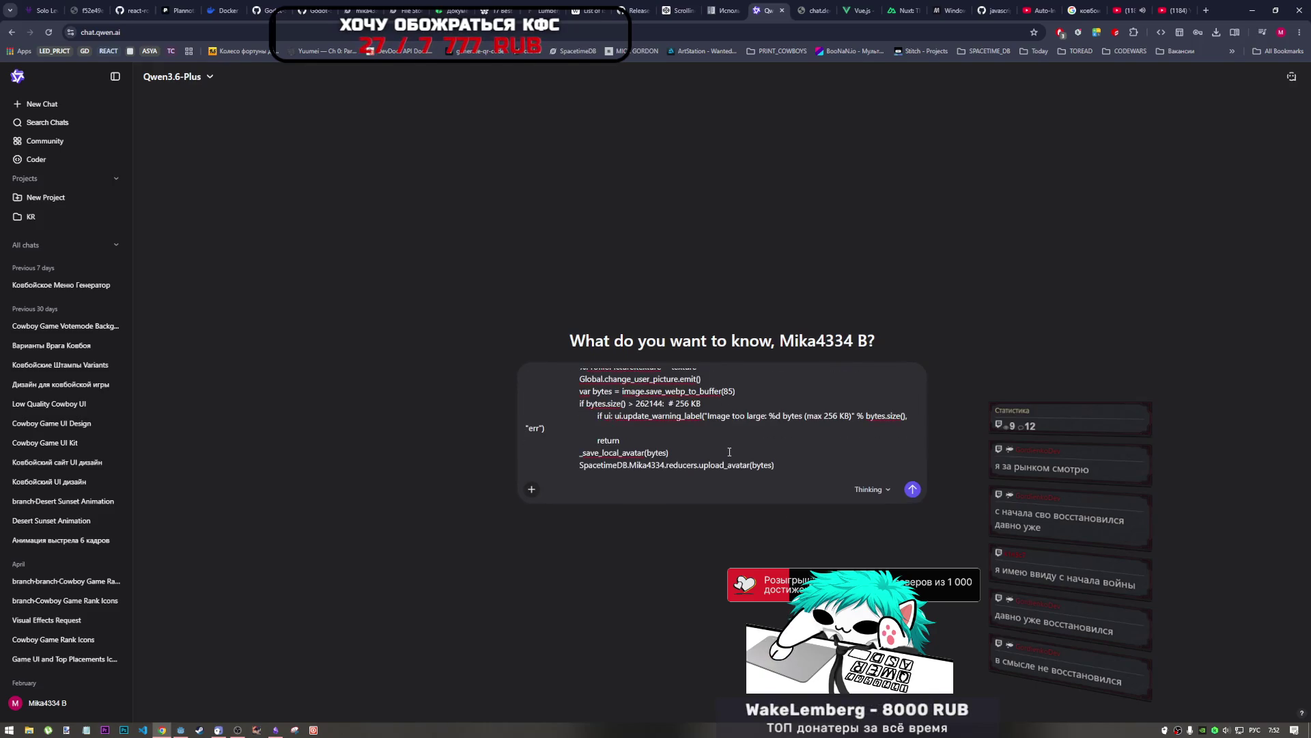
{"action": "scroll", "coordinate": [729, 452], "scroll_direction": "up", "scroll_amount": 5}
{"action": "scroll", "coordinate": [724, 452], "scroll_direction": "down", "scroll_amount": 2}
{"action": "scroll", "coordinate": [719, 453], "scroll_direction": "up", "scroll_amount": 1}
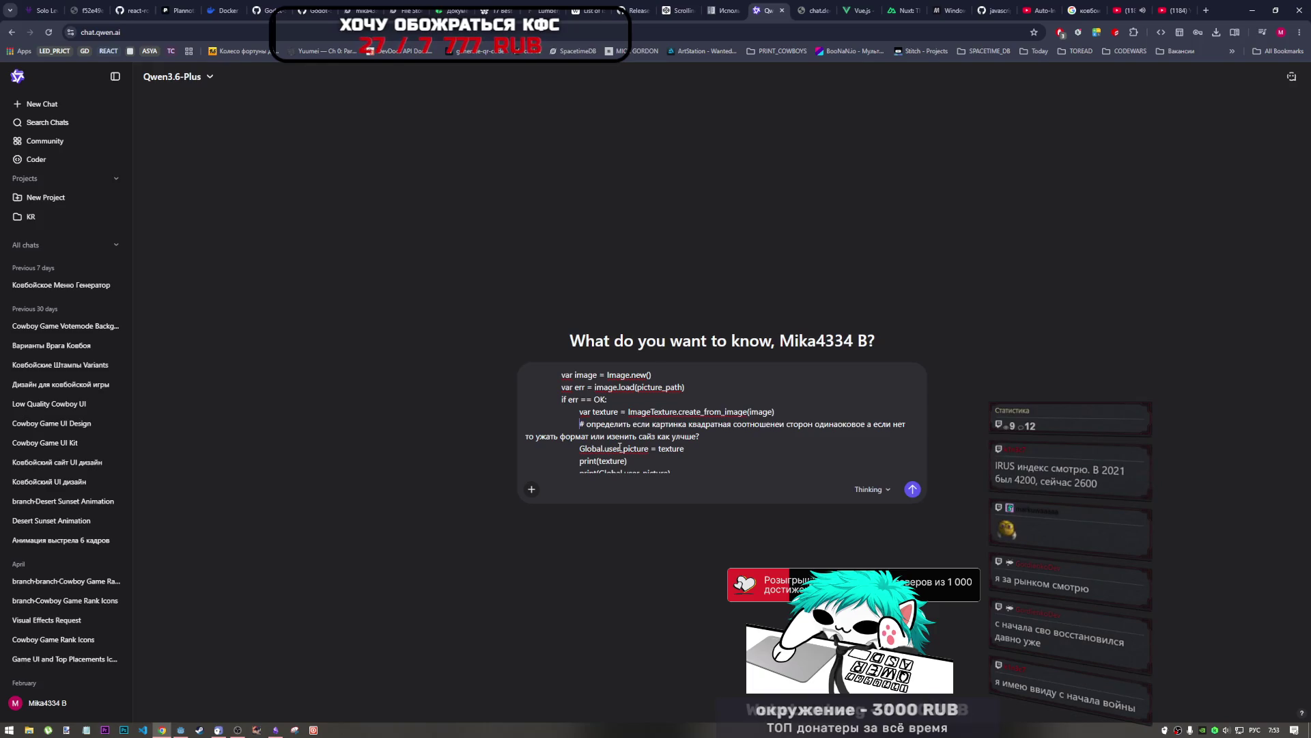
{"action": "type", "text": "ТУТ "}
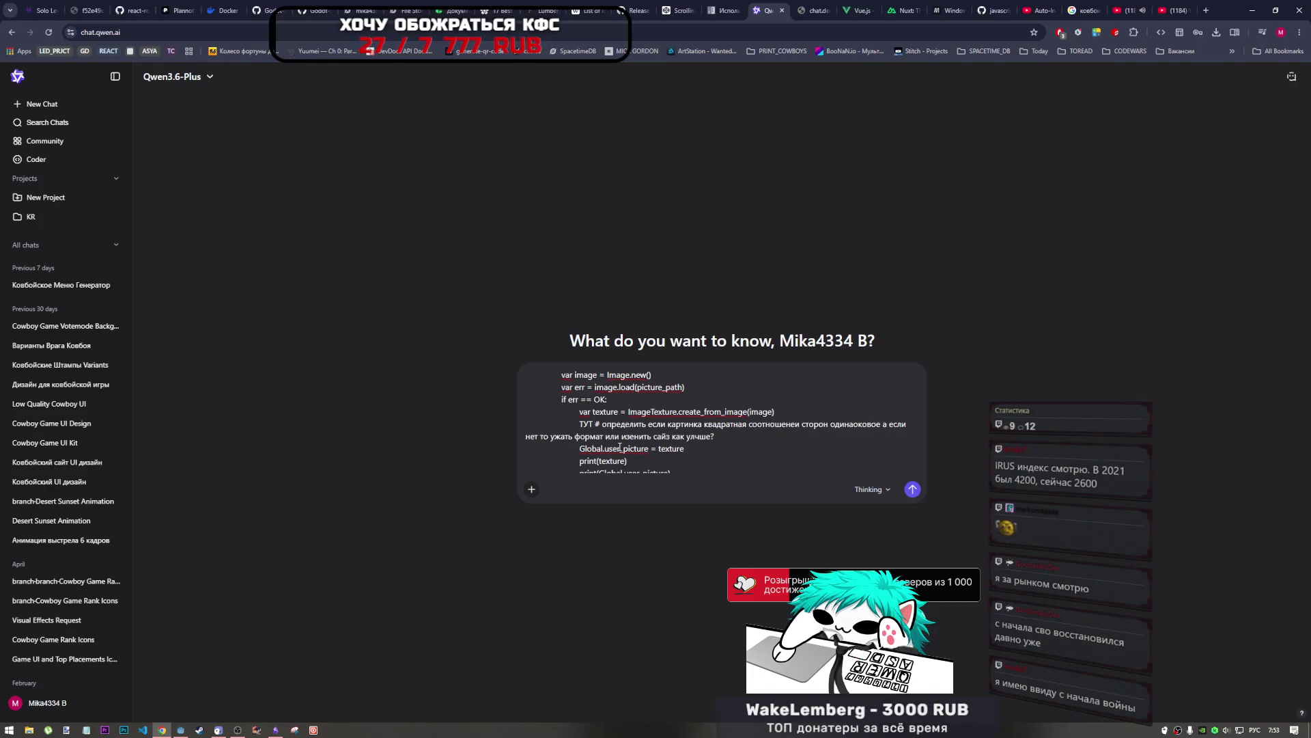
{"action": "type", "text": "!!"}
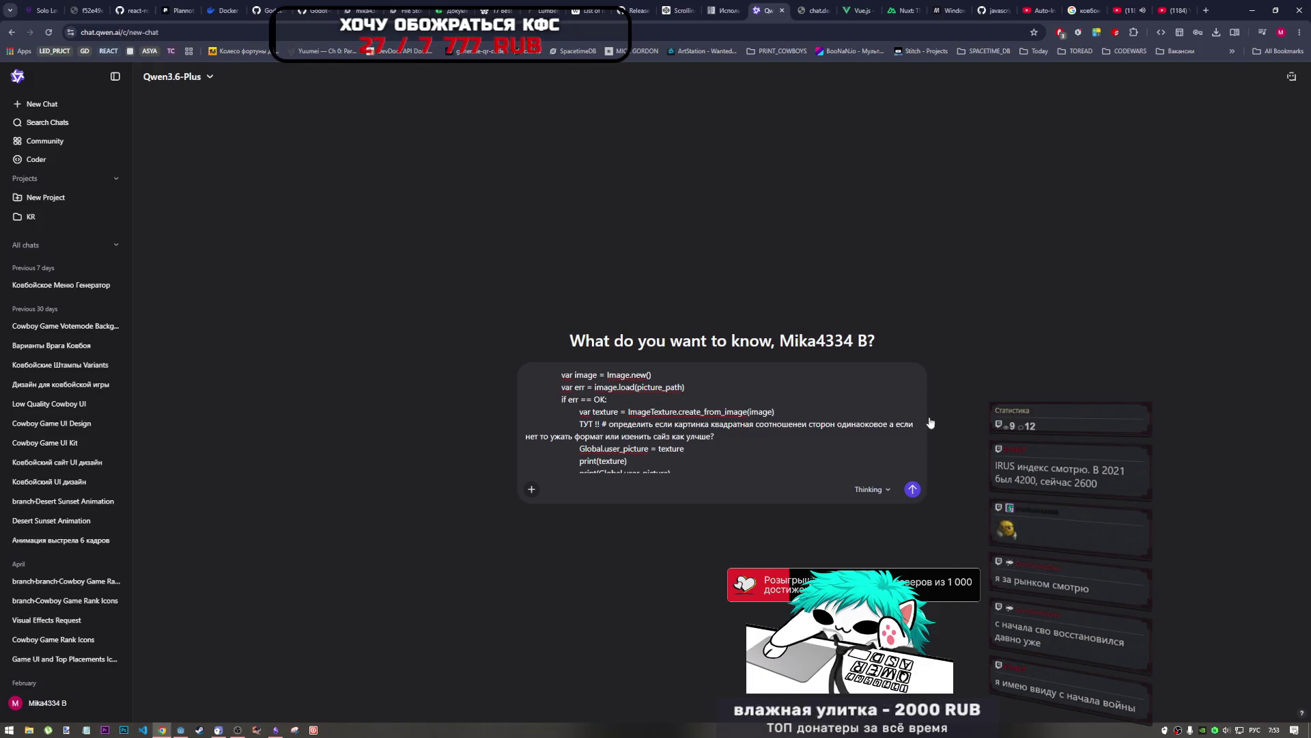
{"action": "key", "text": "Return"}
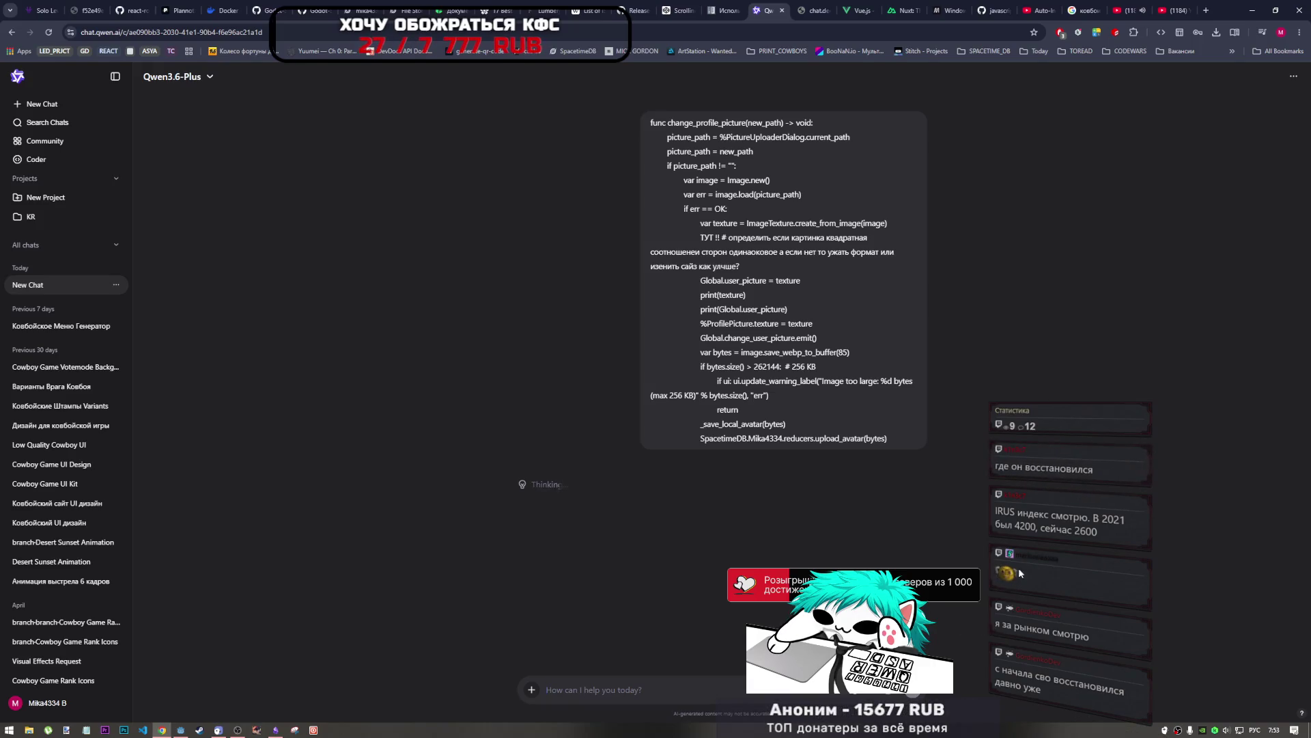
{"action": "left_click", "coordinate": [275, 729]}
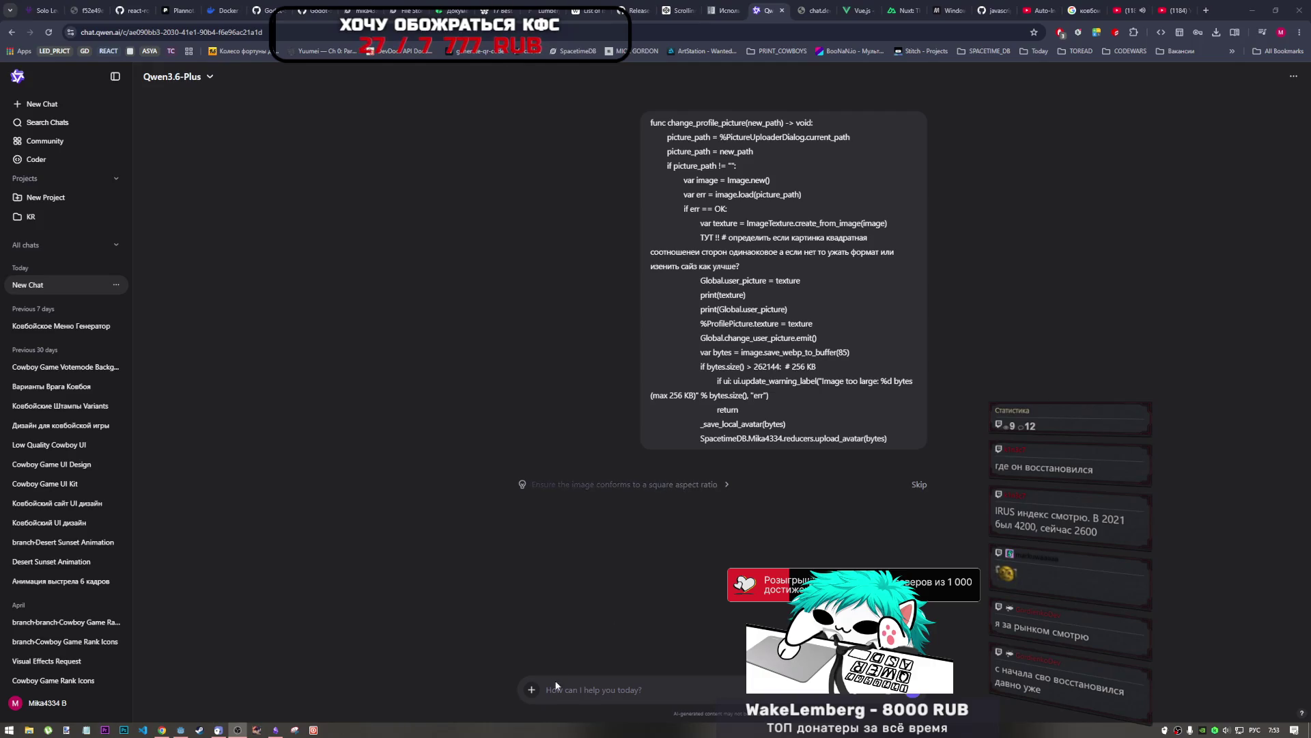
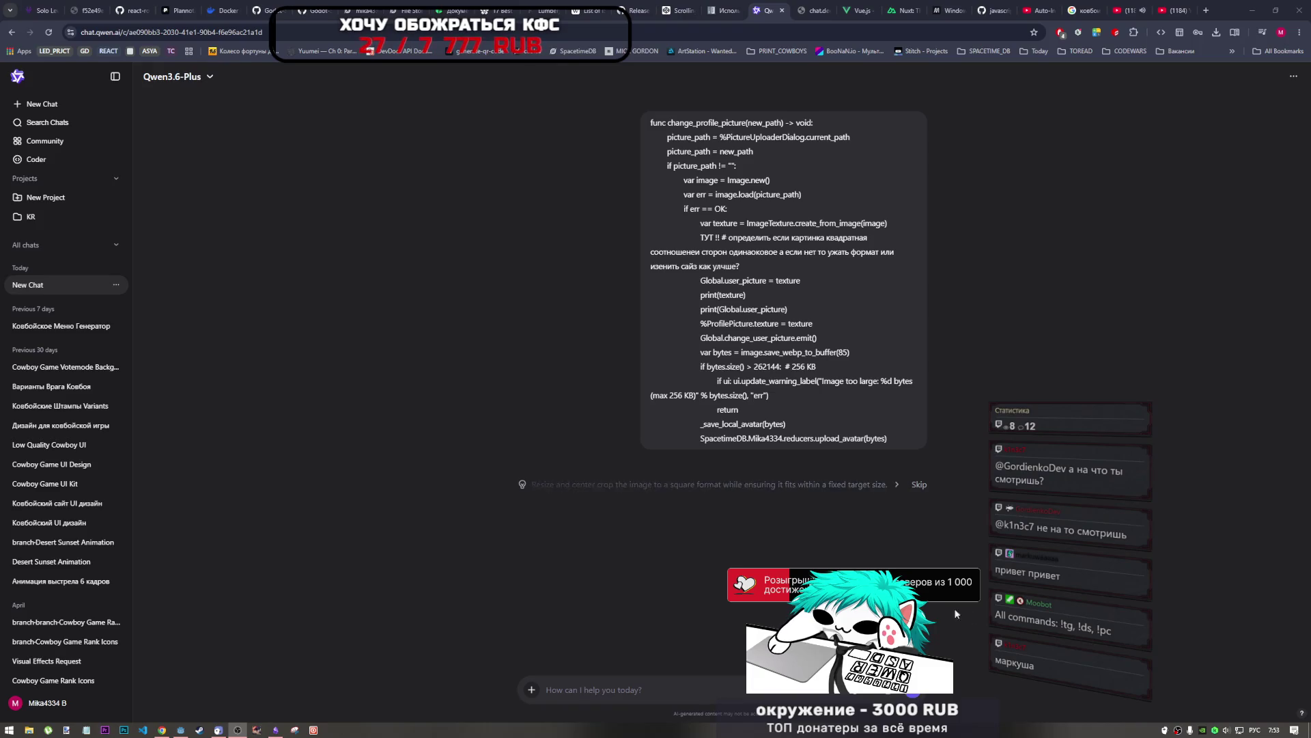
Step: Let Qwen's center-crop avatar reply begin, then switch to the chat.deepseek.com tab
{"action": "left_click", "coordinate": [982, 378]}
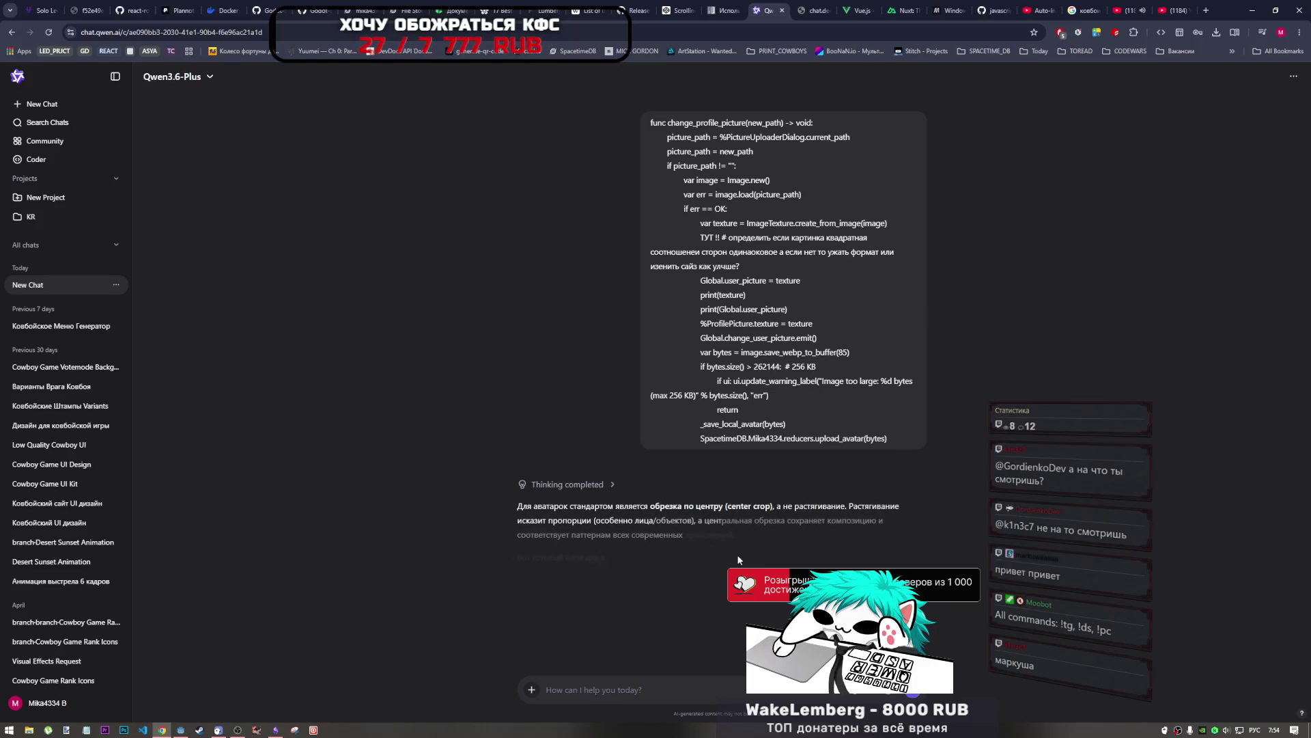
{"action": "left_click", "coordinate": [810, 10]}
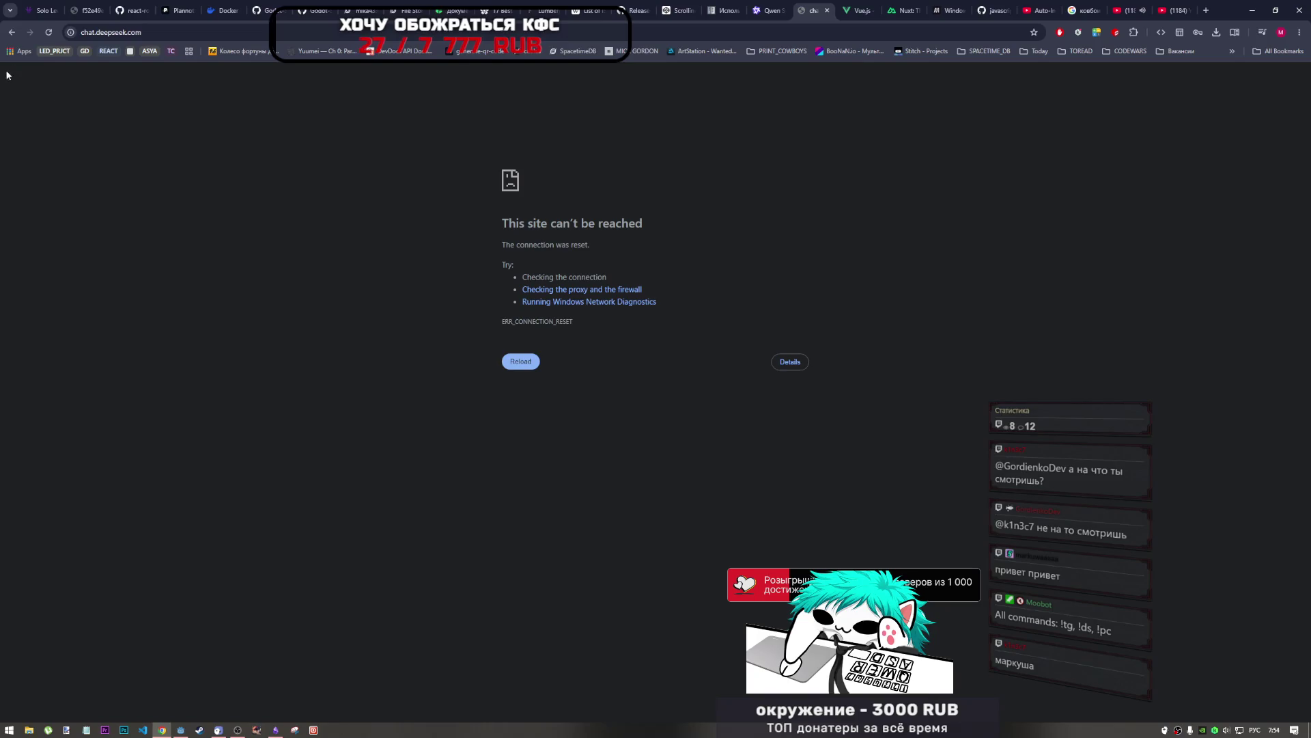
Step: Reload chat.deepseek.com and inspect its site information and cookies, then stop loading
{"action": "left_click", "coordinate": [49, 32]}
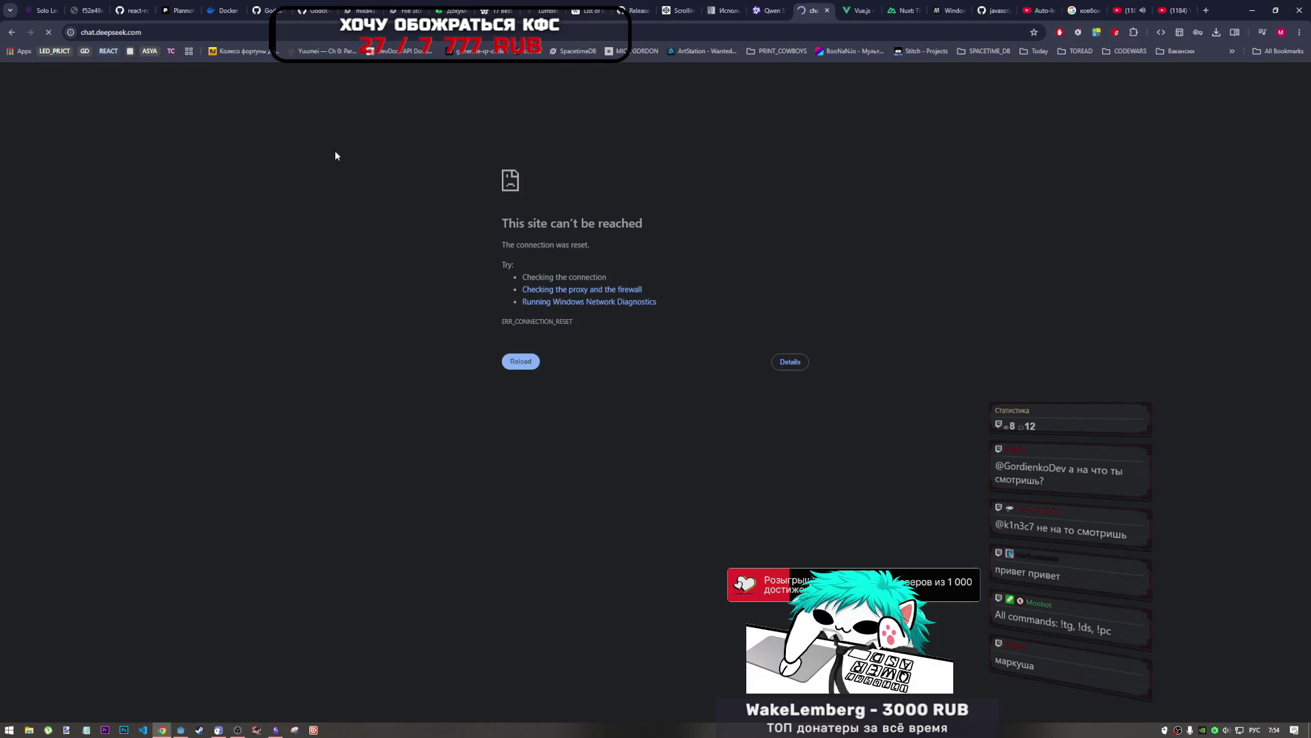
{"action": "left_click", "coordinate": [141, 37]}
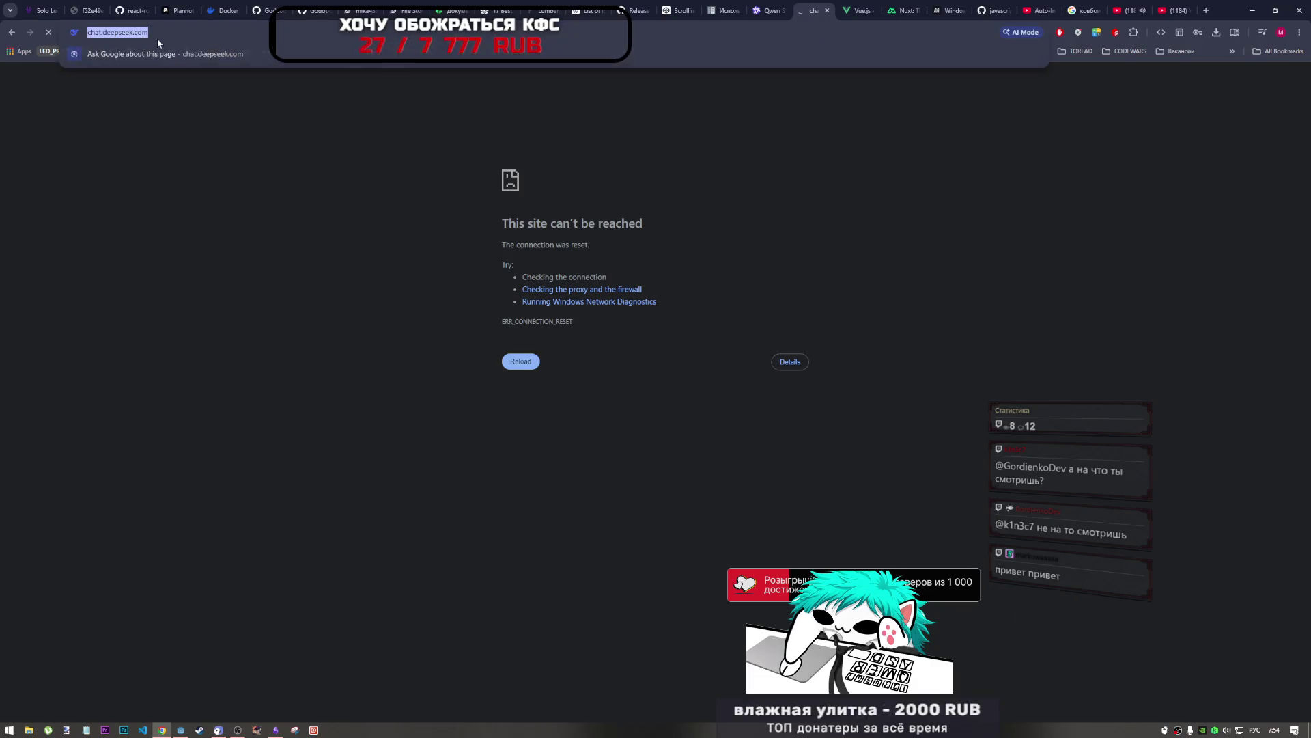
{"action": "left_click", "coordinate": [214, 71]}
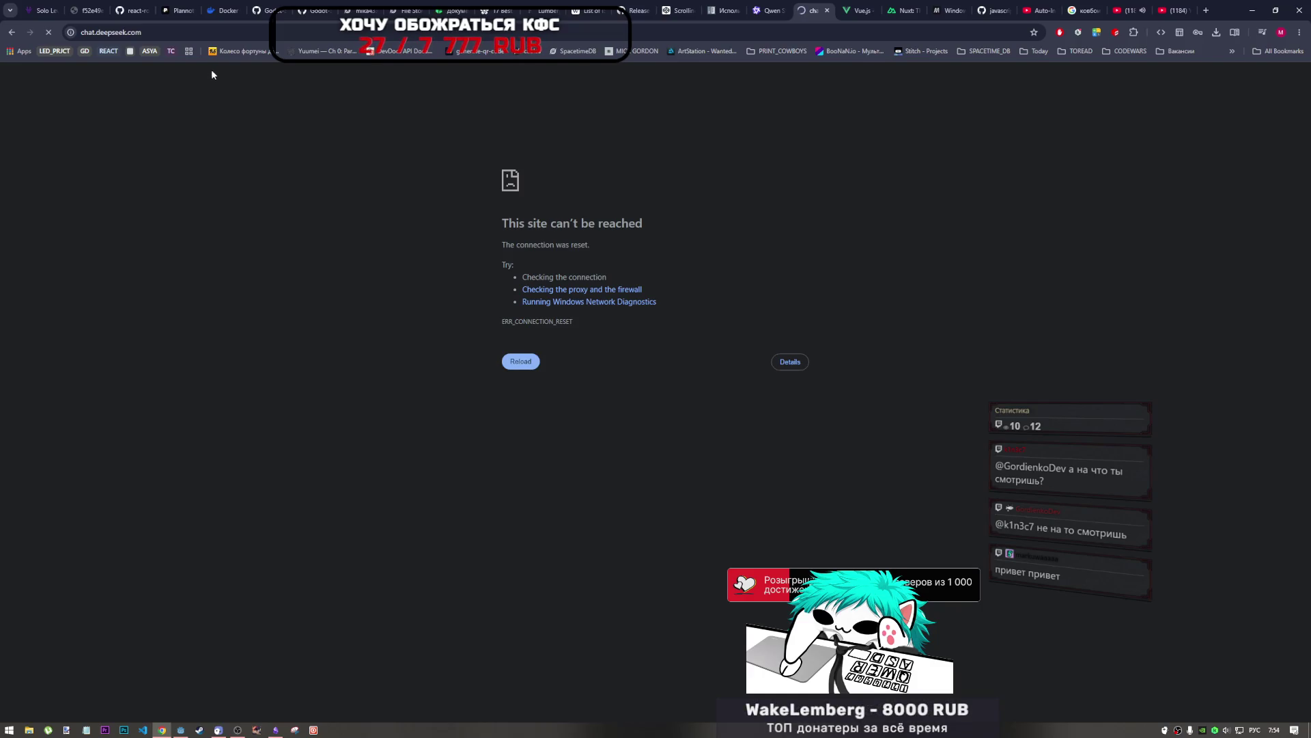
{"action": "left_click", "coordinate": [74, 33]}
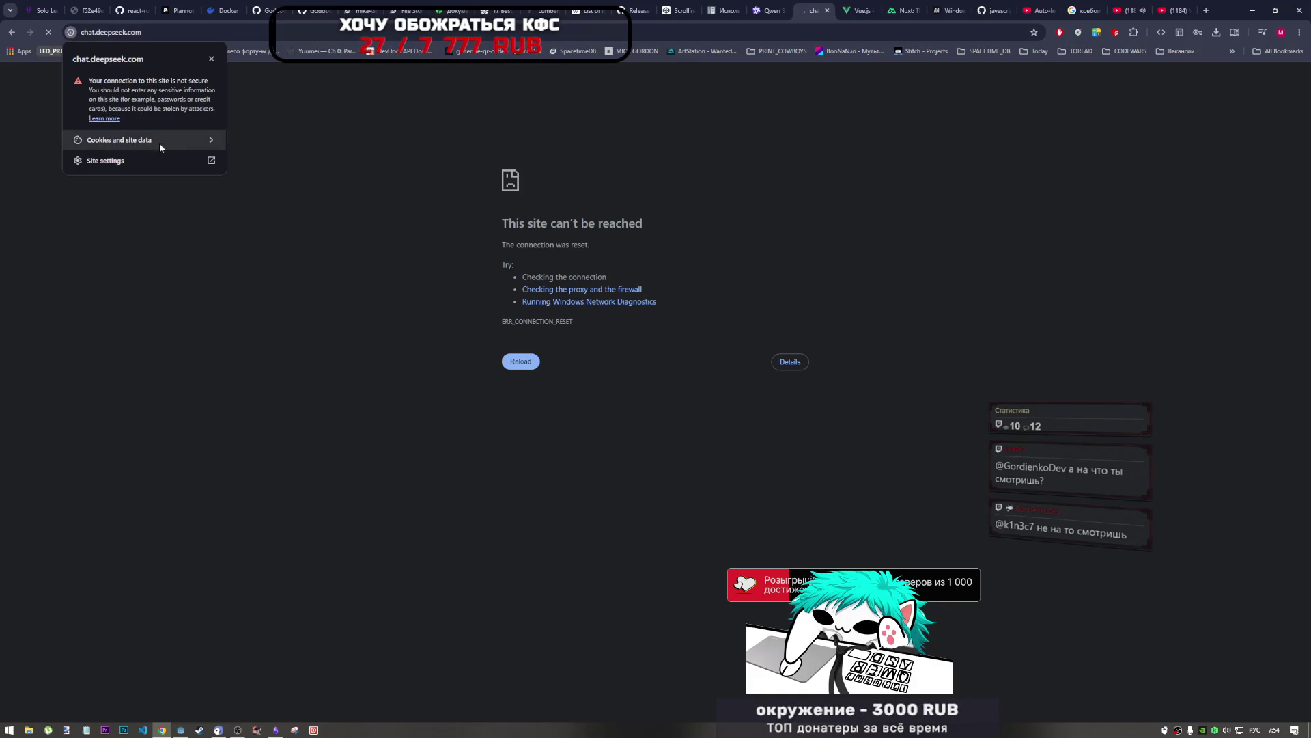
{"action": "left_click", "coordinate": [201, 141]}
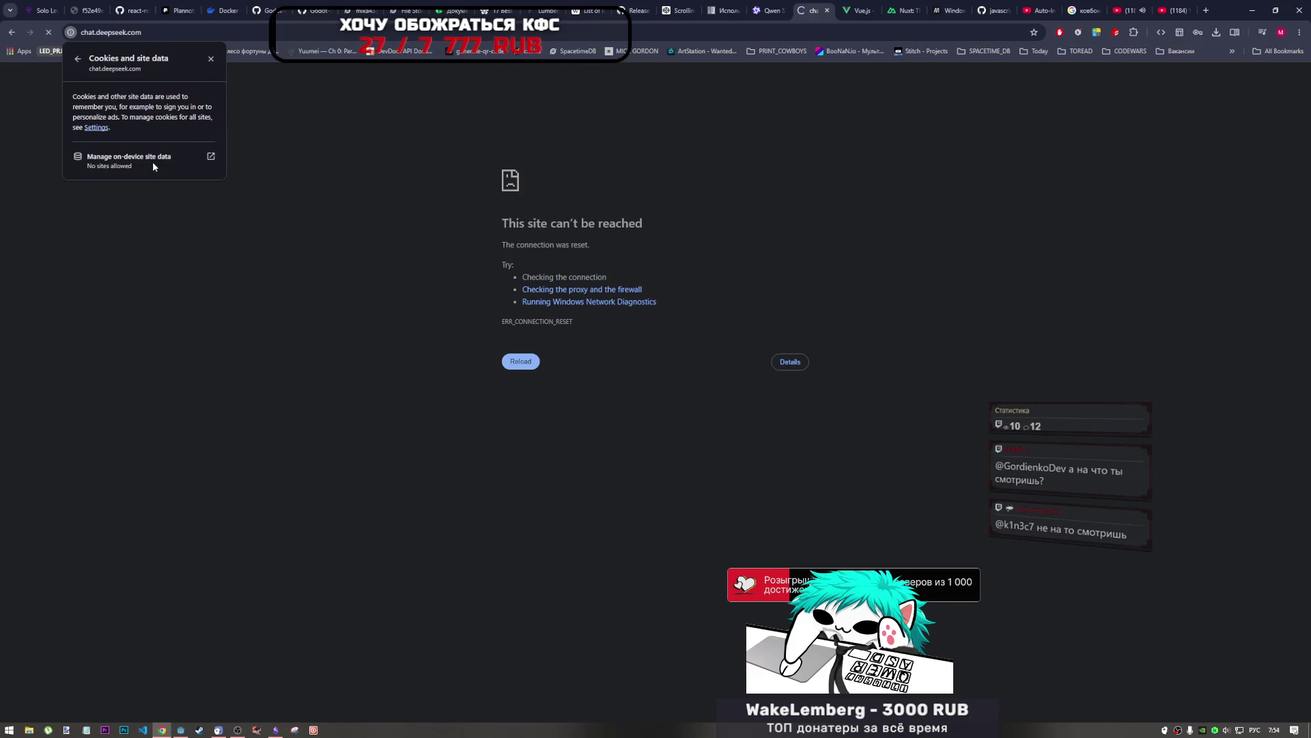
{"action": "left_click", "coordinate": [76, 60]}
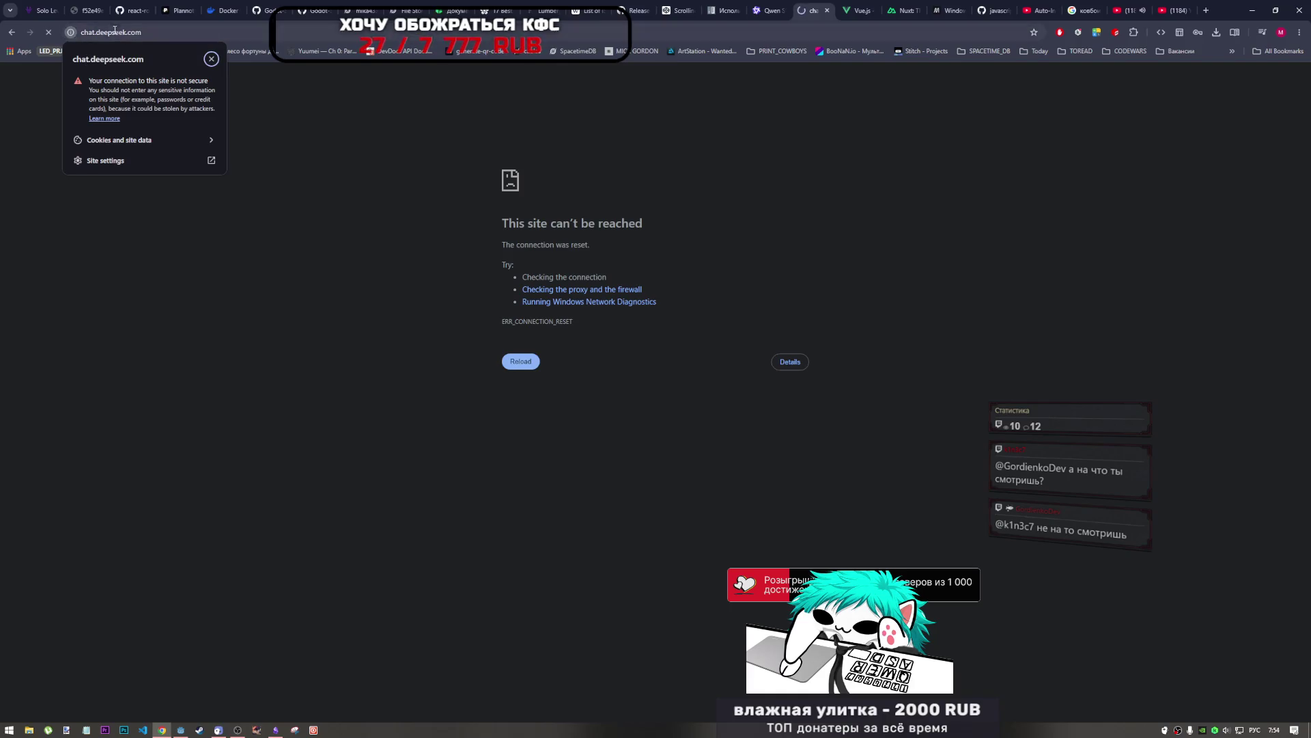
{"action": "left_click", "coordinate": [71, 35]}
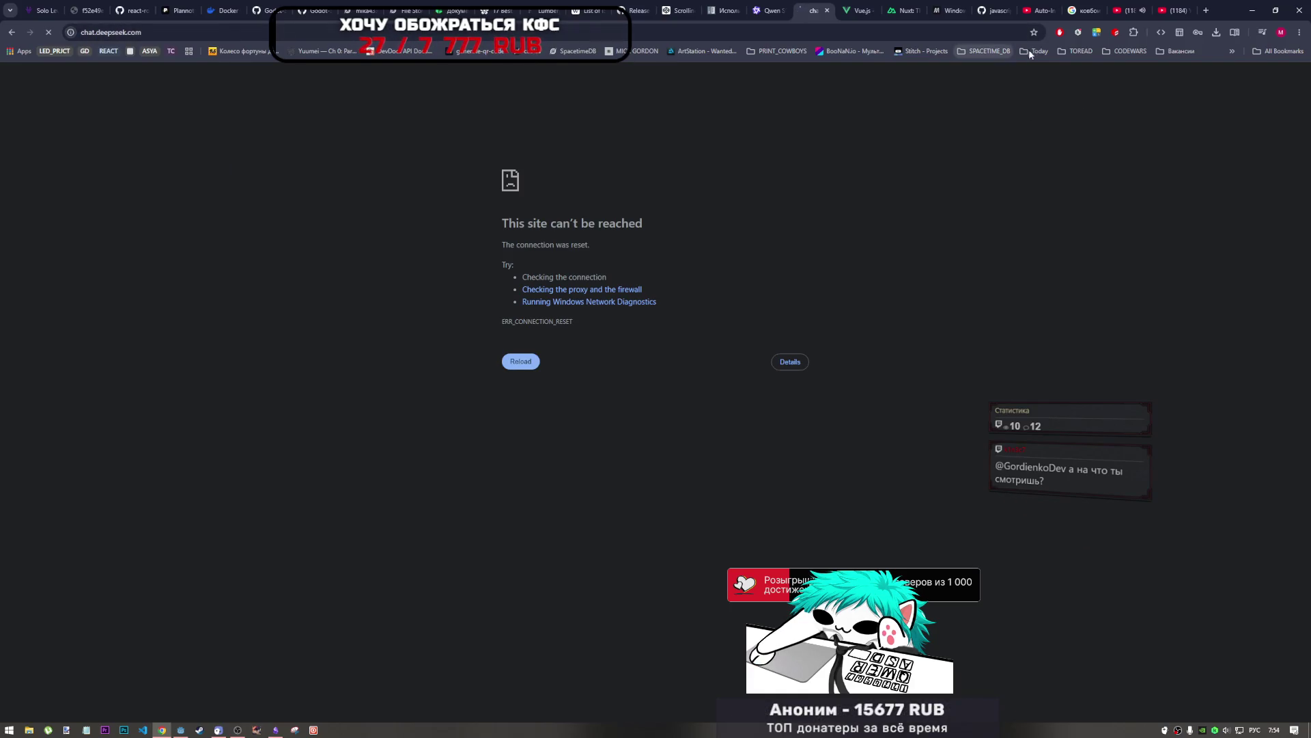
{"action": "left_click", "coordinate": [48, 33]}
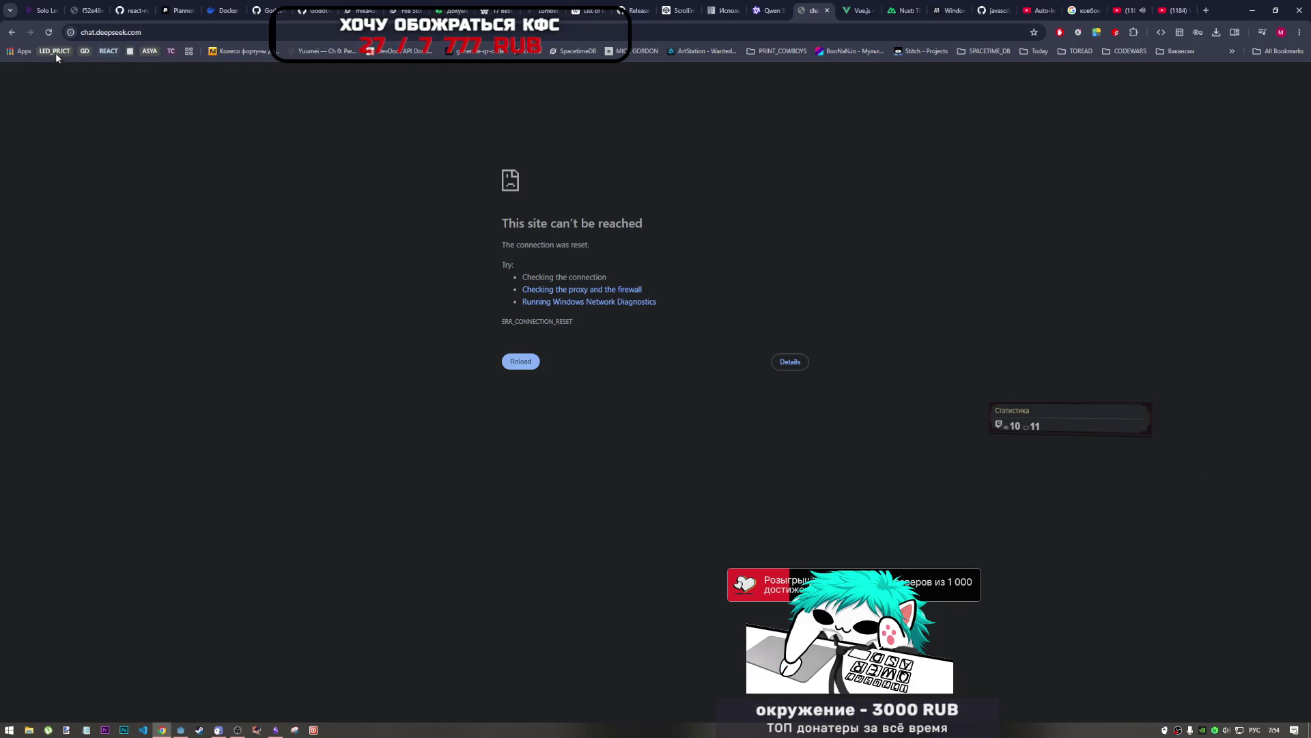
Step: Open a duplicate DeepSeek tab, close it again, and reload the original page
{"action": "right_click", "coordinate": [86, 31]}
{"action": "key", "text": "Escape"}
{"action": "left_click", "coordinate": [47, 96]}
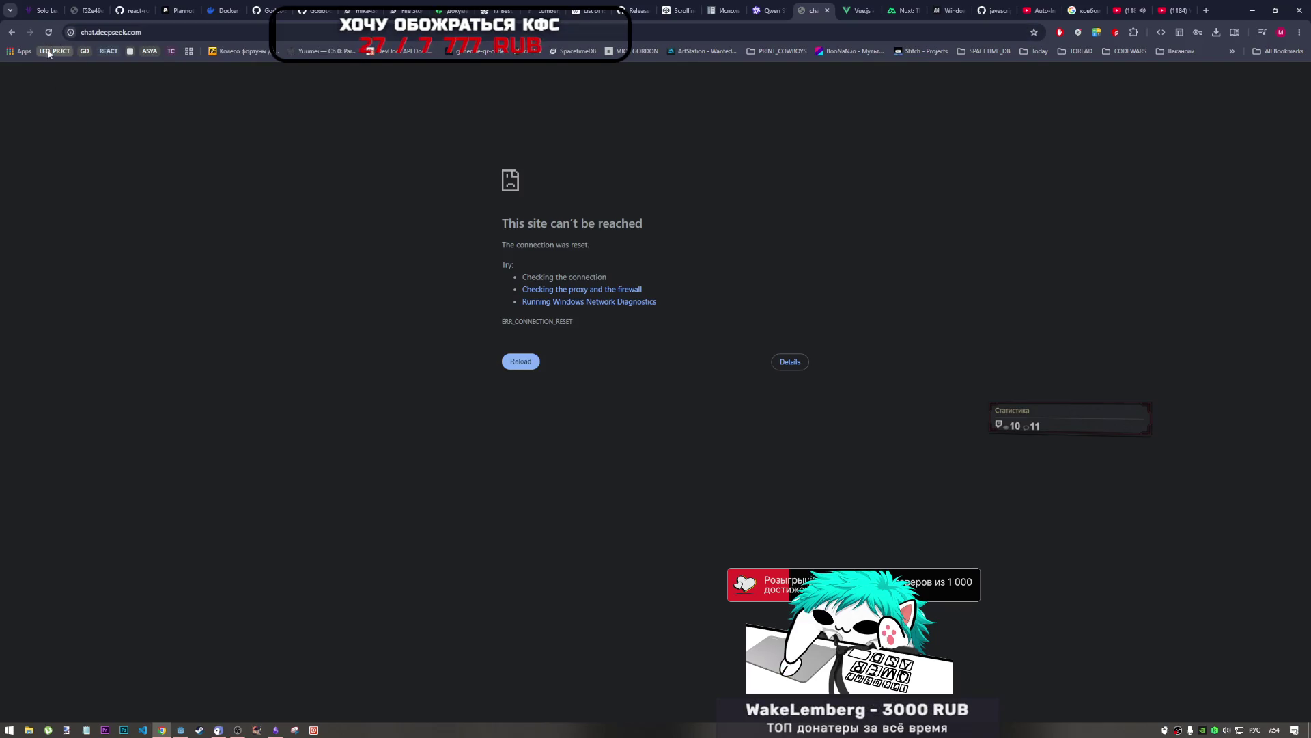
{"action": "middle_click", "coordinate": [50, 32]}
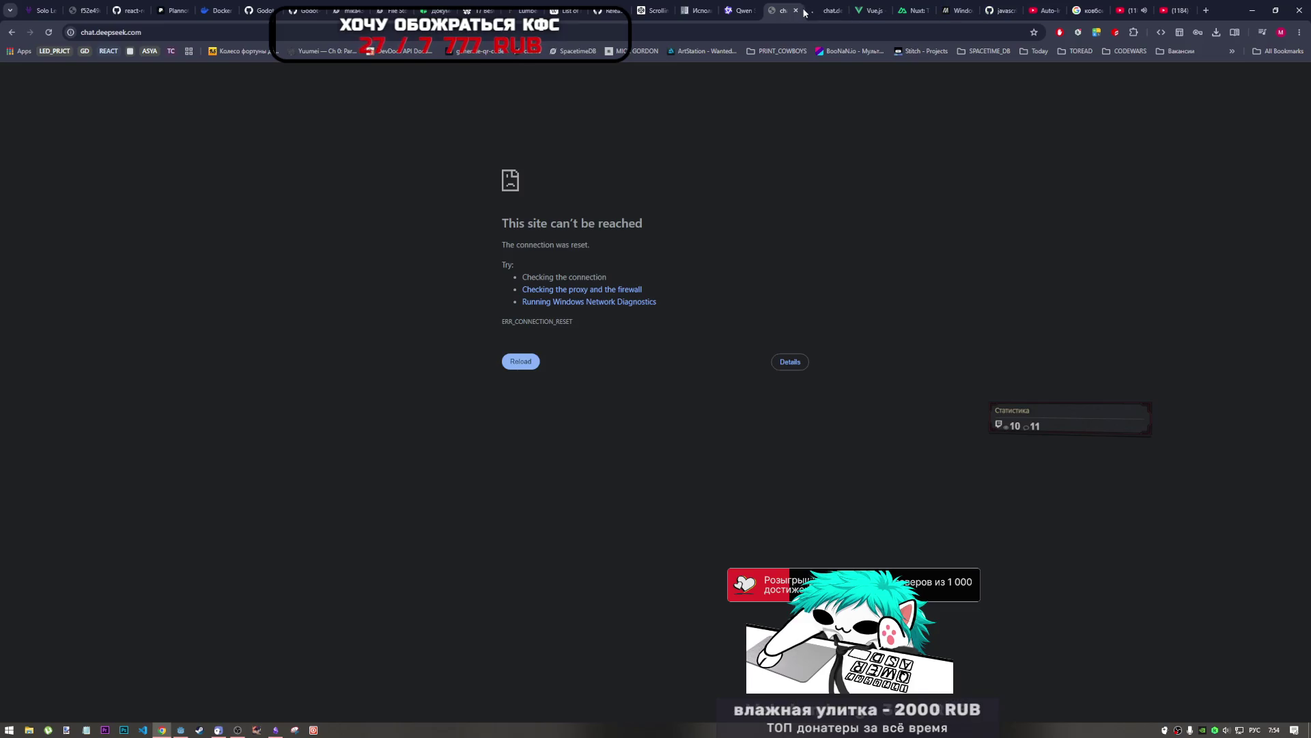
{"action": "left_click", "coordinate": [827, 12]}
{"action": "left_click", "coordinate": [785, 10]}
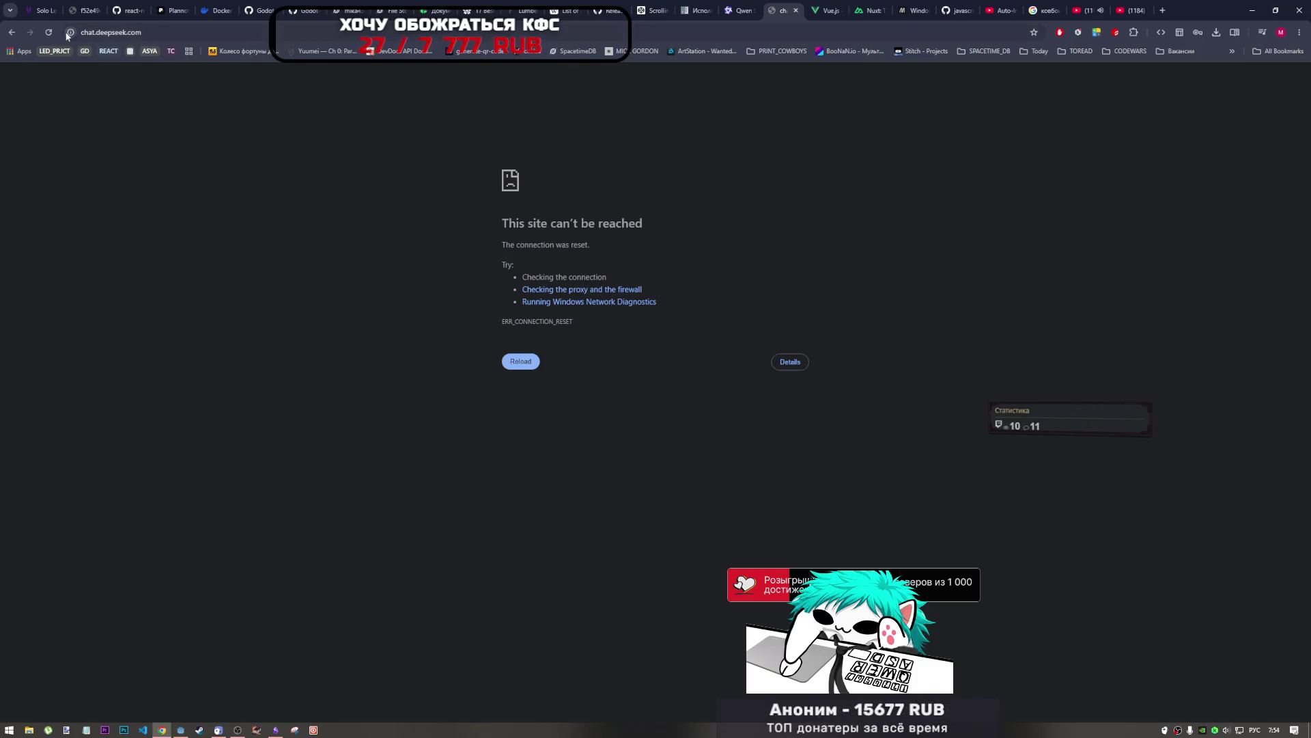
{"action": "middle_click", "coordinate": [828, 11]}
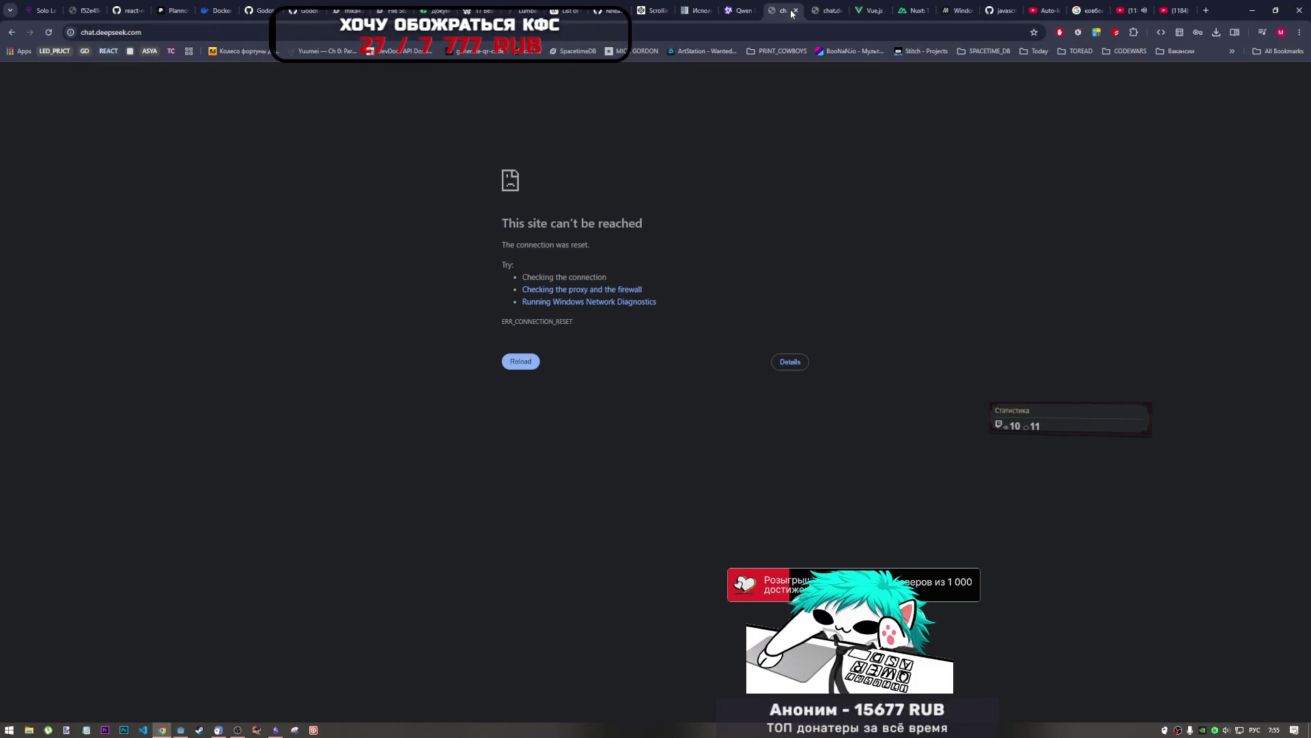
{"action": "left_click", "coordinate": [54, 33]}
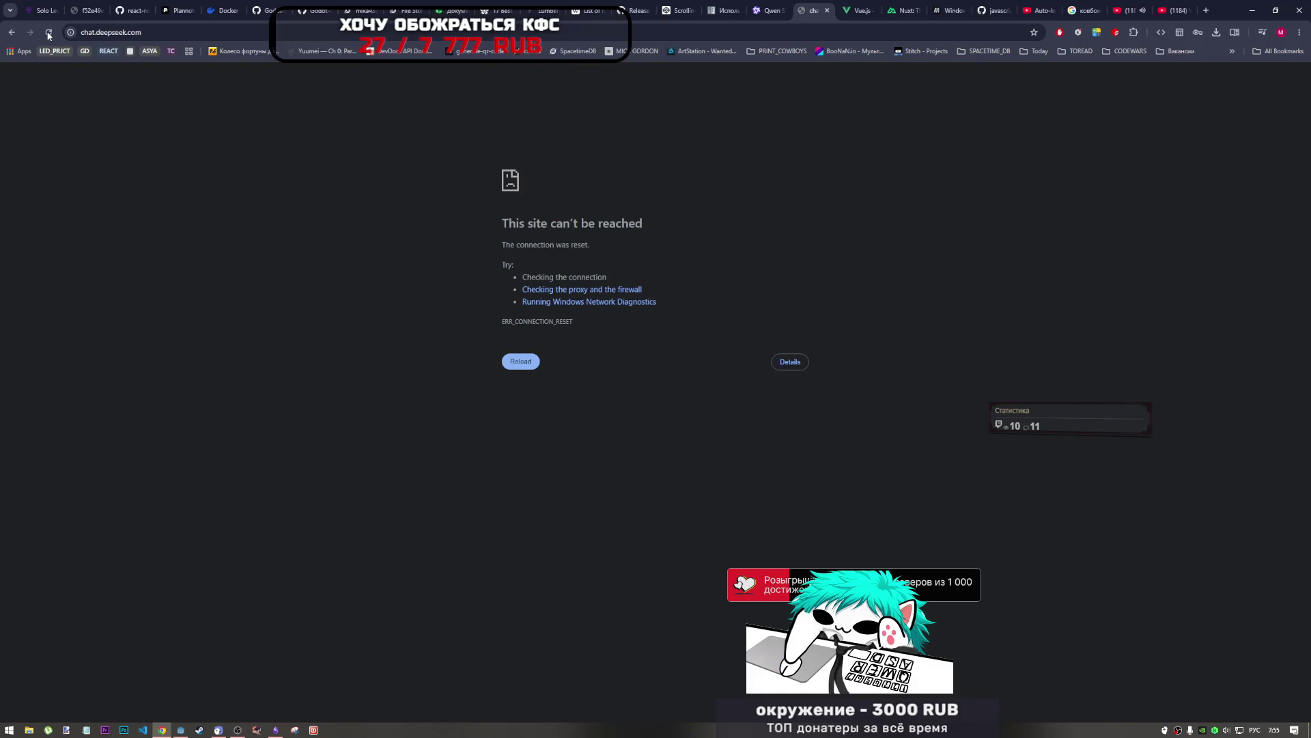
Step: Load the chat.deepseek.com address in a new Incognito window
{"action": "left_click", "coordinate": [783, 33]}
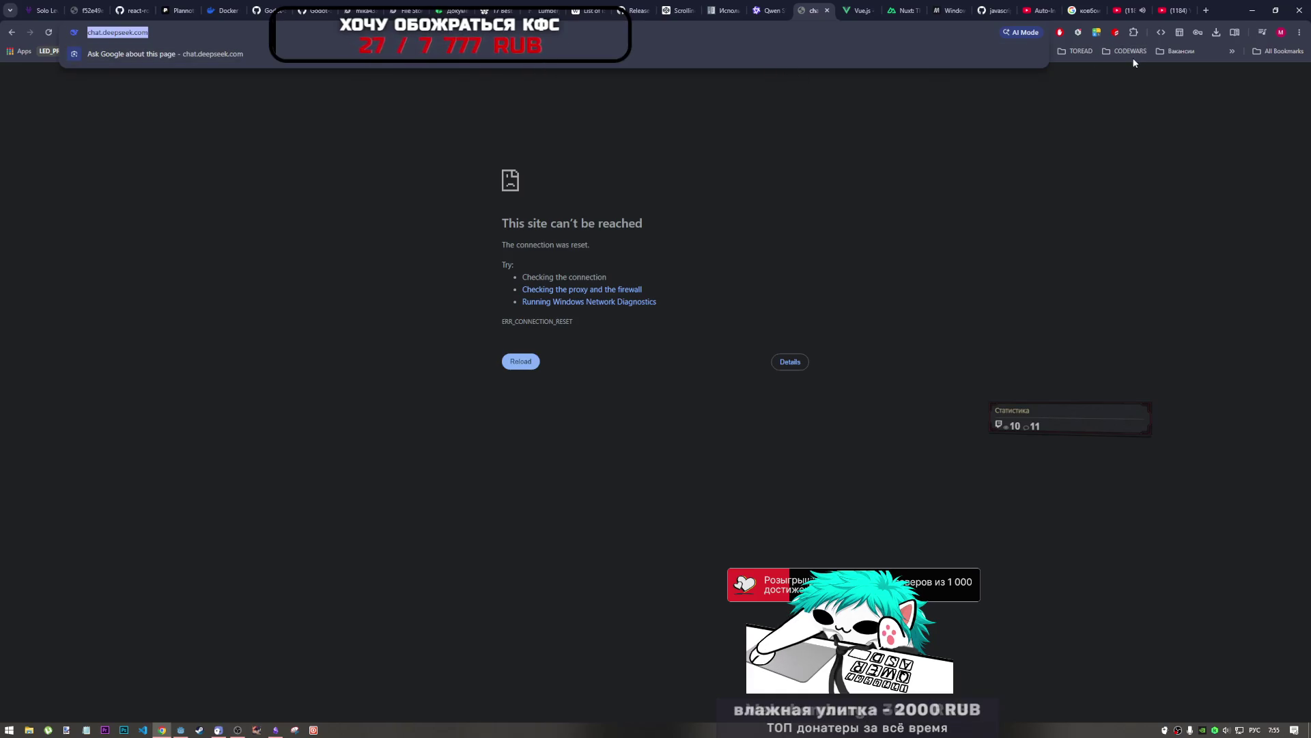
{"action": "key", "text": "ctrl+shift+n"}
{"action": "type", "text": "https://chat.deepseek.com/"}
{"action": "key", "text": "Return"}
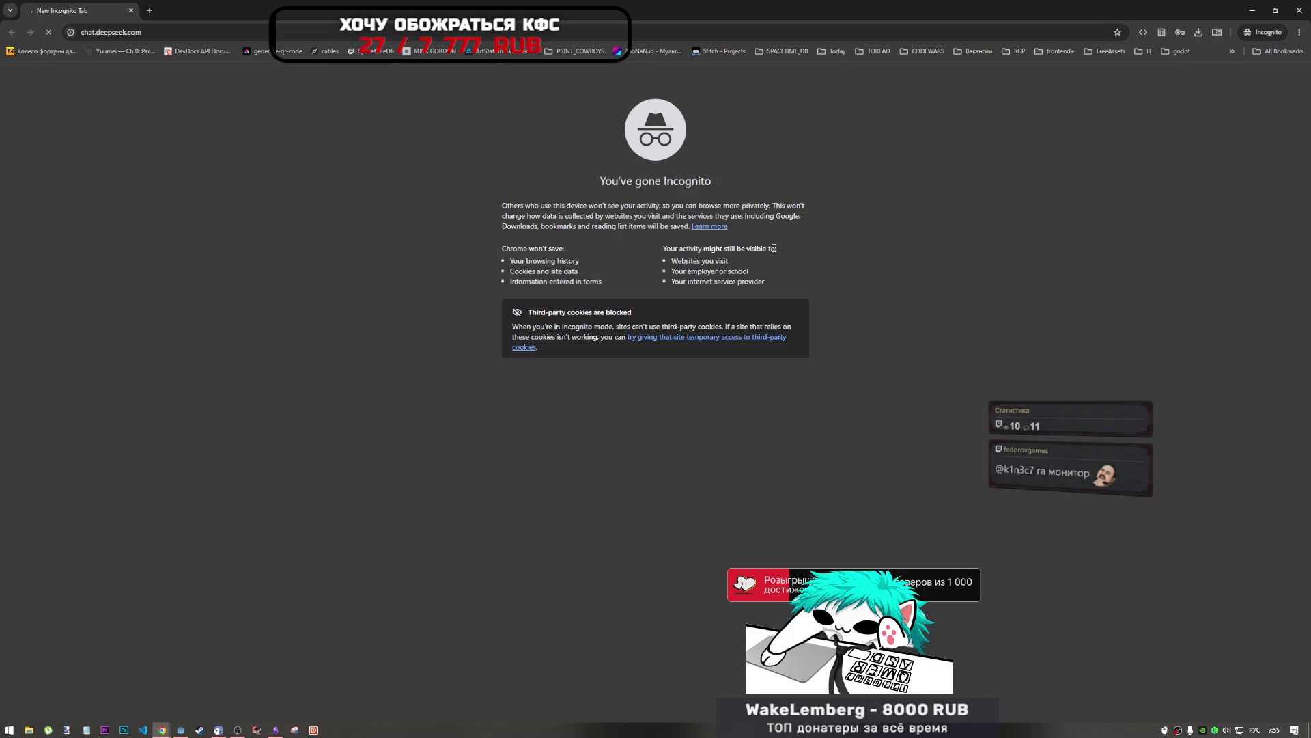
Step: Close the Incognito window, reload DeepSeek with F5, and return to the Qwen chat tab
{"action": "left_click", "coordinate": [238, 729]}
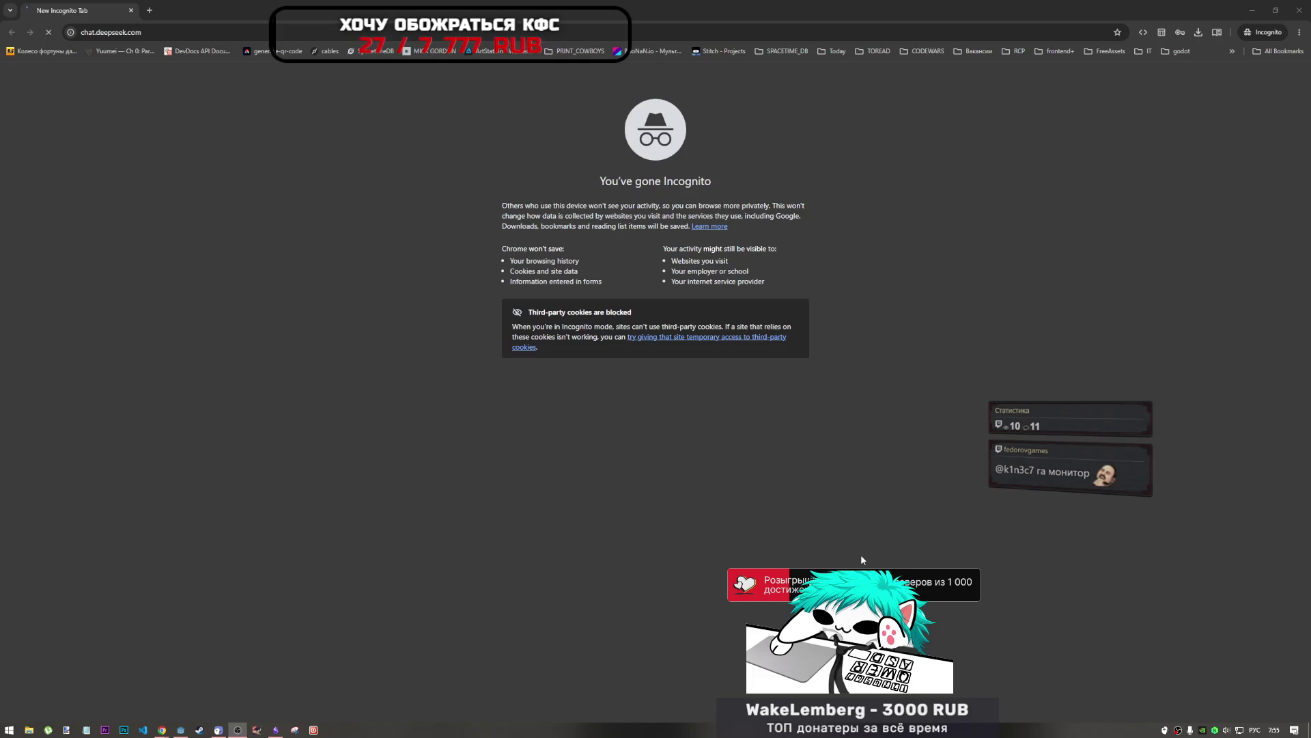
{"action": "left_click", "coordinate": [943, 477]}
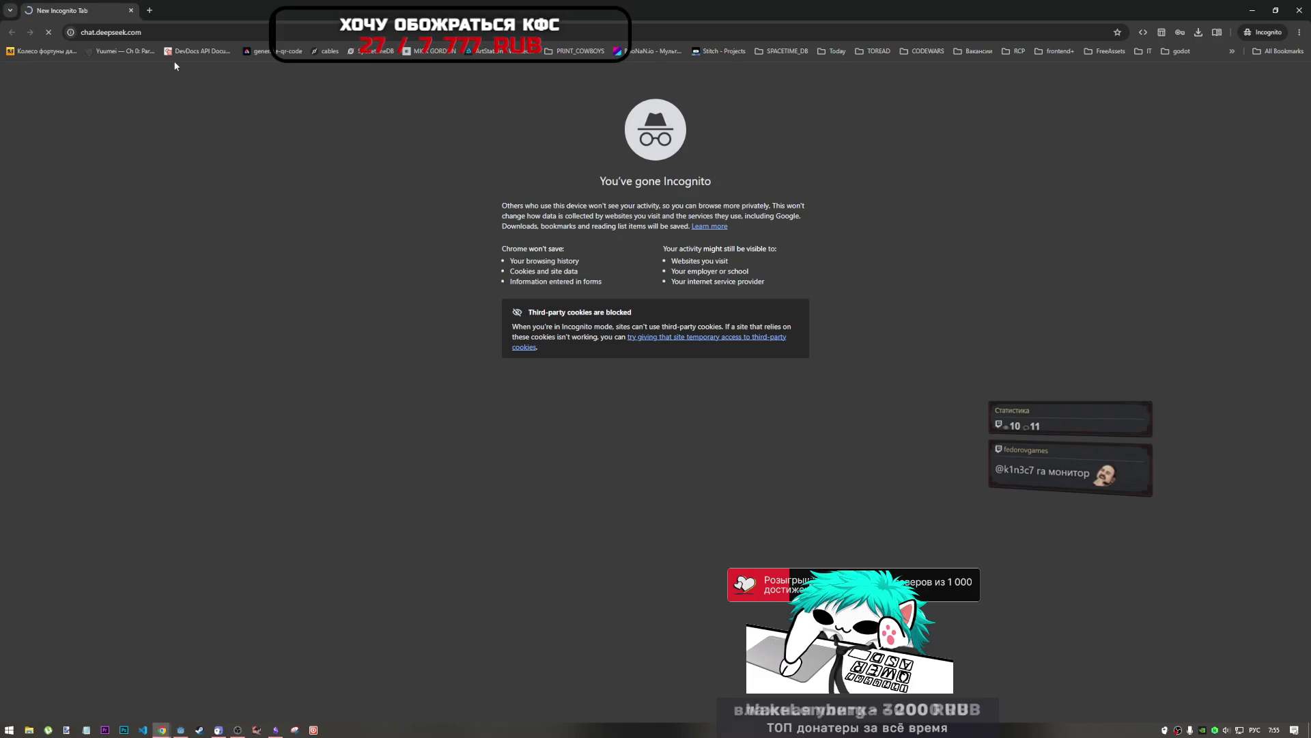
{"action": "left_click", "coordinate": [1299, 11]}
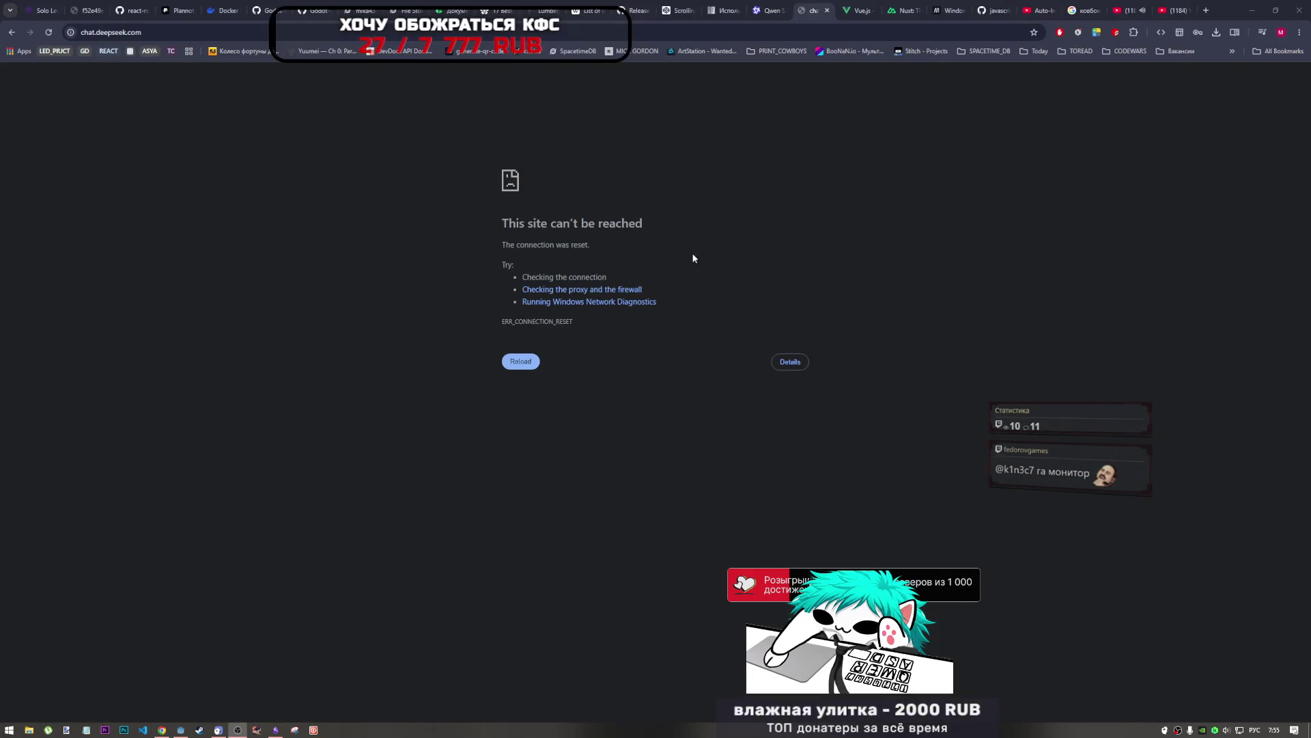
{"action": "key", "text": "F5"}
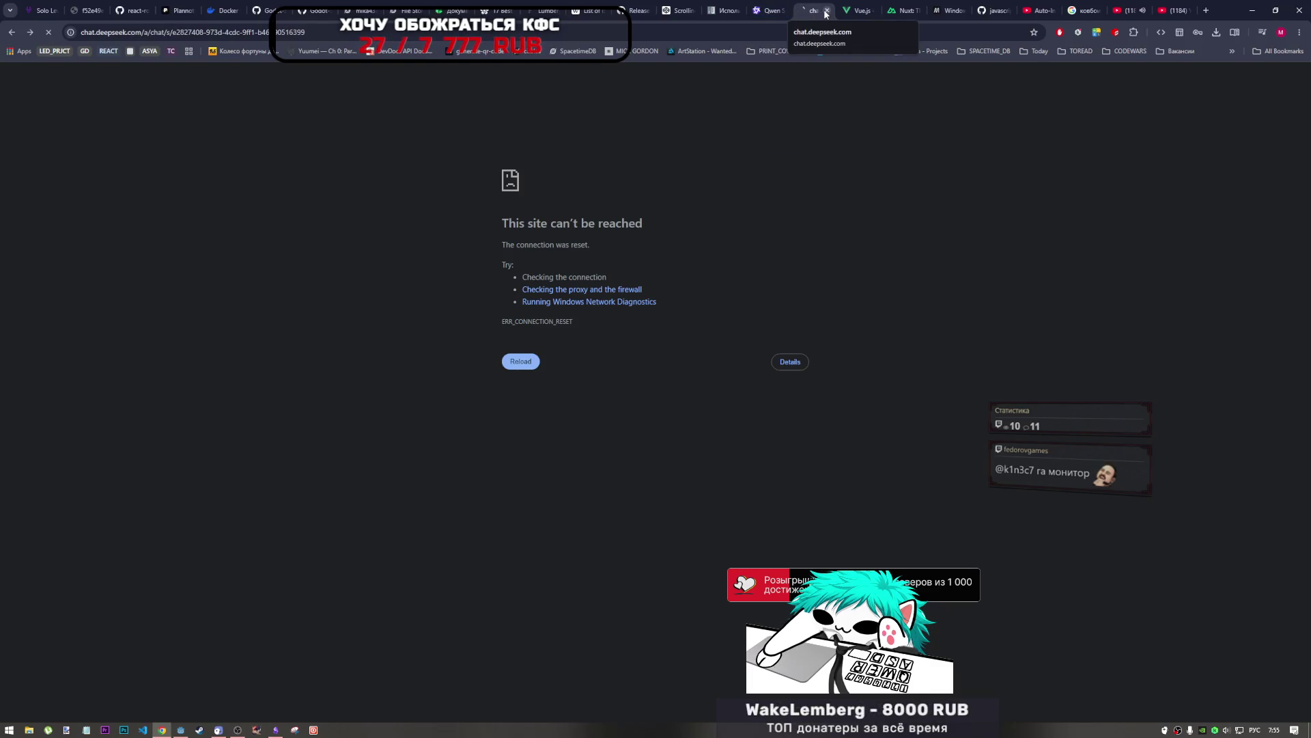
{"action": "left_click", "coordinate": [779, 5]}
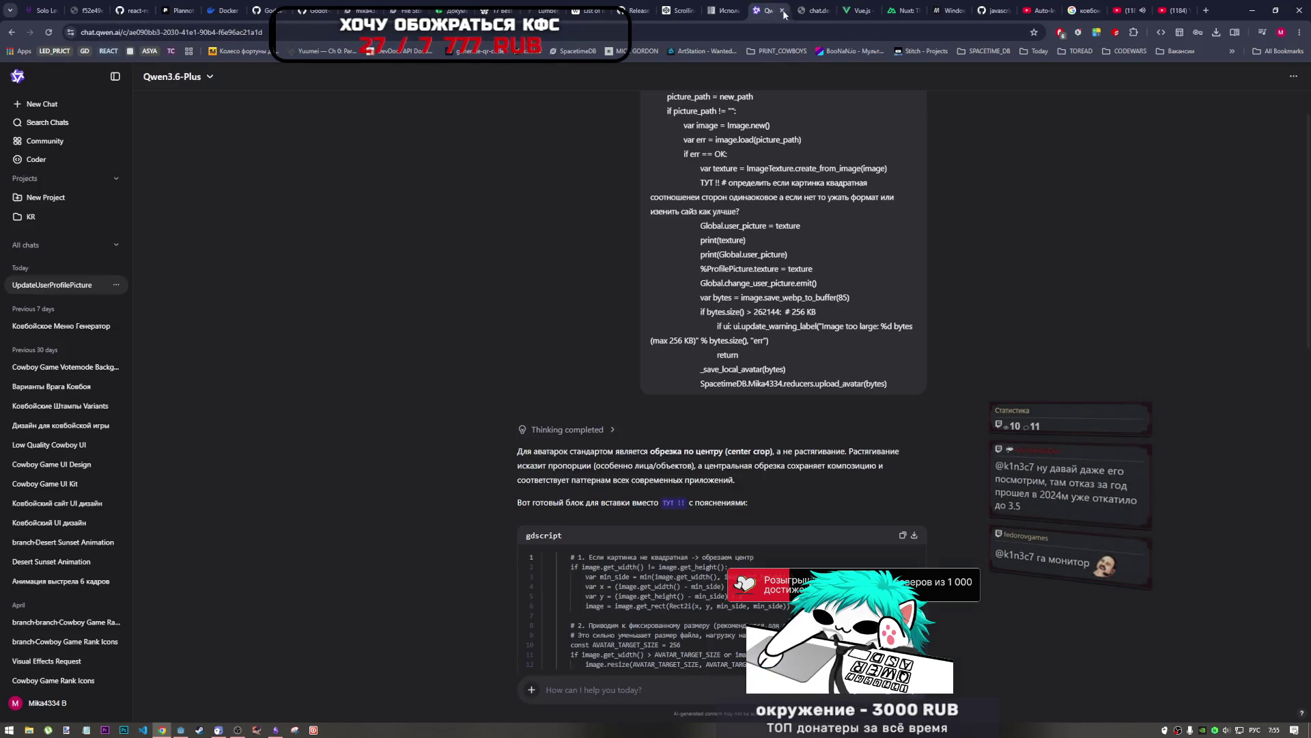
{"action": "left_click", "coordinate": [806, 13]}
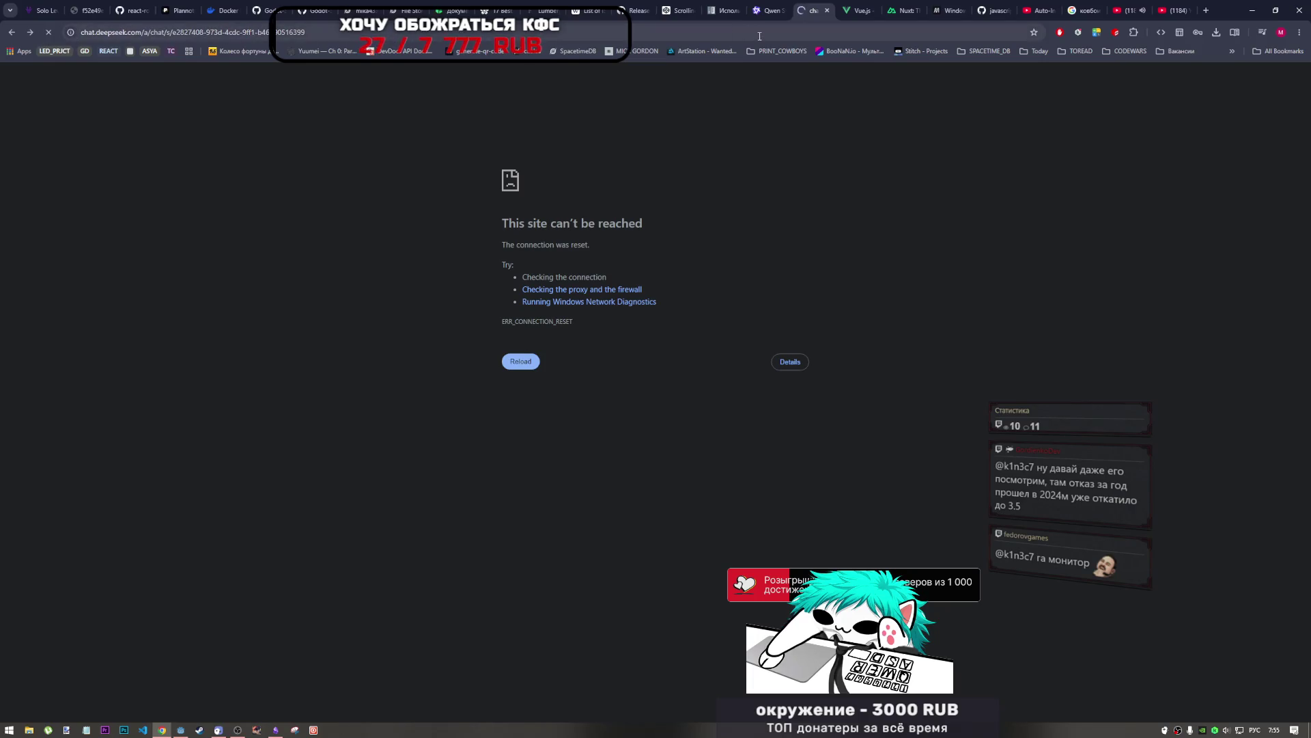
{"action": "left_click", "coordinate": [760, 12]}
{"action": "scroll", "coordinate": [692, 557], "scroll_direction": "down", "scroll_amount": 5}
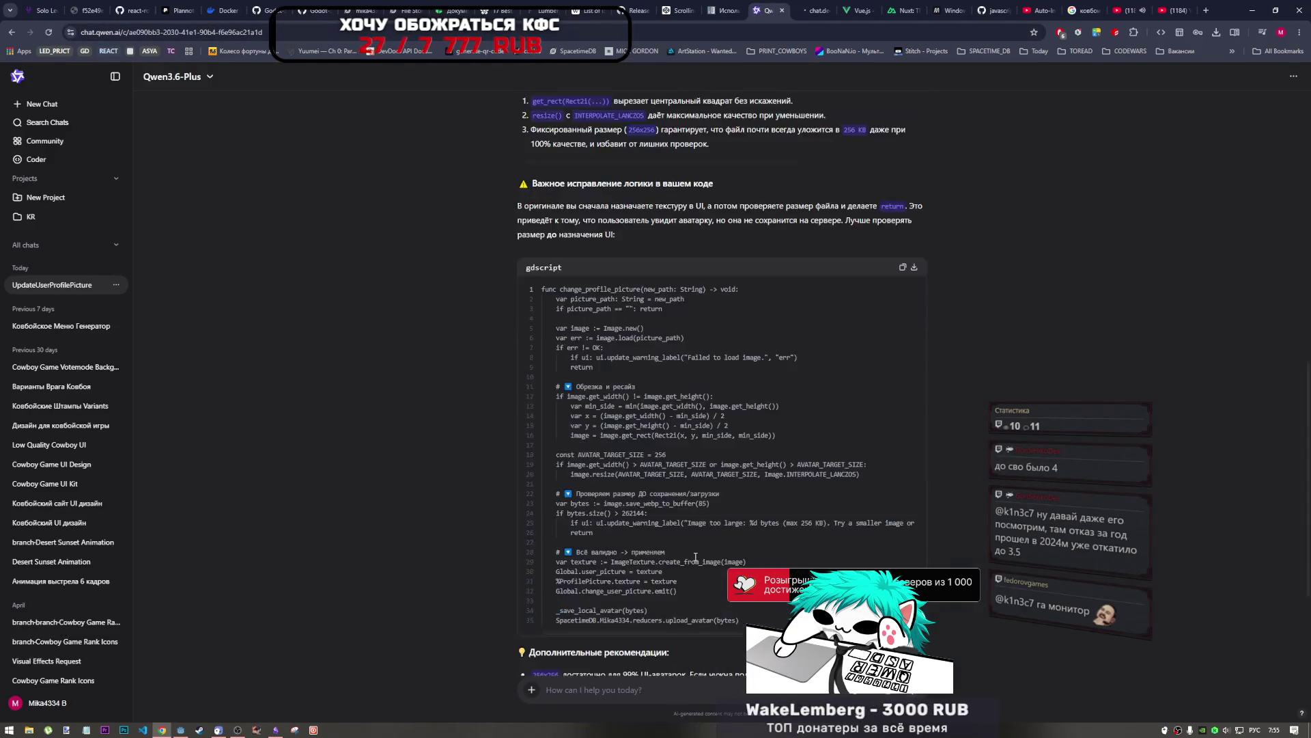
{"action": "scroll", "coordinate": [692, 558], "scroll_direction": "up", "scroll_amount": 5}
{"action": "scroll", "coordinate": [597, 454], "scroll_direction": "down", "scroll_amount": 3}
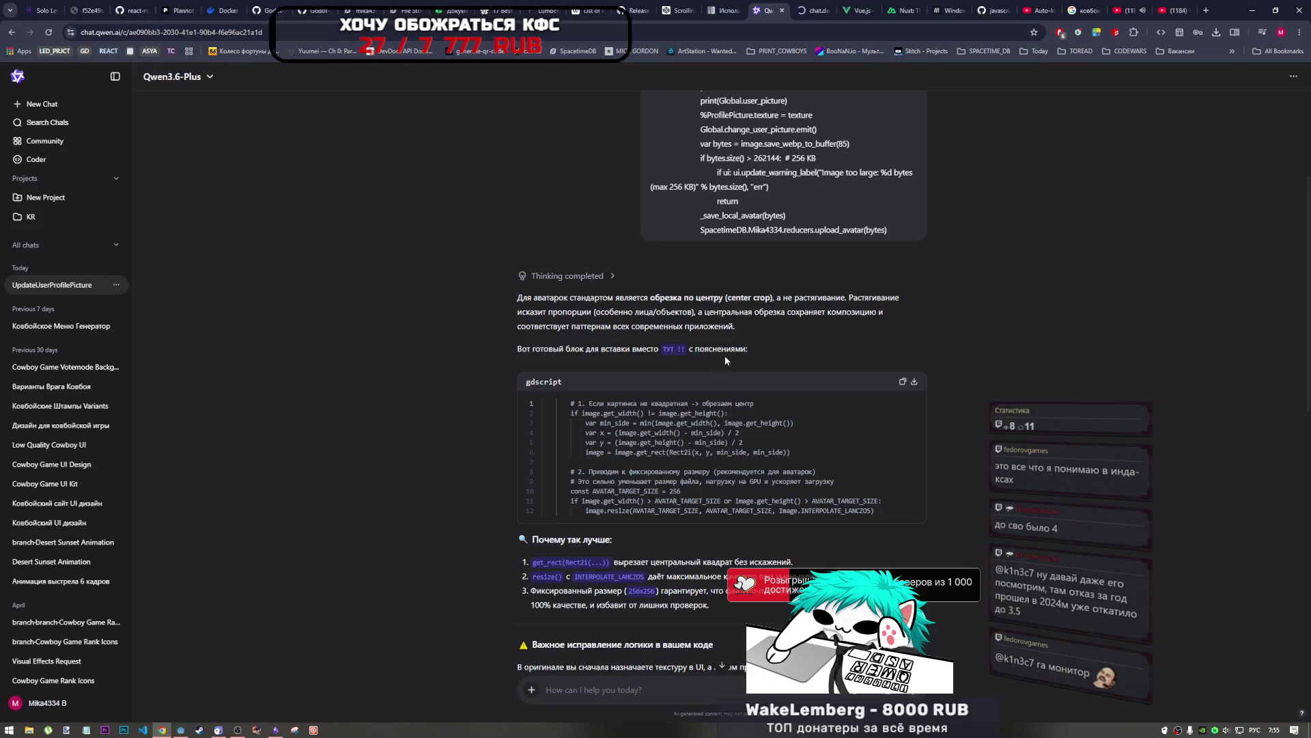
{"action": "scroll", "coordinate": [618, 356], "scroll_direction": "down", "scroll_amount": 3}
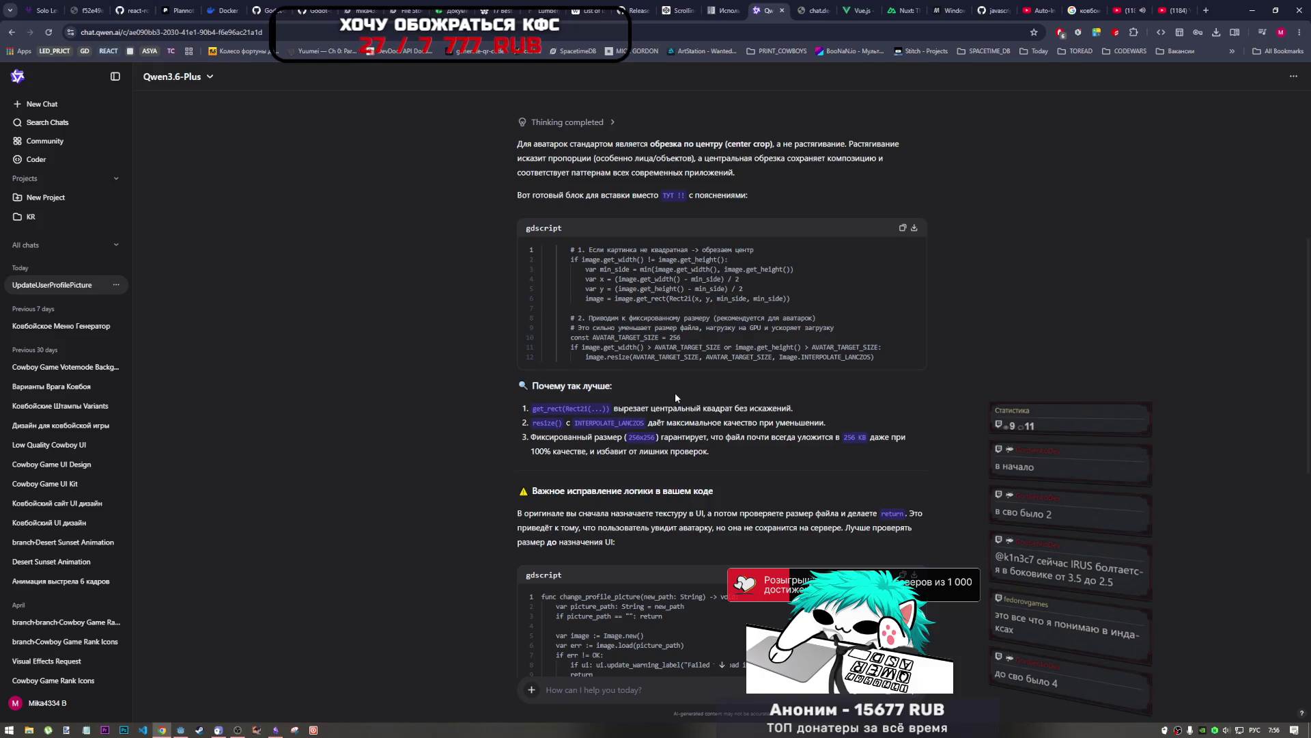
{"action": "scroll", "coordinate": [675, 392], "scroll_direction": "up", "scroll_amount": 1}
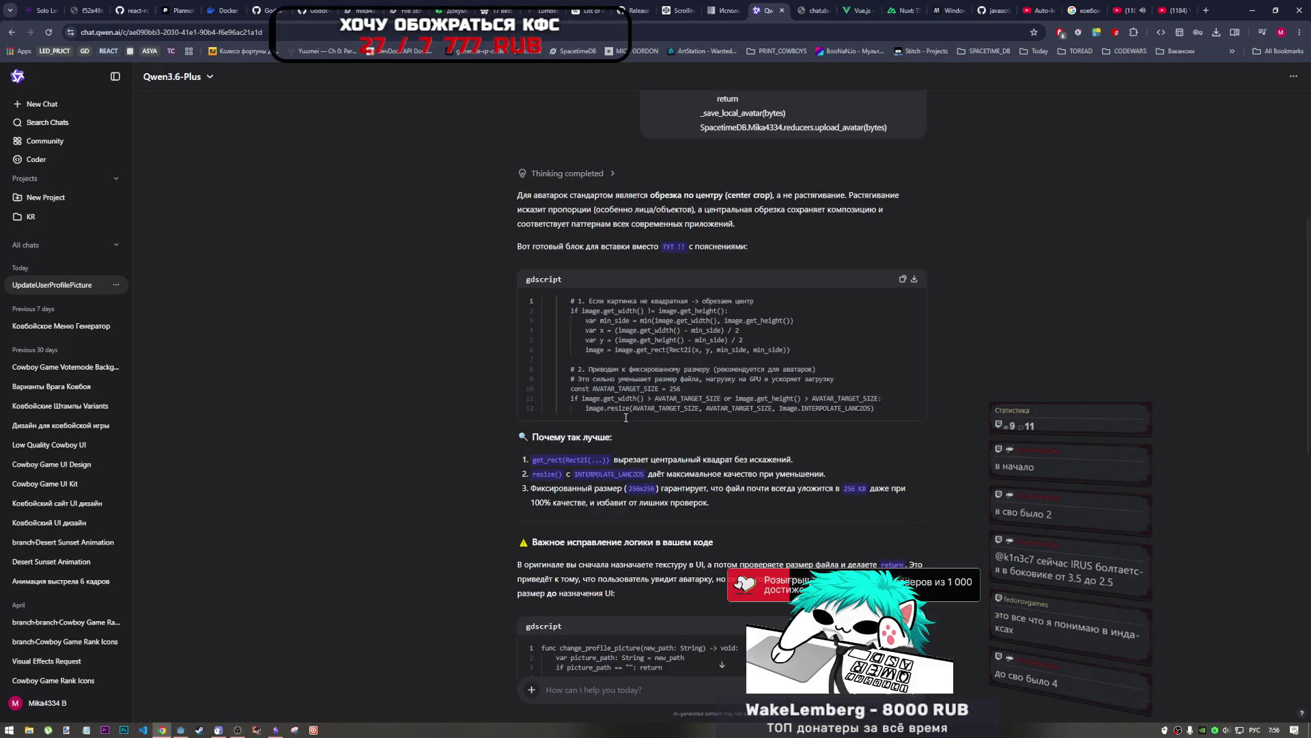
{"action": "left_click", "coordinate": [237, 730]}
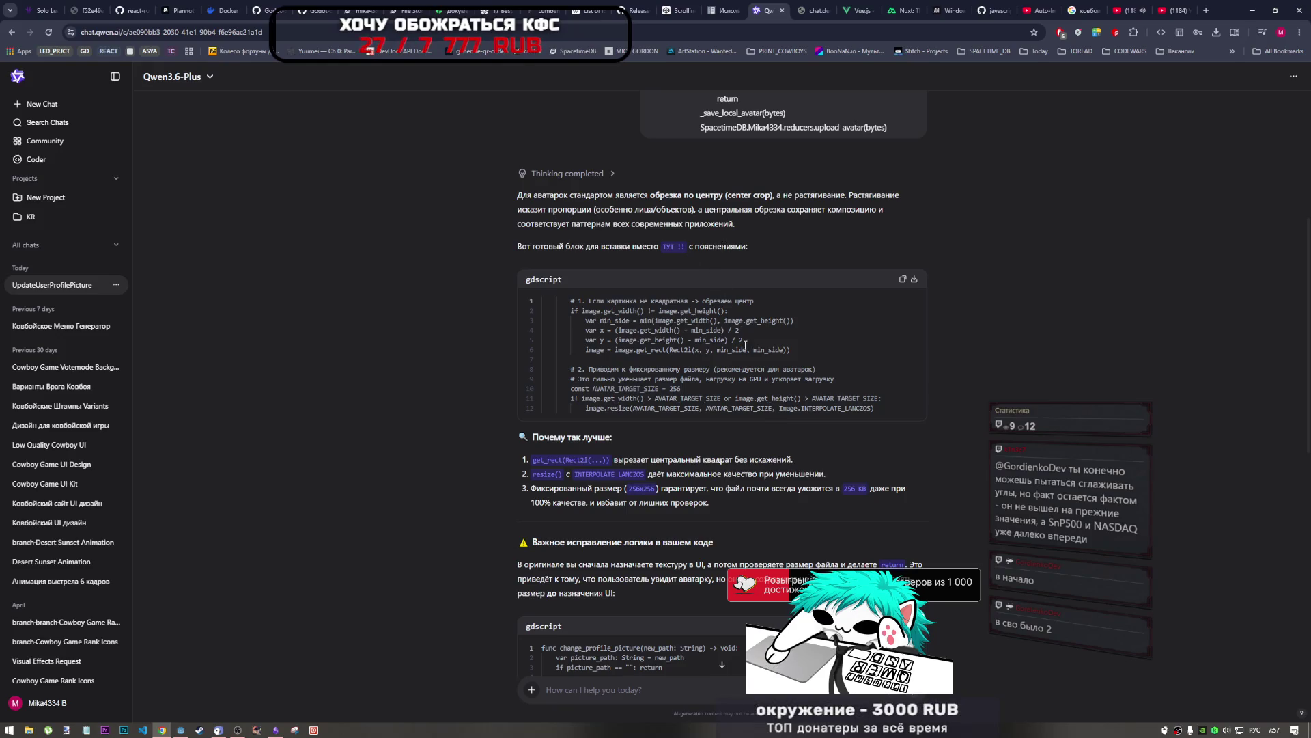
{"action": "scroll", "coordinate": [721, 340], "scroll_direction": "down", "scroll_amount": 1}
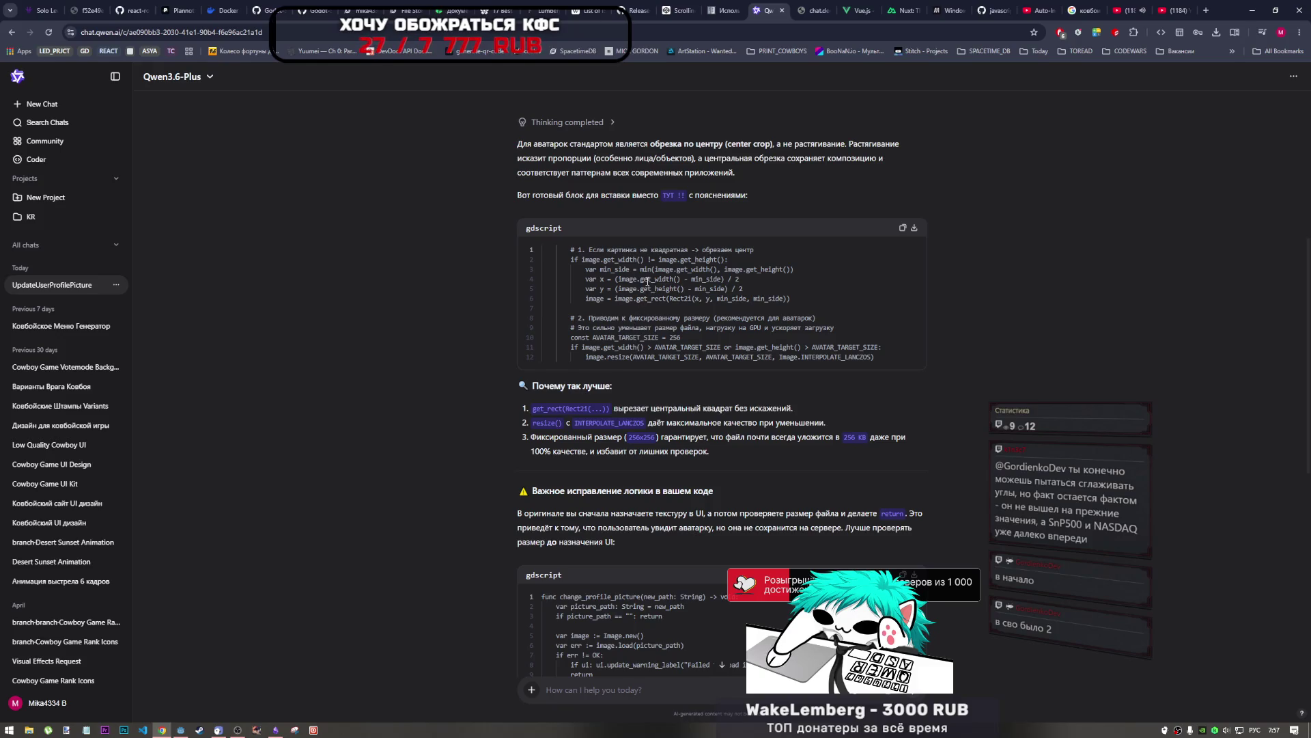
Step: Examine AVATAR_TARGET_SIZE 256 in the first code block, then scroll to the second gdscript block
{"action": "double_click", "coordinate": [675, 337]}
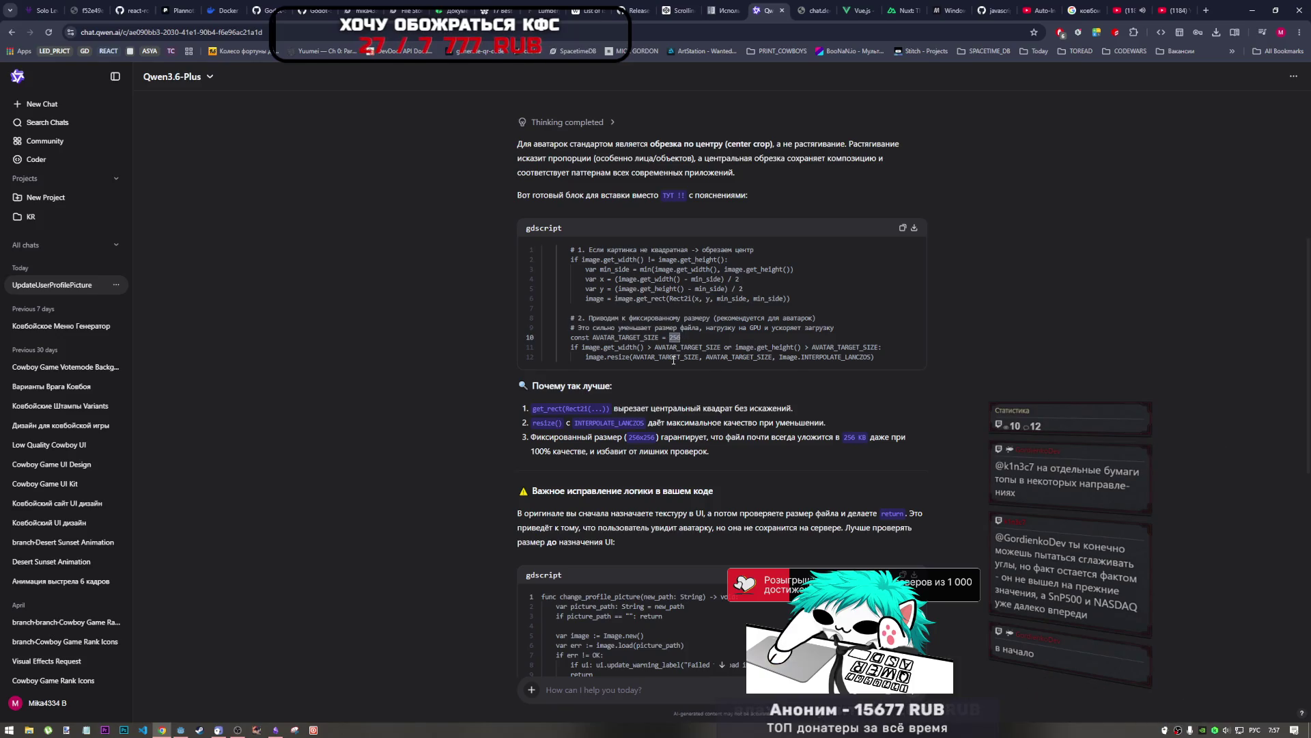
{"action": "left_click_drag", "start_coordinate": [698, 329], "coordinate": [834, 328]}
{"action": "left_click", "coordinate": [614, 338]}
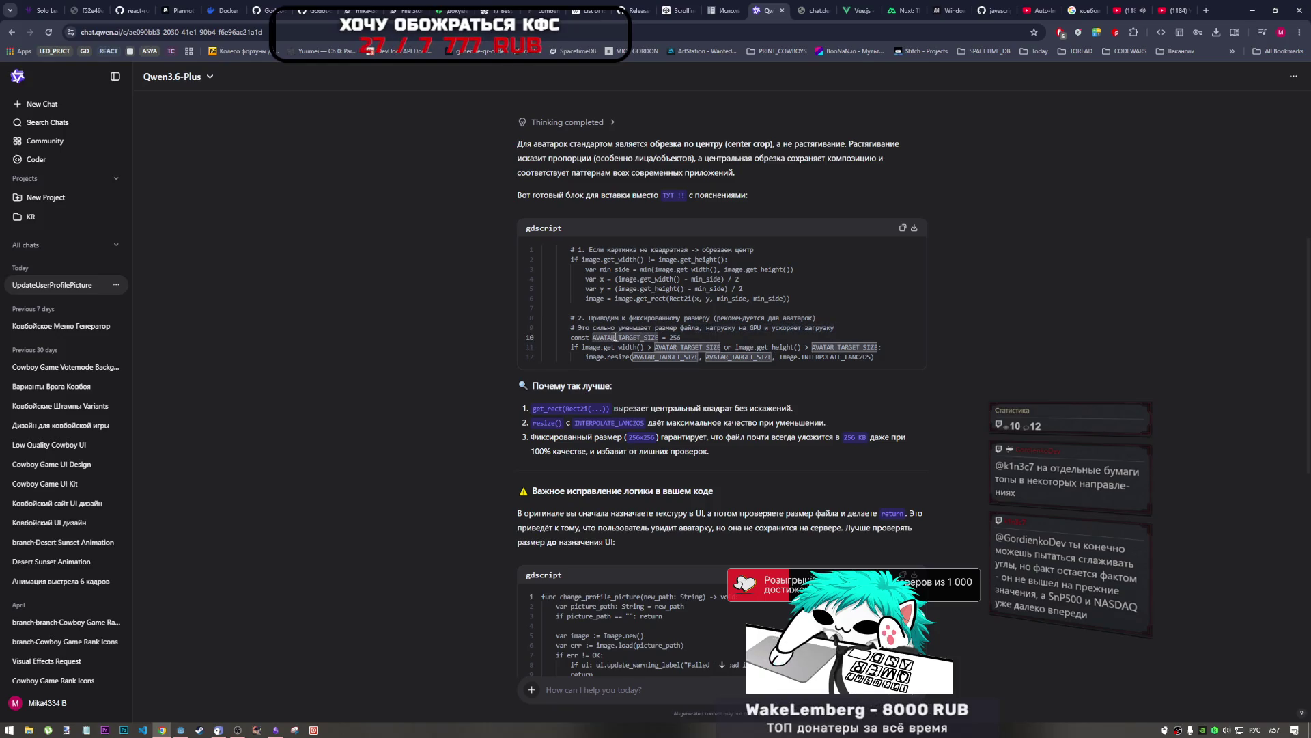
{"action": "double_click", "coordinate": [755, 328]}
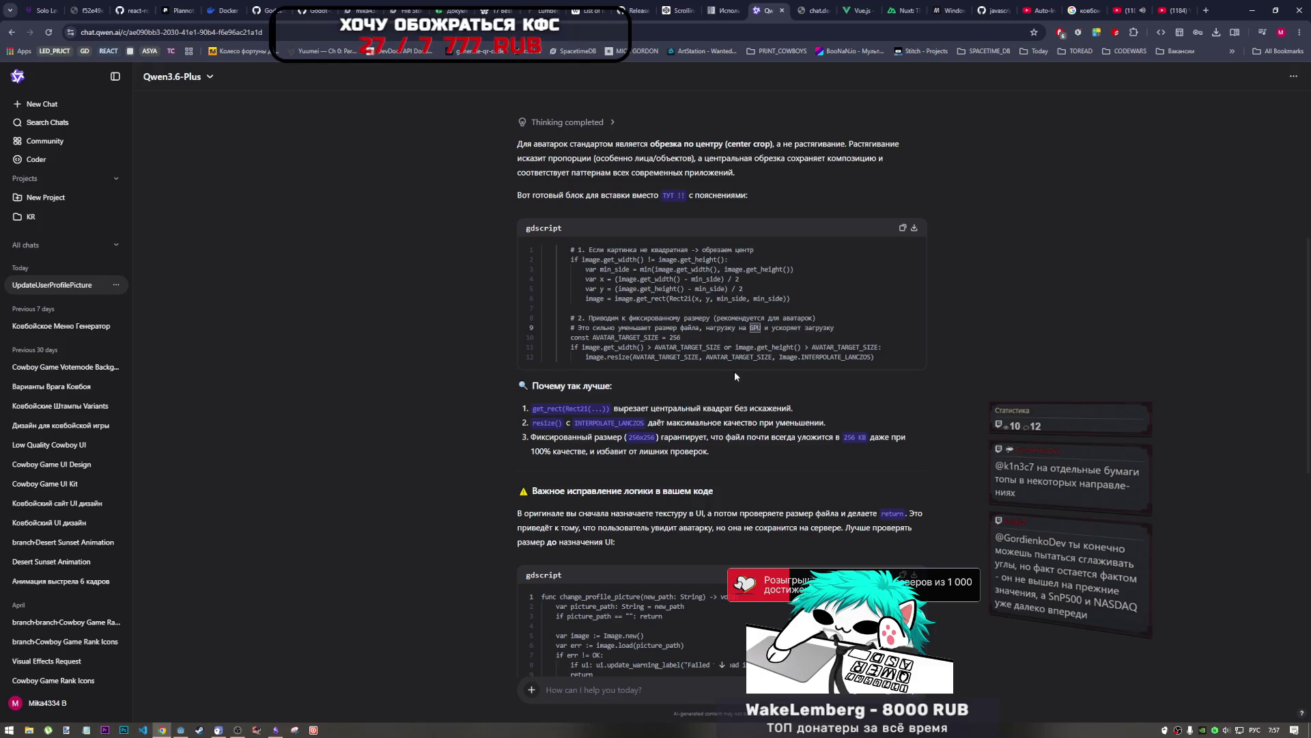
{"action": "scroll", "coordinate": [738, 375], "scroll_direction": "down", "scroll_amount": 1}
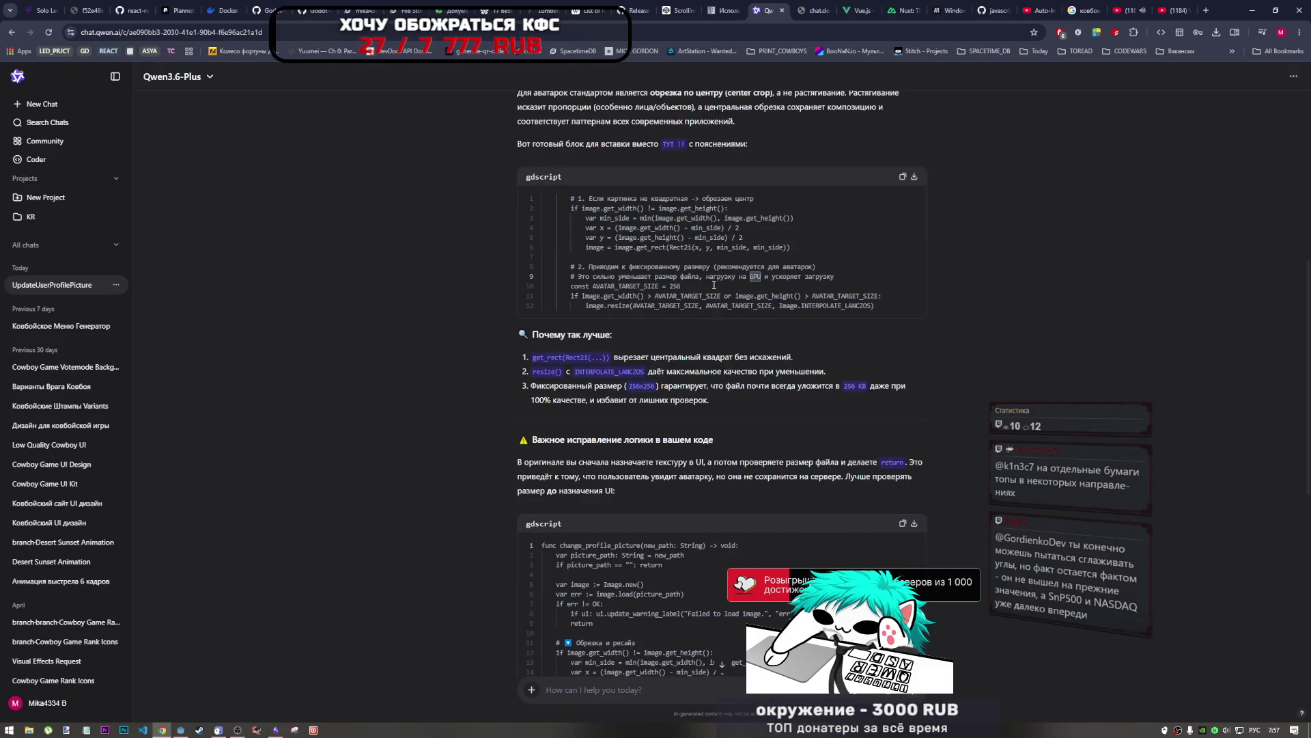
{"action": "scroll", "coordinate": [713, 289], "scroll_direction": "down", "scroll_amount": 3}
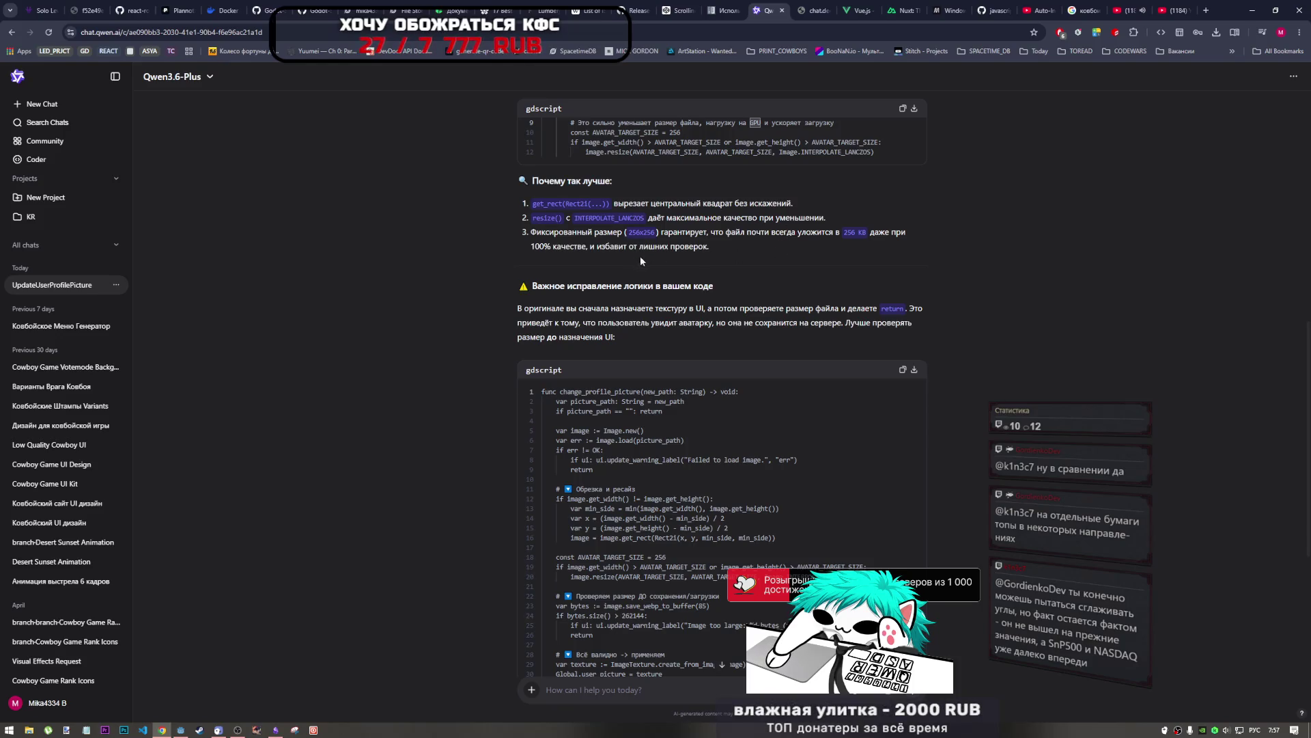
{"action": "scroll", "coordinate": [666, 333], "scroll_direction": "down", "scroll_amount": 3}
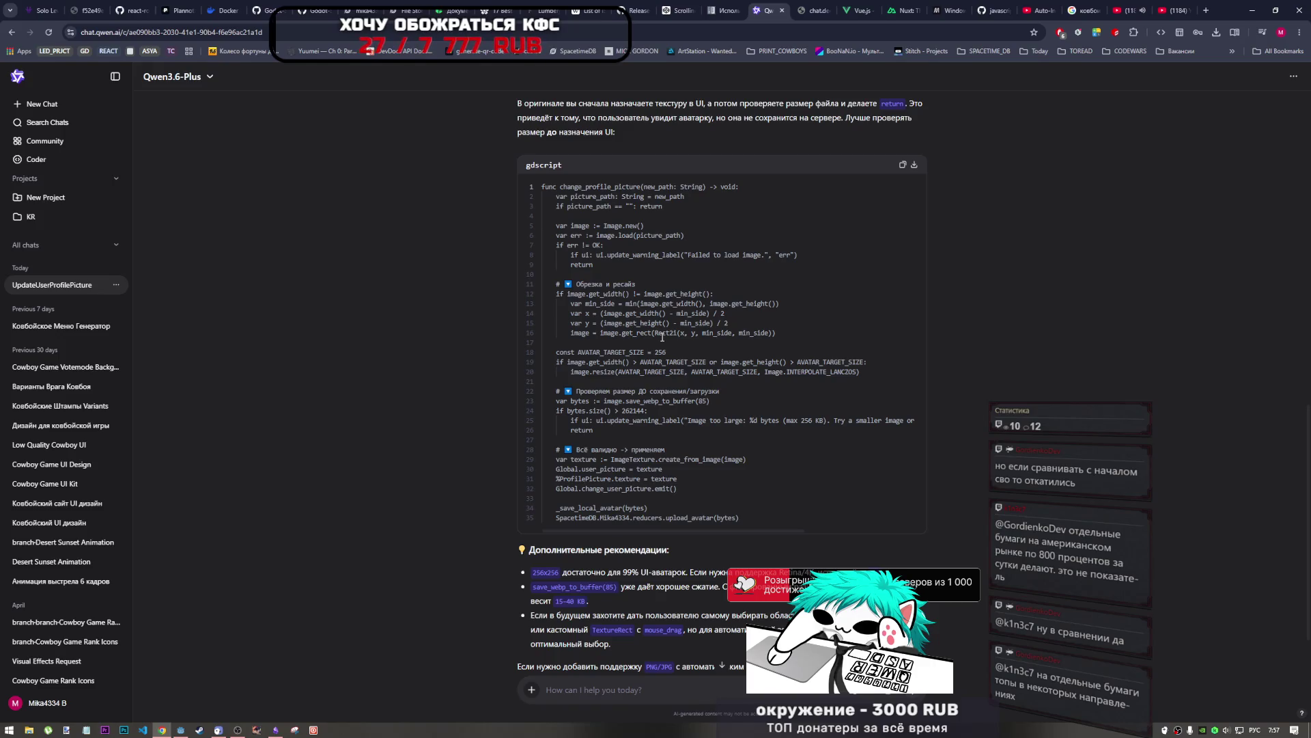
Step: Select the crop-and-resize lines 11–20 in Qwen's gdscript, then return to profile_stats.gd in Godot
{"action": "scroll", "coordinate": [655, 336], "scroll_direction": "down", "scroll_amount": 2}
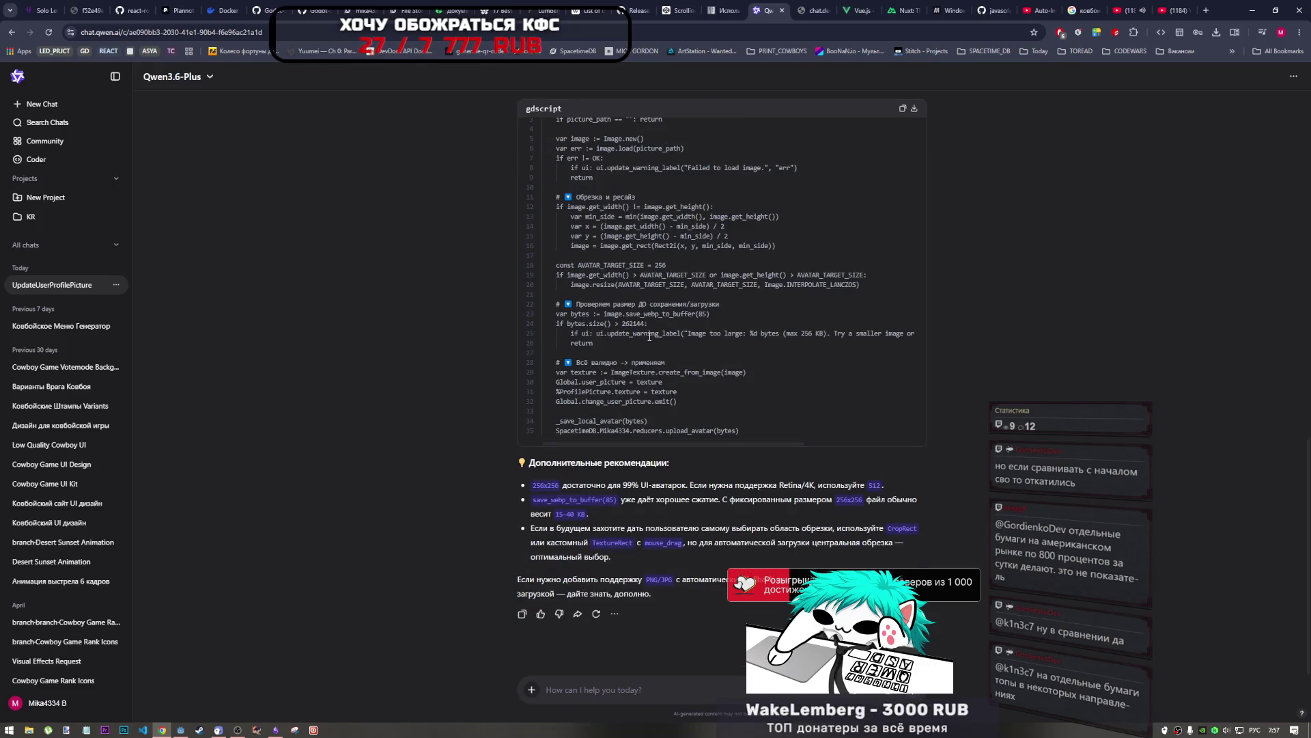
{"action": "scroll", "coordinate": [650, 336], "scroll_direction": "up", "scroll_amount": 1}
{"action": "scroll", "coordinate": [636, 497], "scroll_direction": "down", "scroll_amount": 1}
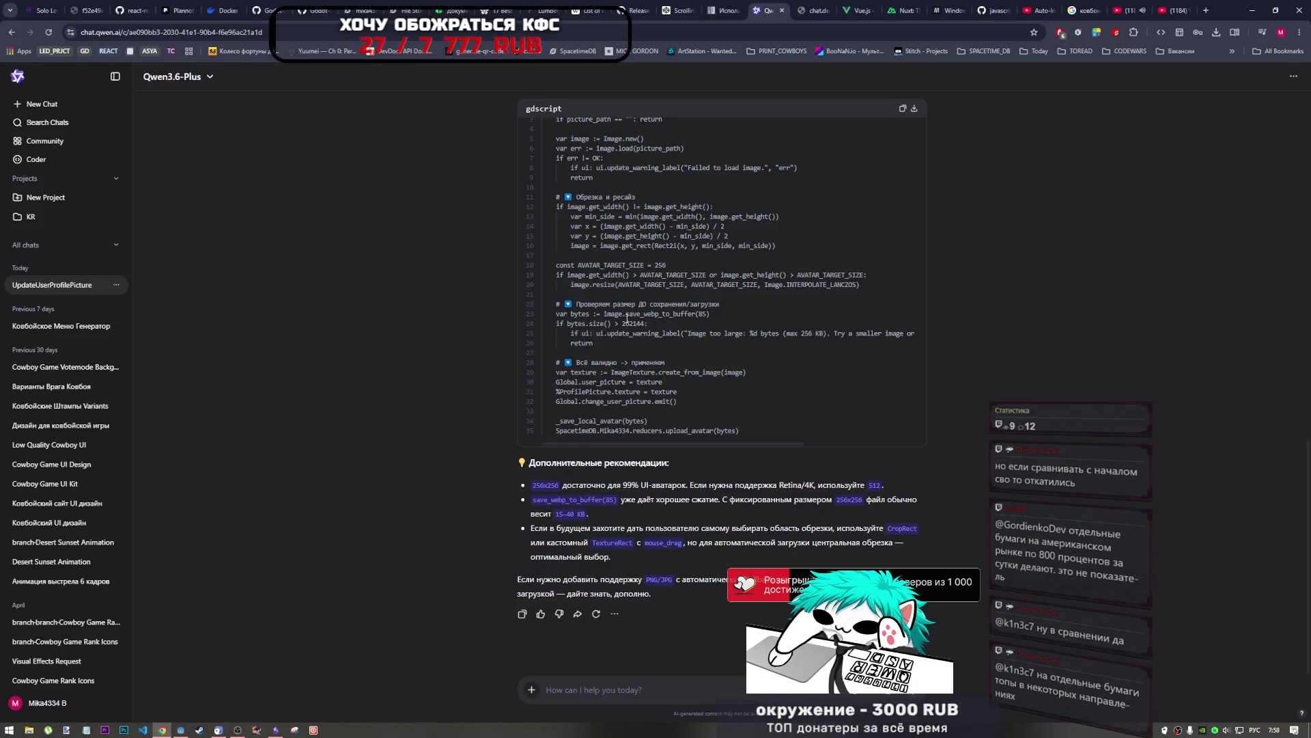
{"action": "scroll", "coordinate": [790, 308], "scroll_direction": "up", "scroll_amount": 2}
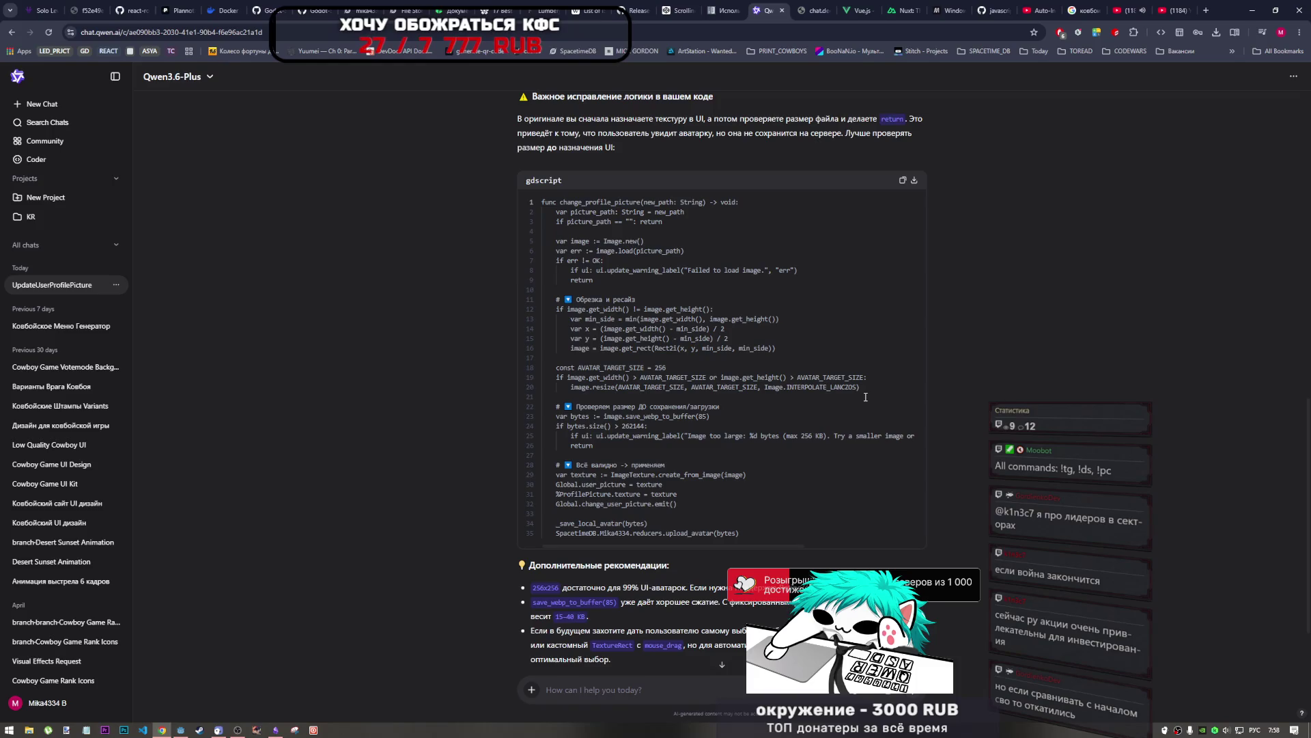
{"action": "left_click", "coordinate": [611, 377]}
{"action": "left_click", "coordinate": [622, 377]}
{"action": "mouse_move", "coordinate": [861, 386]}
{"action": "left_mouse_down"}
{"action": "mouse_move", "coordinate": [546, 328]}
{"action": "mouse_move", "coordinate": [557, 300]}
{"action": "left_mouse_up"}
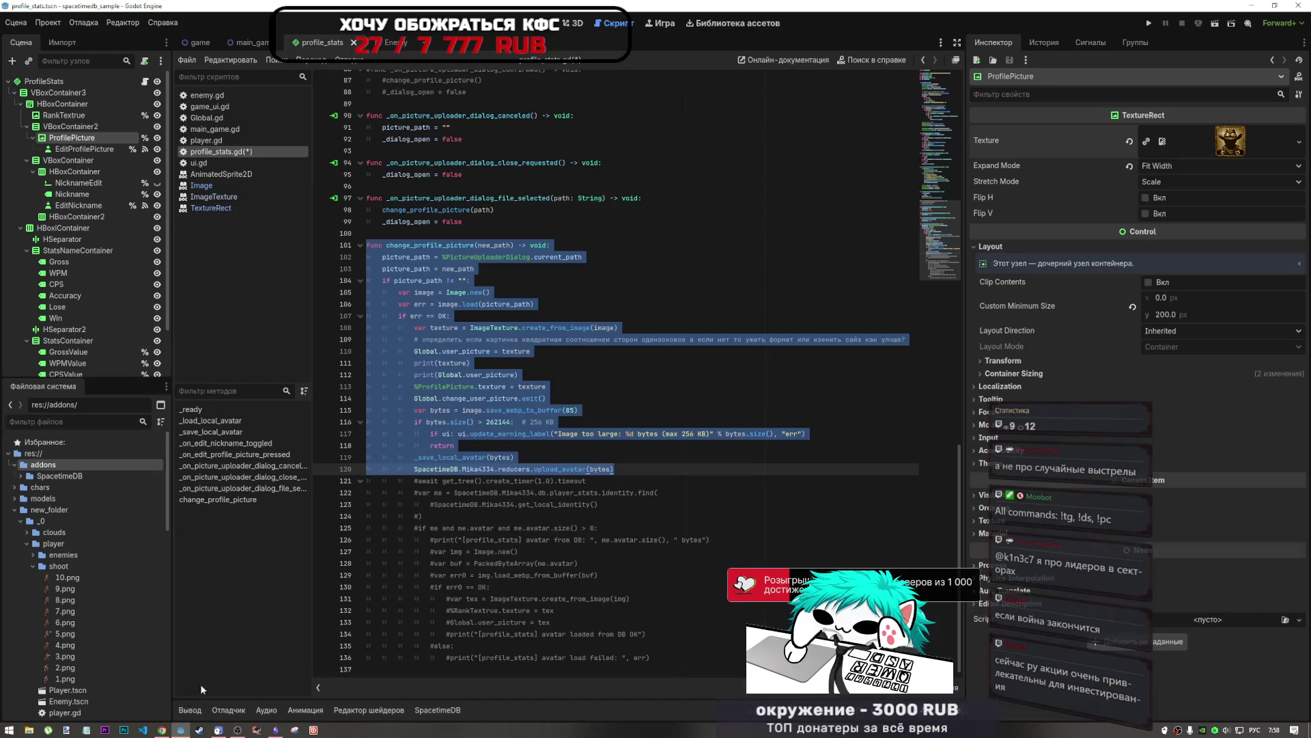
{"action": "left_click", "coordinate": [184, 729]}
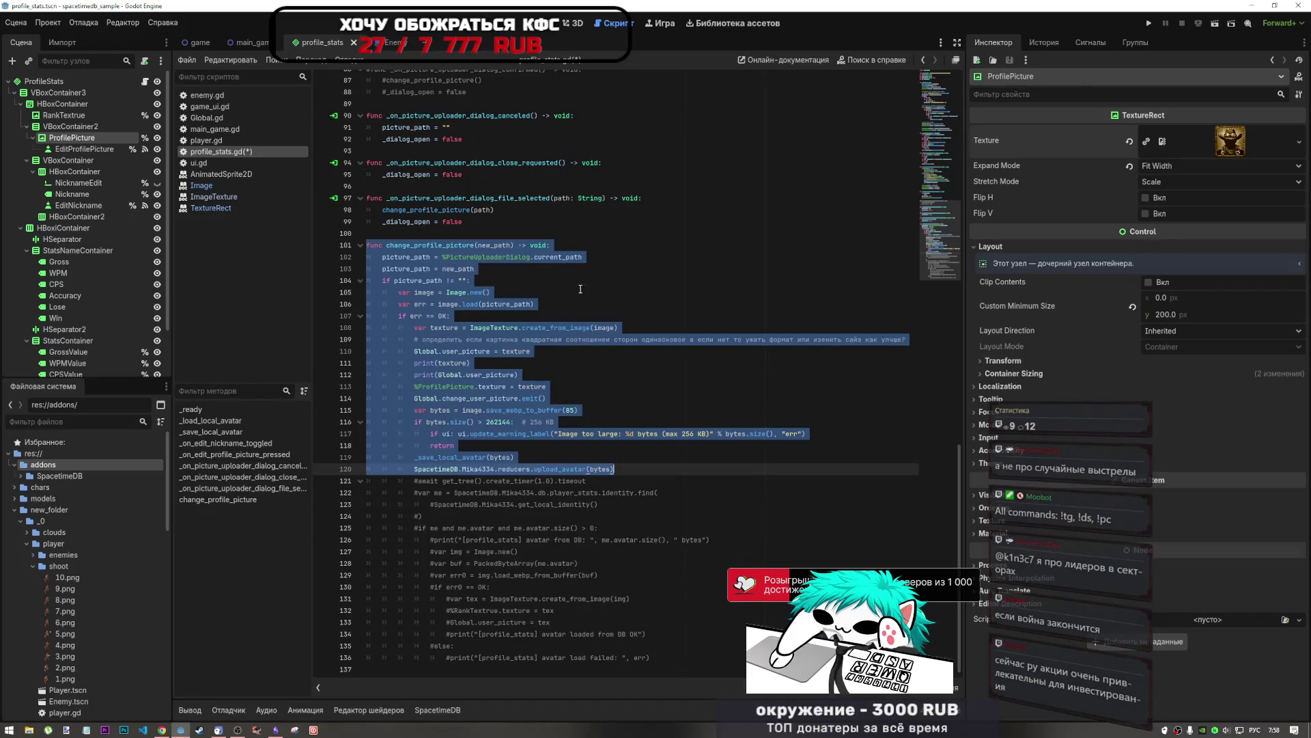
Step: Compare profile_stats.gd against Qwen's suggestion and copy its change_profile_picture code
{"action": "left_click", "coordinate": [478, 339]}
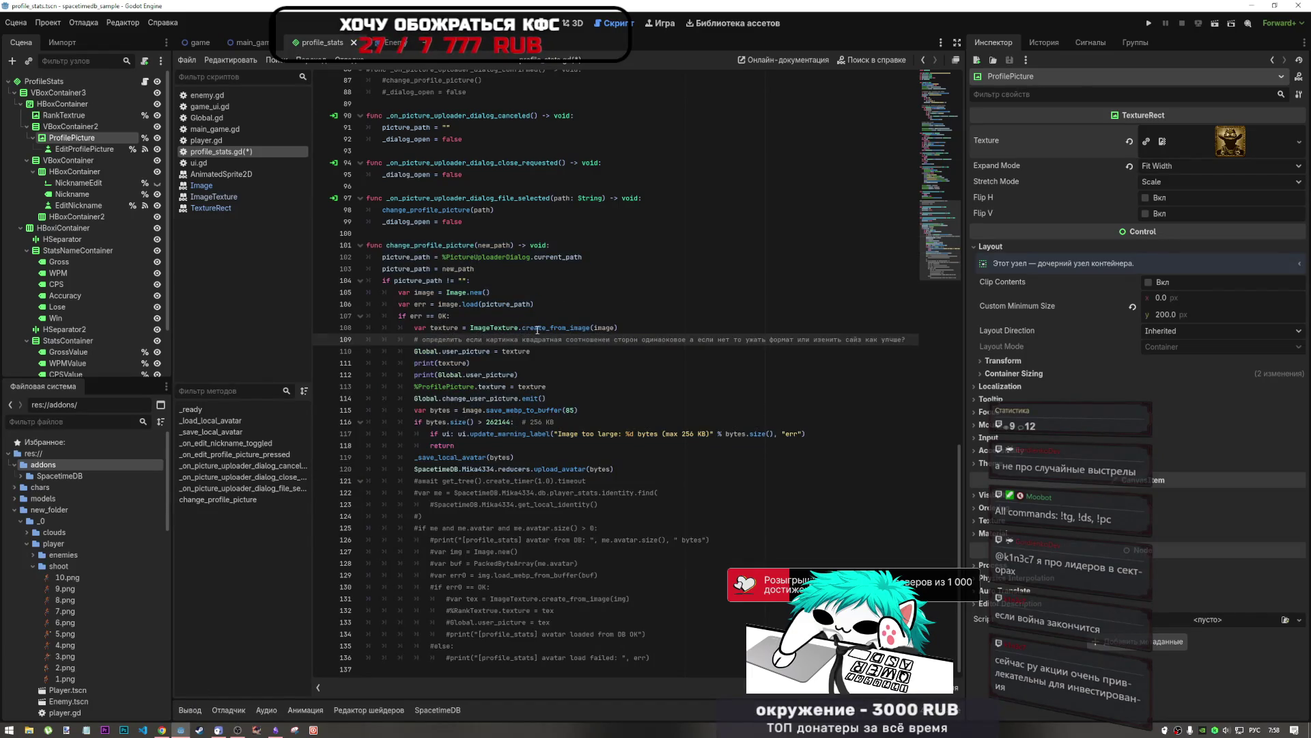
{"action": "mouse_move", "coordinate": [543, 329]}
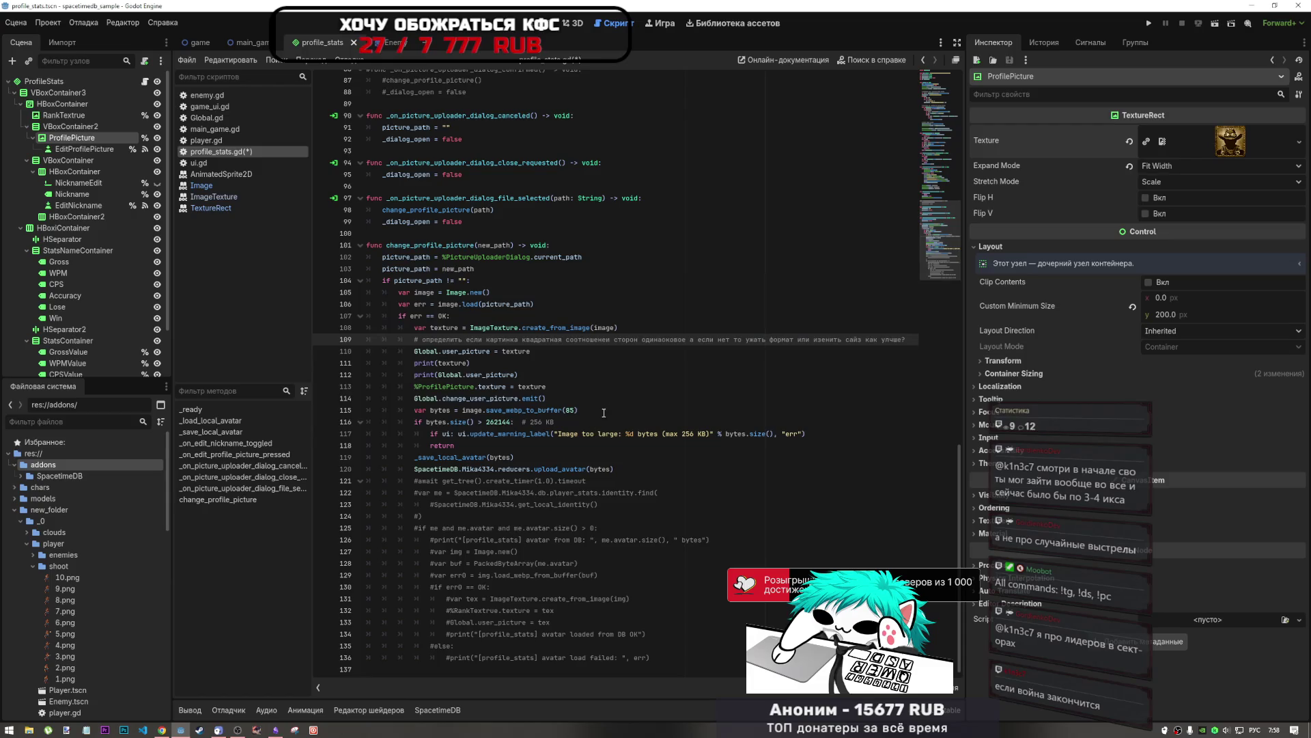
{"action": "key", "text": "alt+Tab"}
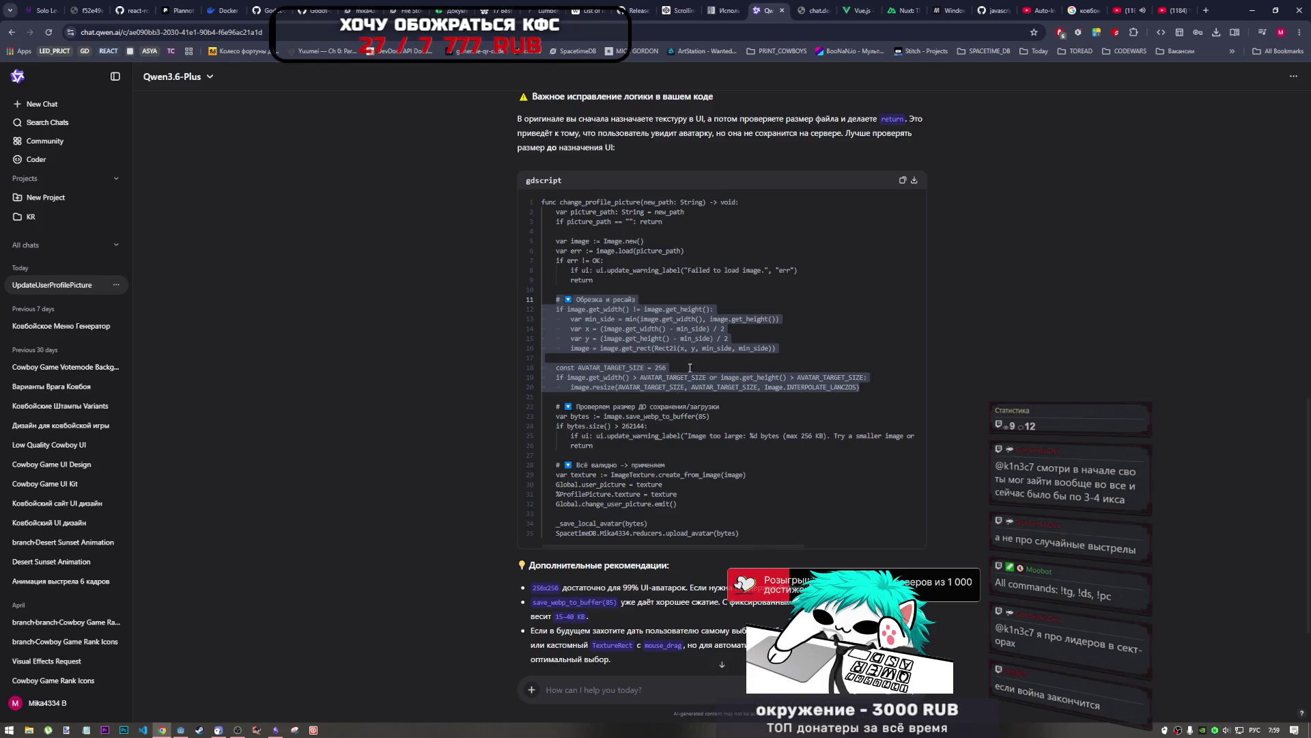
{"action": "left_click_drag", "start_coordinate": [640, 281], "coordinate": [569, 272]}
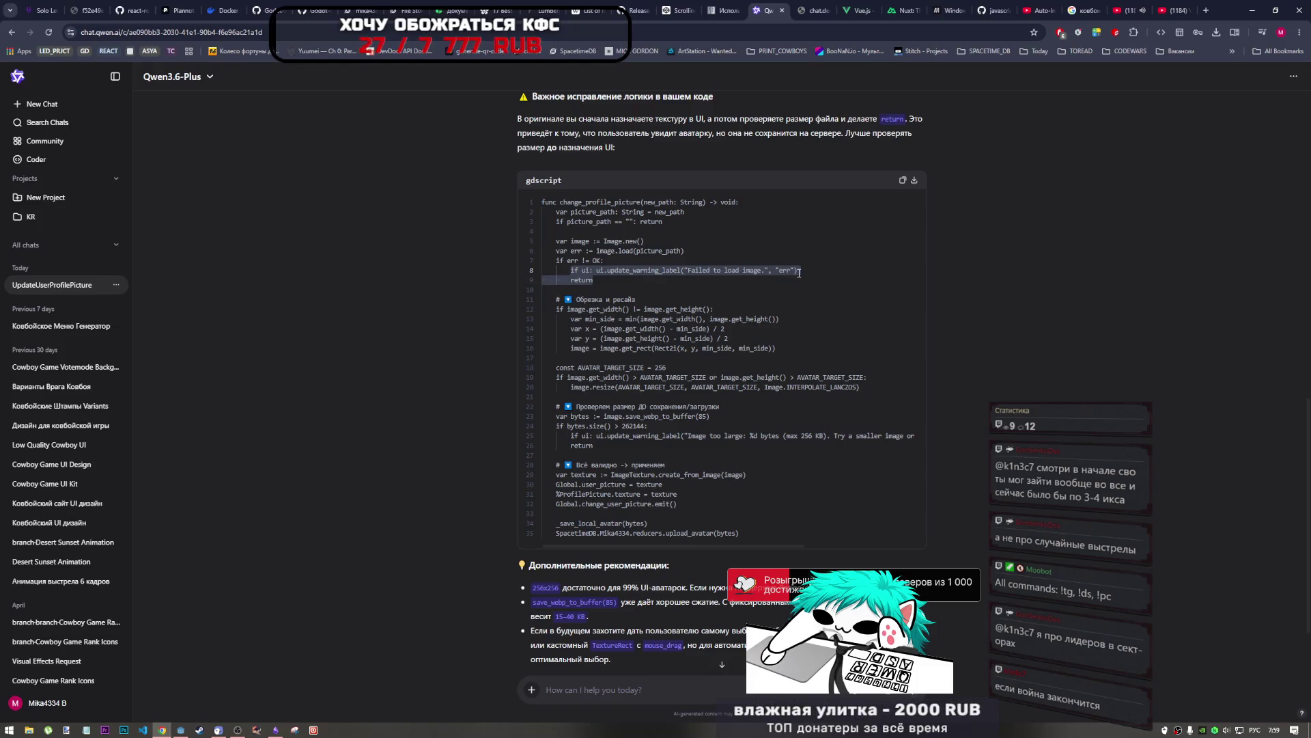
{"action": "left_click", "coordinate": [601, 282]}
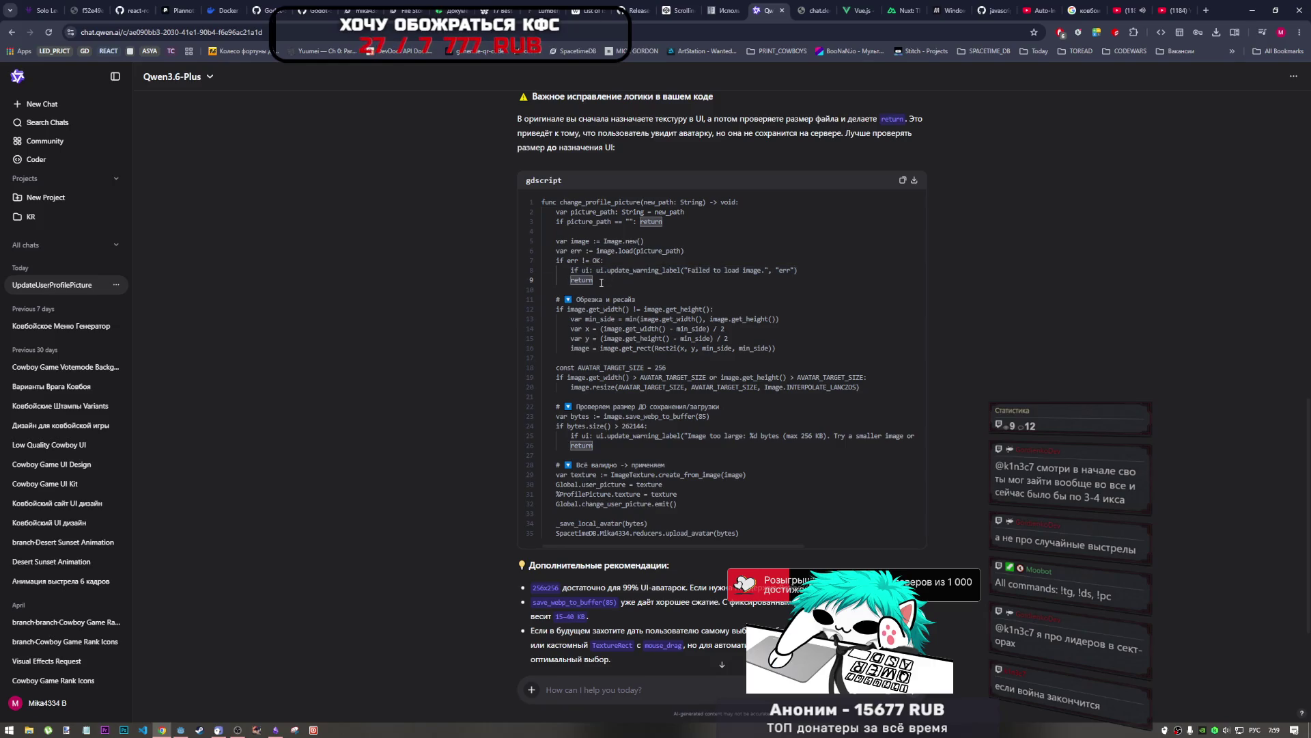
{"action": "key", "text": "alt+Tab"}
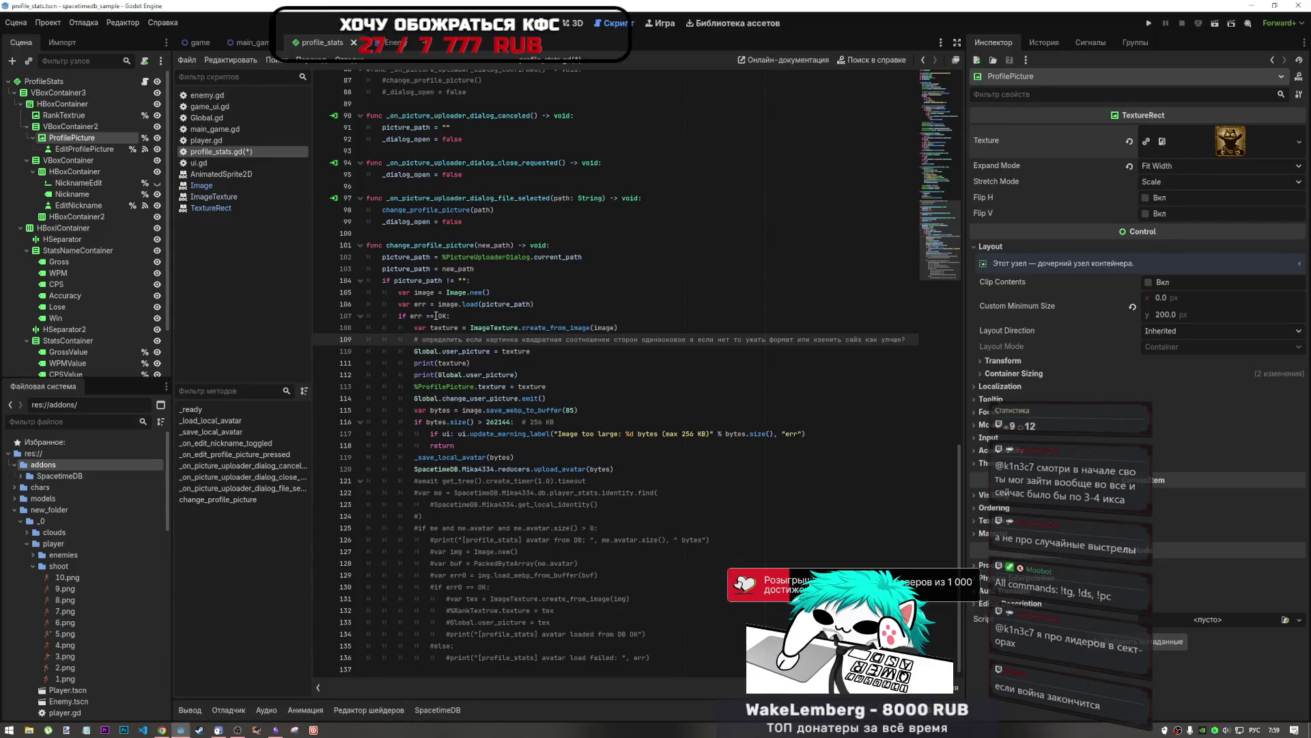
{"action": "key", "text": "alt+Tab"}
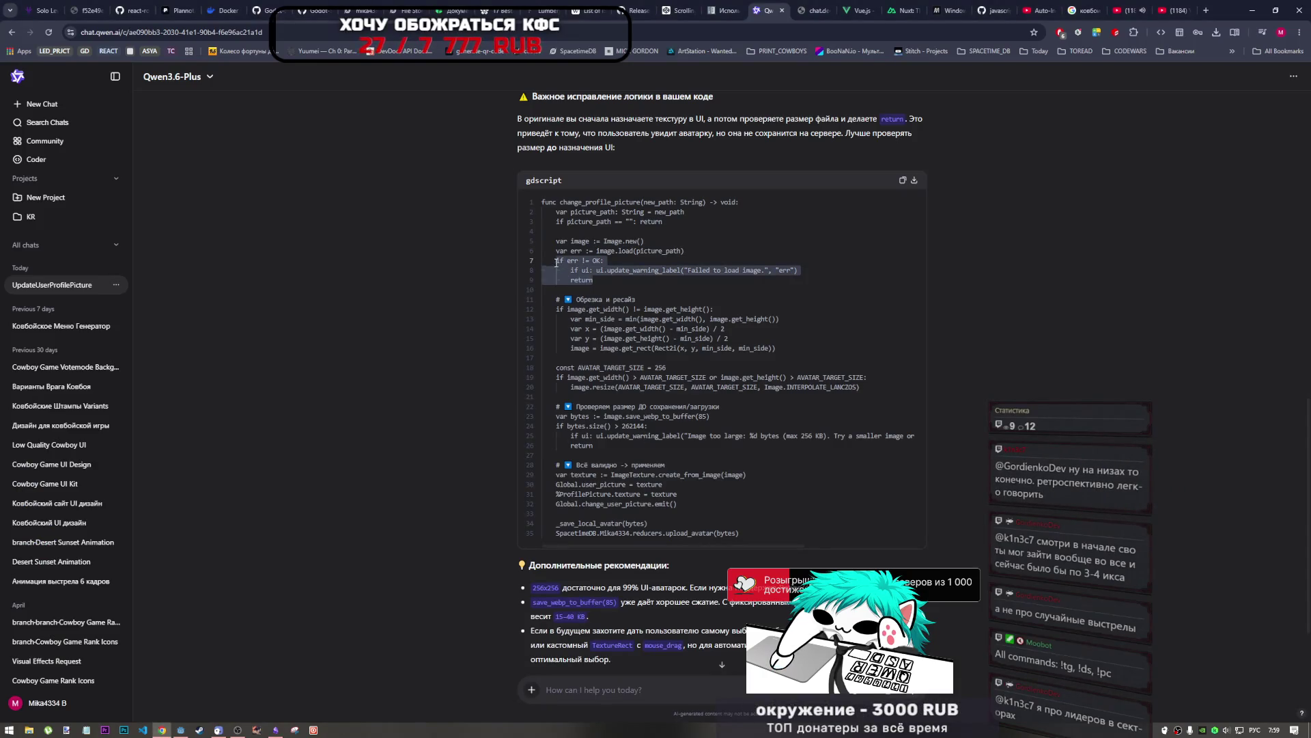
{"action": "key", "text": "alt+Tab"}
{"action": "key", "text": "alt+Tab"}
{"action": "key", "text": "alt+Tab"}
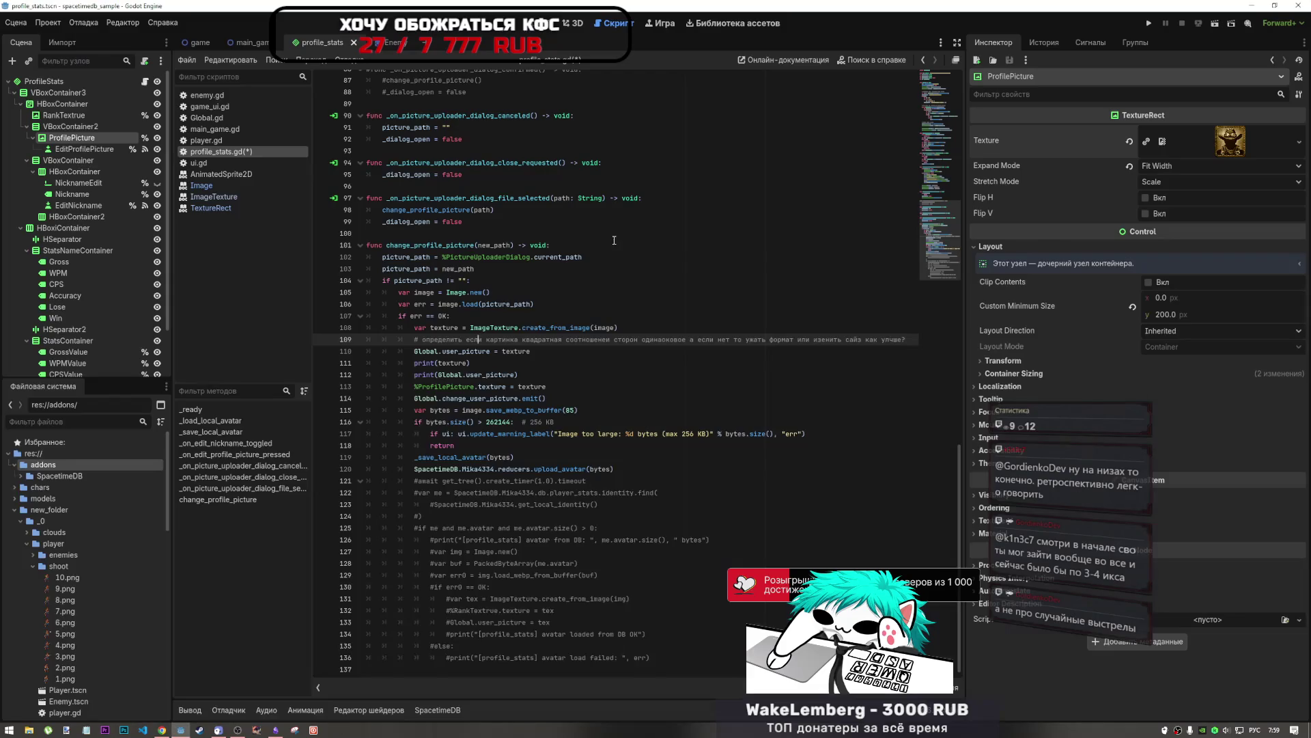
{"action": "key", "text": "alt+Tab"}
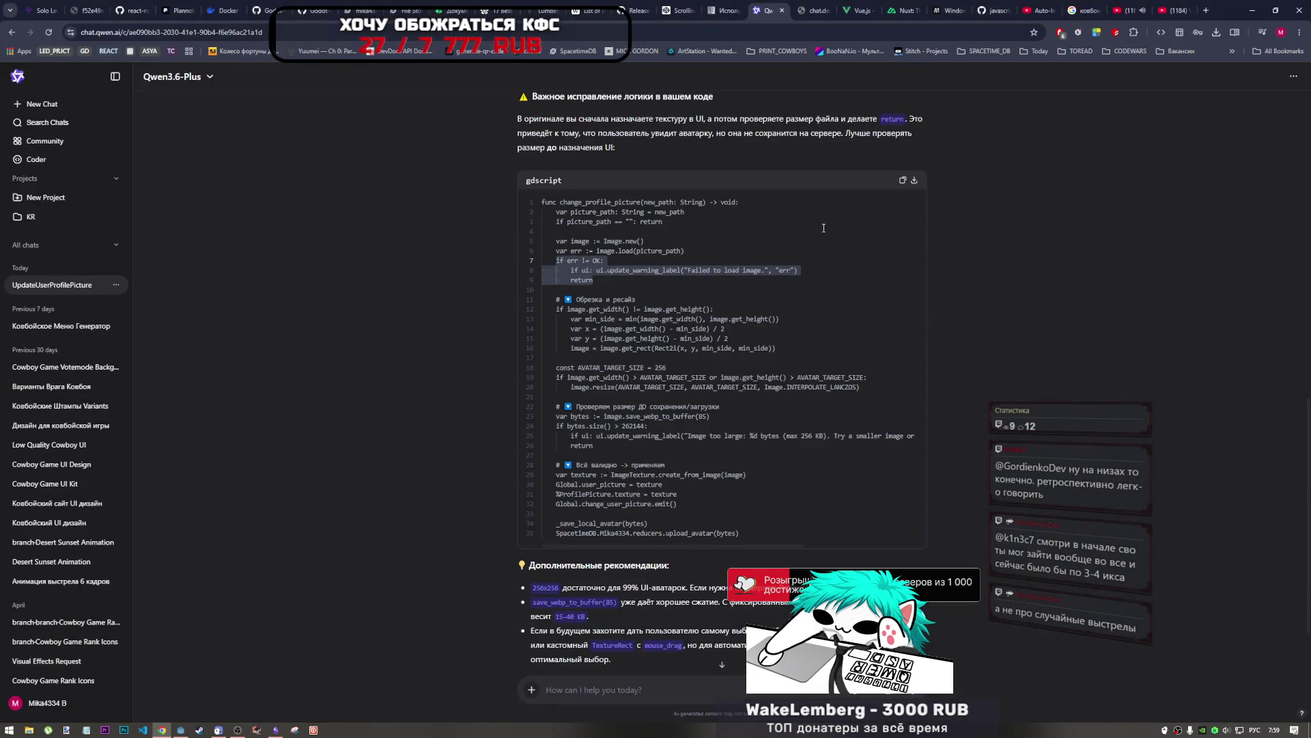
{"action": "left_click", "coordinate": [903, 180]}
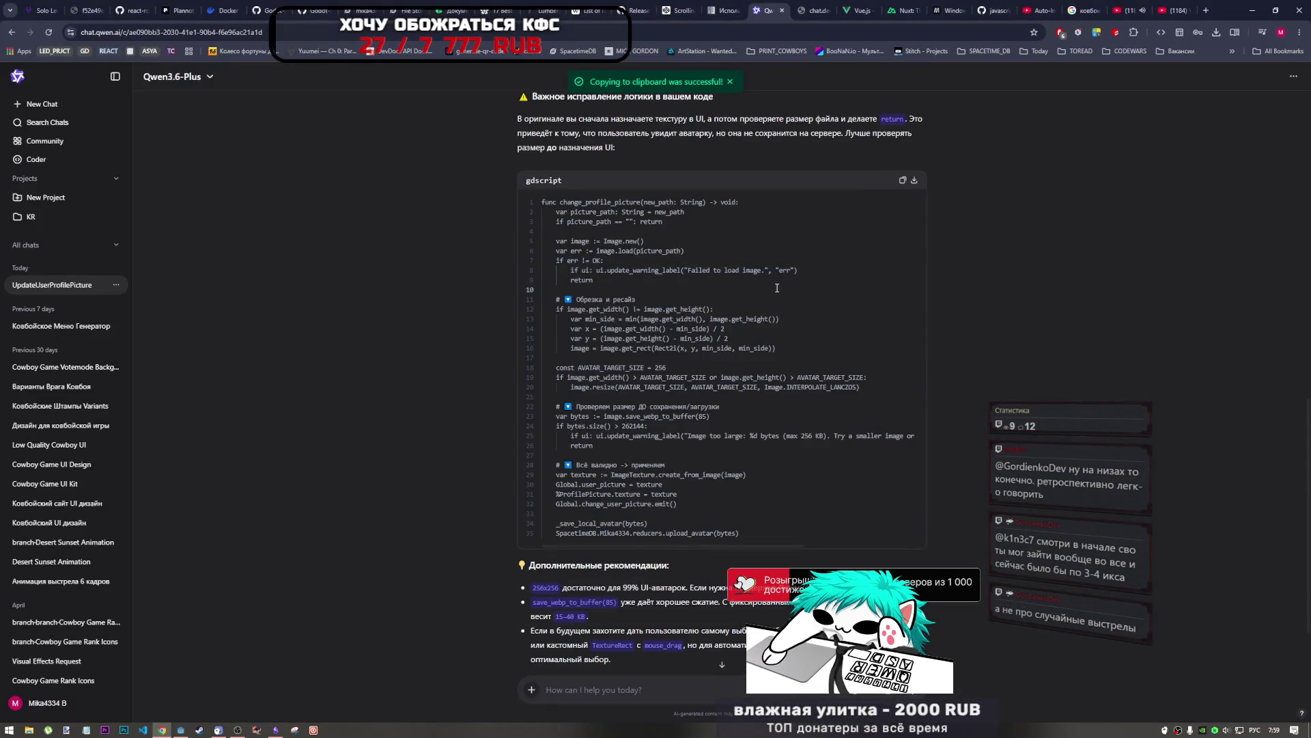
{"action": "key", "text": "alt+Tab"}
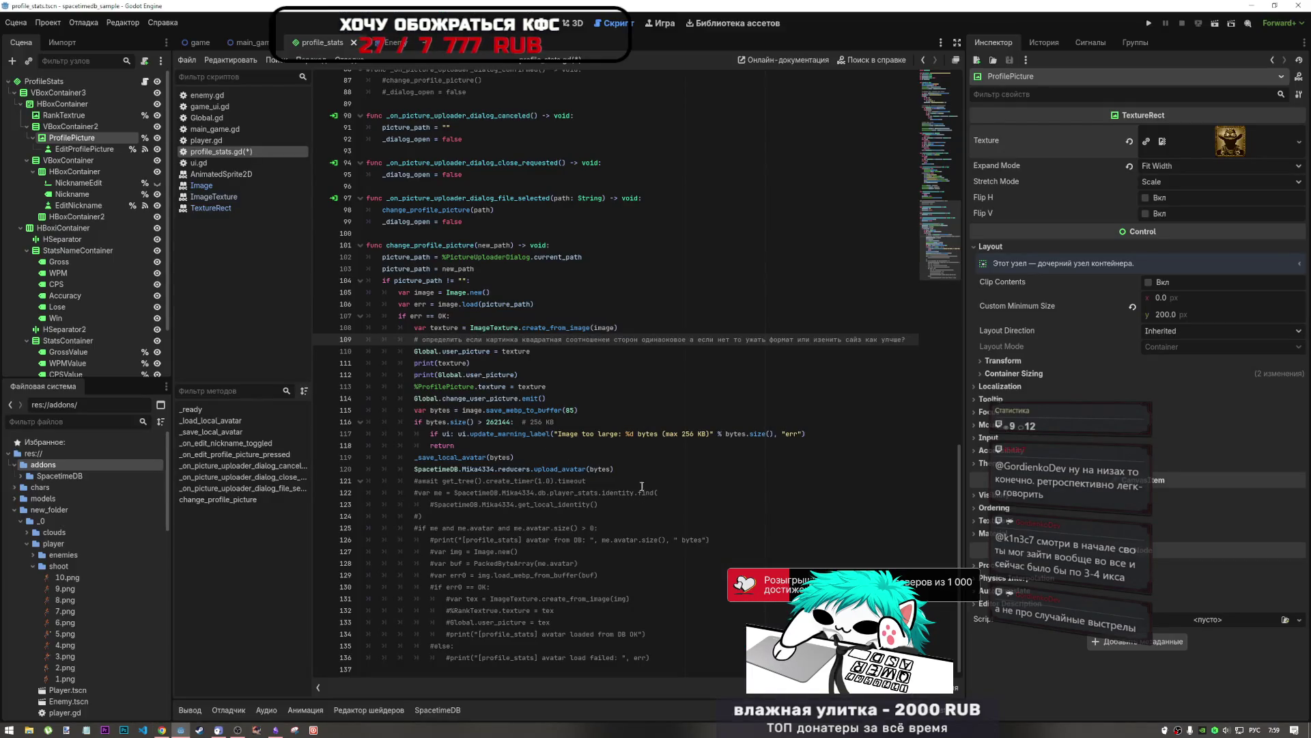
Step: Comment out the old change_profile_picture (lines 101–120), paste Qwen's version above it, and save
{"action": "mouse_move", "coordinate": [617, 469]}
{"action": "left_mouse_down"}
{"action": "mouse_move", "coordinate": [410, 258]}
{"action": "mouse_move", "coordinate": [327, 254]}
{"action": "left_mouse_up"}
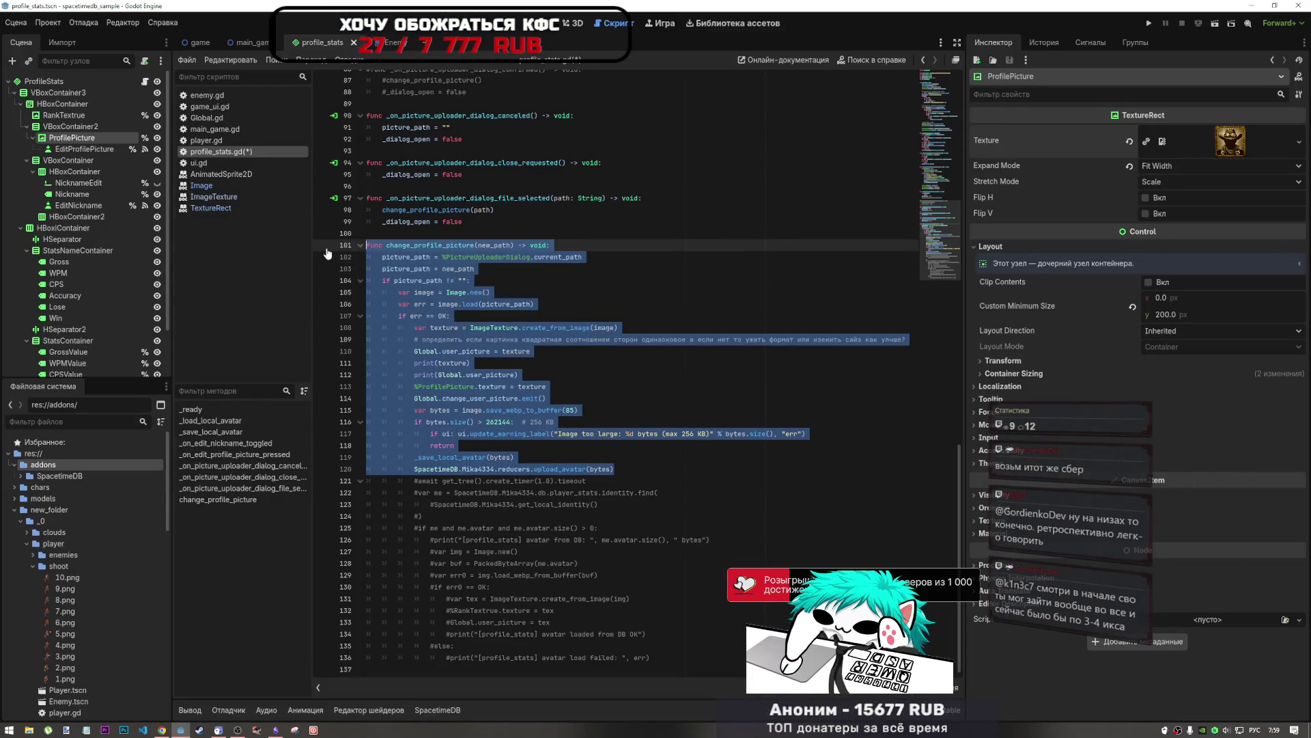
{"action": "key", "text": "ctrl+k"}
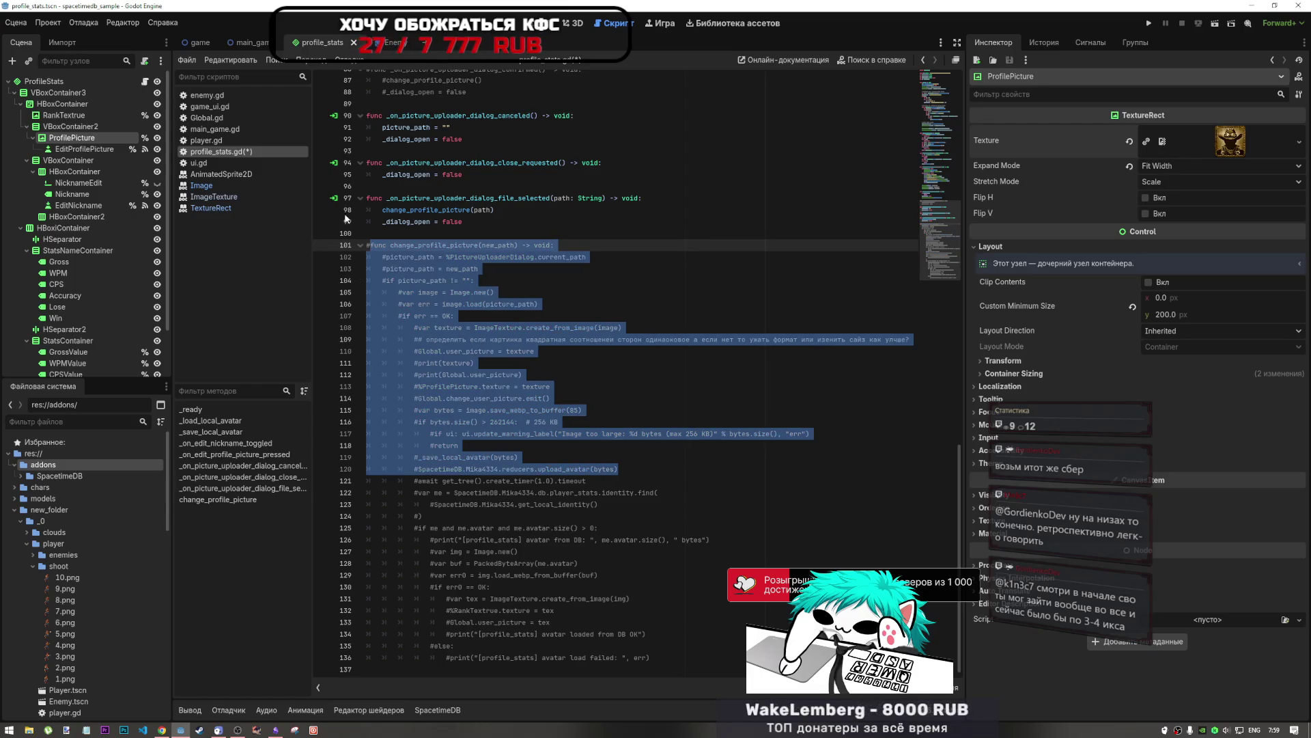
{"action": "left_click", "coordinate": [608, 472]}
{"action": "key", "text": "Return"}
{"action": "key", "text": "BackSpace"}
{"action": "key", "text": "BackSpace"}
{"action": "key", "text": "BackSpace"}
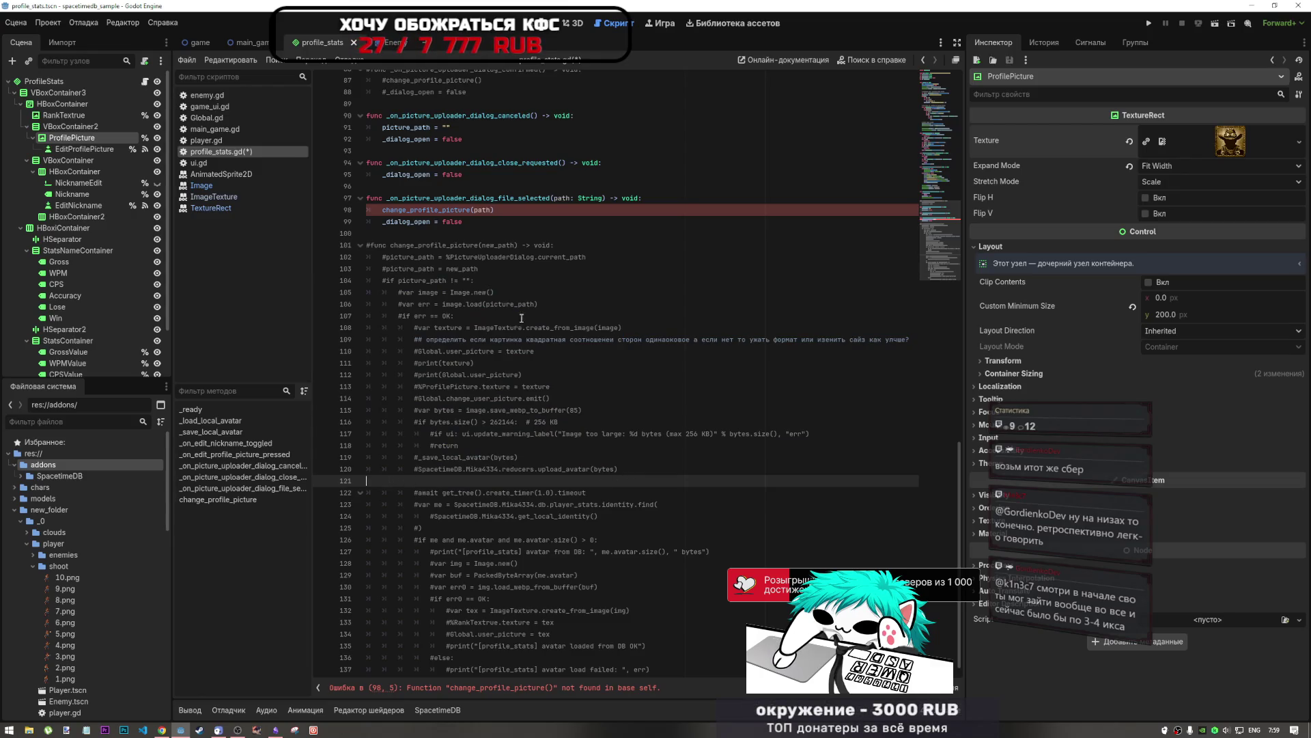
{"action": "left_click", "coordinate": [413, 234]}
{"action": "key", "text": "Return"}
{"action": "key", "text": "Return"}
{"action": "key", "text": "Return"}
{"action": "key", "text": "ctrl+v"}
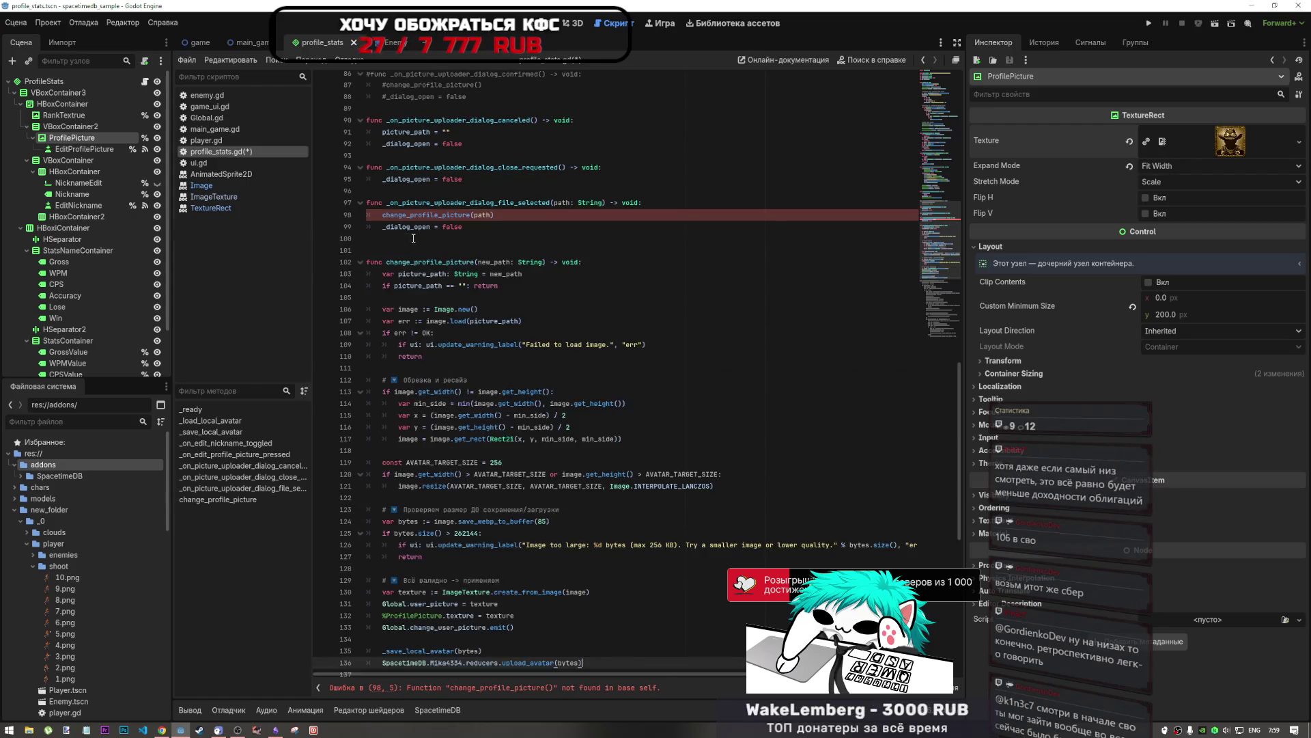
{"action": "key", "text": "ctrl+s"}
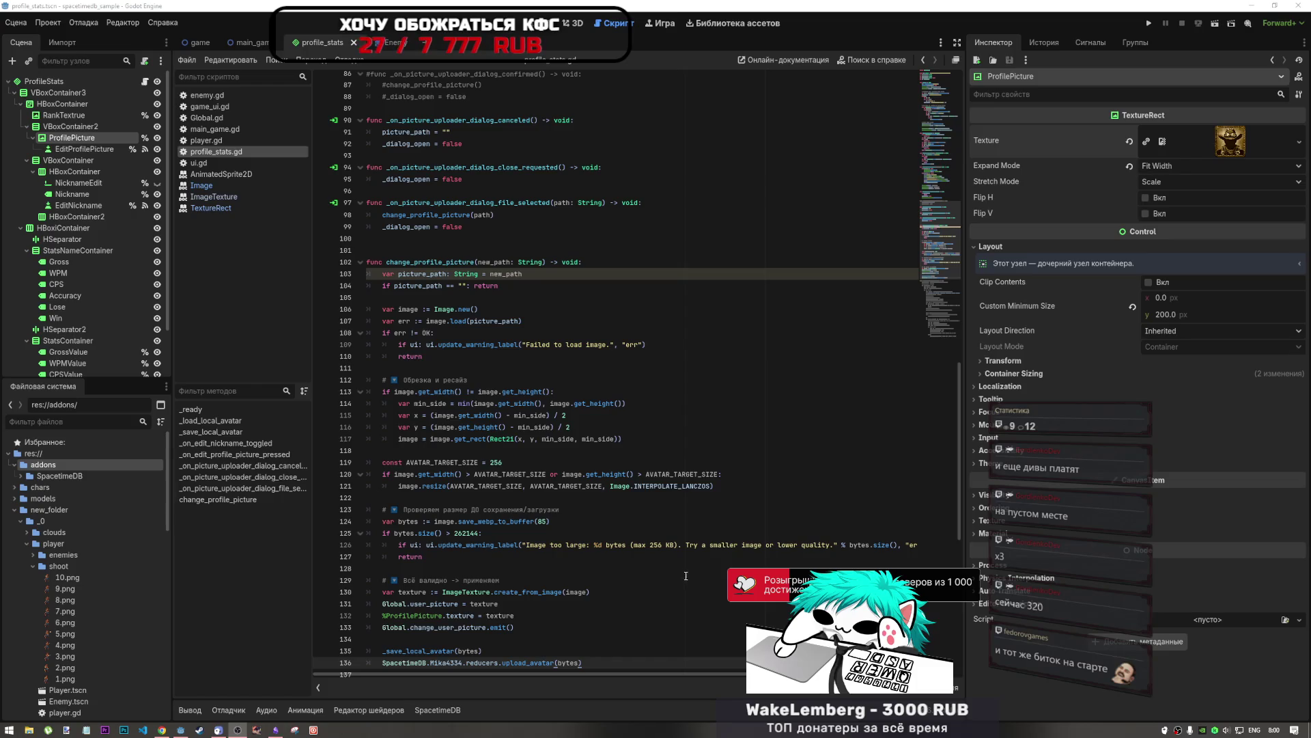
Step: Delete the emojis before 'Обрезка и ресайз' and 'Всё валидно' in the pasted comments
{"action": "left_click", "coordinate": [655, 497]}
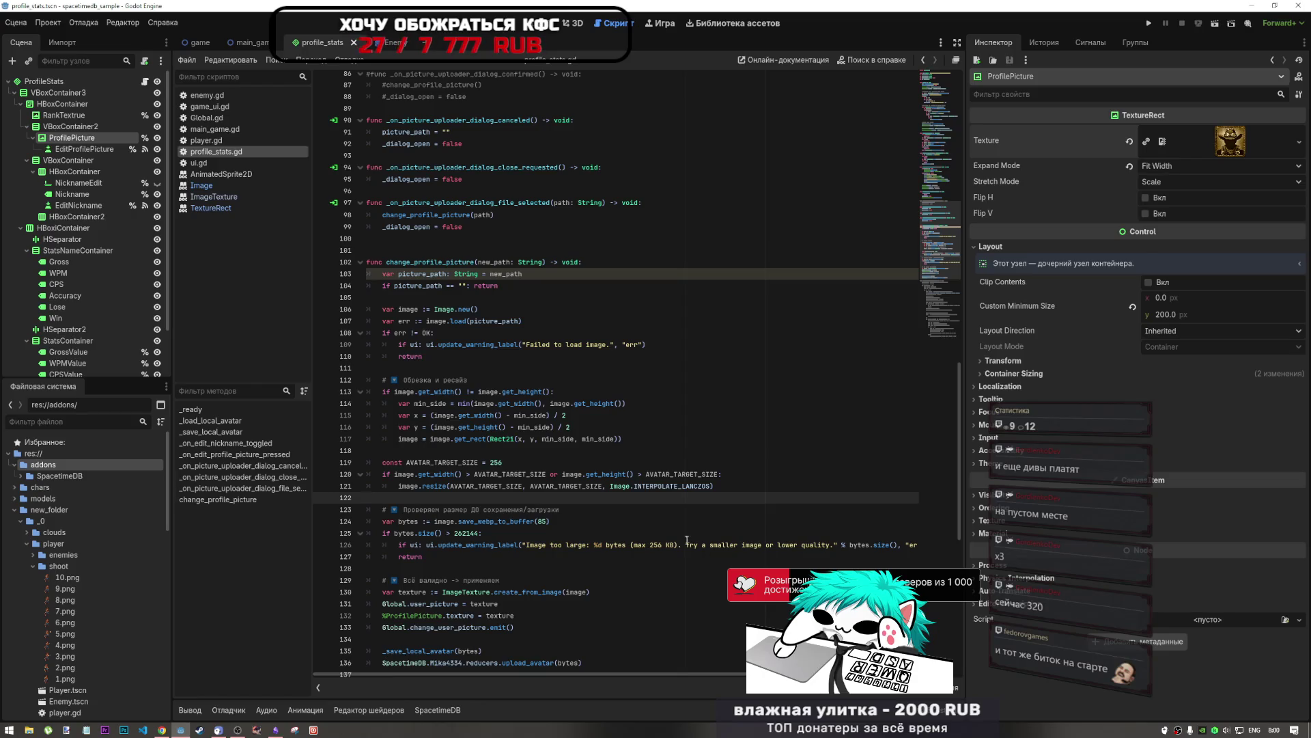
{"action": "key", "text": "Down"}
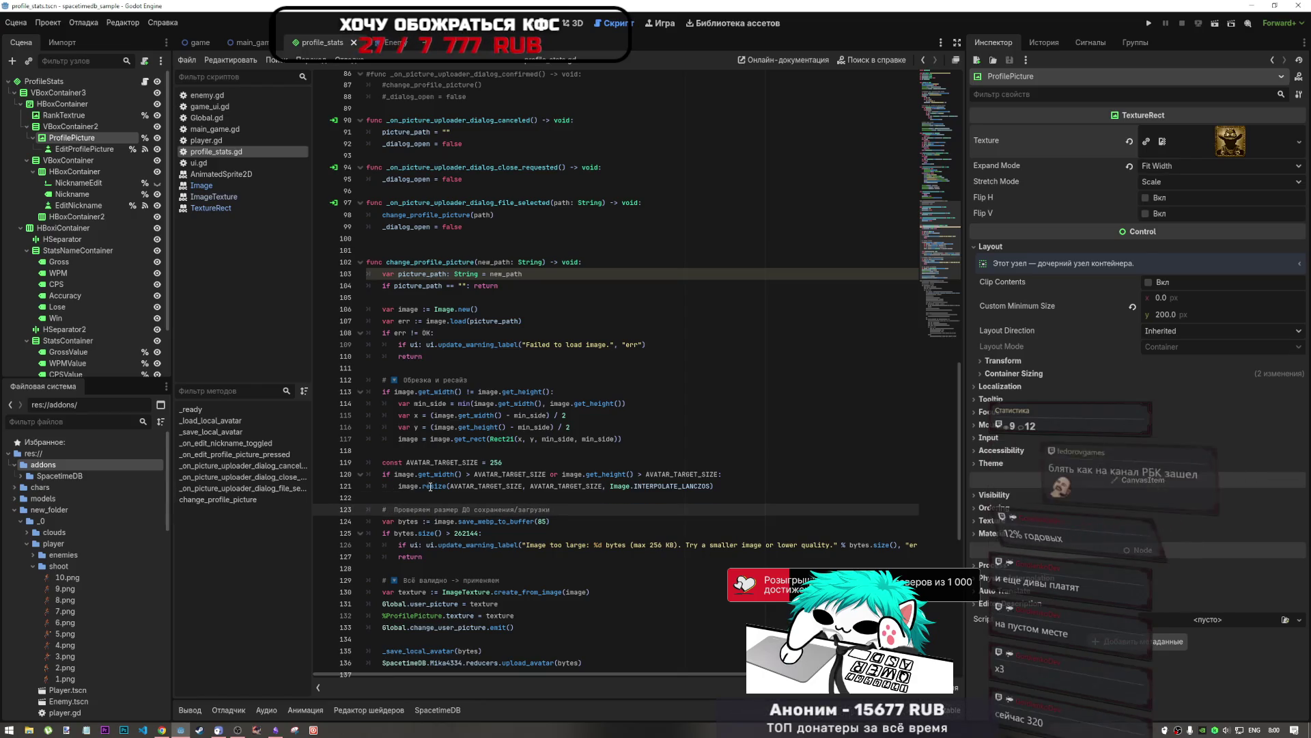
{"action": "left_click", "coordinate": [403, 380]}
{"action": "key", "text": "BackSpace"}
{"action": "key", "text": "BackSpace"}
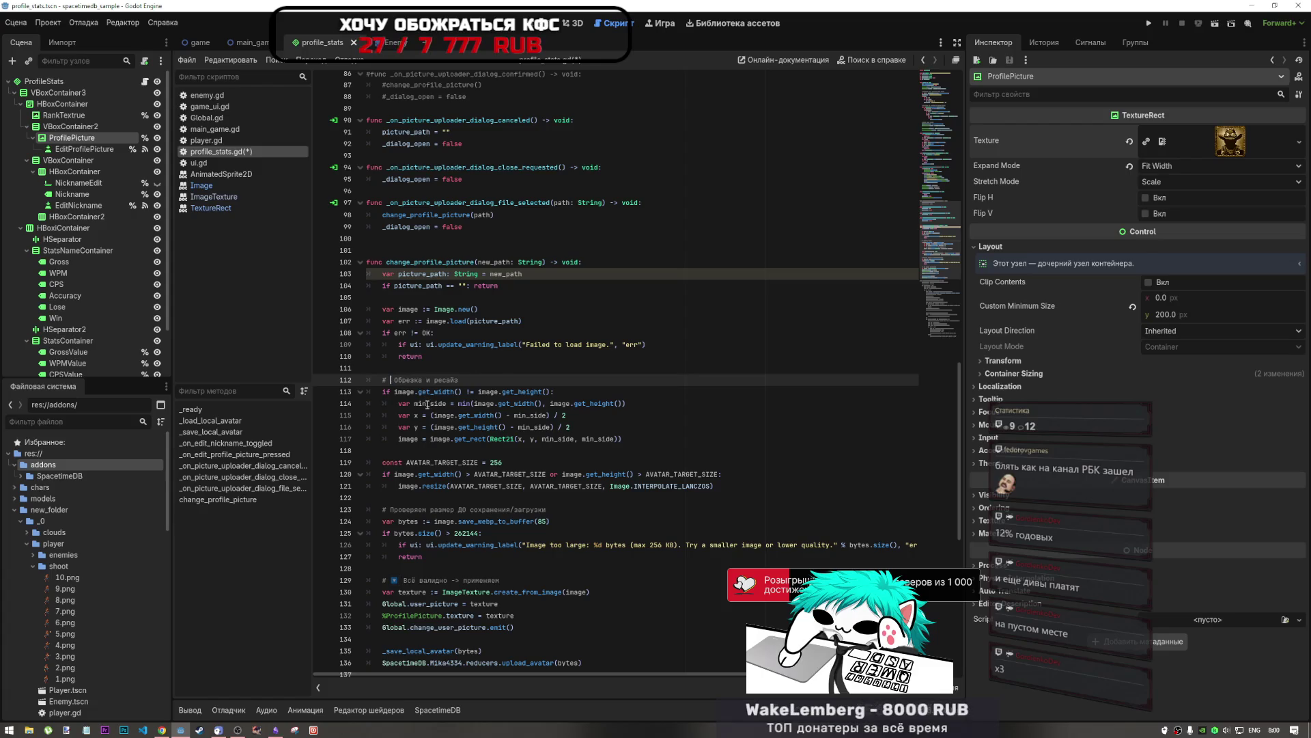
{"action": "left_click", "coordinate": [401, 581]}
{"action": "key", "text": "BackSpace"}
{"action": "key", "text": "BackSpace"}
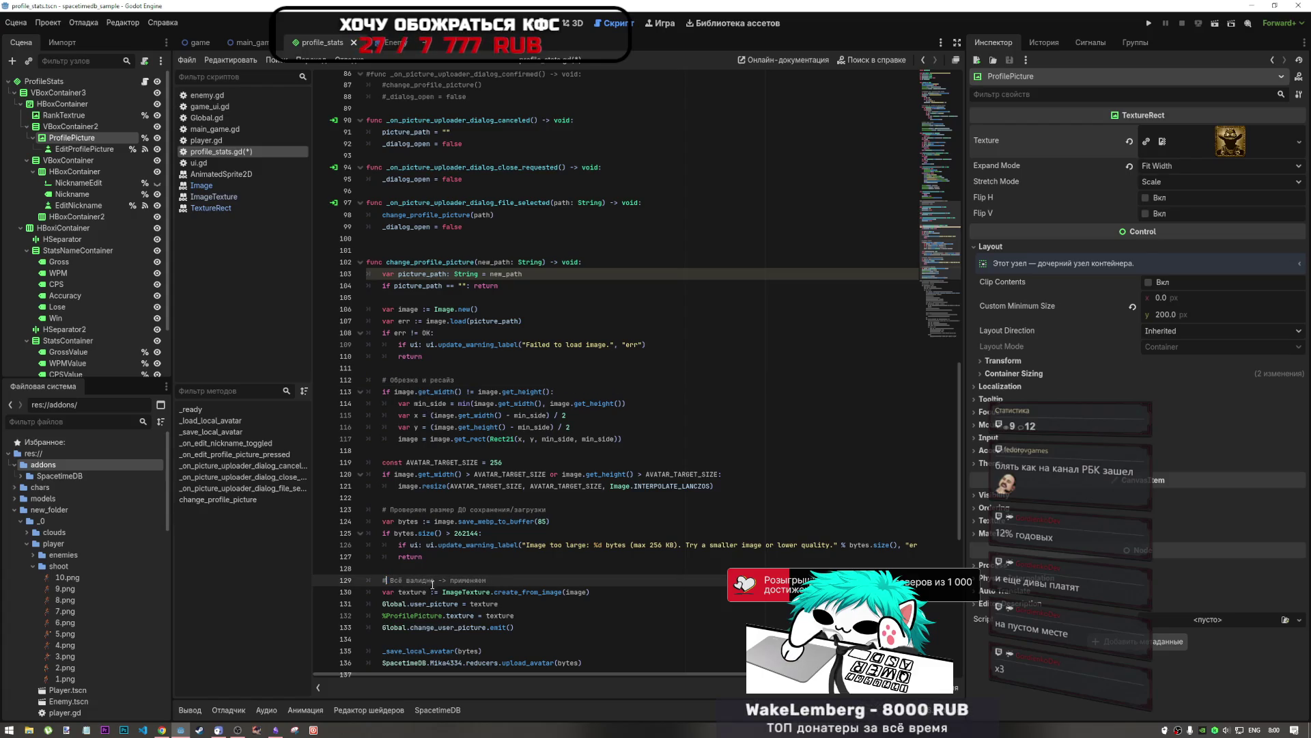
{"action": "scroll", "coordinate": [456, 347], "scroll_direction": "down", "scroll_amount": 5}
{"action": "left_click", "coordinate": [406, 450]}
{"action": "left_click", "coordinate": [406, 461]}
{"action": "left_click", "coordinate": [399, 390]}
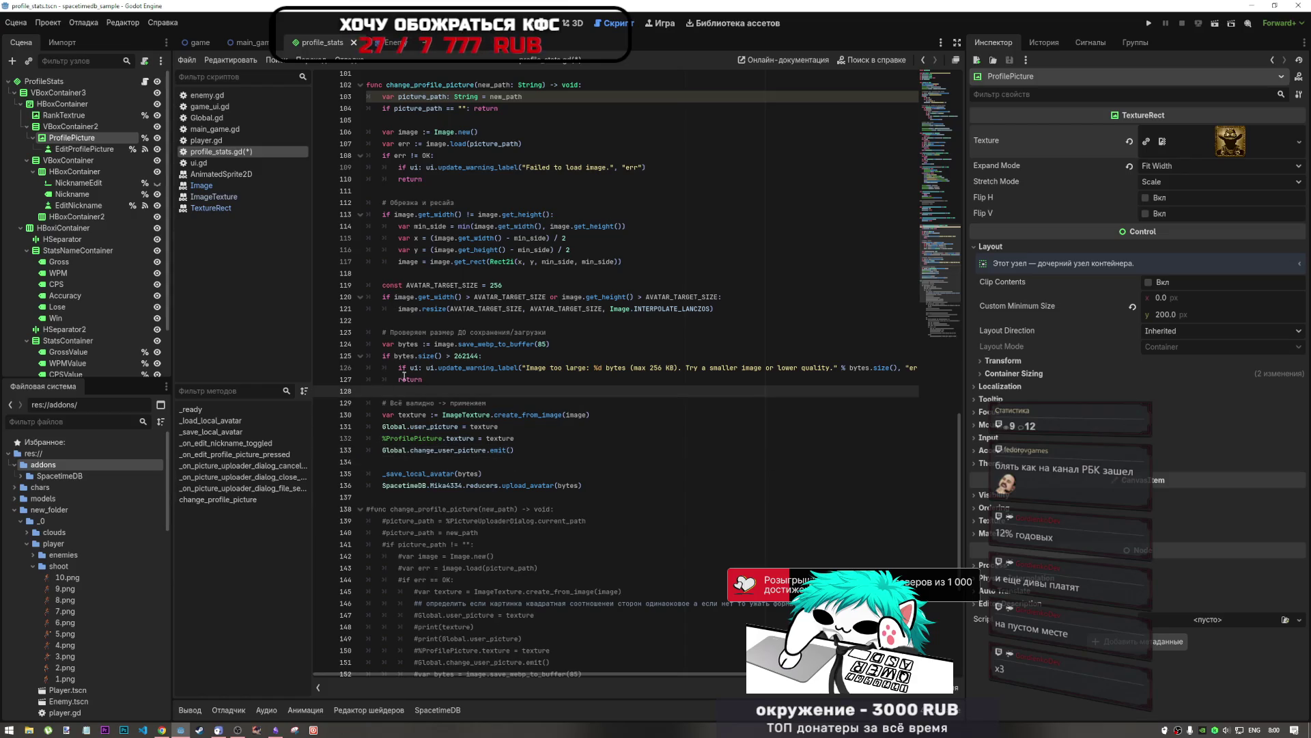
Step: Remove the stray blank lines inside the new change_profile_picture function
{"action": "key", "text": "BackSpace"}
{"action": "left_click", "coordinate": [400, 321]}
{"action": "key", "text": "BackSpace"}
{"action": "left_click", "coordinate": [403, 273]}
{"action": "key", "text": "BackSpace"}
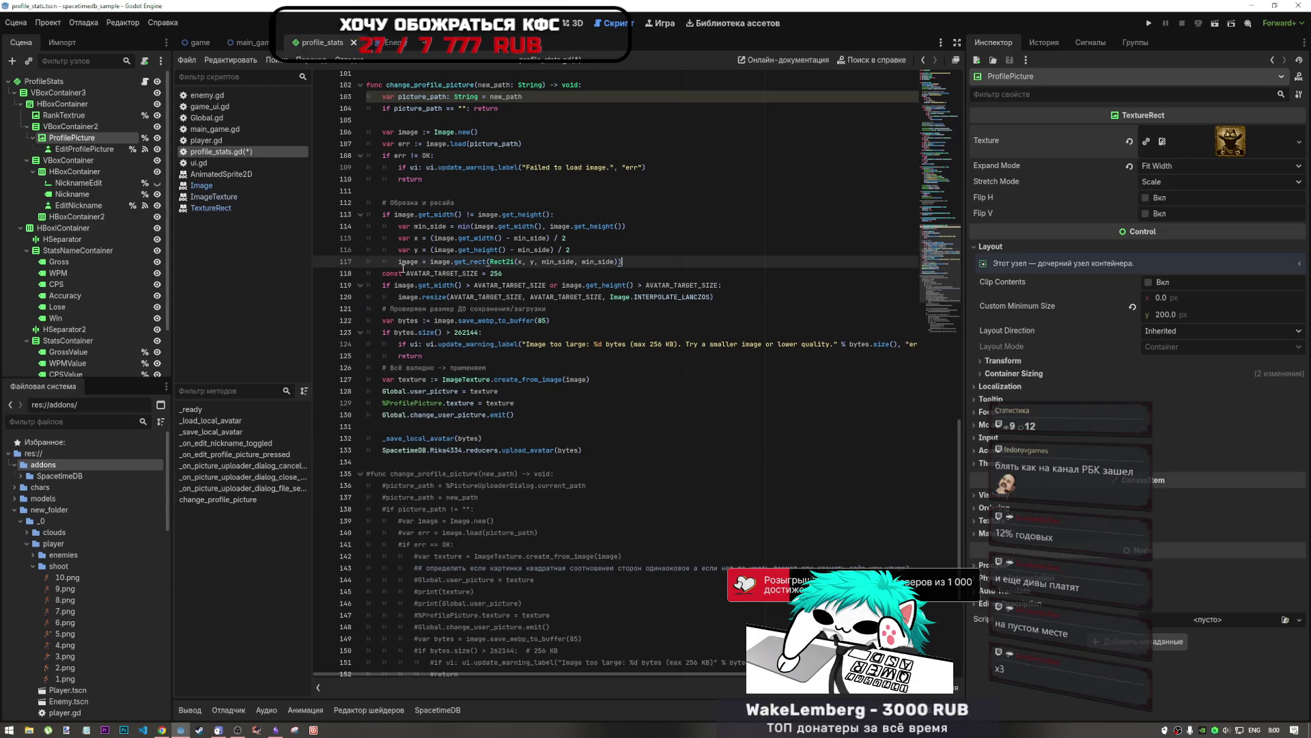
{"action": "left_click", "coordinate": [394, 191]}
{"action": "key", "text": "BackSpace"}
{"action": "left_click", "coordinate": [403, 120]}
{"action": "key", "text": "BackSpace"}
{"action": "scroll", "coordinate": [413, 242], "scroll_direction": "up", "scroll_amount": 3}
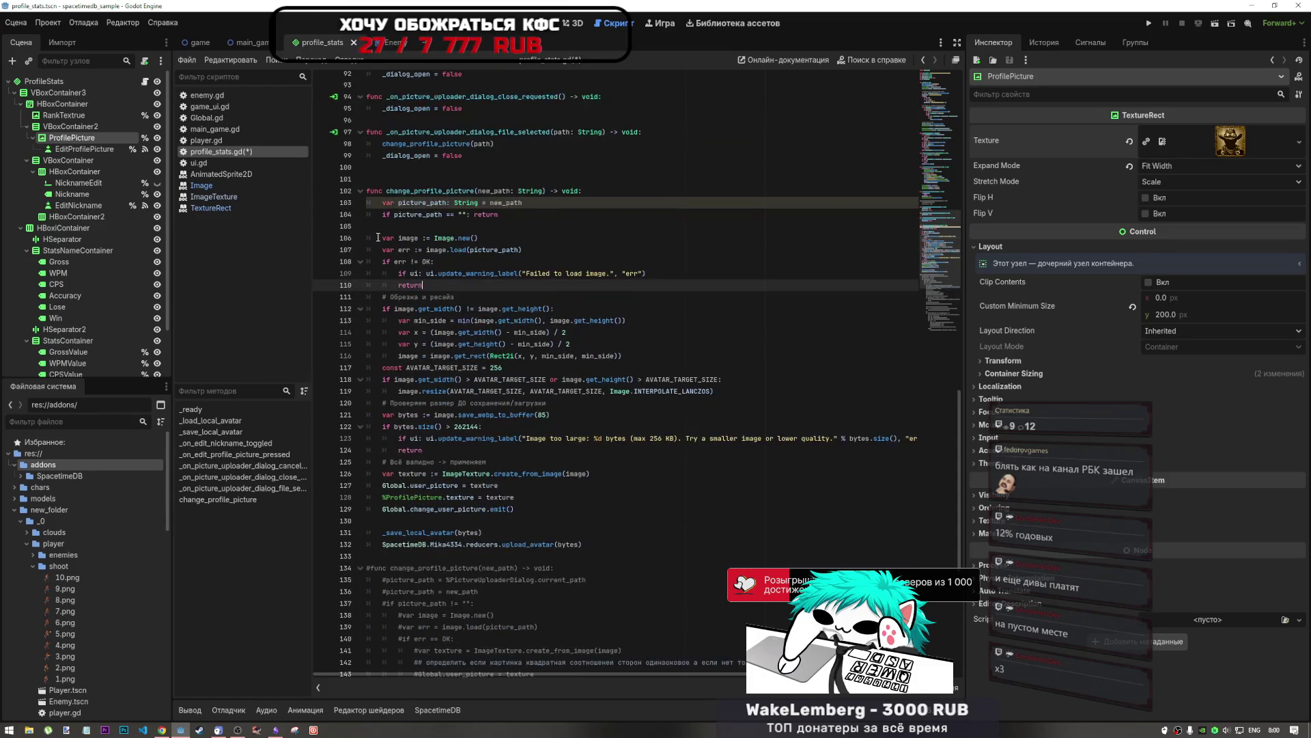
{"action": "left_click", "coordinate": [505, 510]}
{"action": "key", "text": "BackSpace"}
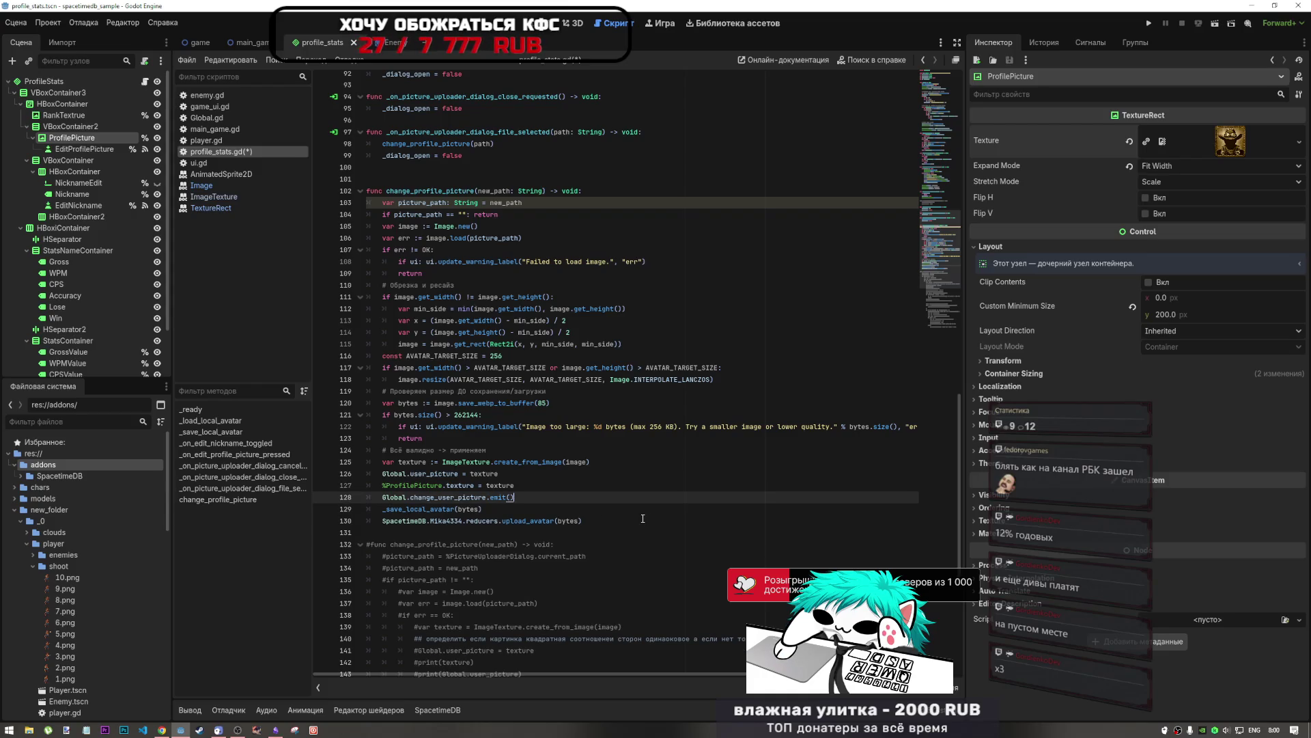
{"action": "key", "text": "Return"}
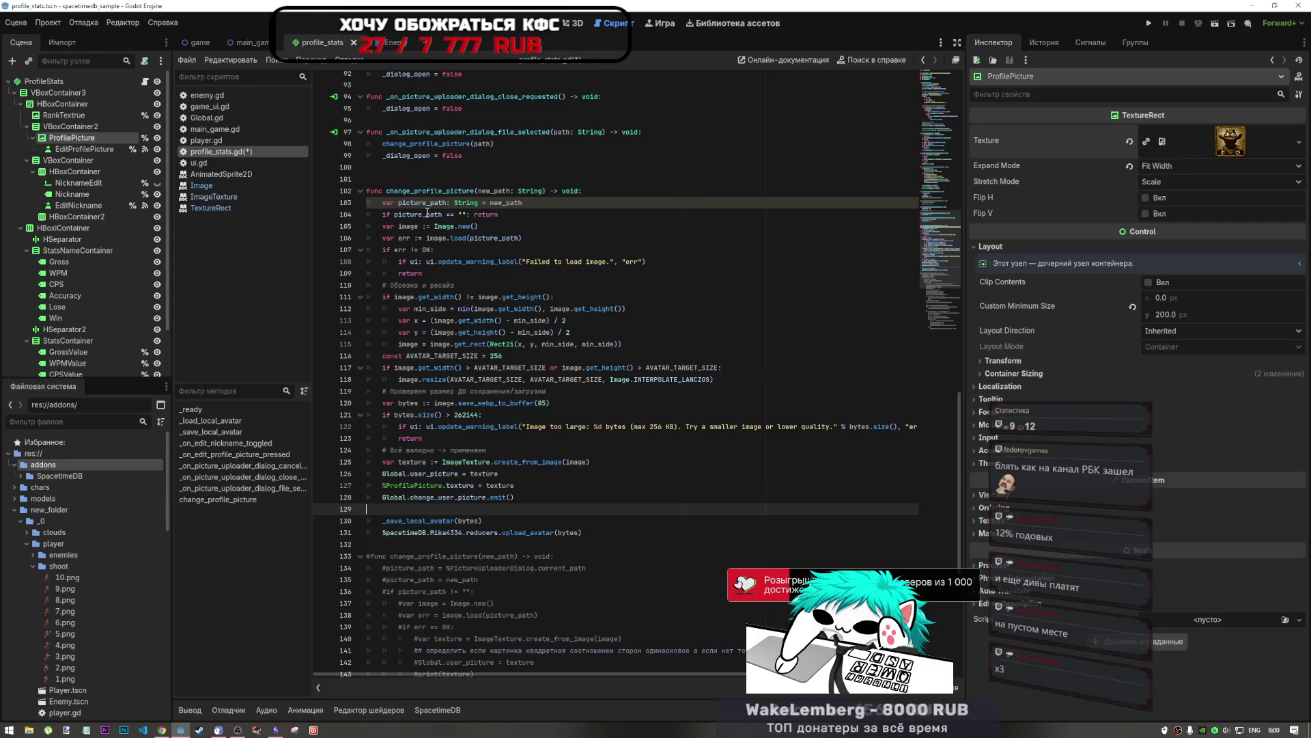
Step: Change line 103 to assign the existing member: 'picture_path = new_path'
{"action": "left_click_drag", "start_coordinate": [530, 203], "coordinate": [305, 202]}
{"action": "key", "text": "BackSpace"}
{"action": "key", "text": "ctrl+z"}
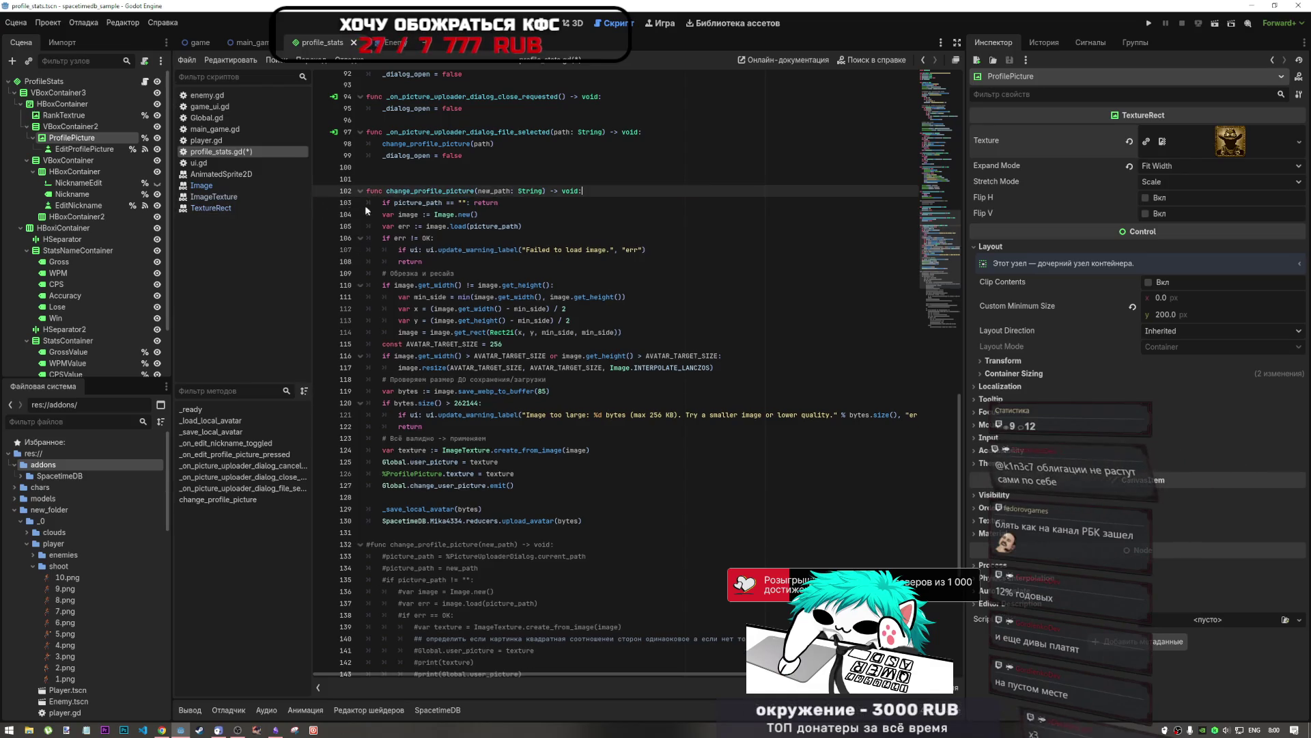
{"action": "left_click_drag", "start_coordinate": [478, 203], "coordinate": [447, 203]}
{"action": "key", "text": "BackSpace"}
{"action": "key", "text": "Home"}
{"action": "key", "text": "Delete"}
{"action": "key", "text": "Delete"}
{"action": "key", "text": "Delete"}
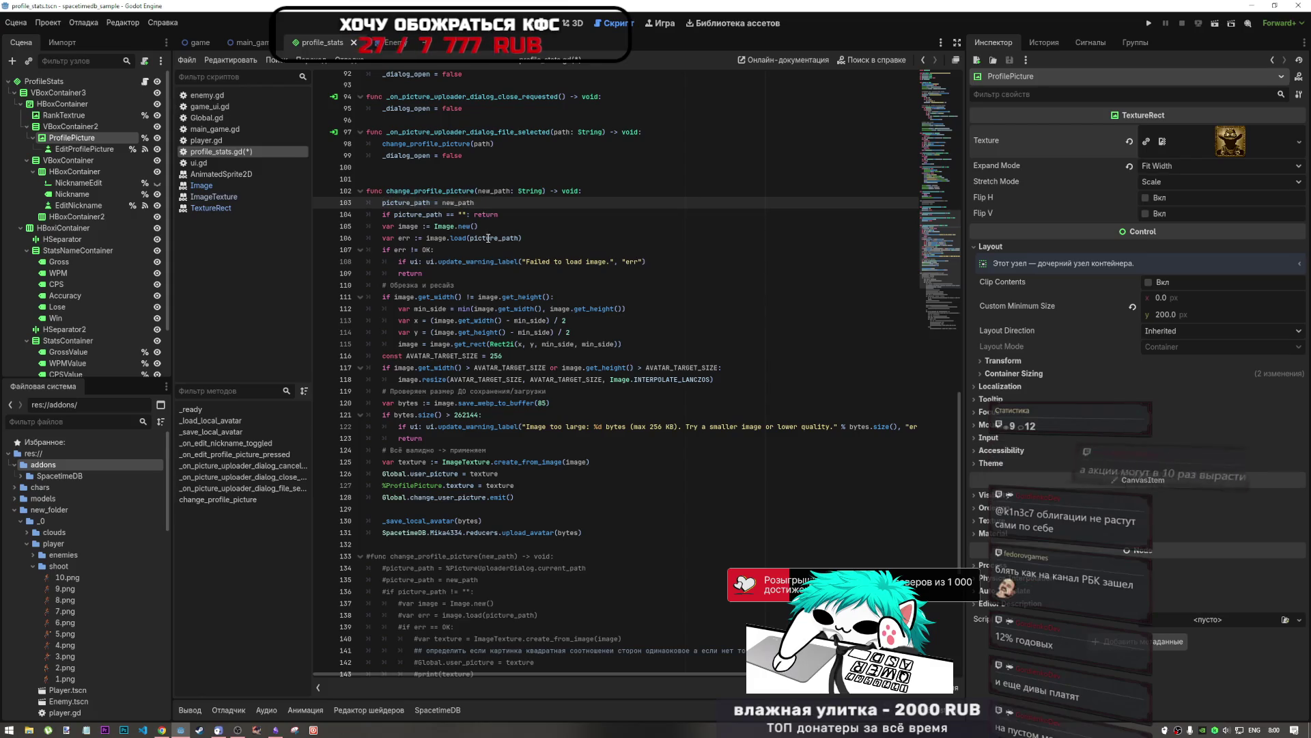
Step: Search for picture_path with Ctrl+F and step through its usages
{"action": "key", "text": "Home"}
{"action": "key", "text": "ctrl+shift+Right"}
{"action": "key", "text": "ctrl+f"}
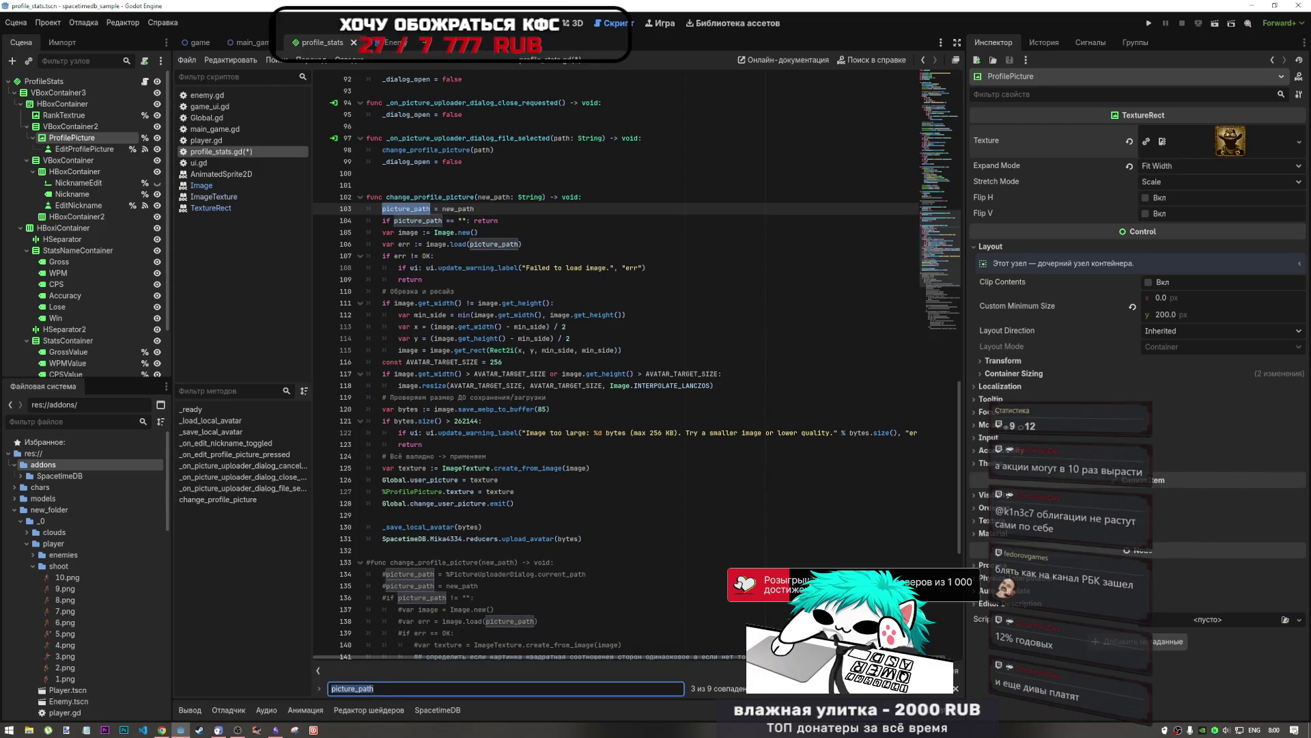
{"action": "left_click", "coordinate": [774, 690]}
{"action": "left_click", "coordinate": [774, 690]}
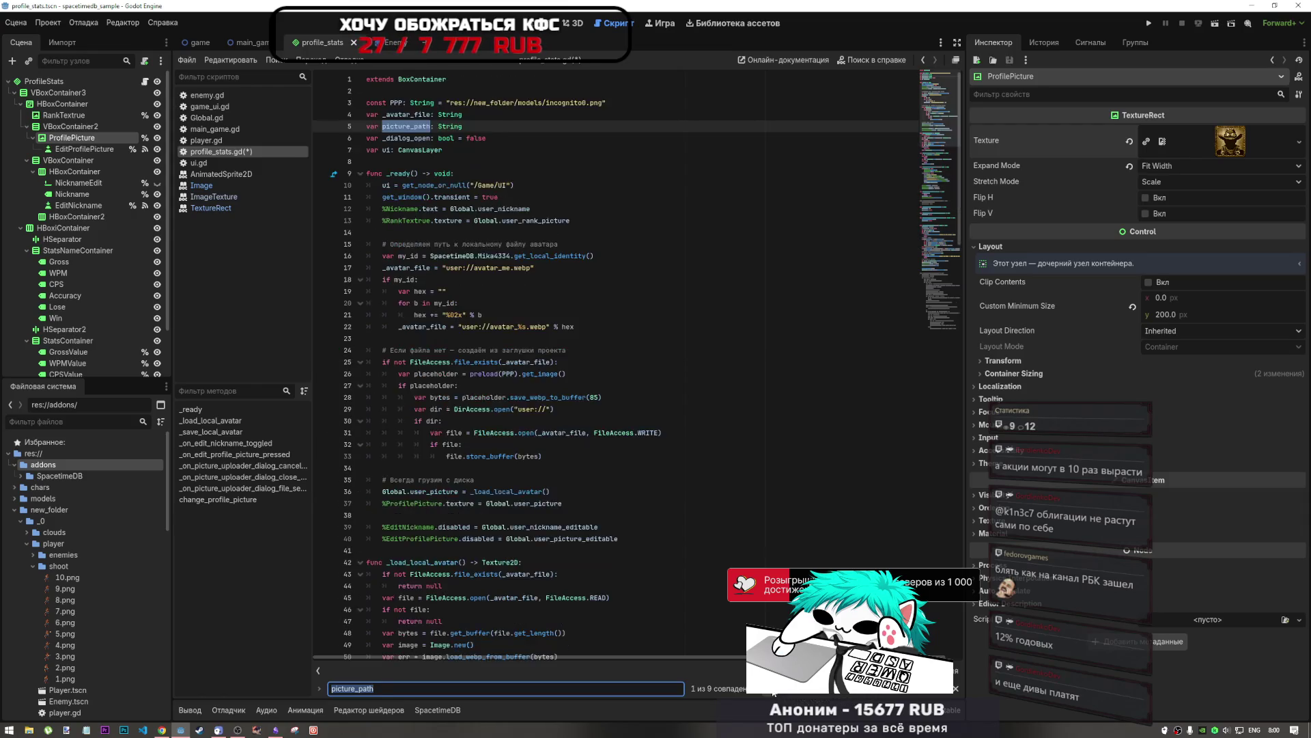
{"action": "left_click", "coordinate": [773, 690]}
{"action": "left_click", "coordinate": [789, 690]}
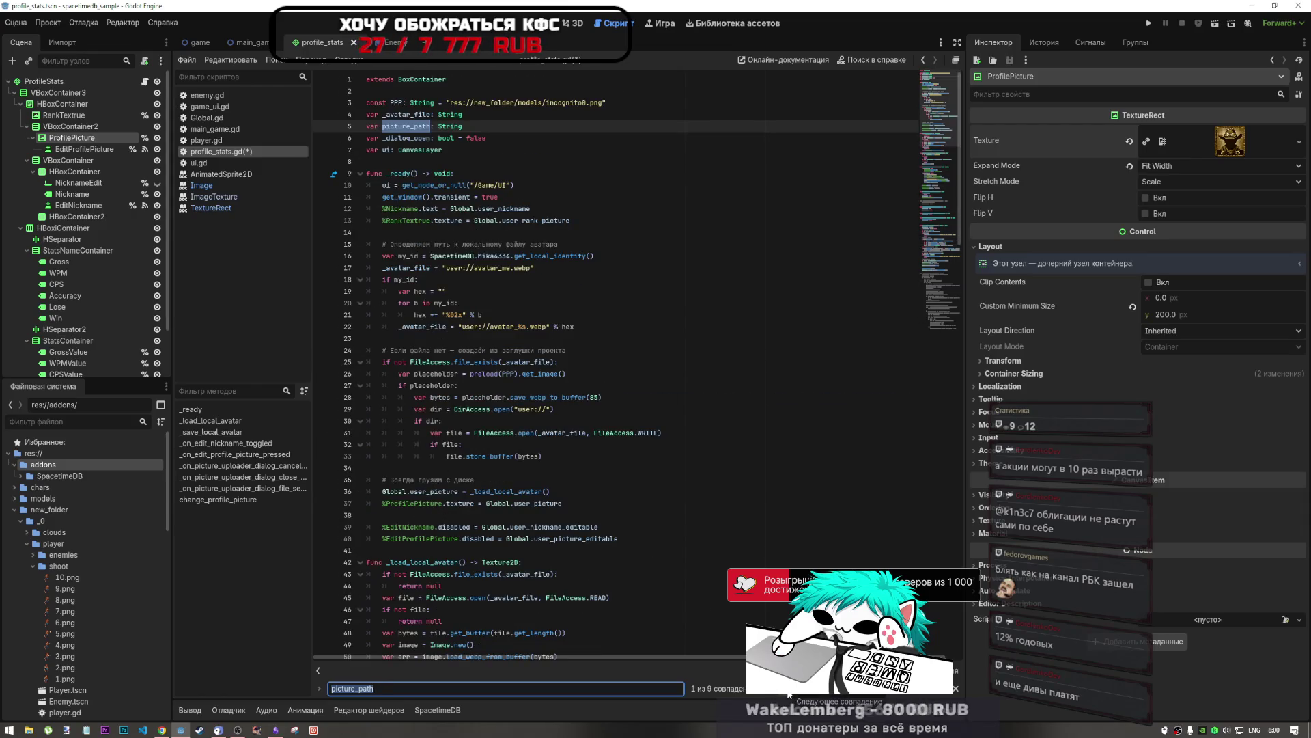
{"action": "left_click", "coordinate": [788, 691]}
{"action": "left_click", "coordinate": [789, 691]}
{"action": "left_click", "coordinate": [788, 691]}
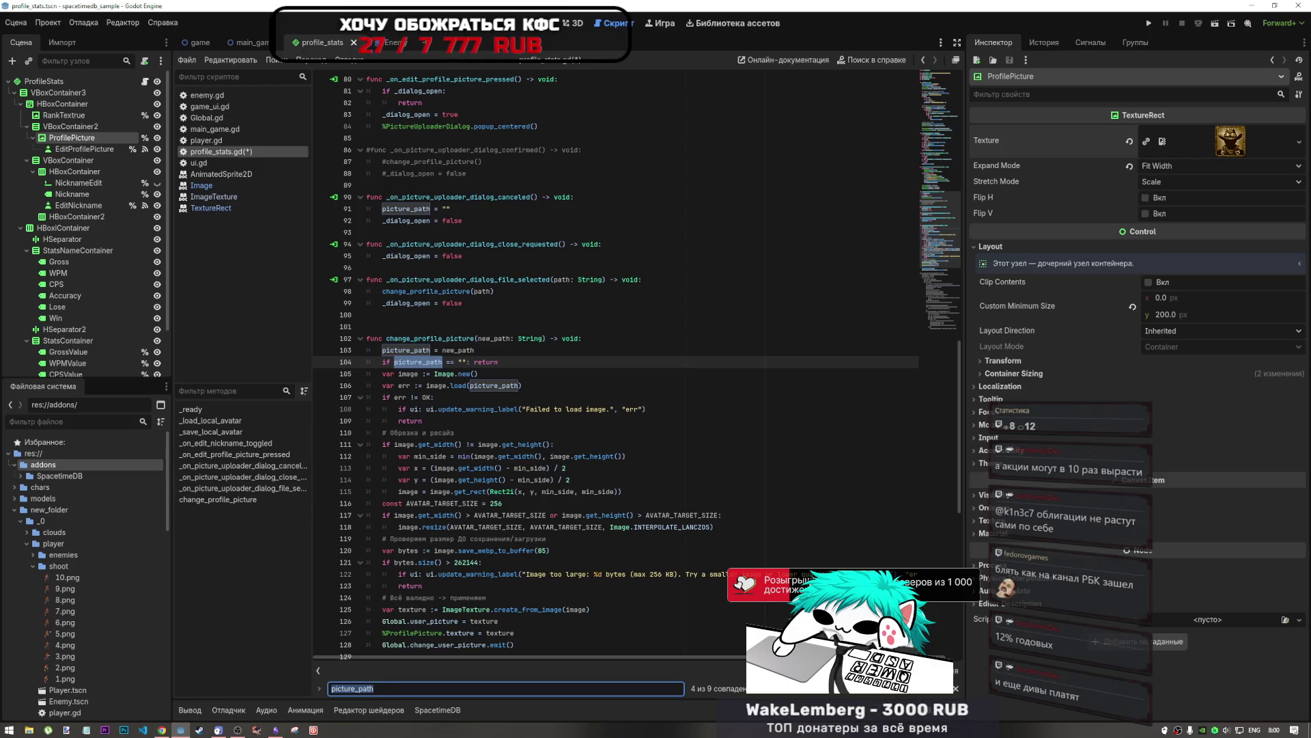
Step: Remove blank line 129 and save profile_stats.gd
{"action": "left_click", "coordinate": [550, 387]}
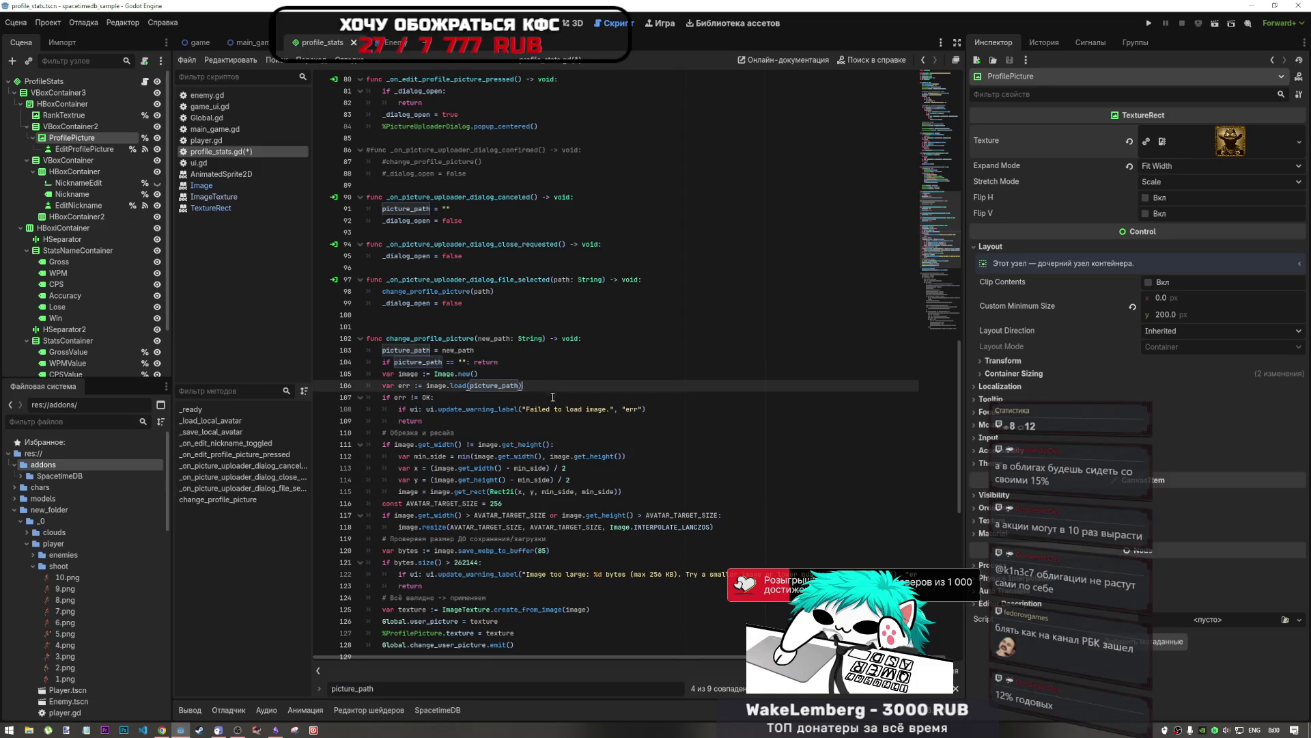
{"action": "scroll", "coordinate": [546, 399], "scroll_direction": "down", "scroll_amount": 6}
{"action": "left_click", "coordinate": [493, 442]}
{"action": "key", "text": "BackSpace"}
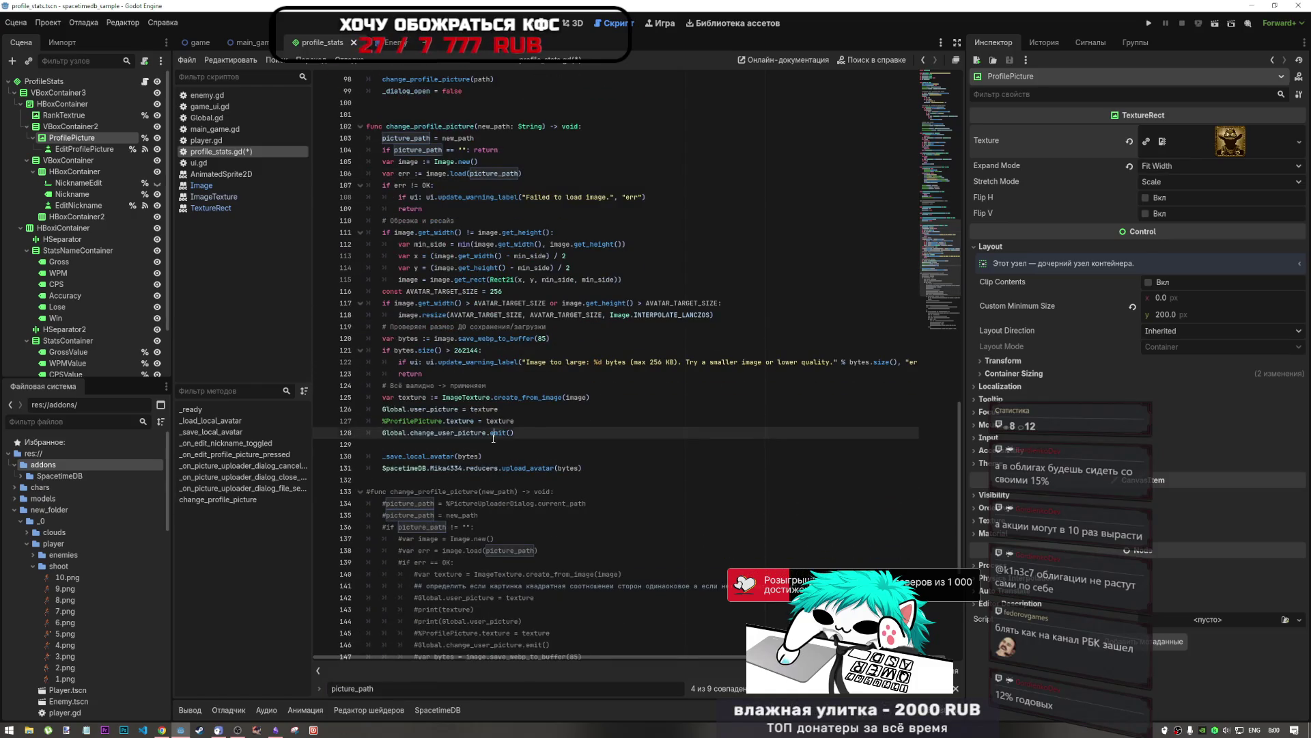
{"action": "key", "text": "ctrl+s"}
{"action": "scroll", "coordinate": [548, 386], "scroll_direction": "up", "scroll_amount": 4}
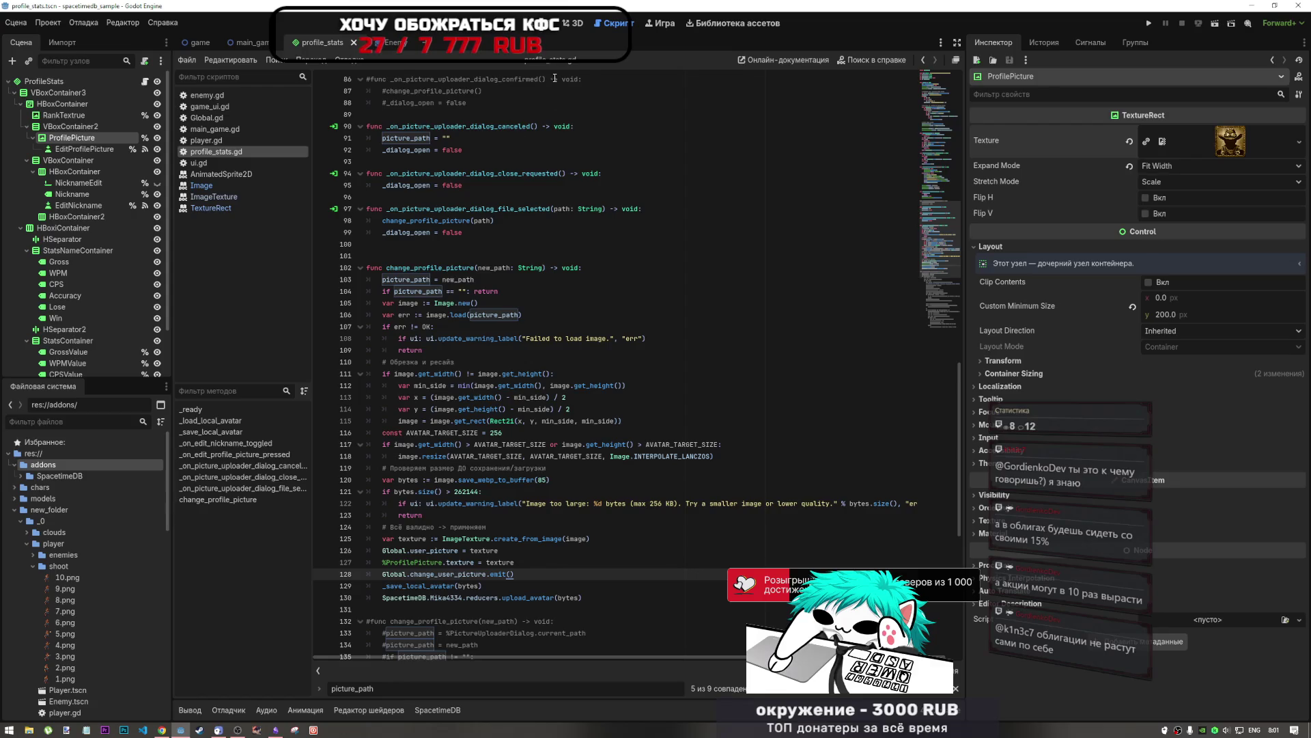
{"action": "left_click", "coordinate": [84, 23]}
{"action": "left_click", "coordinate": [103, 176]}
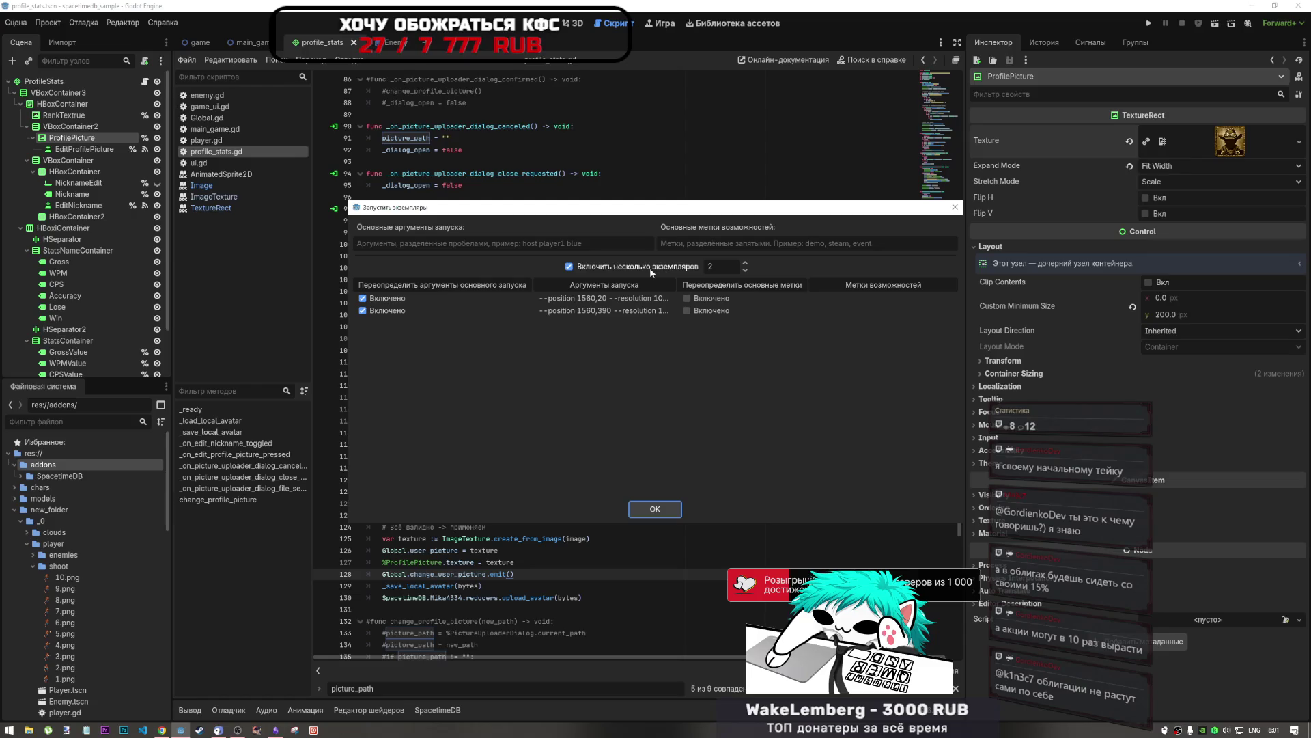
{"action": "left_click", "coordinate": [647, 509]}
{"action": "key", "text": "F5"}
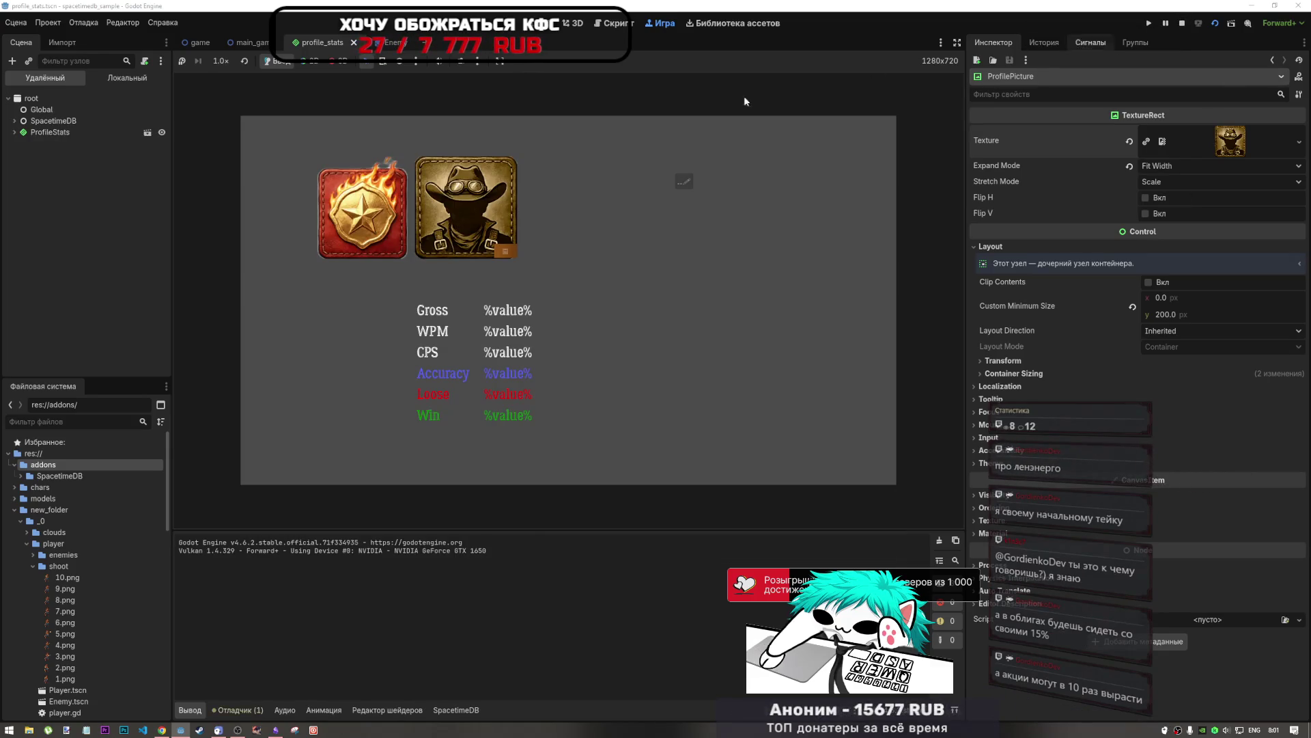
{"action": "left_click", "coordinate": [514, 244]}
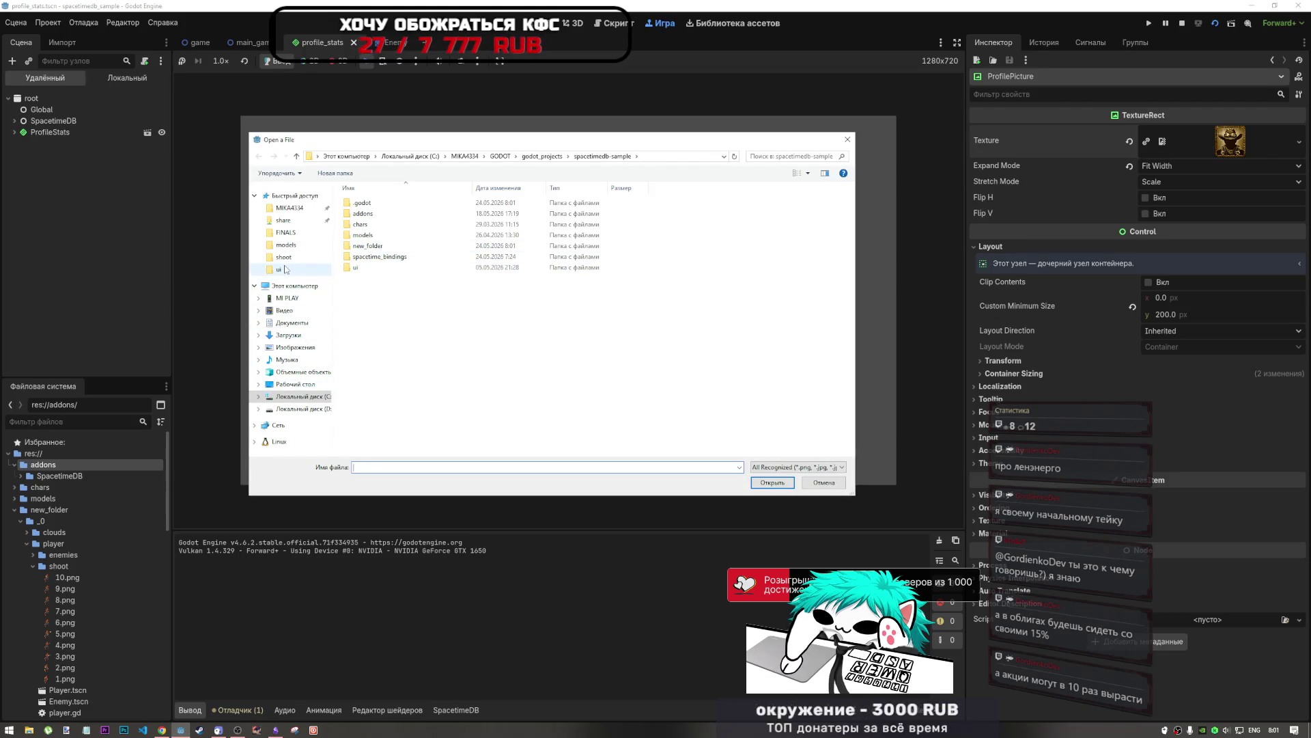
{"action": "left_click", "coordinate": [847, 140]}
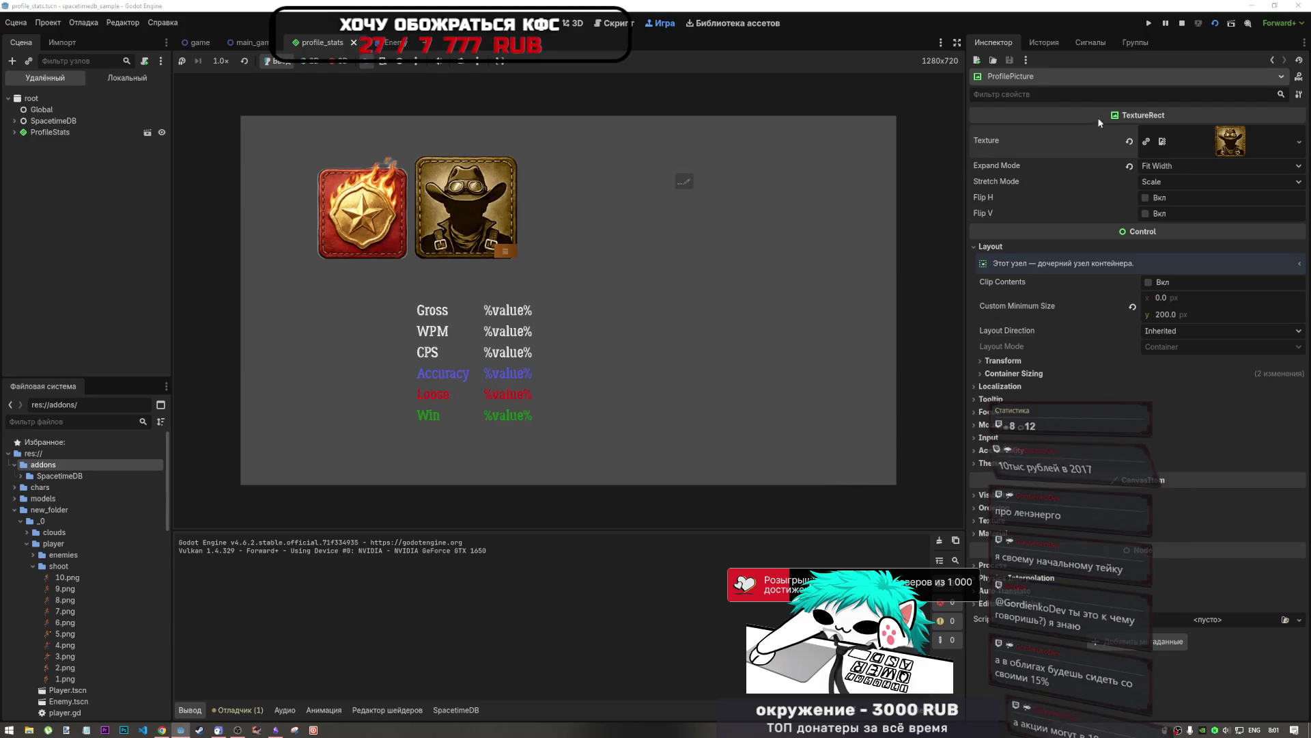
{"action": "left_click", "coordinate": [1180, 24]}
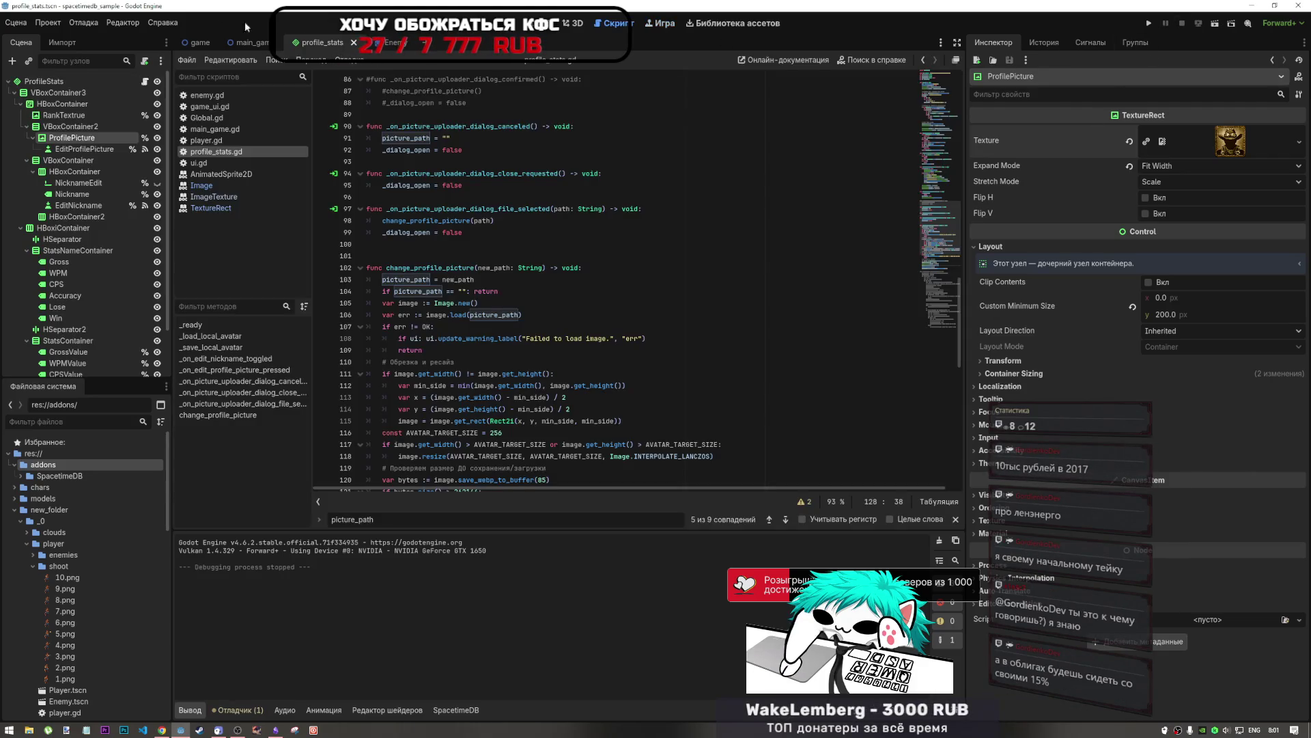
Step: Run the game scene and confirm the nickname to reach the main menu
{"action": "left_click", "coordinate": [200, 42]}
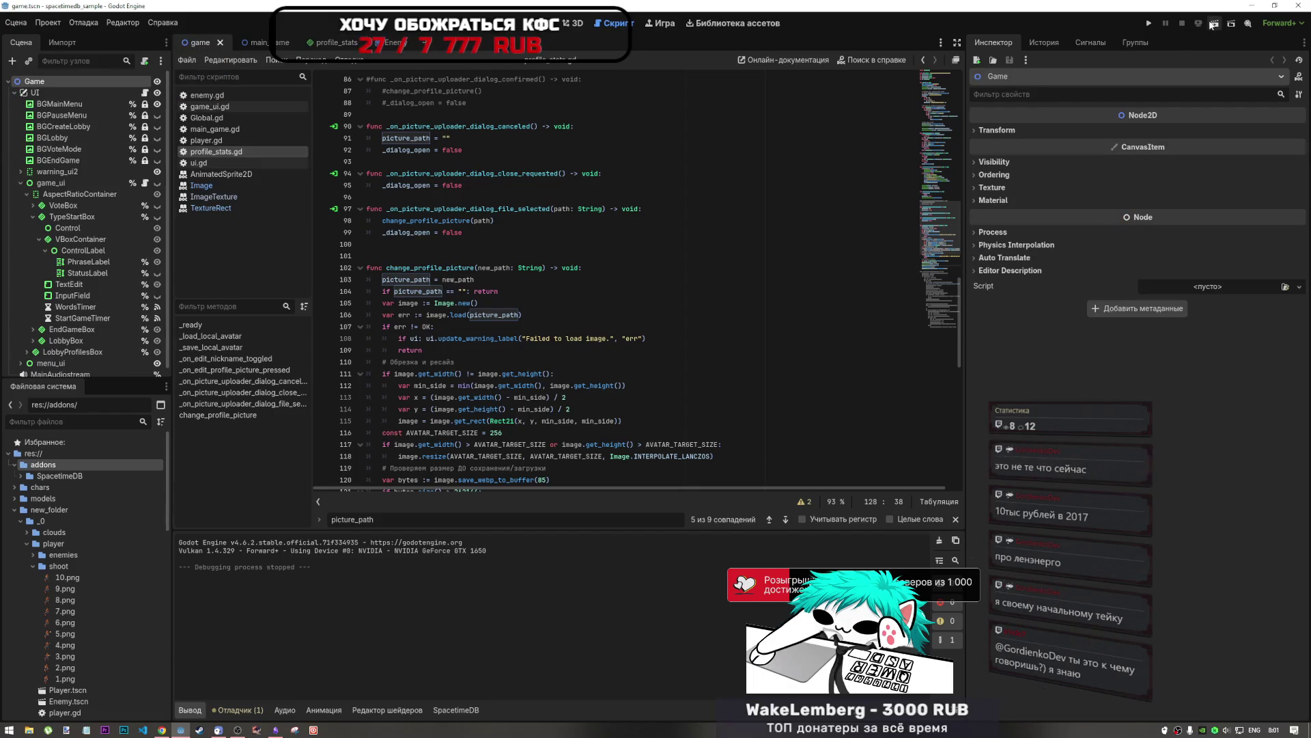
{"action": "left_click", "coordinate": [1214, 25]}
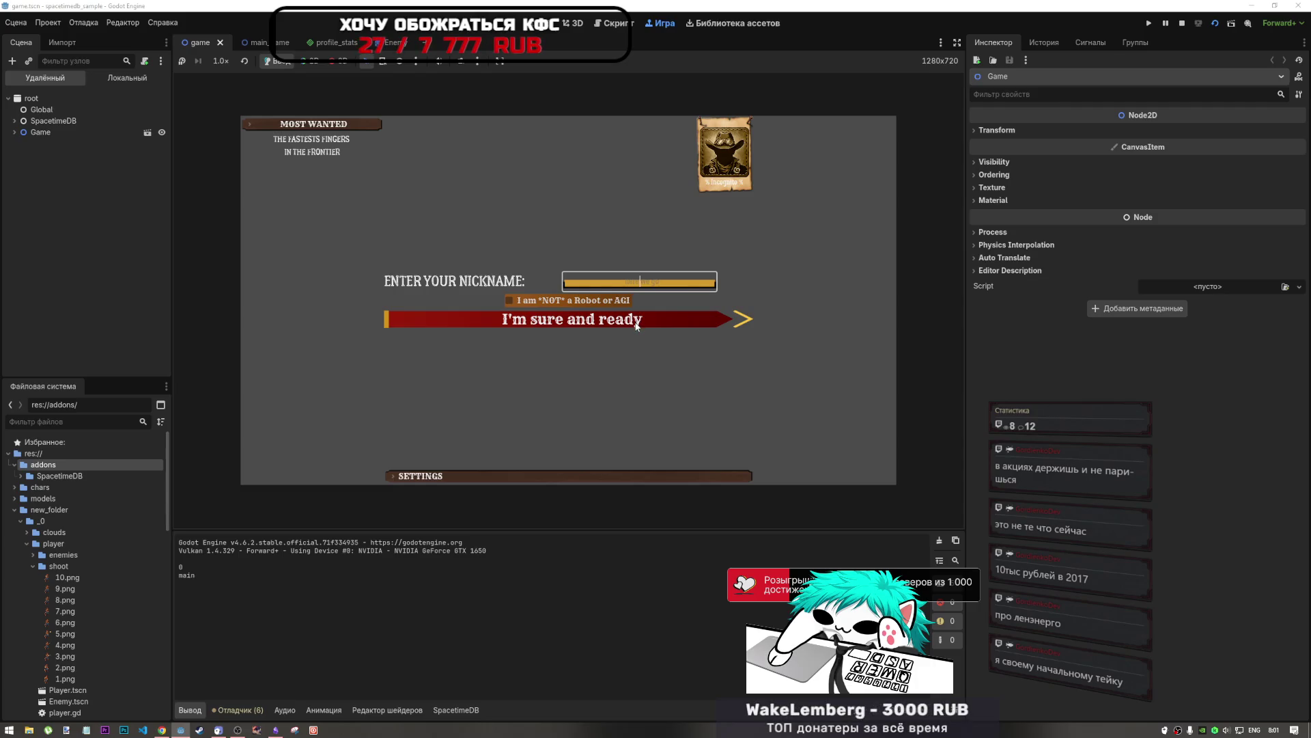
{"action": "left_click", "coordinate": [637, 326]}
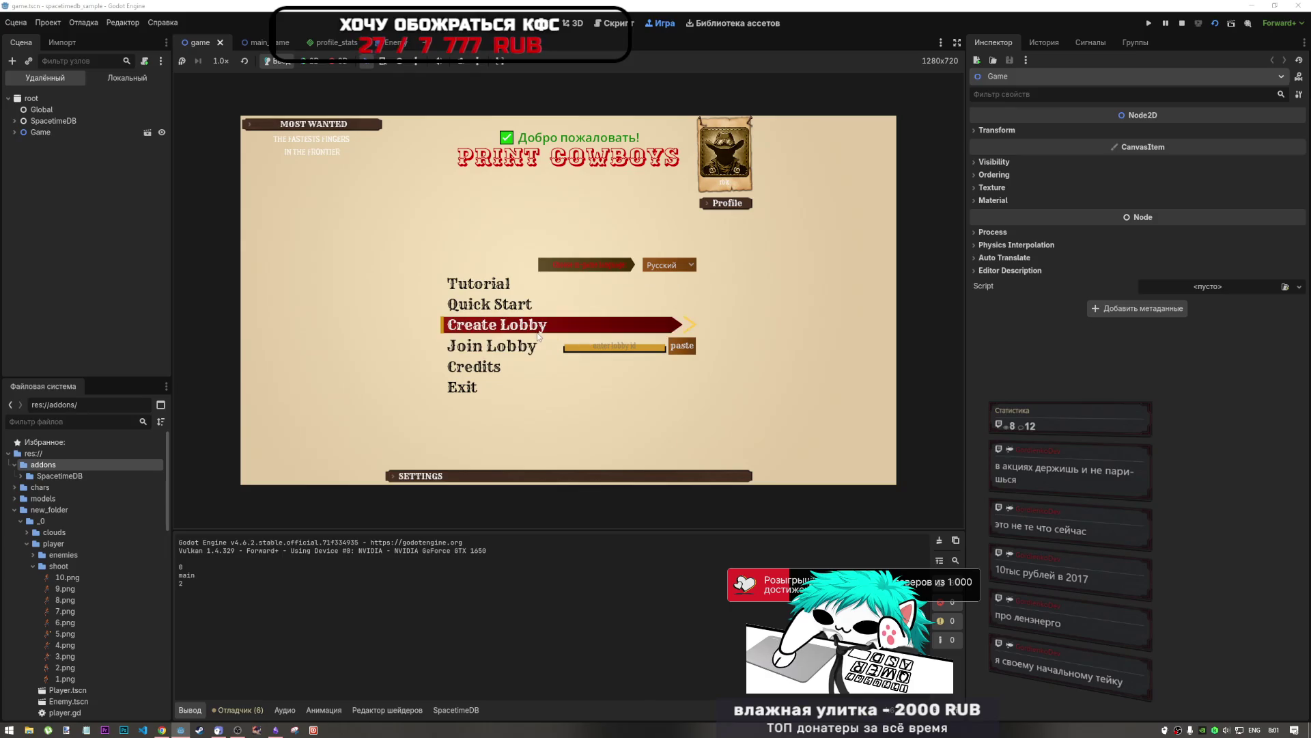
Step: Upload 8v8oZn5nJ3k.jpg from the Desktop as the profile avatar, triggering the get_rect error
{"action": "left_click", "coordinate": [727, 201]}
{"action": "left_click", "coordinate": [511, 265]}
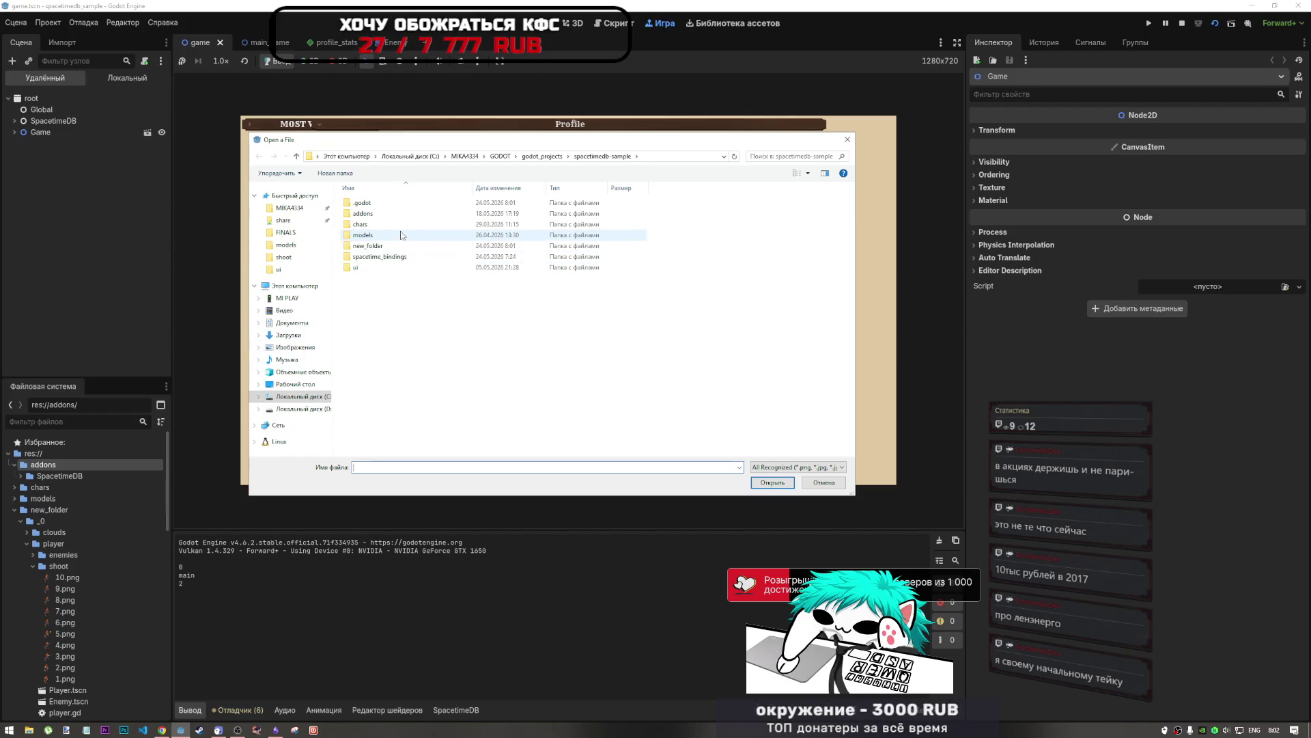
{"action": "left_click", "coordinate": [296, 383]}
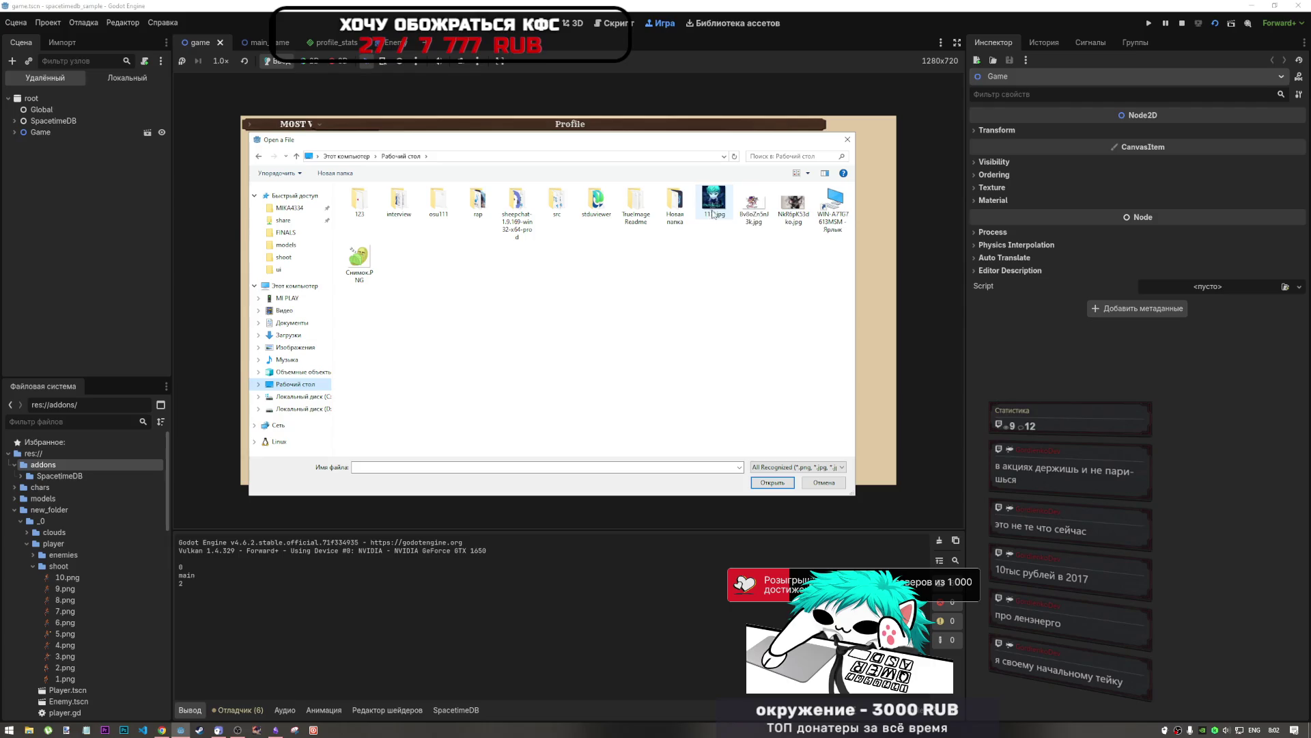
{"action": "left_click", "coordinate": [761, 209]}
{"action": "left_click", "coordinate": [771, 482]}
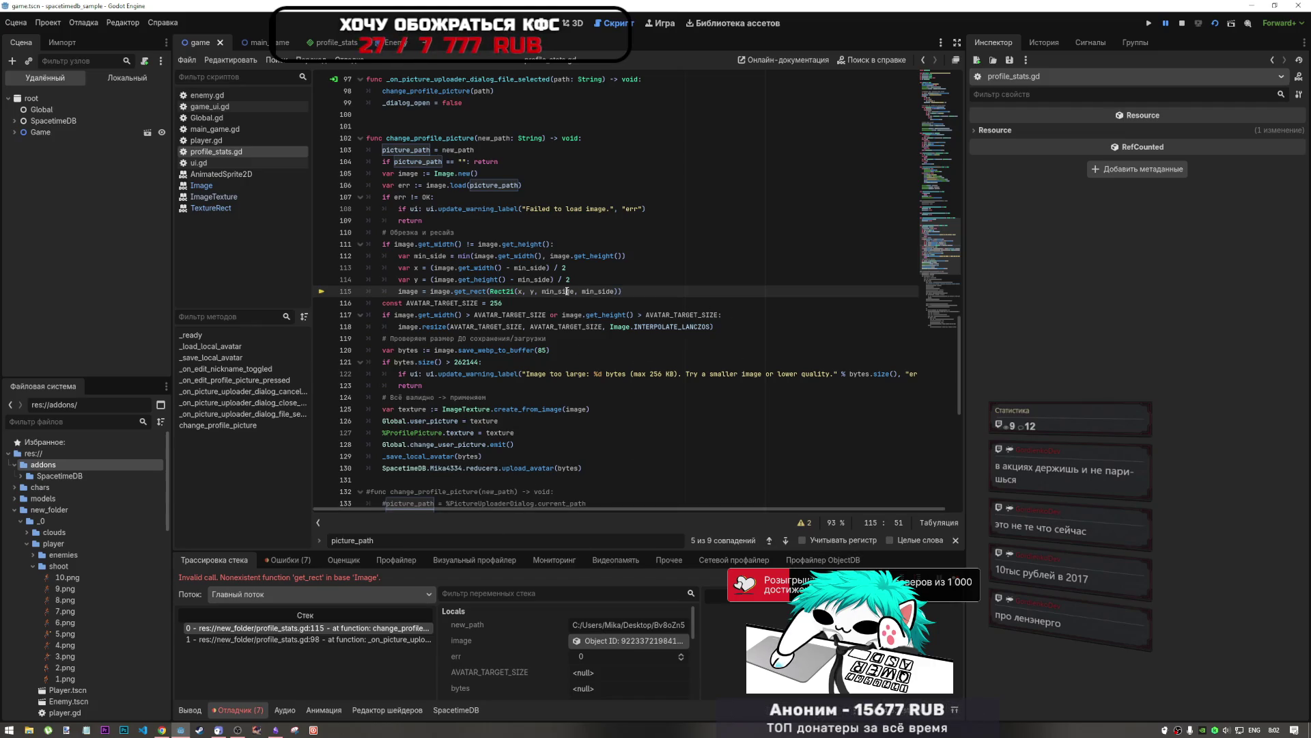
{"action": "key", "text": "alt+Tab"}
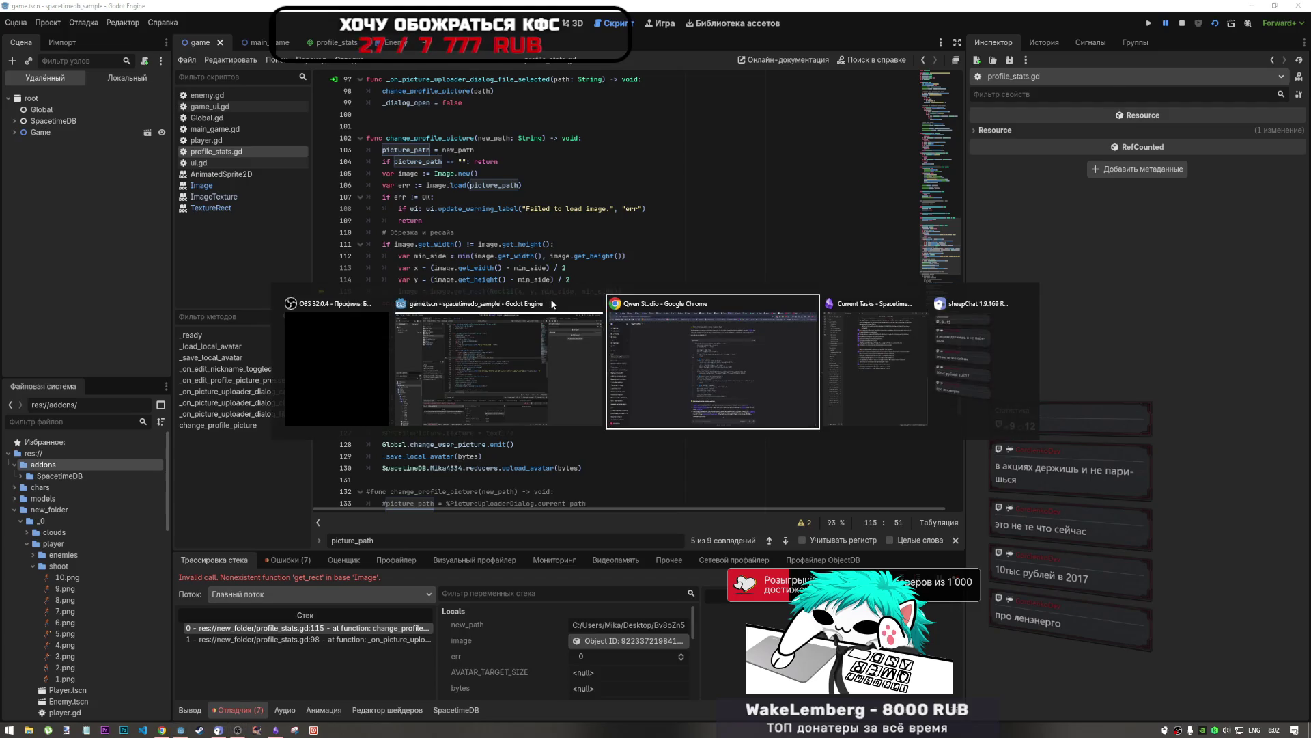
Step: Add a 'г4.6' first line to the earlier message, resend it, and check DeepSeek
{"action": "scroll", "coordinate": [652, 470], "scroll_direction": "up", "scroll_amount": 2}
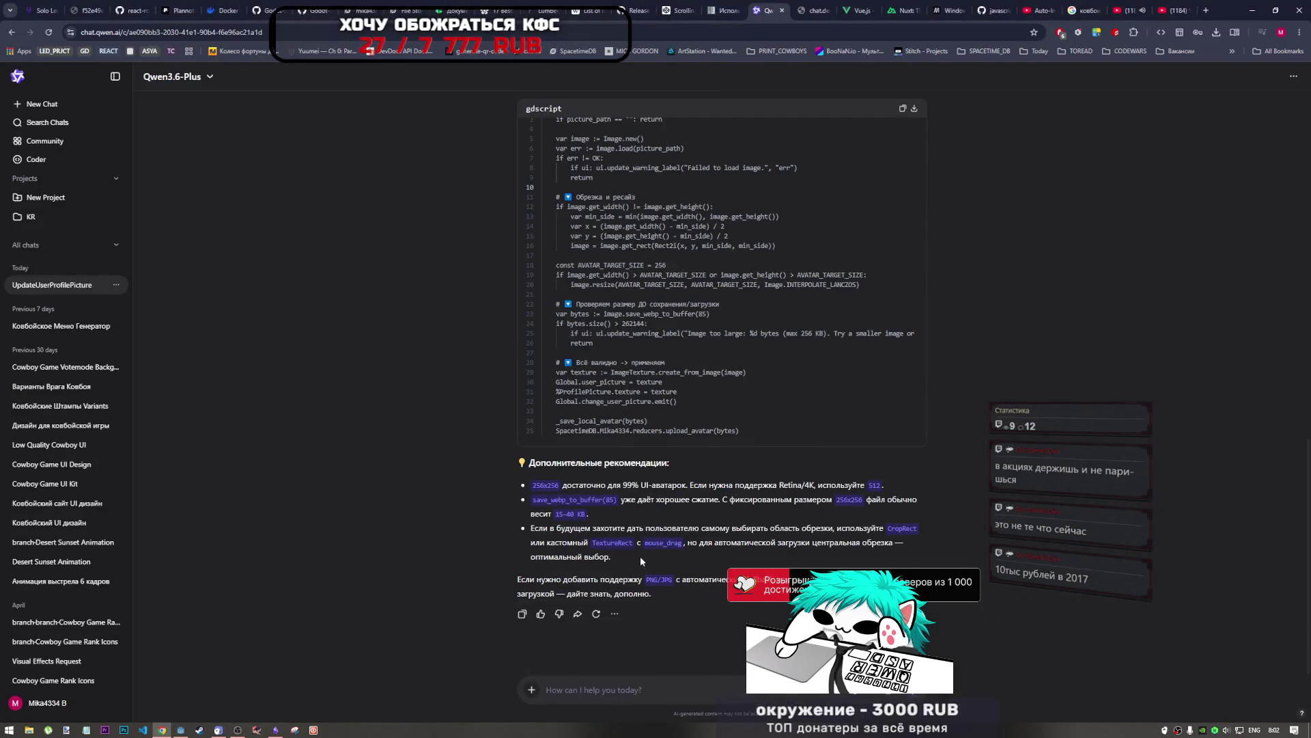
{"action": "scroll", "coordinate": [650, 469], "scroll_direction": "up", "scroll_amount": 4}
{"action": "scroll", "coordinate": [651, 454], "scroll_direction": "up", "scroll_amount": 5}
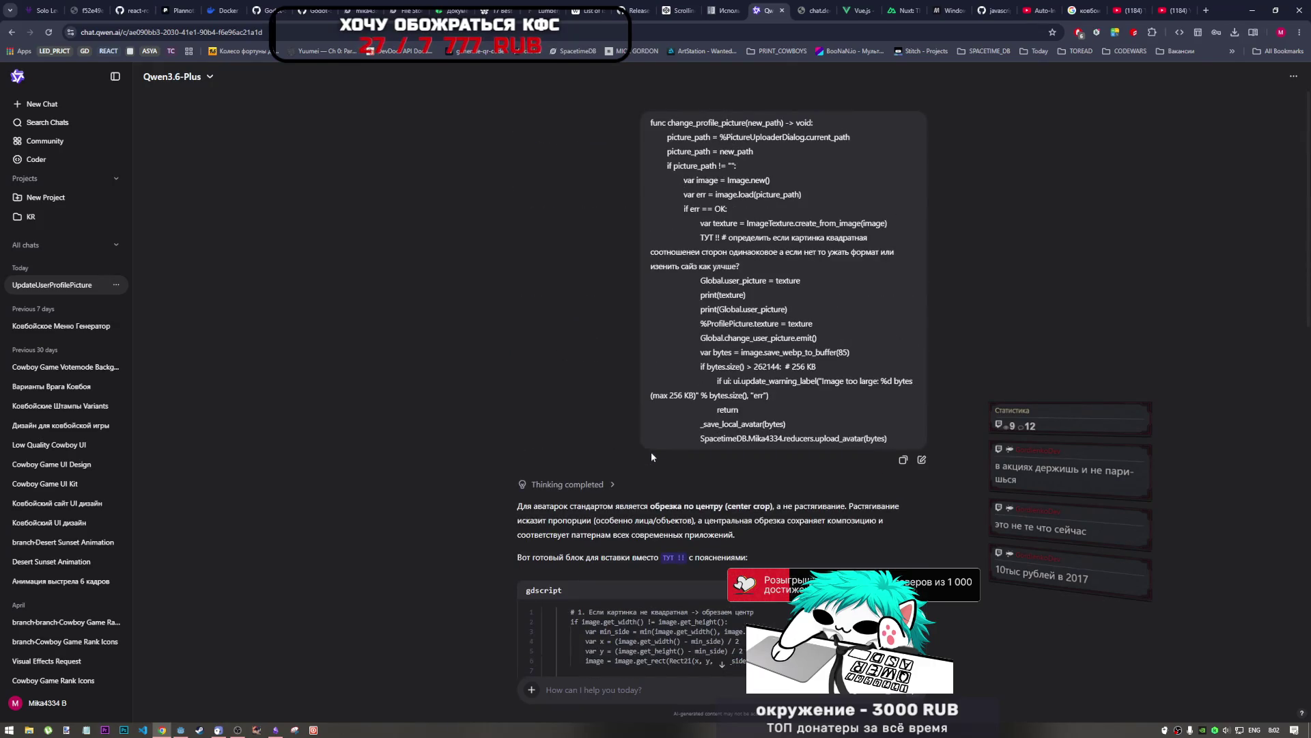
{"action": "left_click", "coordinate": [922, 460]}
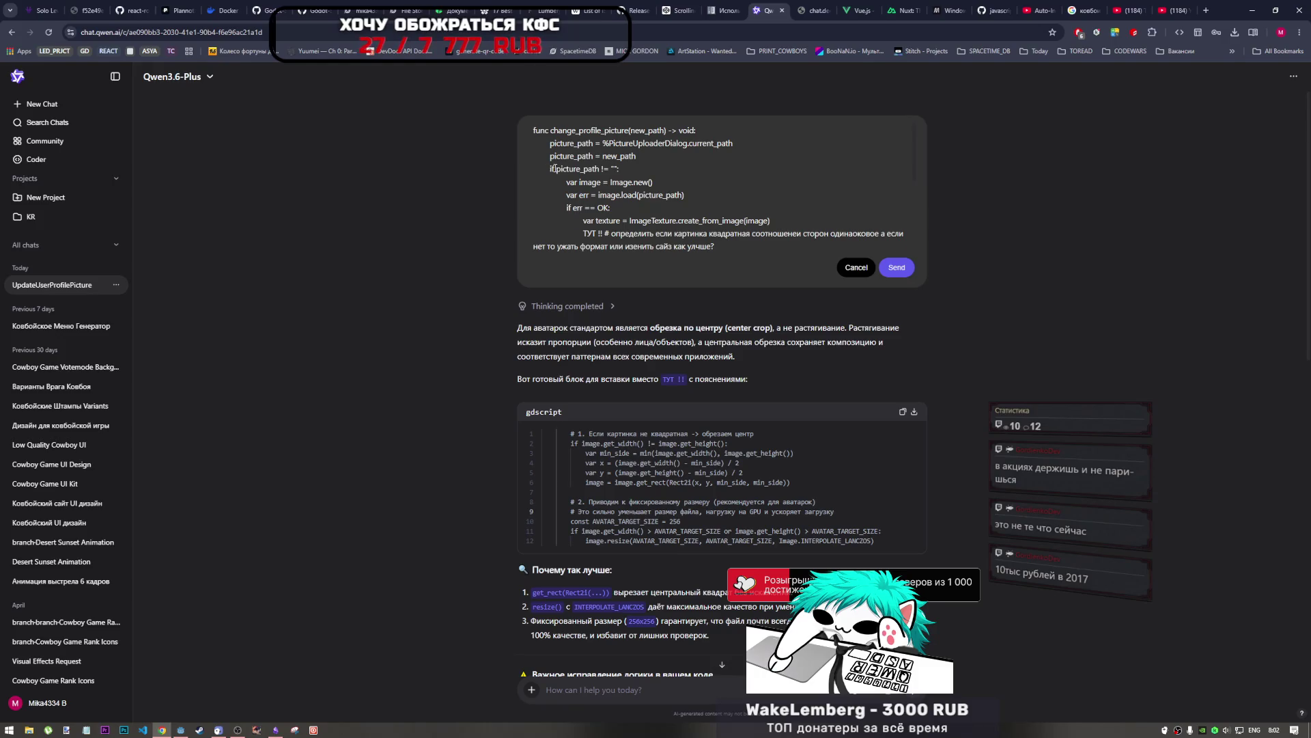
{"action": "key", "text": "Return"}
{"action": "type", "text": "г"}
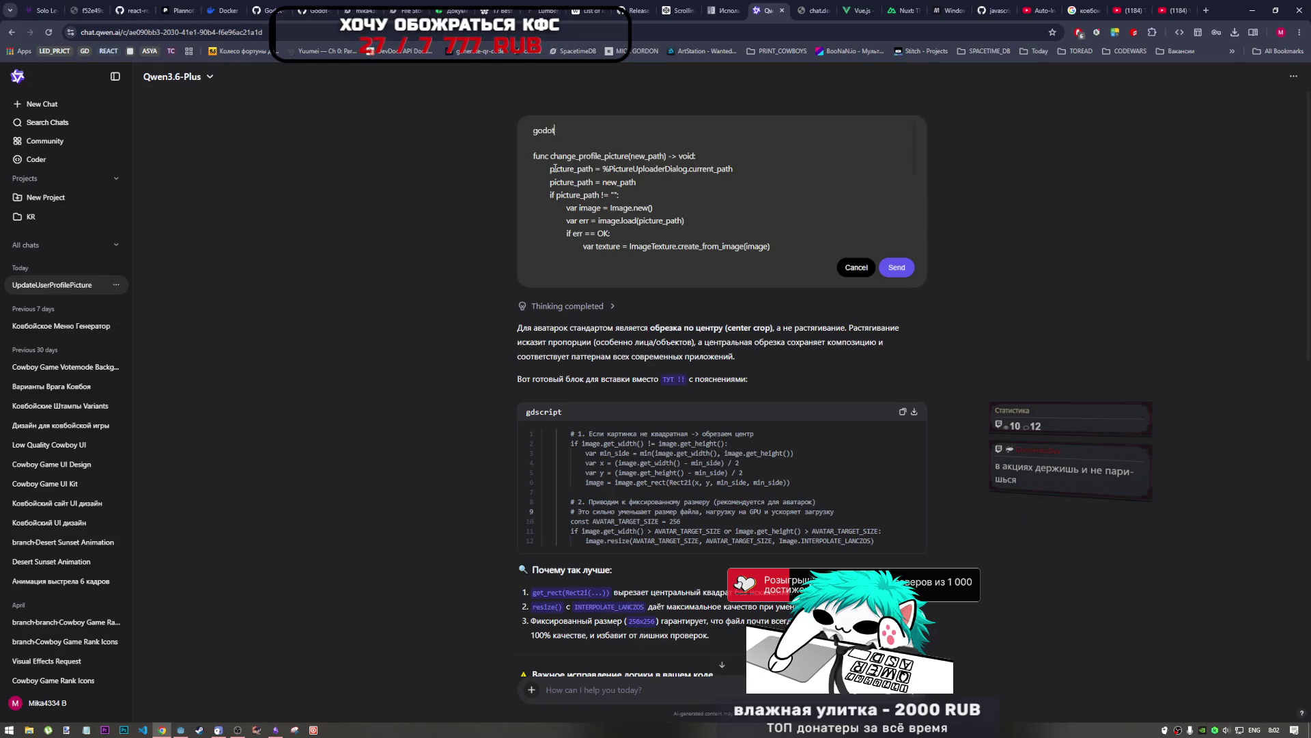
{"action": "type", "text": "4.6"}
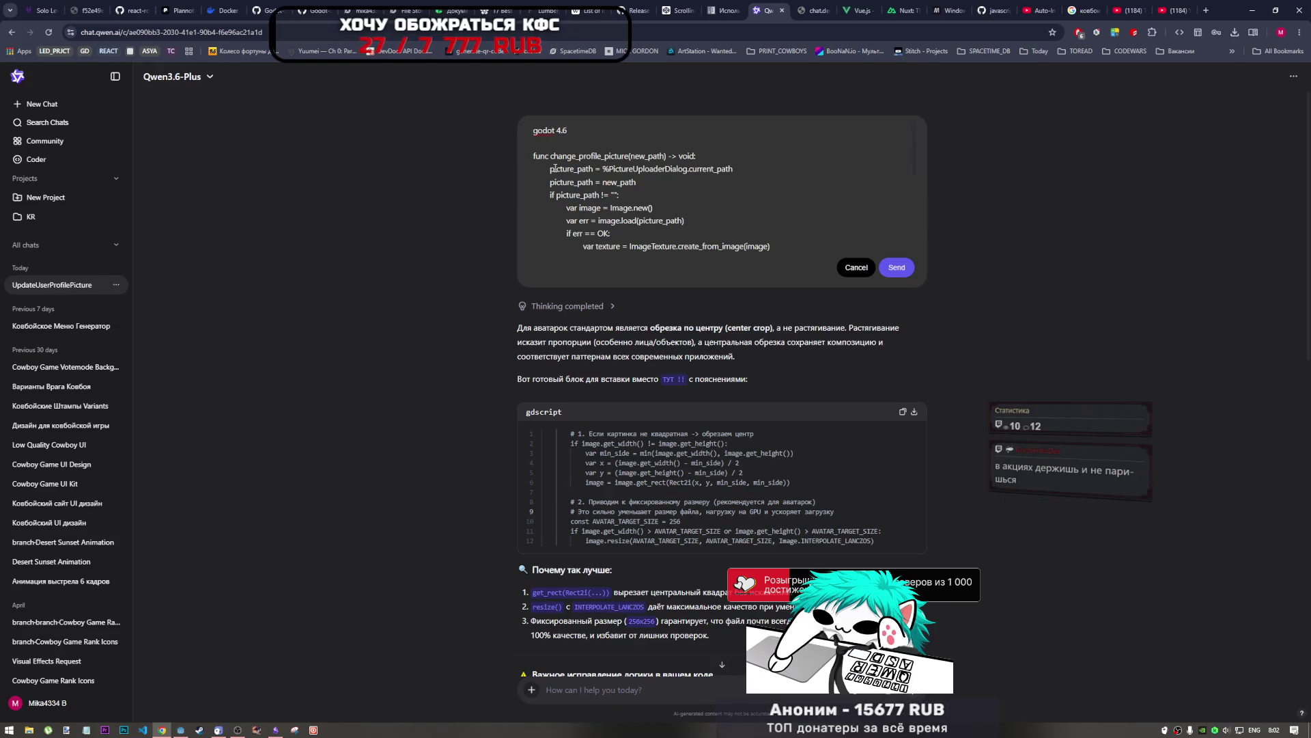
{"action": "key", "text": "Return"}
{"action": "key", "text": "BackSpace"}
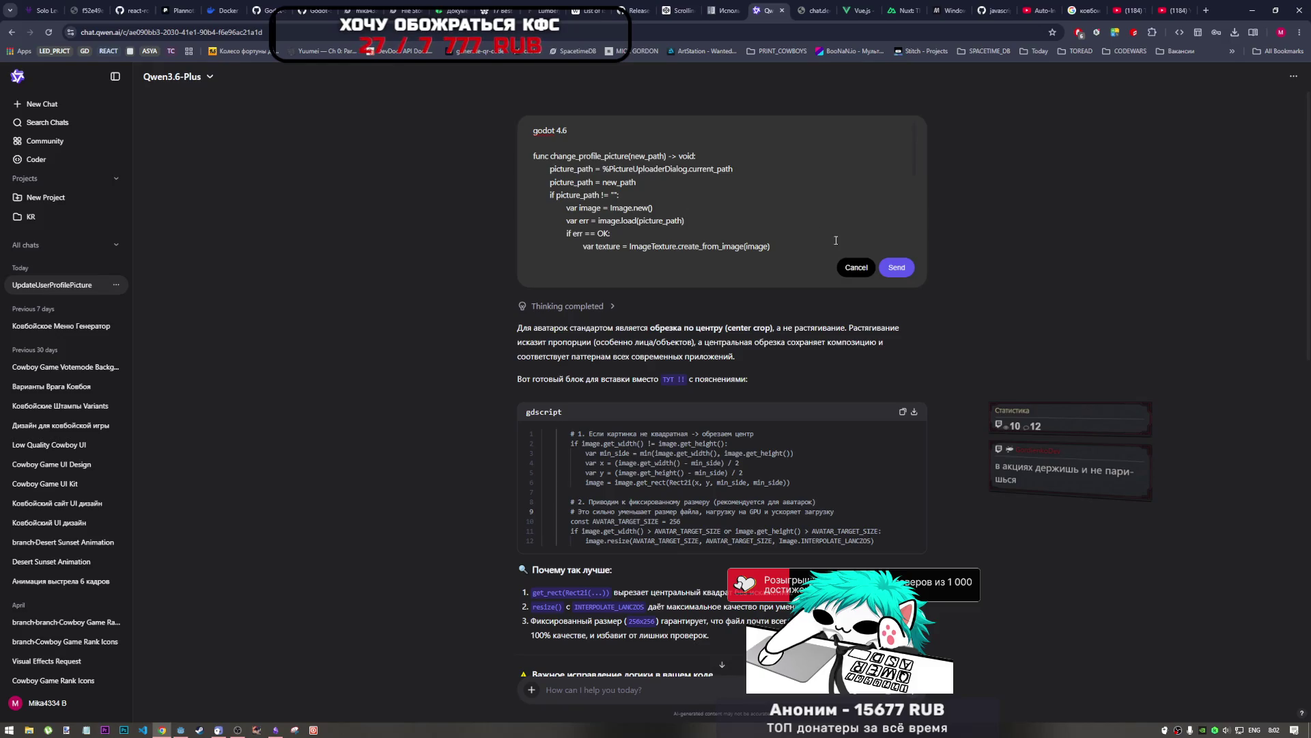
{"action": "left_click", "coordinate": [897, 267]}
{"action": "left_click", "coordinate": [807, 12]}
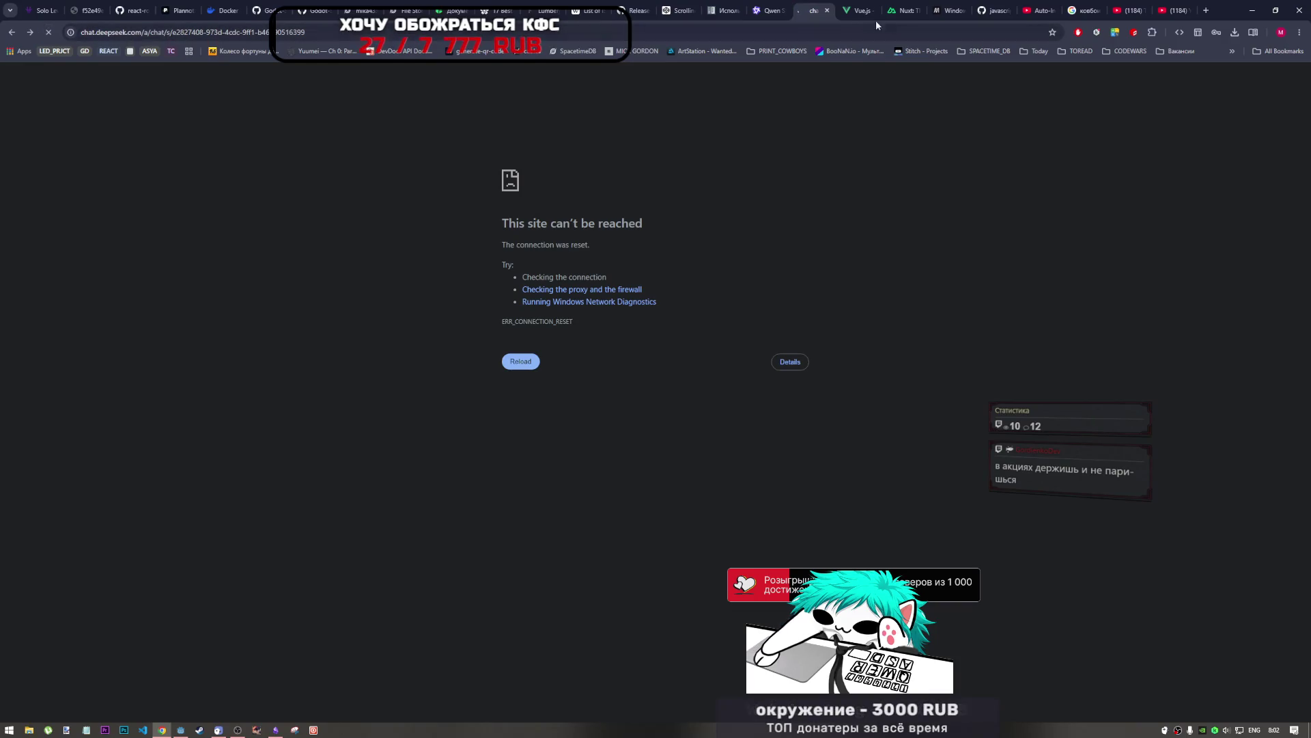
{"action": "left_click", "coordinate": [766, 10]}
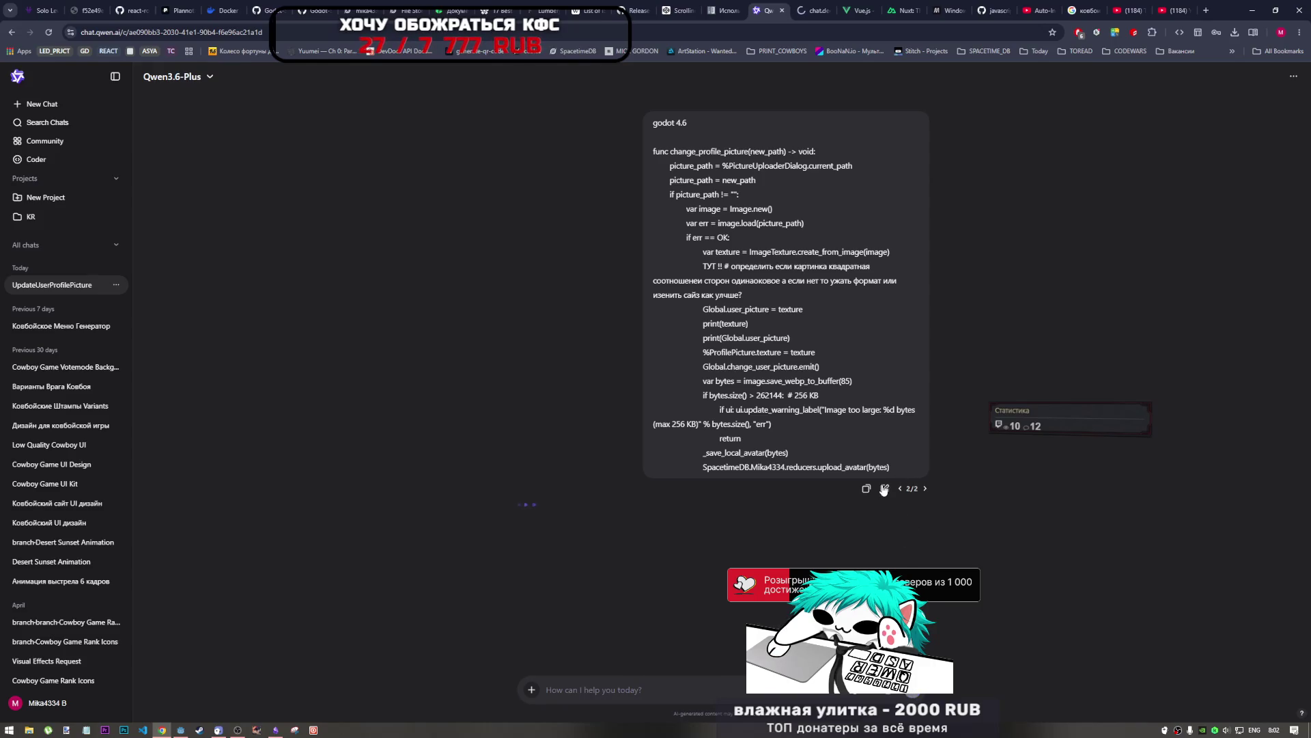
Step: Copy the current change_profile_picture from Godot and paste it over the prompt's old code
{"action": "left_click", "coordinate": [883, 488]}
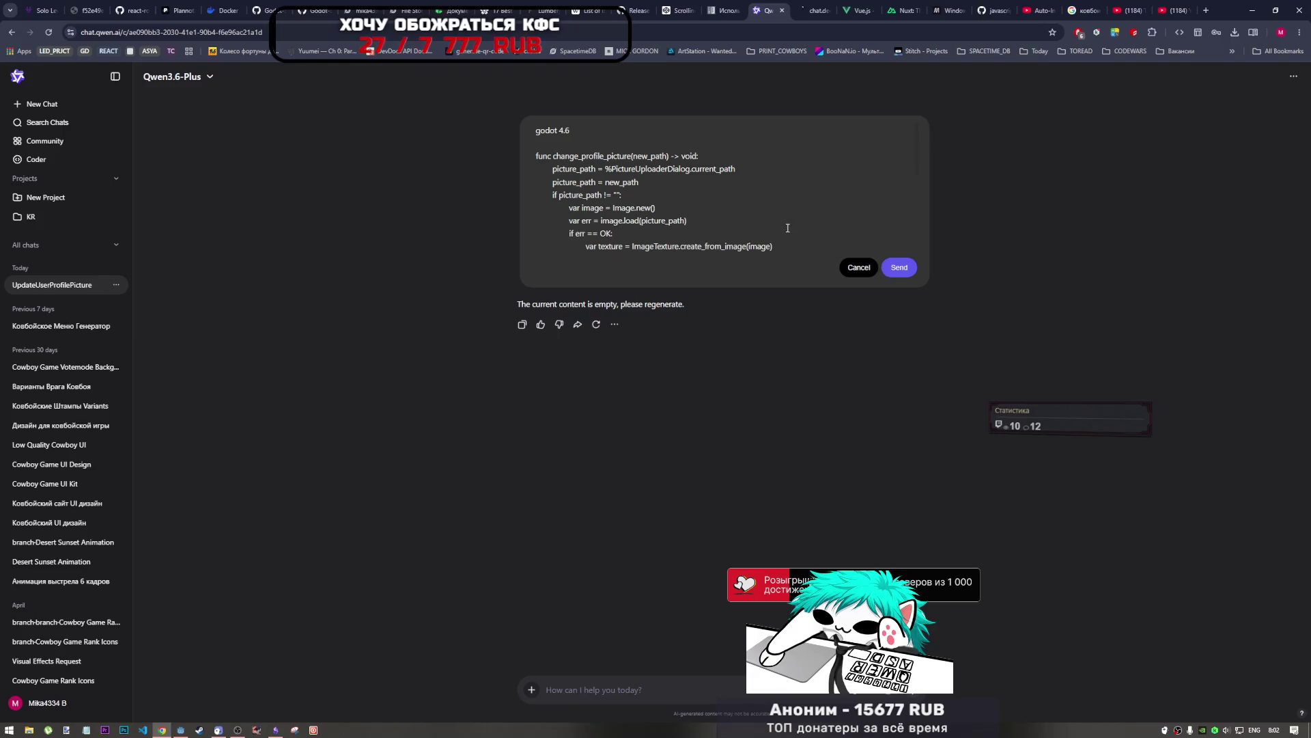
{"action": "scroll", "coordinate": [788, 228], "scroll_direction": "down", "scroll_amount": 3}
{"action": "left_click", "coordinate": [182, 730]}
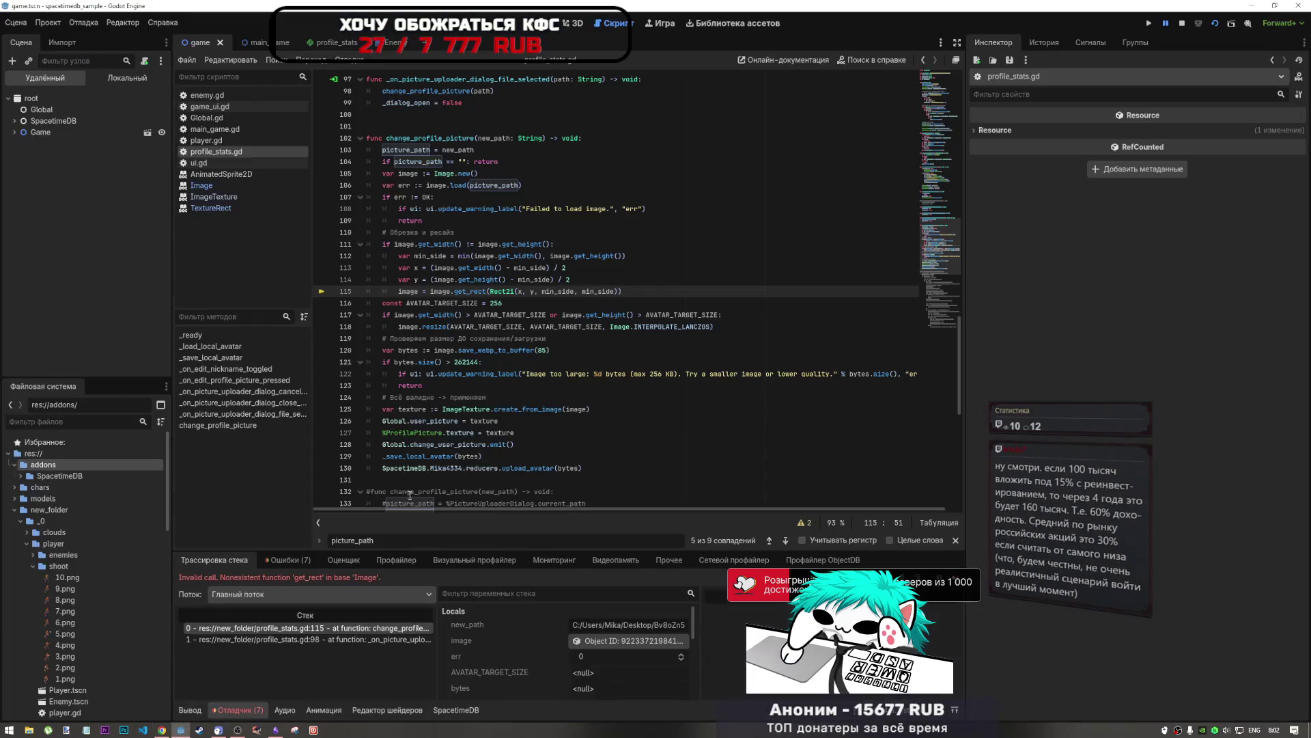
{"action": "scroll", "coordinate": [615, 287], "scroll_direction": "down", "scroll_amount": 2}
{"action": "left_click_drag", "start_coordinate": [583, 397], "coordinate": [328, 245]}
{"action": "scroll", "coordinate": [330, 256], "scroll_direction": "up", "scroll_amount": 5}
{"action": "key", "text": "alt+Tab"}
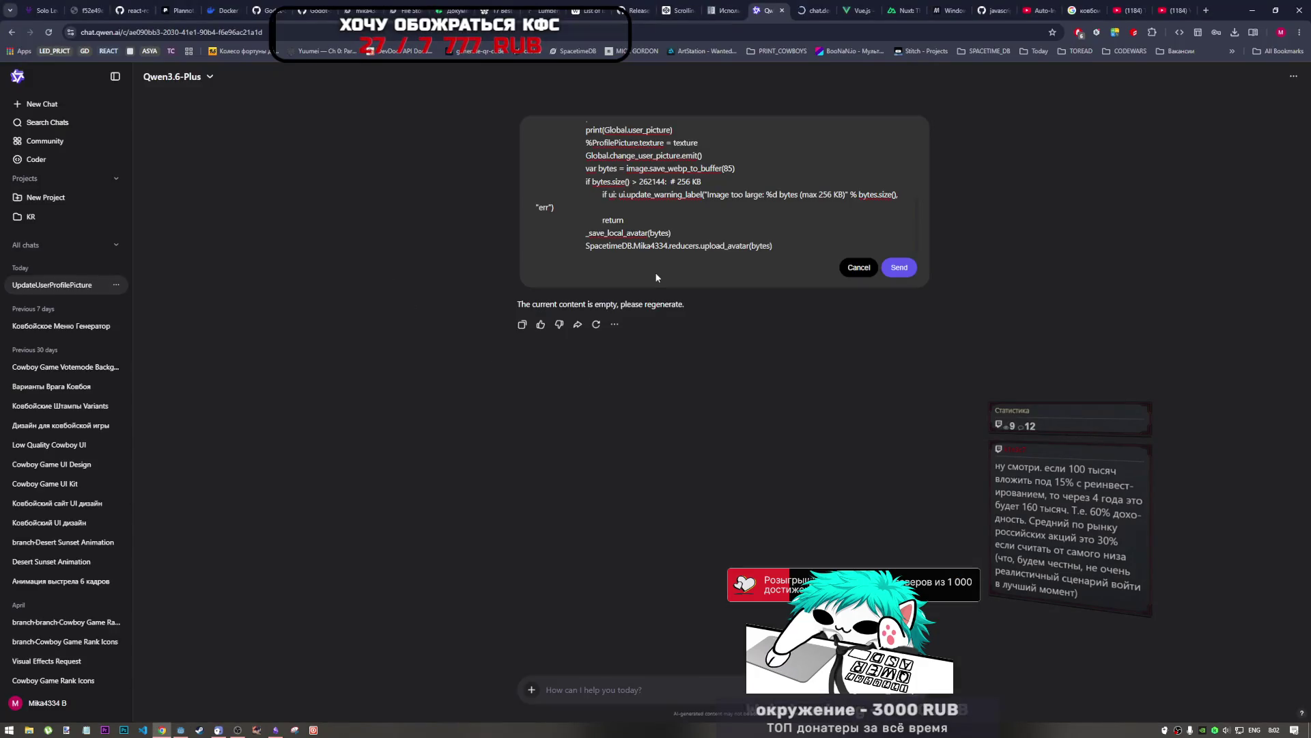
{"action": "left_click_drag", "start_coordinate": [745, 232], "coordinate": [558, 195]}
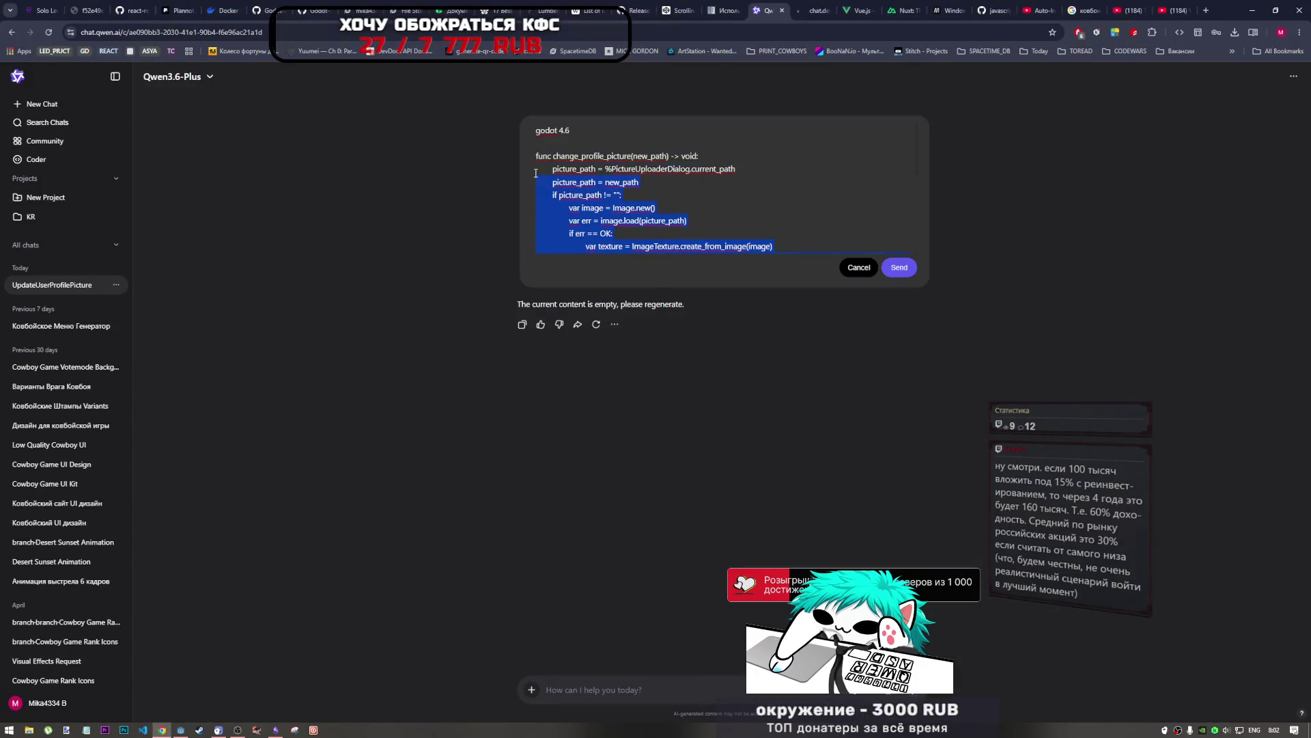
{"action": "key", "text": "ctrl+v"}
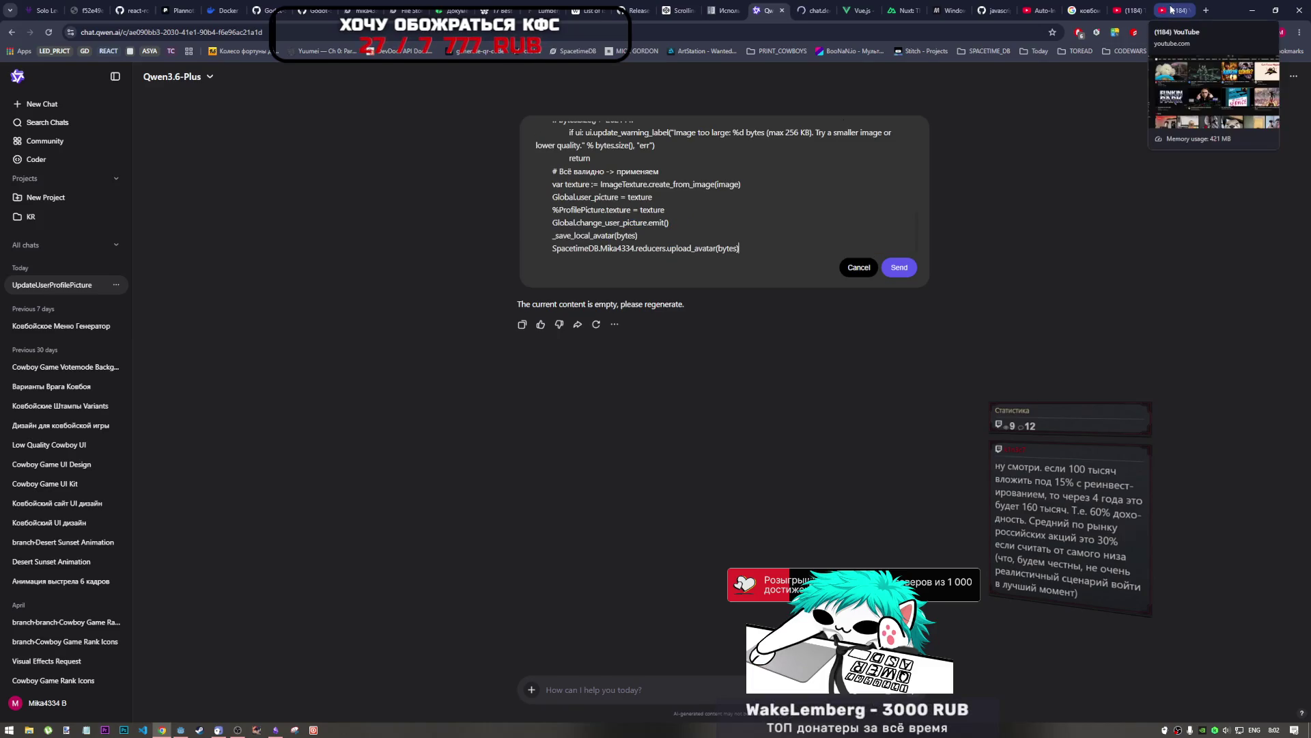
Step: Open the TPS Red Room Series video on YouTube and play the Vol.03 suggestion
{"action": "left_click", "coordinate": [1170, 9]}
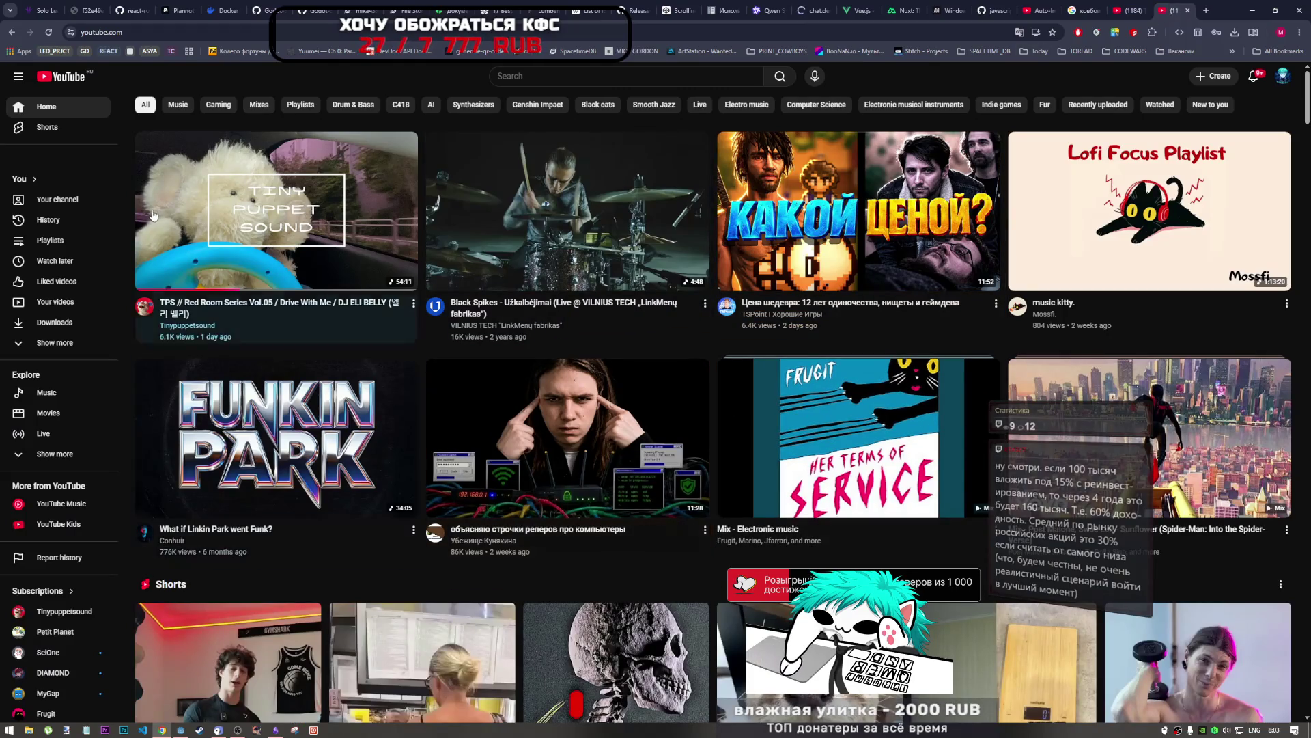
{"action": "left_click", "coordinate": [185, 328]}
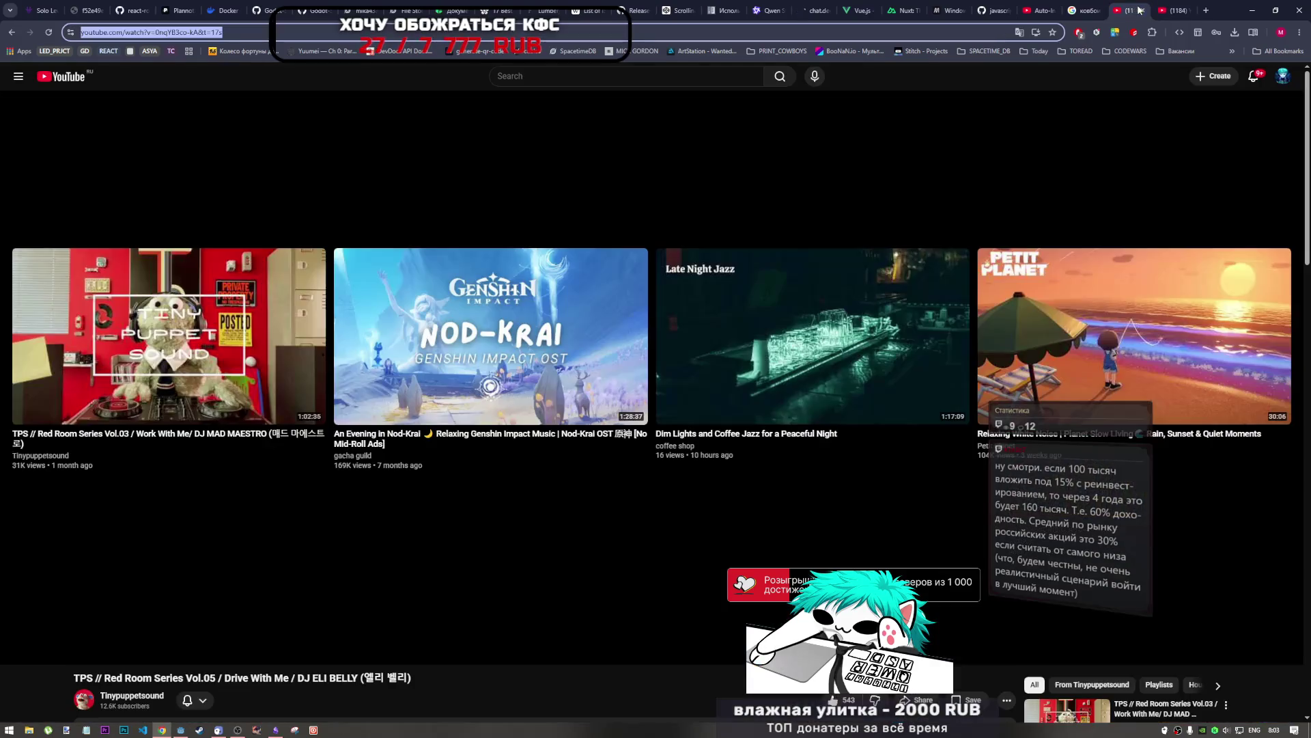
{"action": "left_click", "coordinate": [222, 388]}
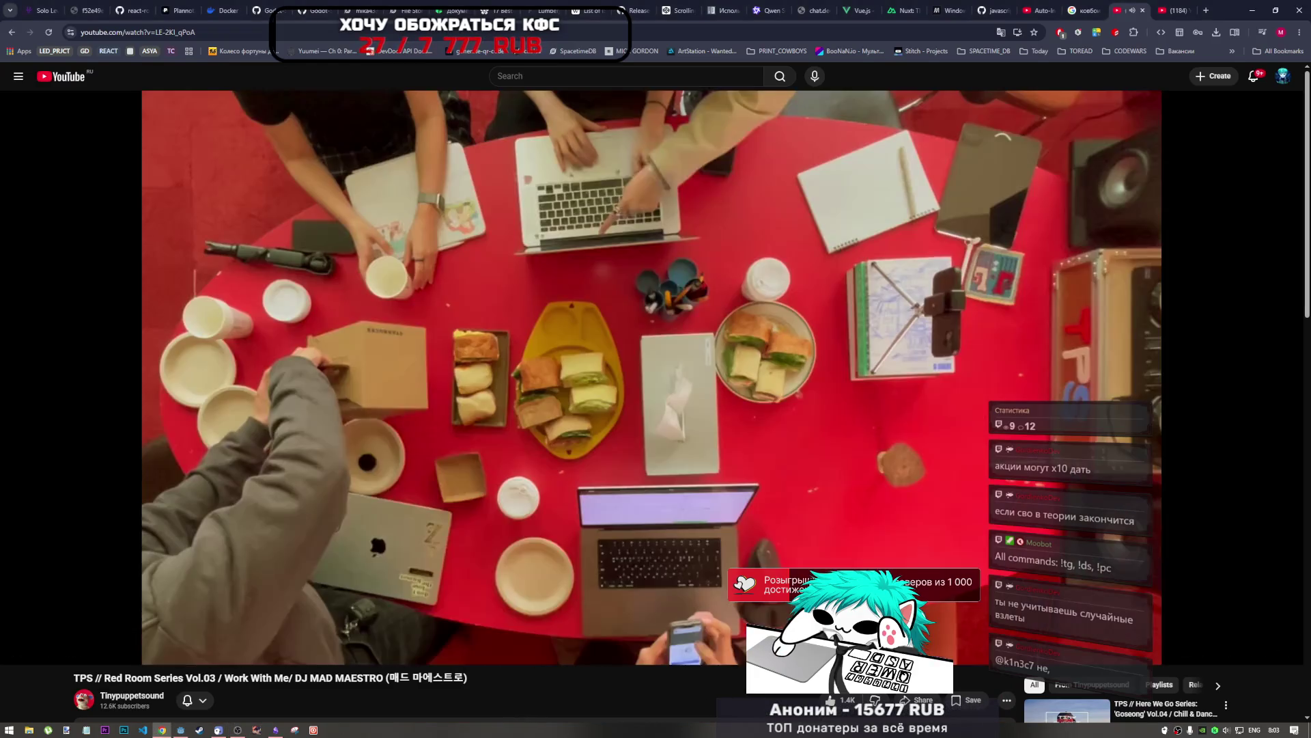
Step: Return to the Godot editor showing profile_stats.gd
{"action": "mouse_move", "coordinate": [732, 281]}
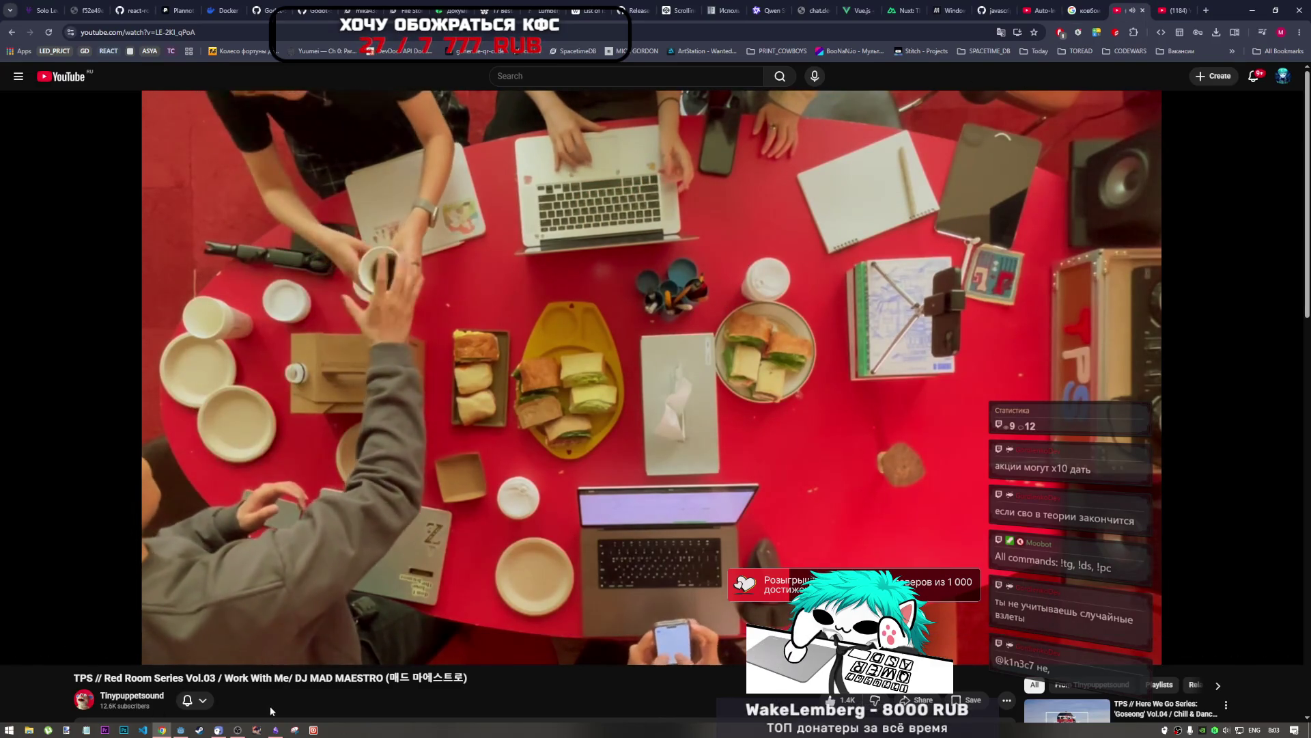
{"action": "mouse_move", "coordinate": [370, 528]}
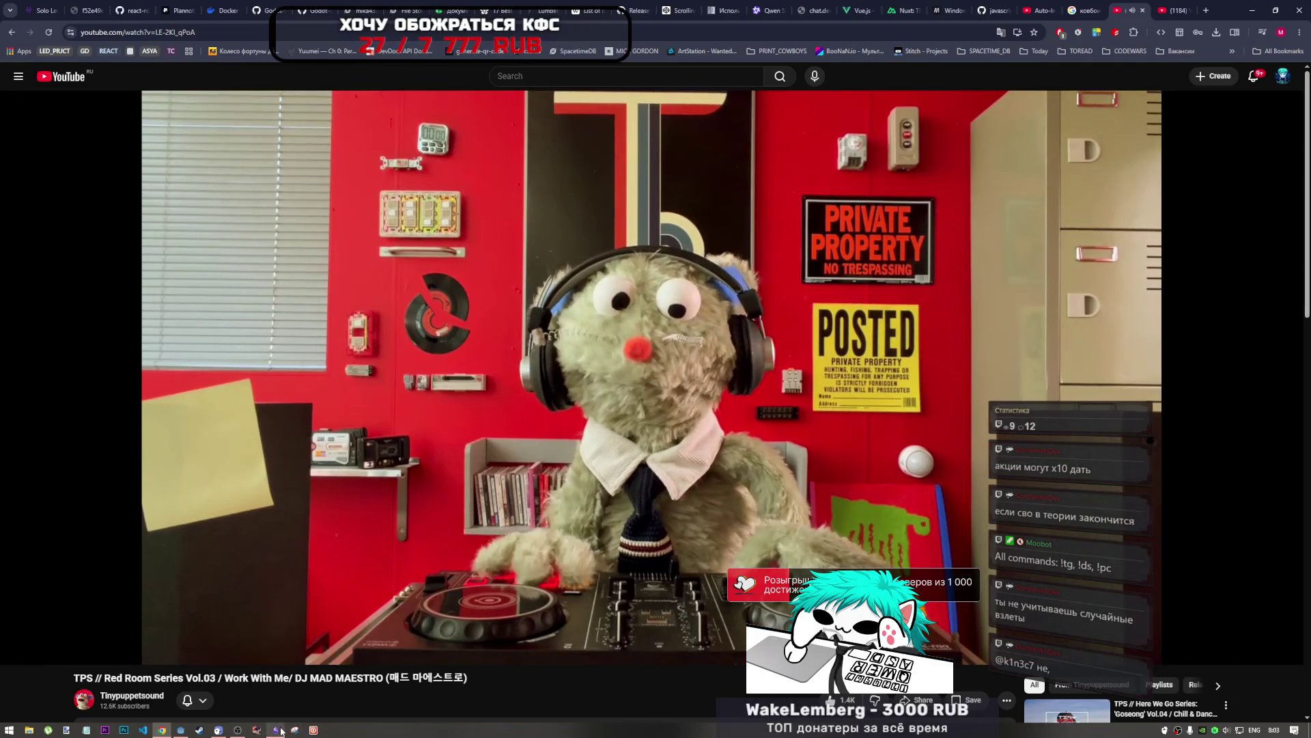
{"action": "mouse_move", "coordinate": [183, 731]}
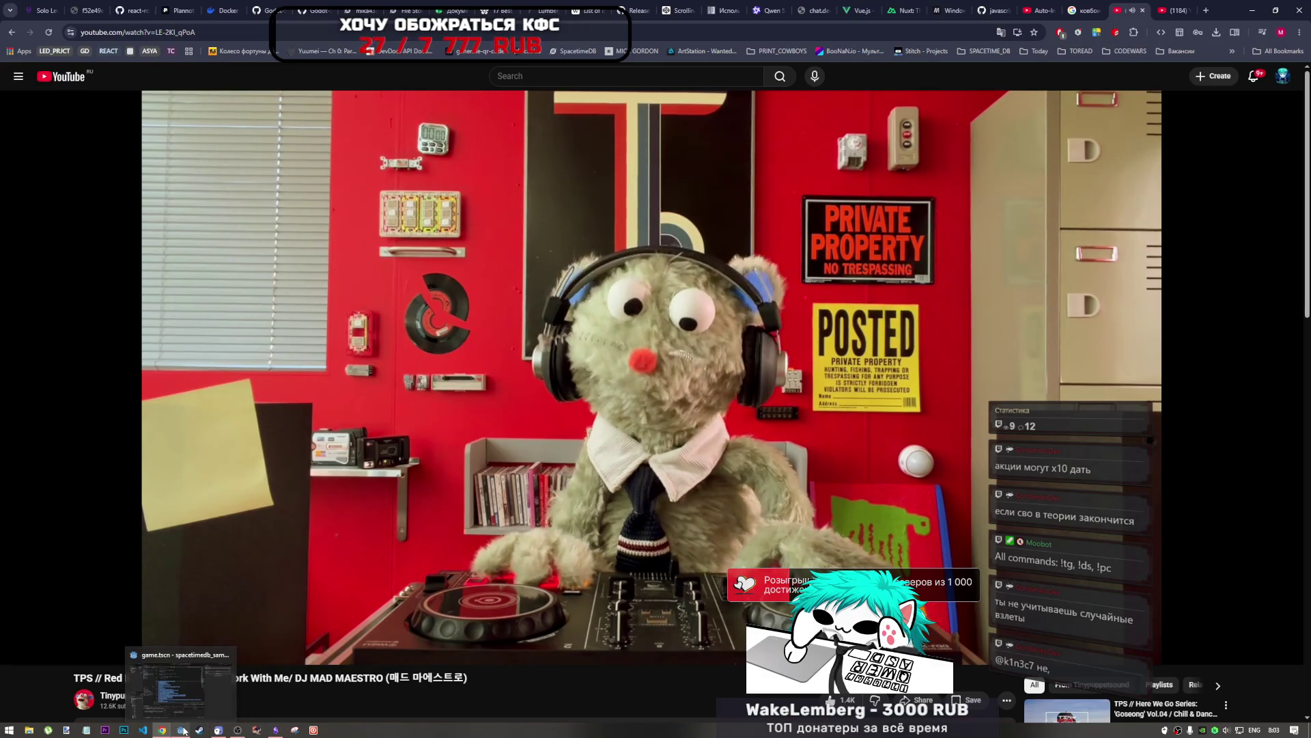
{"action": "mouse_move", "coordinate": [237, 730]}
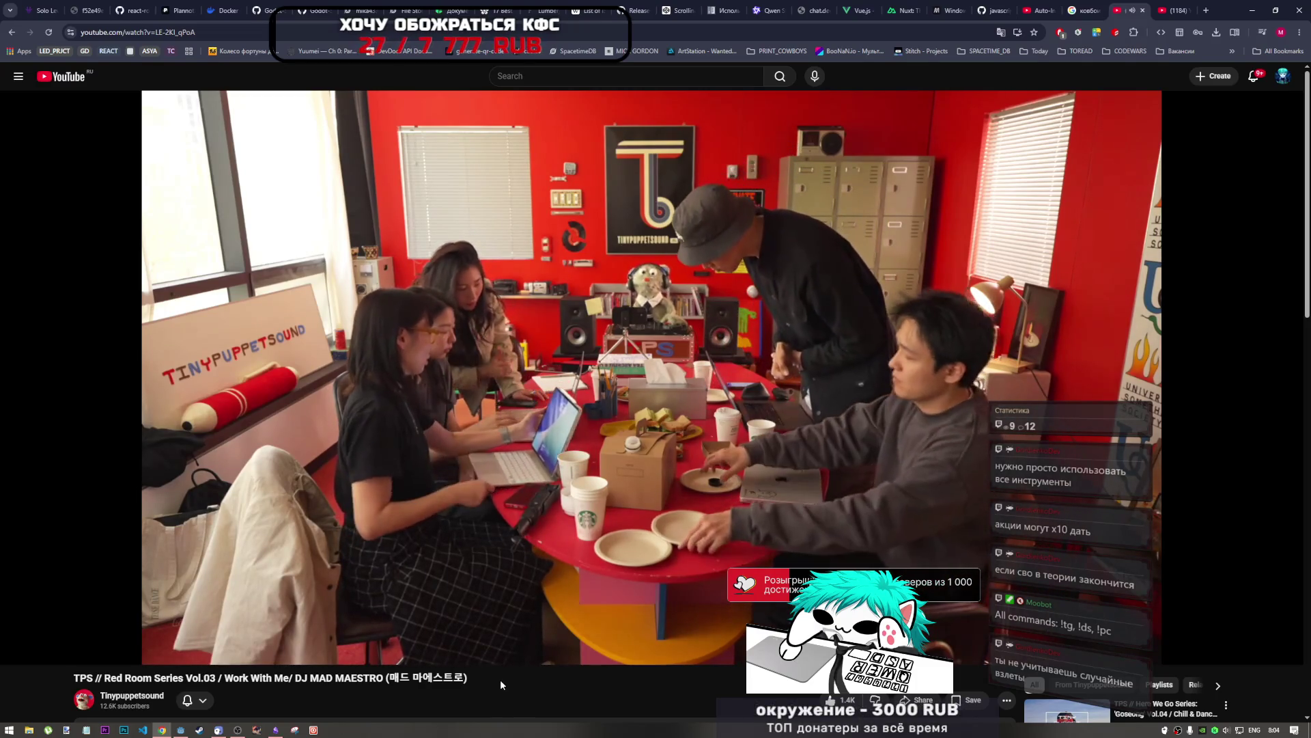
{"action": "left_click", "coordinate": [180, 729]}
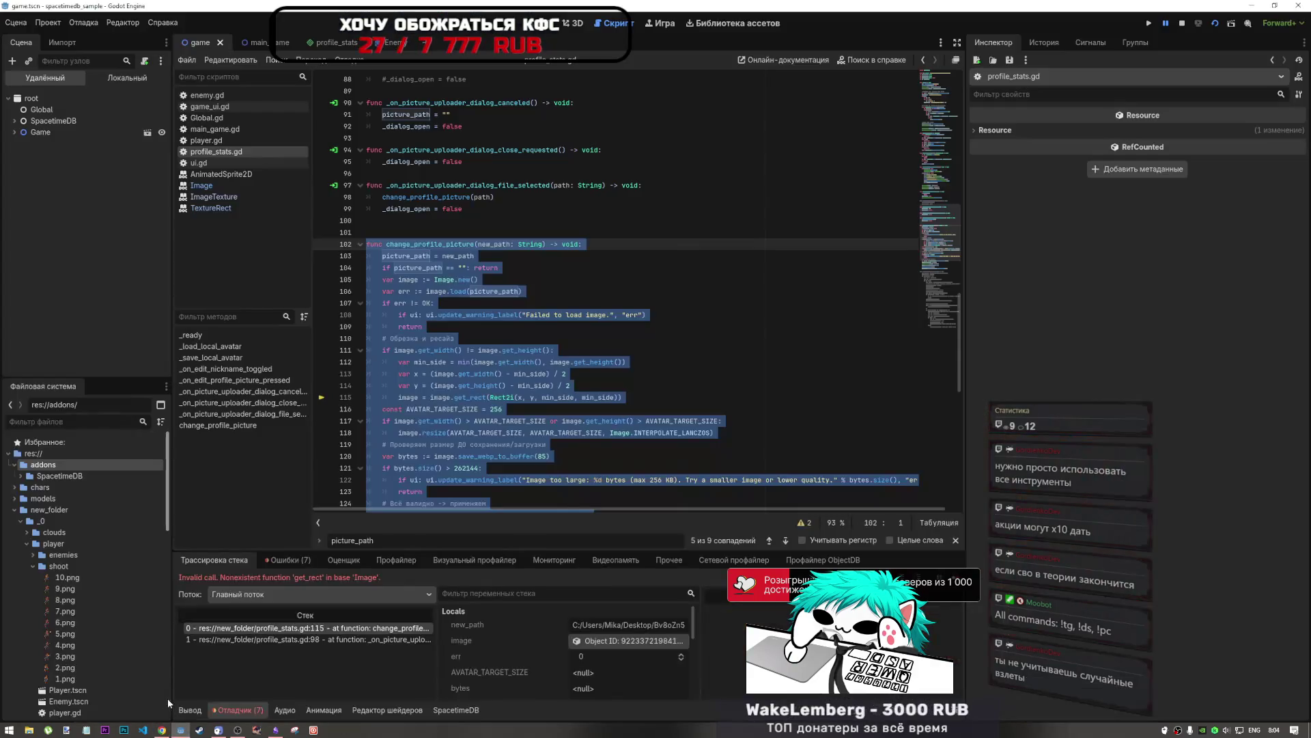
Step: Inspect the Rect2i arguments on line 115 and min_side on line 112, then return to YouTube
{"action": "left_click", "coordinate": [537, 397]}
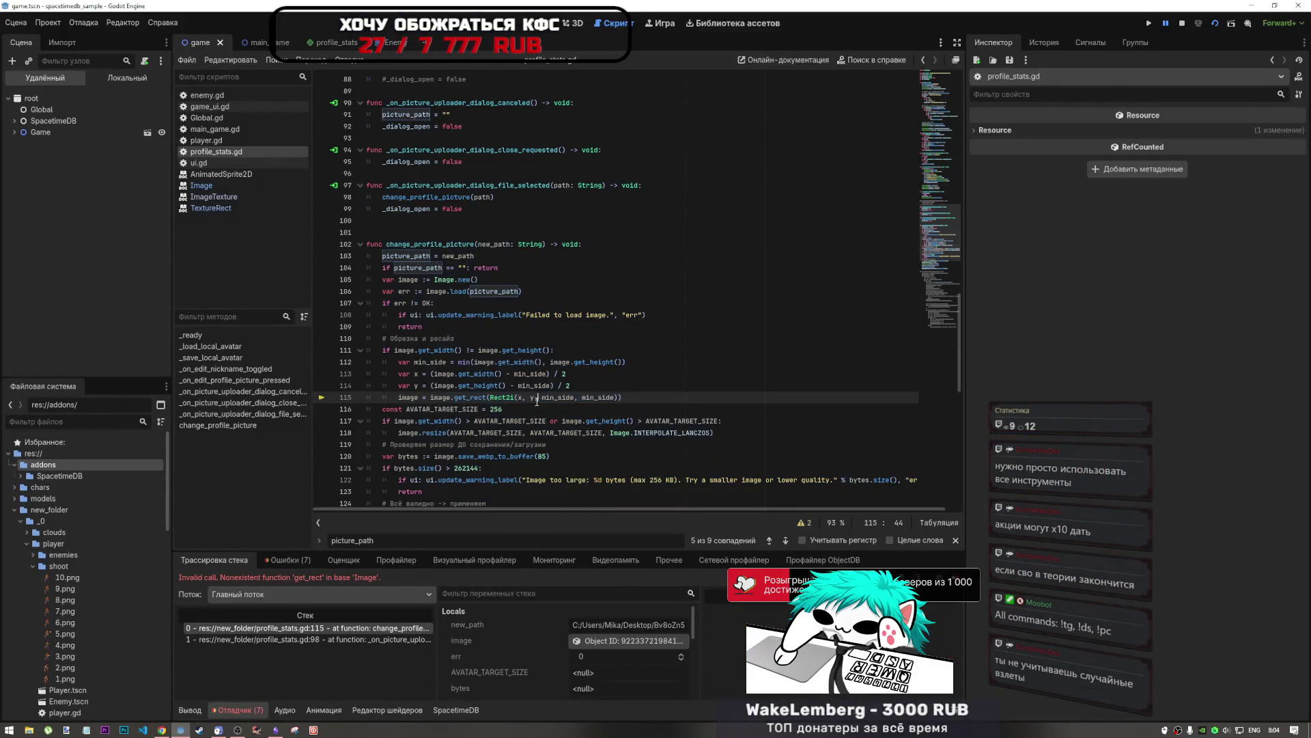
{"action": "left_click", "coordinate": [517, 397]}
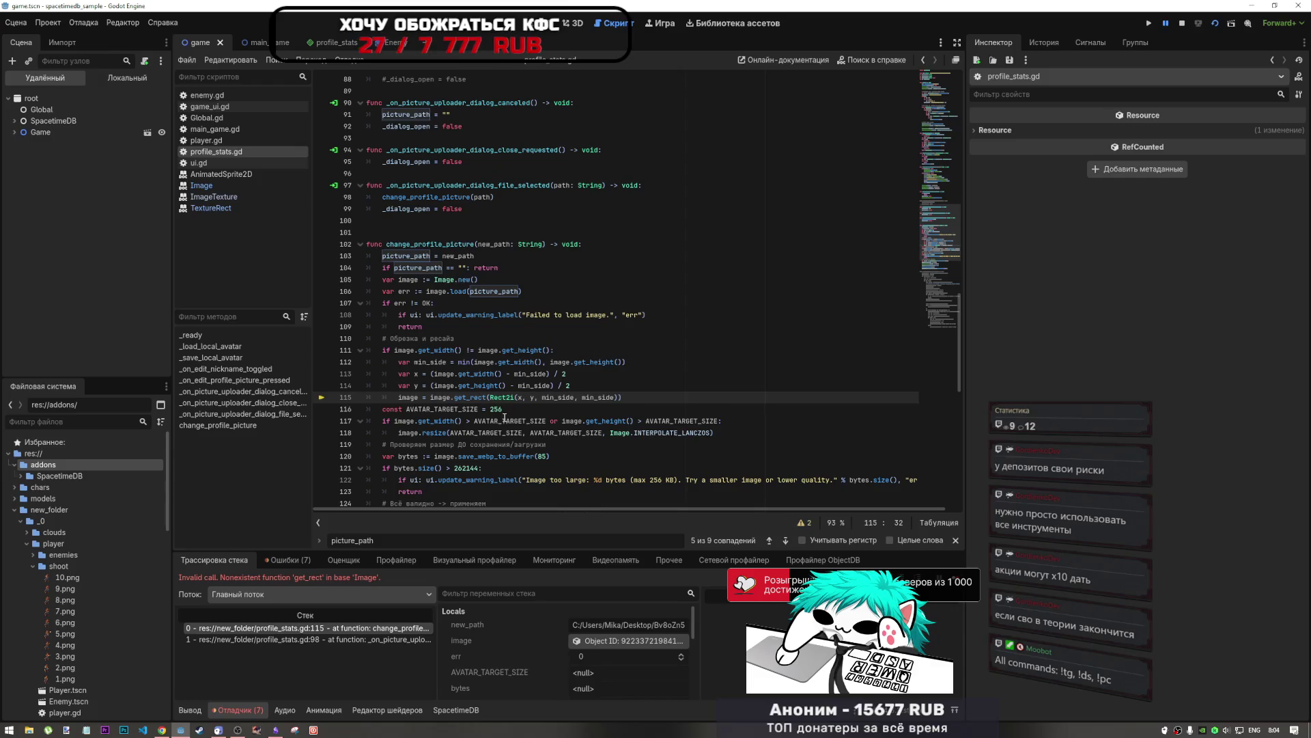
{"action": "left_click", "coordinate": [514, 362]}
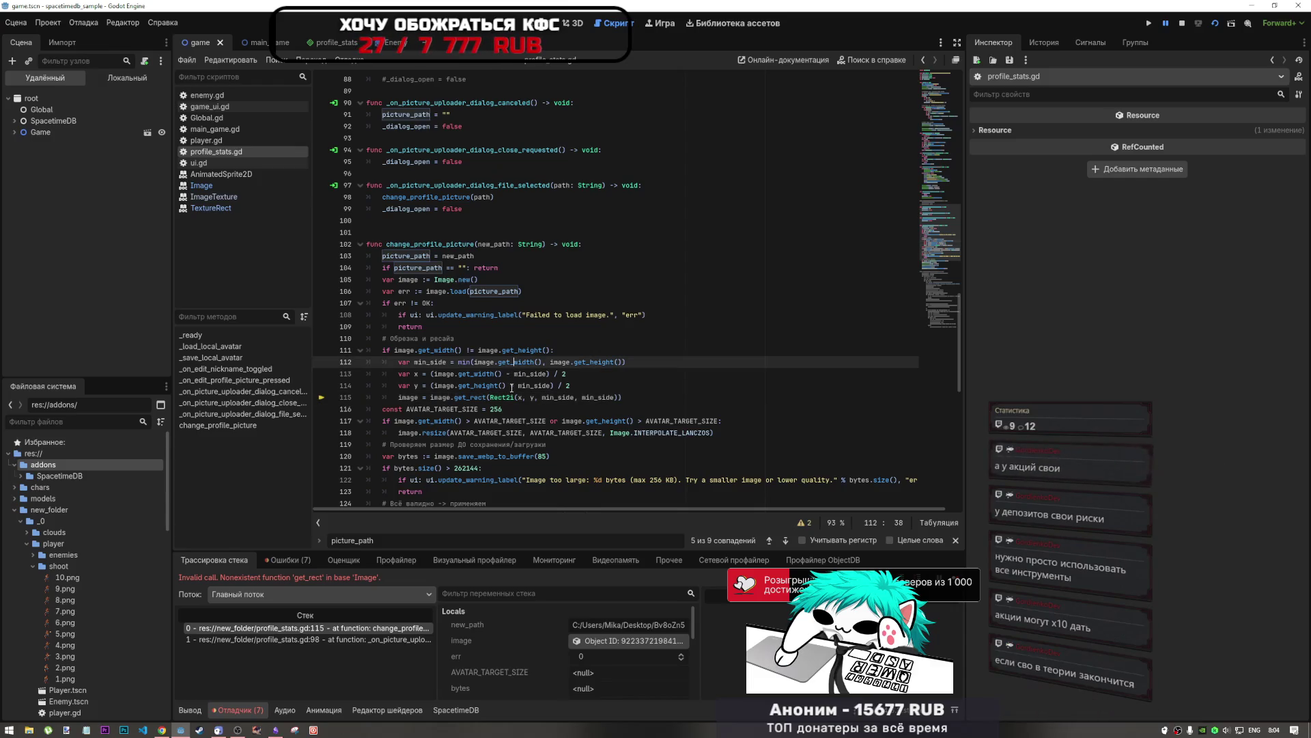
{"action": "scroll", "coordinate": [401, 387], "scroll_direction": "down", "scroll_amount": 1}
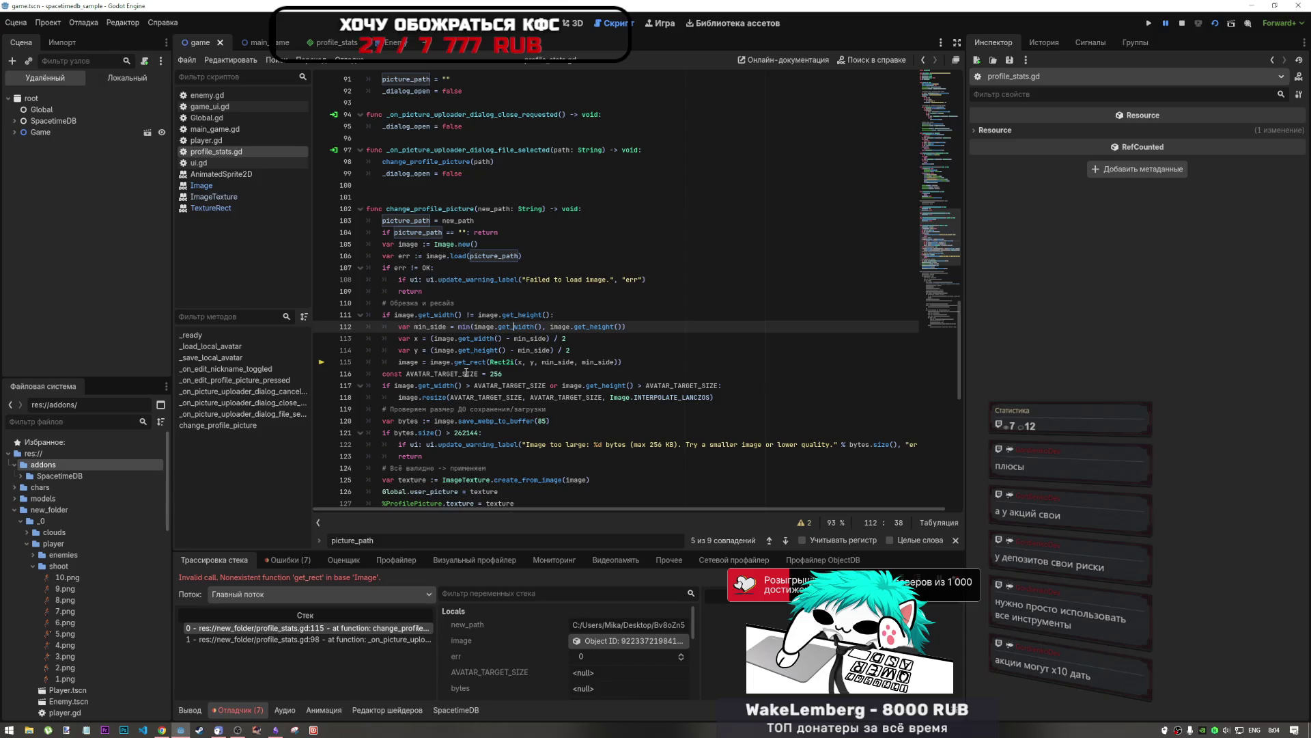
{"action": "scroll", "coordinate": [618, 411], "scroll_direction": "up", "scroll_amount": 3}
{"action": "scroll", "coordinate": [617, 414], "scroll_direction": "down", "scroll_amount": 5}
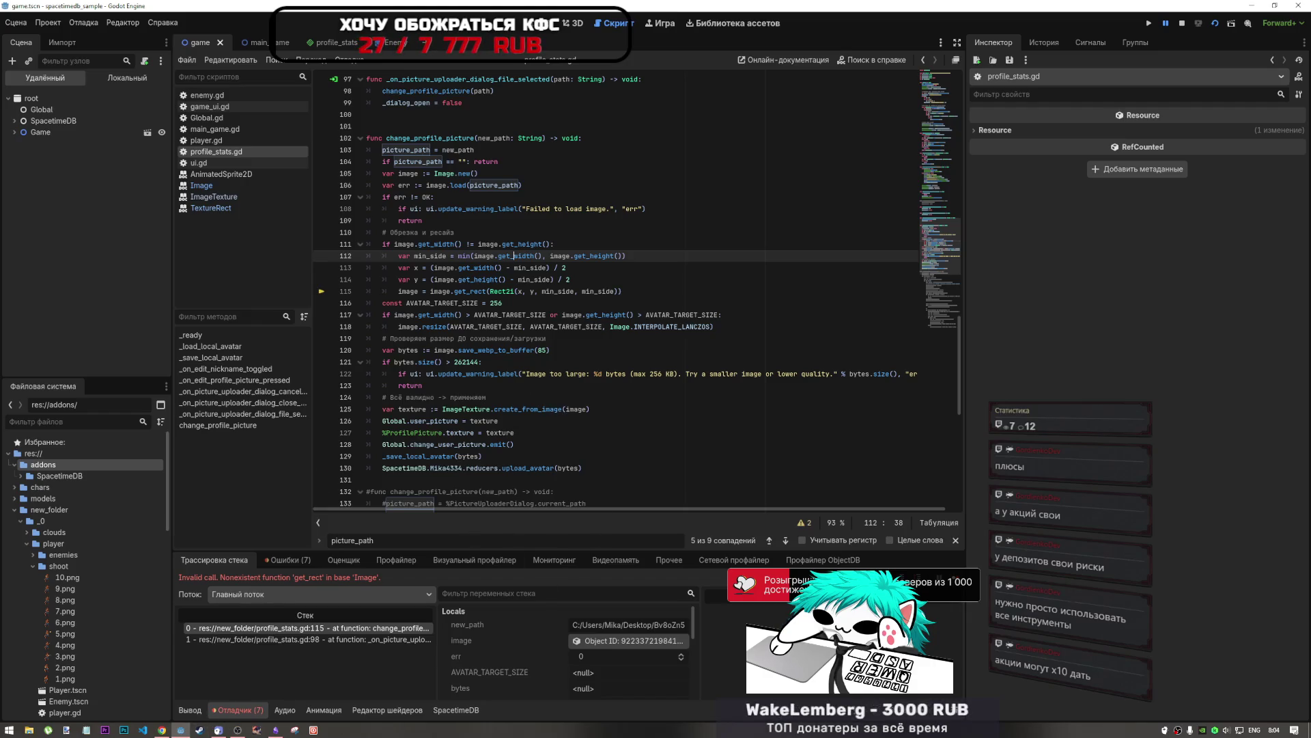
{"action": "key", "text": "alt+Tab"}
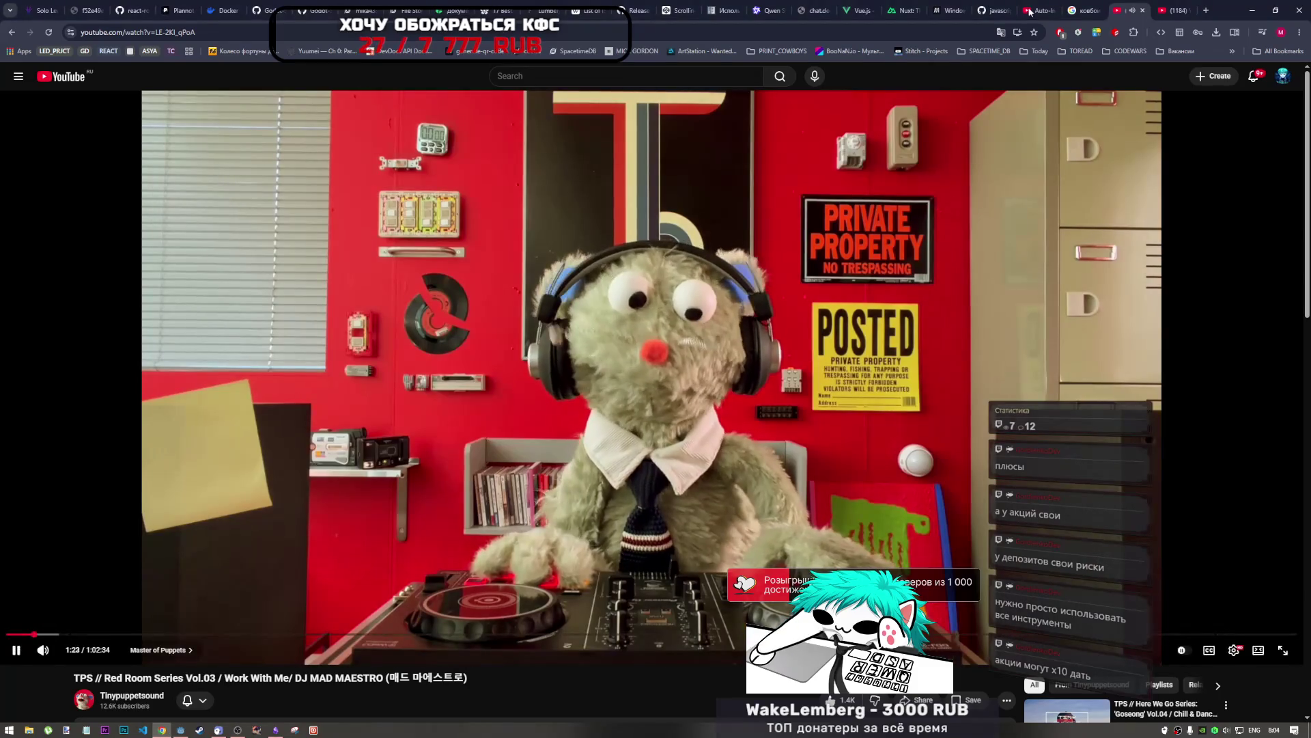
Step: Add the get_rect error text after 'godot 4.6' in the Qwen prompt and resend it
{"action": "left_click", "coordinate": [768, 10]}
{"action": "scroll", "coordinate": [747, 171], "scroll_direction": "up", "scroll_amount": 10}
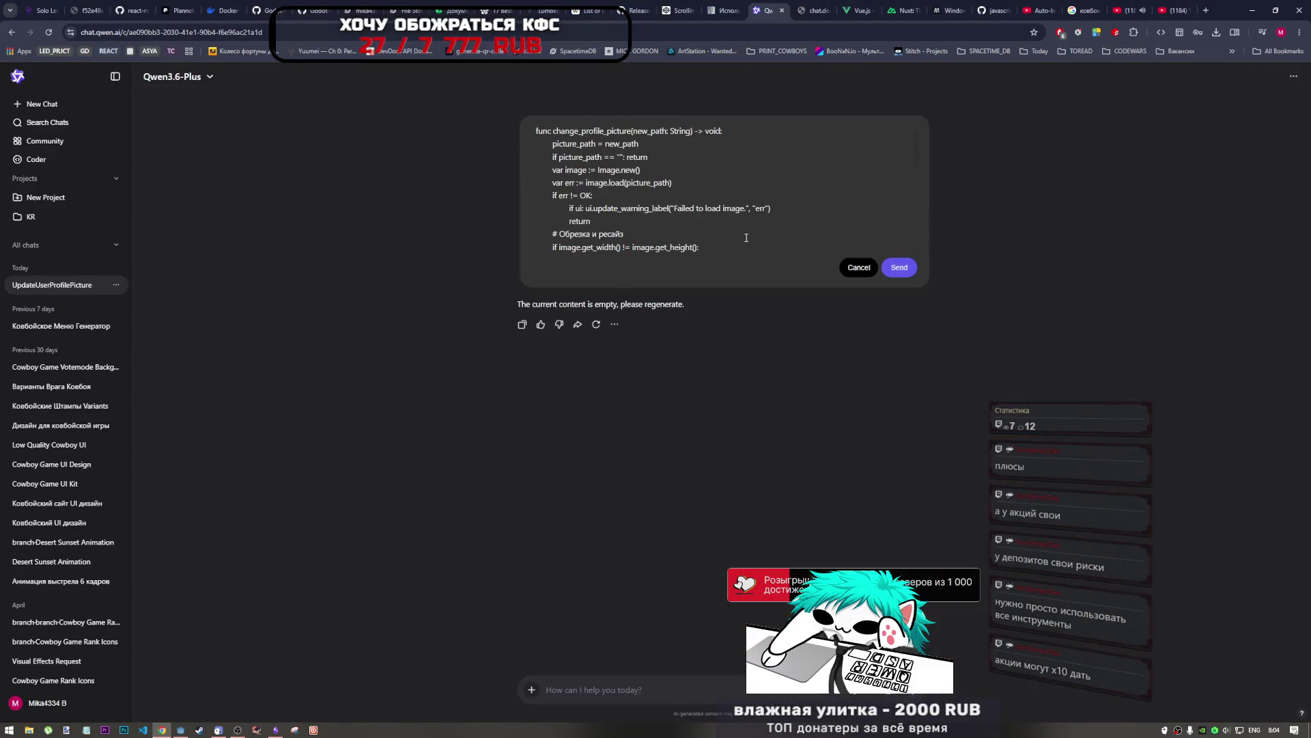
{"action": "scroll", "coordinate": [734, 225], "scroll_direction": "down", "scroll_amount": 3}
{"action": "scroll", "coordinate": [734, 225], "scroll_direction": "up", "scroll_amount": 5}
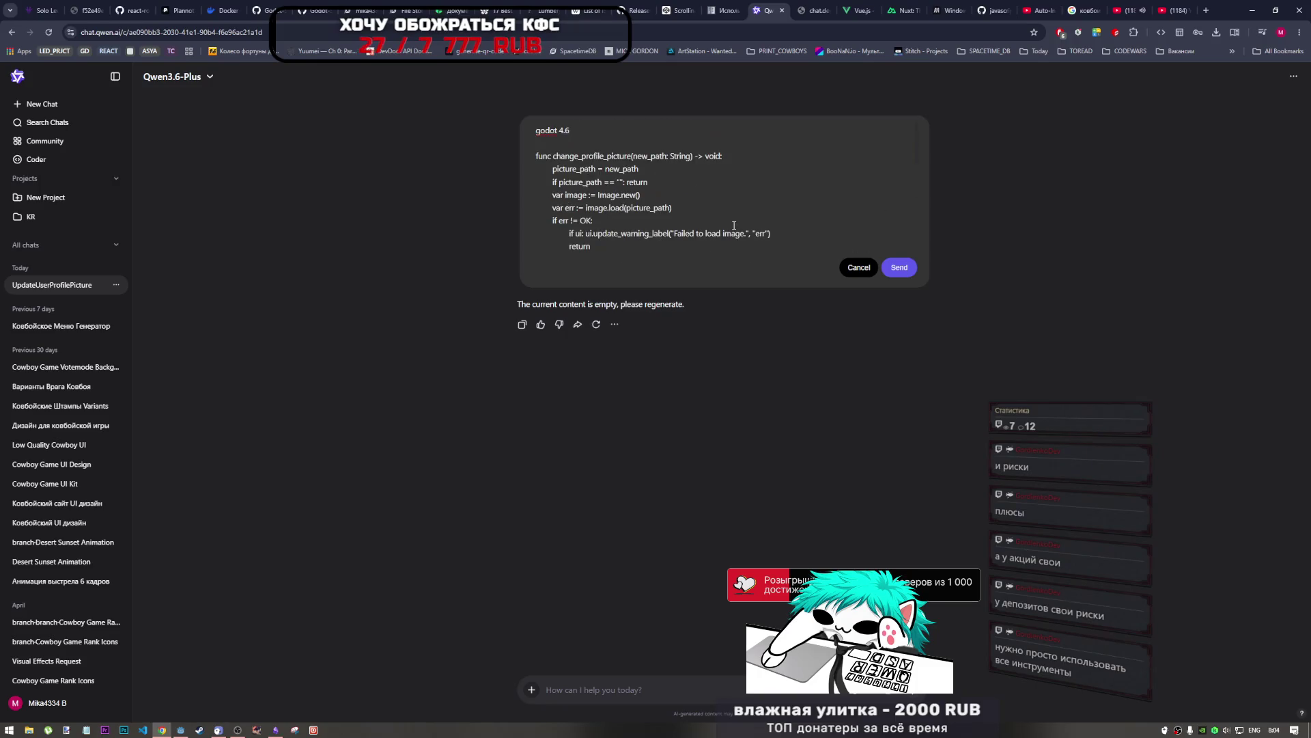
{"action": "type", "text": "Invalid call. Nonexistent function 'get_rect' in base 'Image'."}
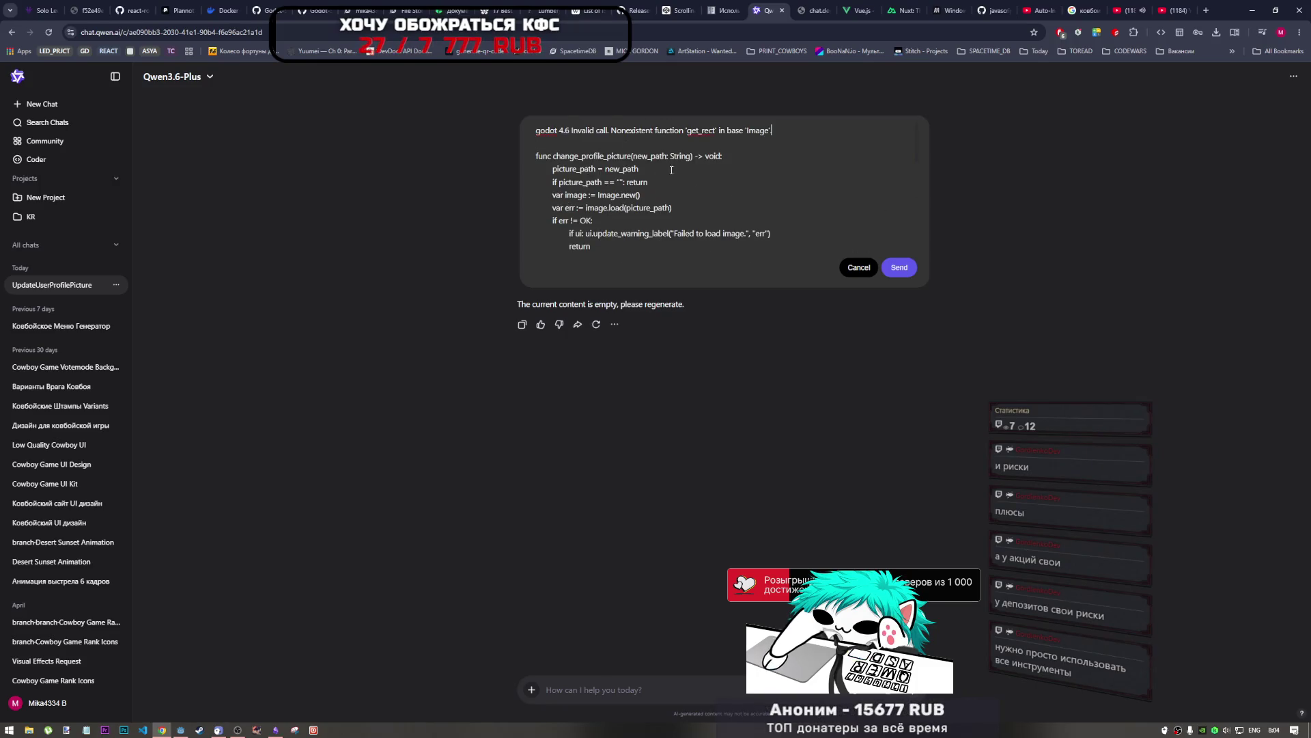
{"action": "left_click", "coordinate": [905, 273]}
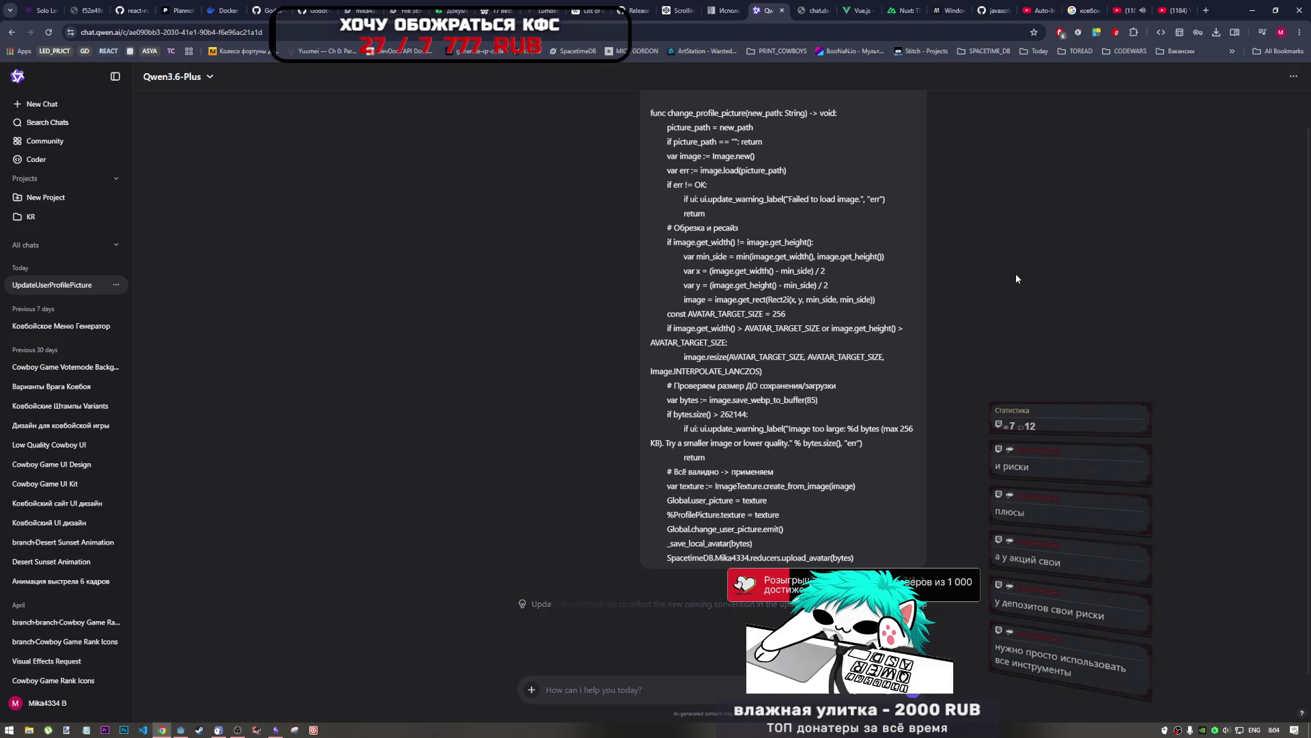
Step: Reload the unreachable DeepSeek page, then go back to the Qwen chat
{"action": "left_click", "coordinate": [812, 8]}
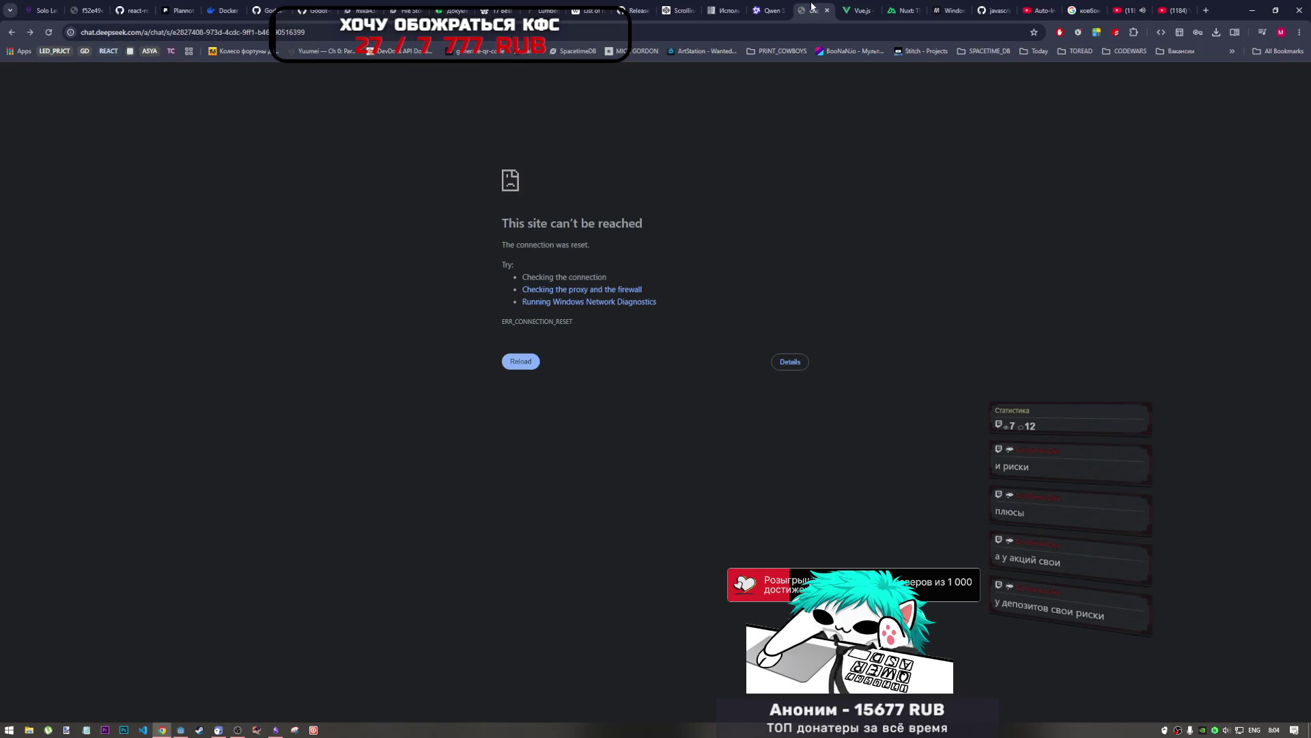
{"action": "left_click", "coordinate": [49, 34]}
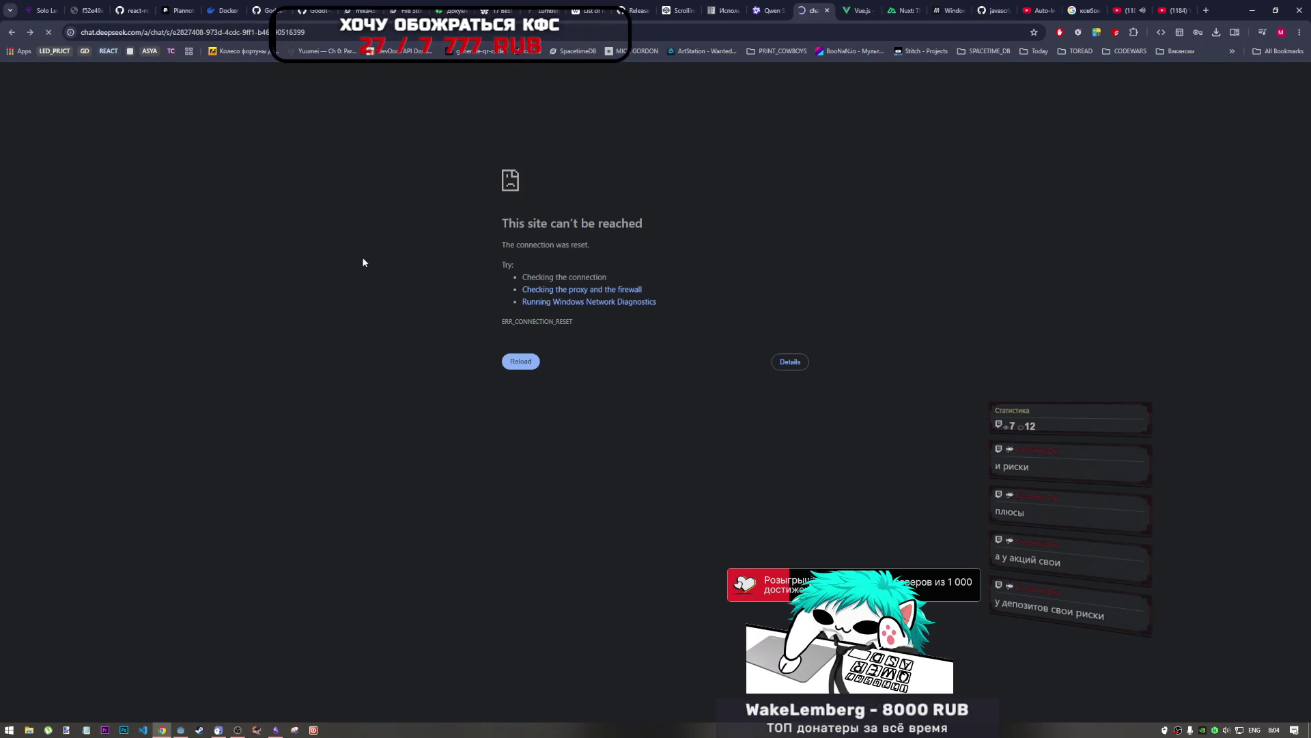
{"action": "left_click", "coordinate": [762, 11]}
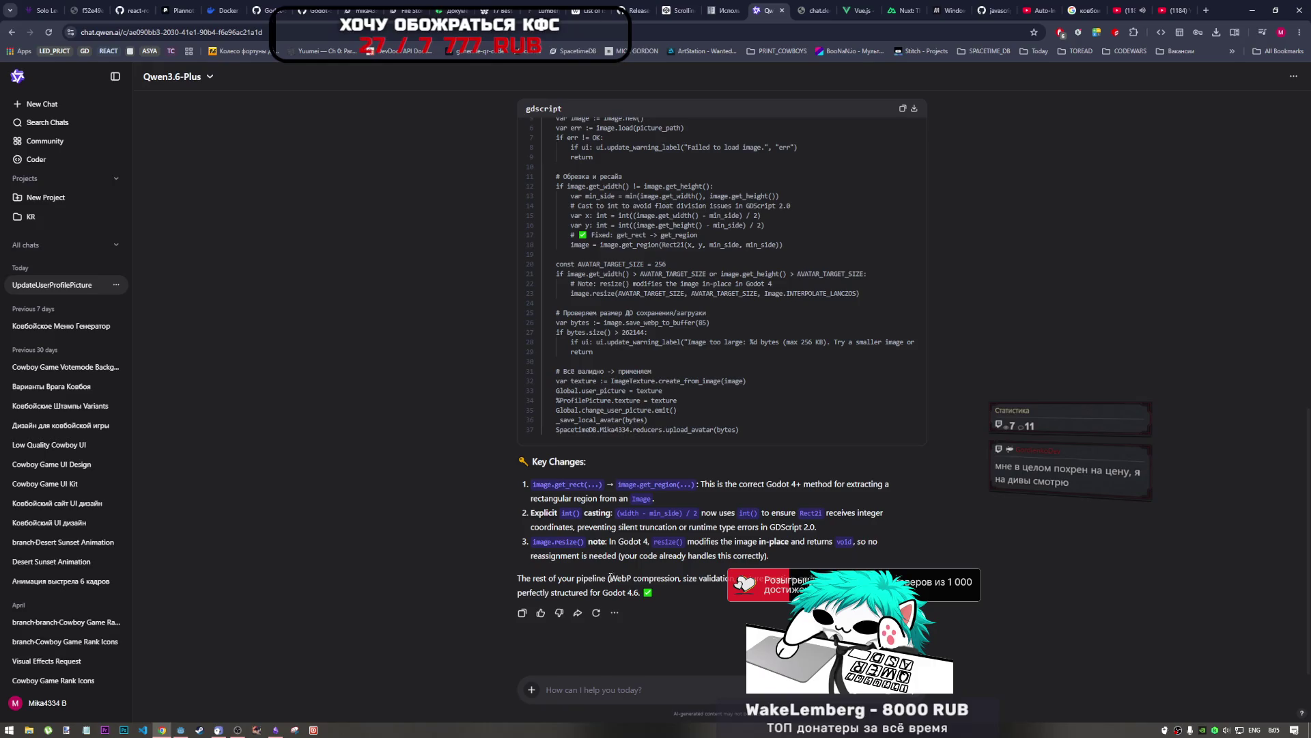
Step: Copy Qwen's corrected function, then search Godot's help for the Image class
{"action": "scroll", "coordinate": [610, 578], "scroll_direction": "up", "scroll_amount": 5}
{"action": "left_click", "coordinate": [902, 367]}
{"action": "scroll", "coordinate": [590, 447], "scroll_direction": "down", "scroll_amount": 1}
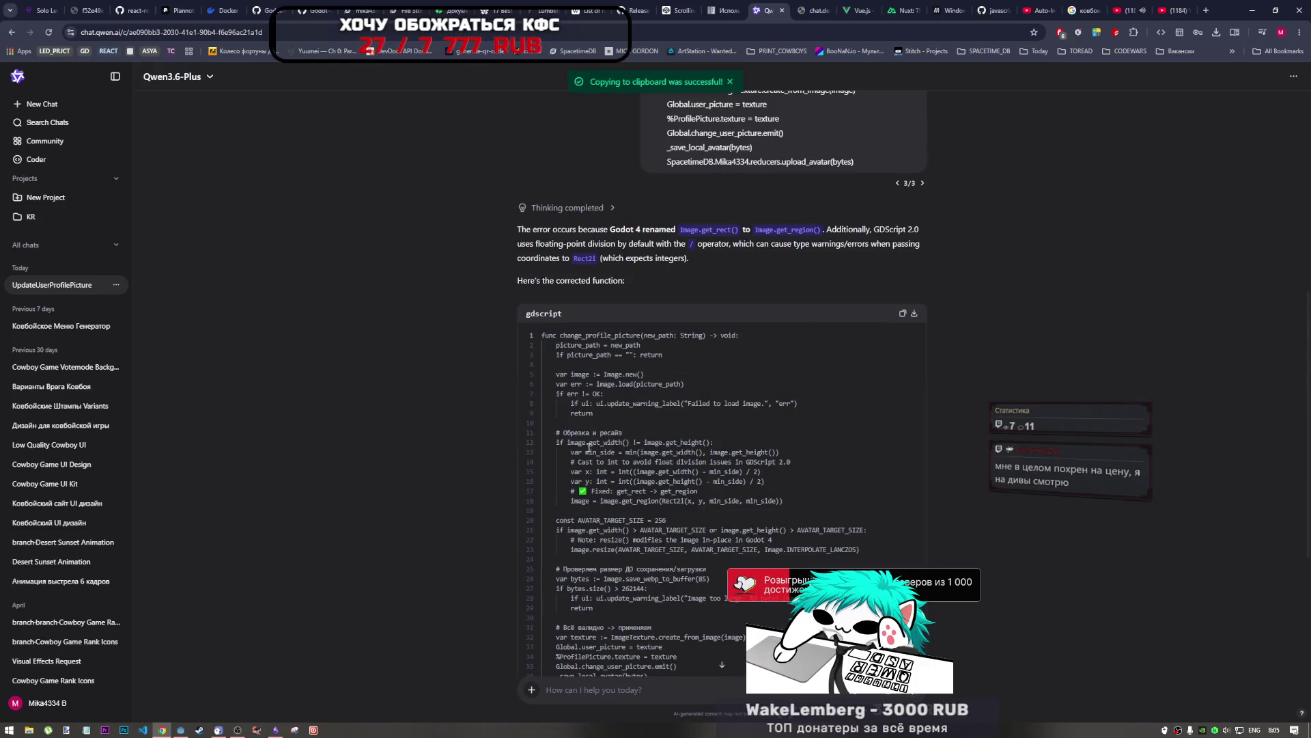
{"action": "left_click_drag", "start_coordinate": [568, 442], "coordinate": [590, 441]}
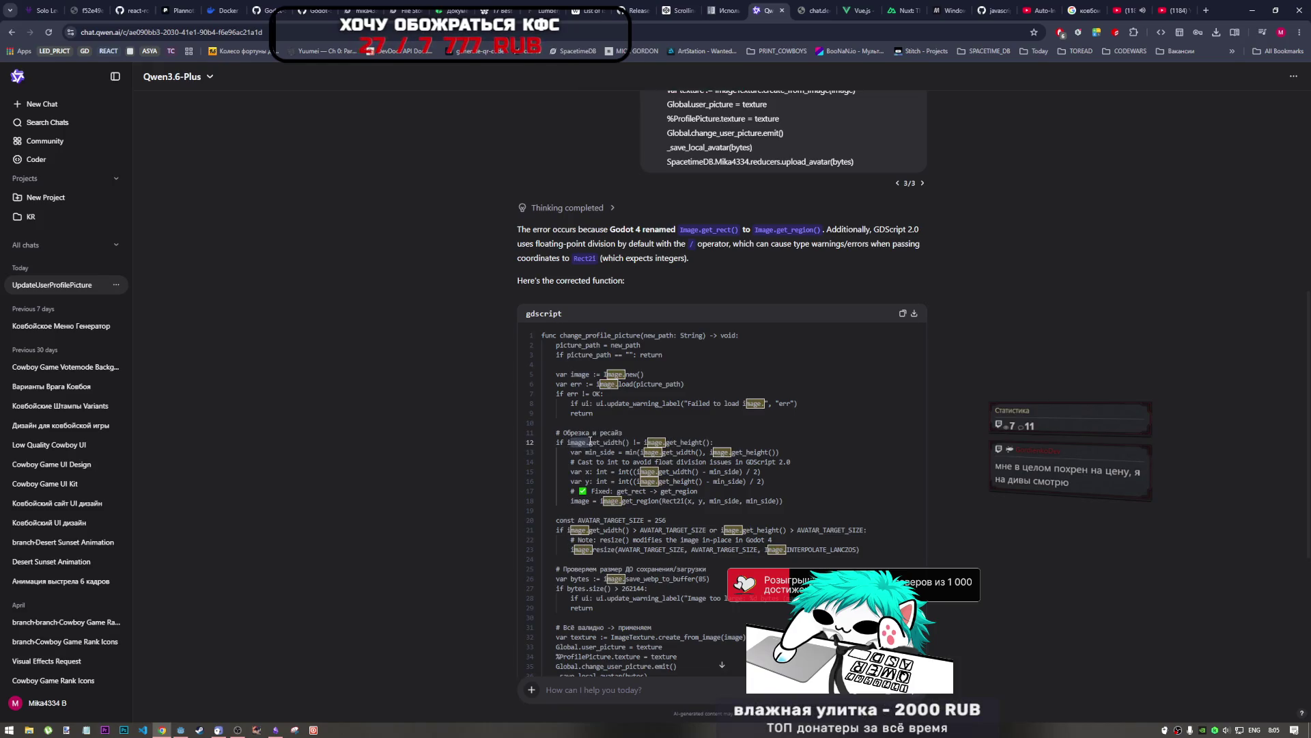
{"action": "left_click_drag", "start_coordinate": [591, 373], "coordinate": [629, 373]}
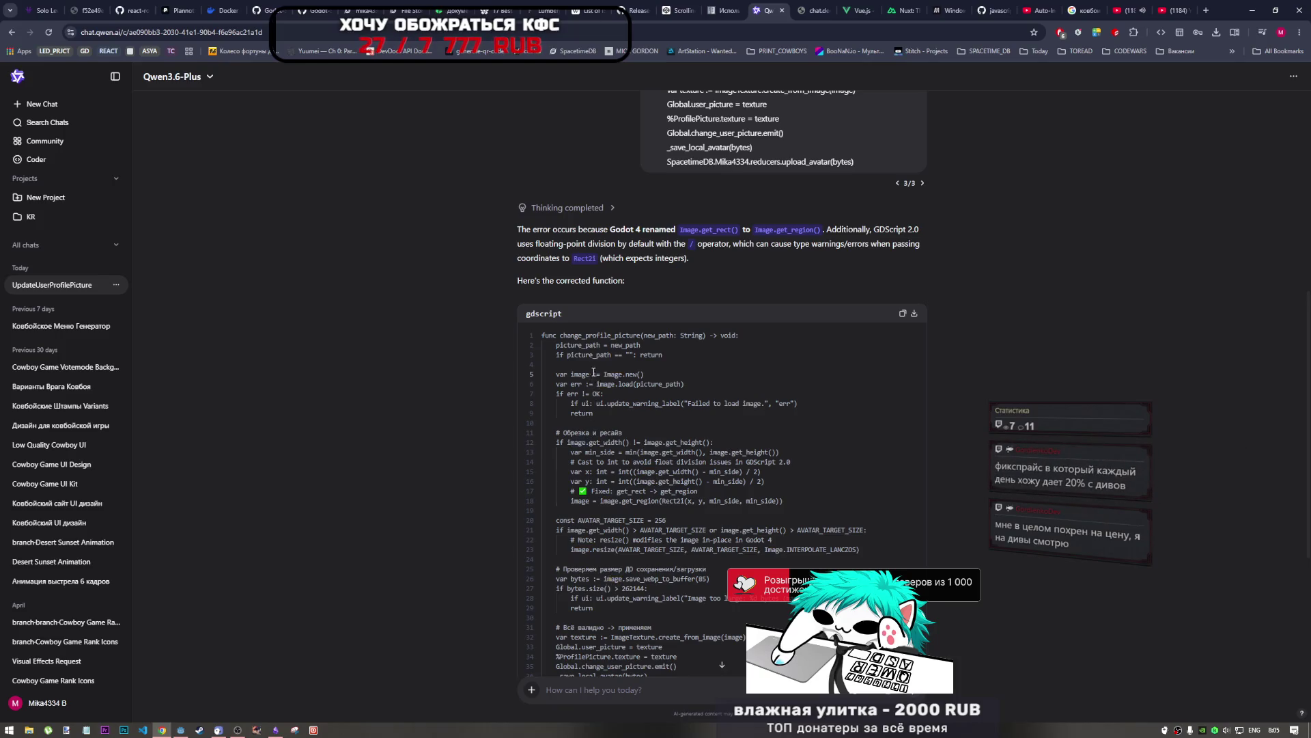
{"action": "double_click", "coordinate": [628, 373]}
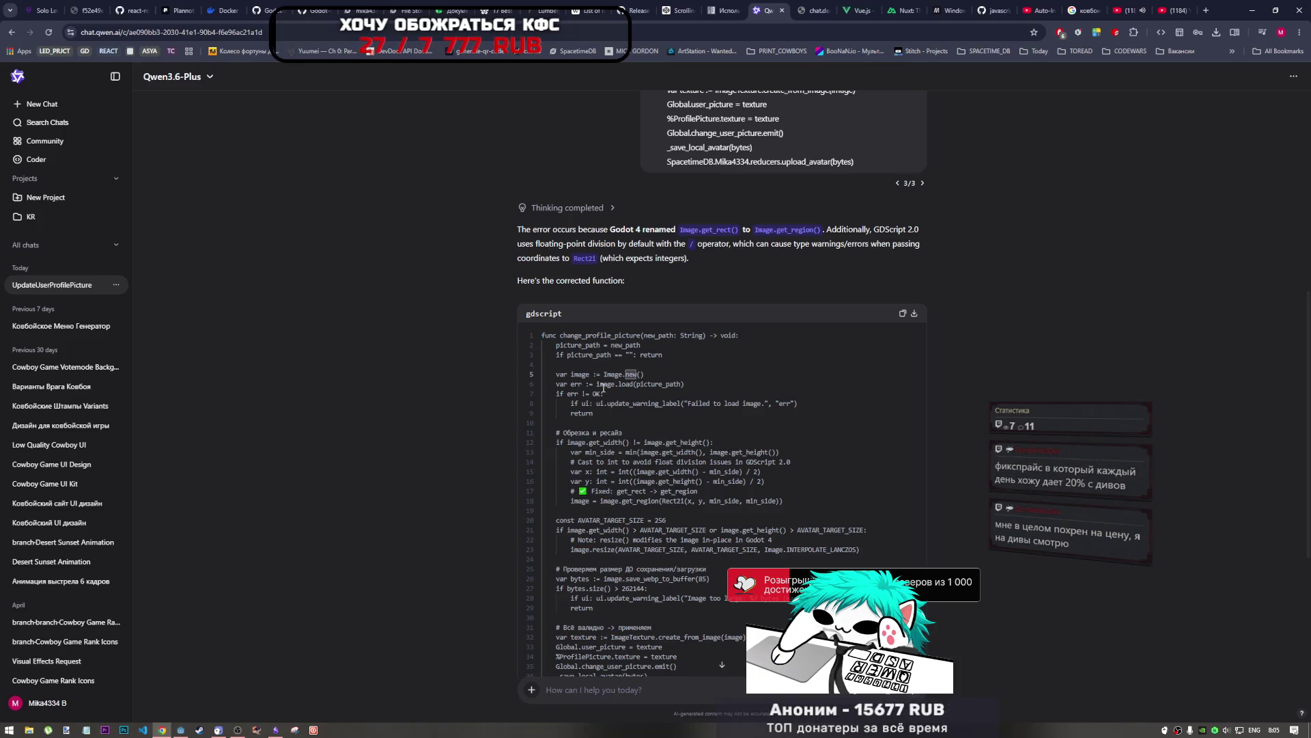
{"action": "left_click", "coordinate": [182, 729]}
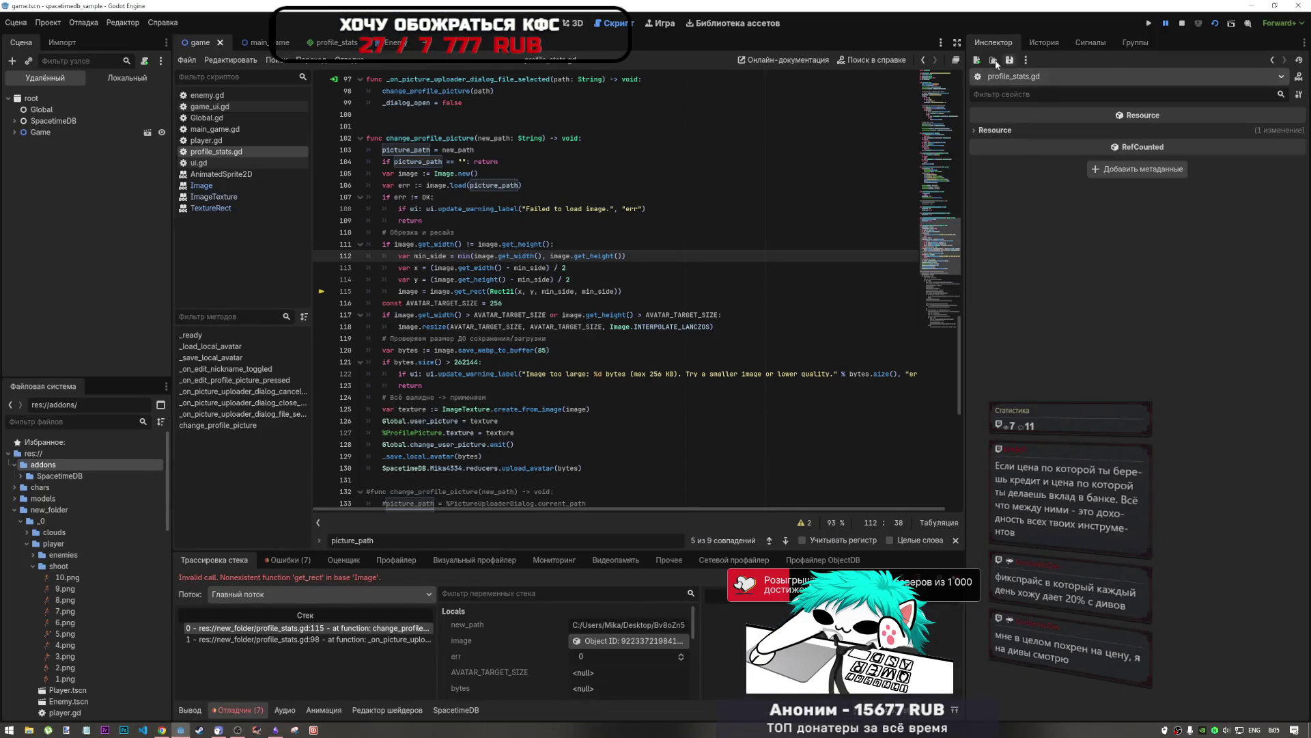
{"action": "left_click", "coordinate": [872, 60]}
Step: Stop the running game and open the Image class documentation via help search for 'image'
{"action": "left_click", "coordinate": [1183, 24]}
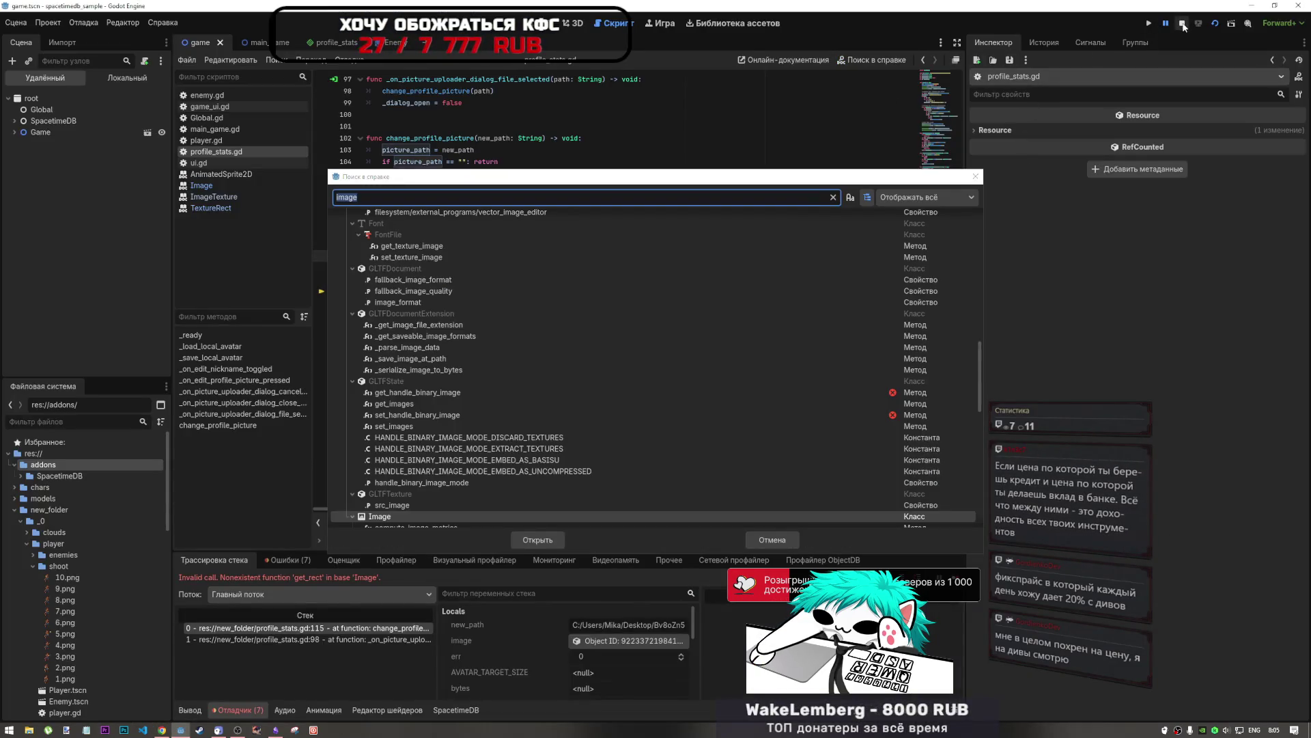
{"action": "left_click", "coordinate": [975, 177]}
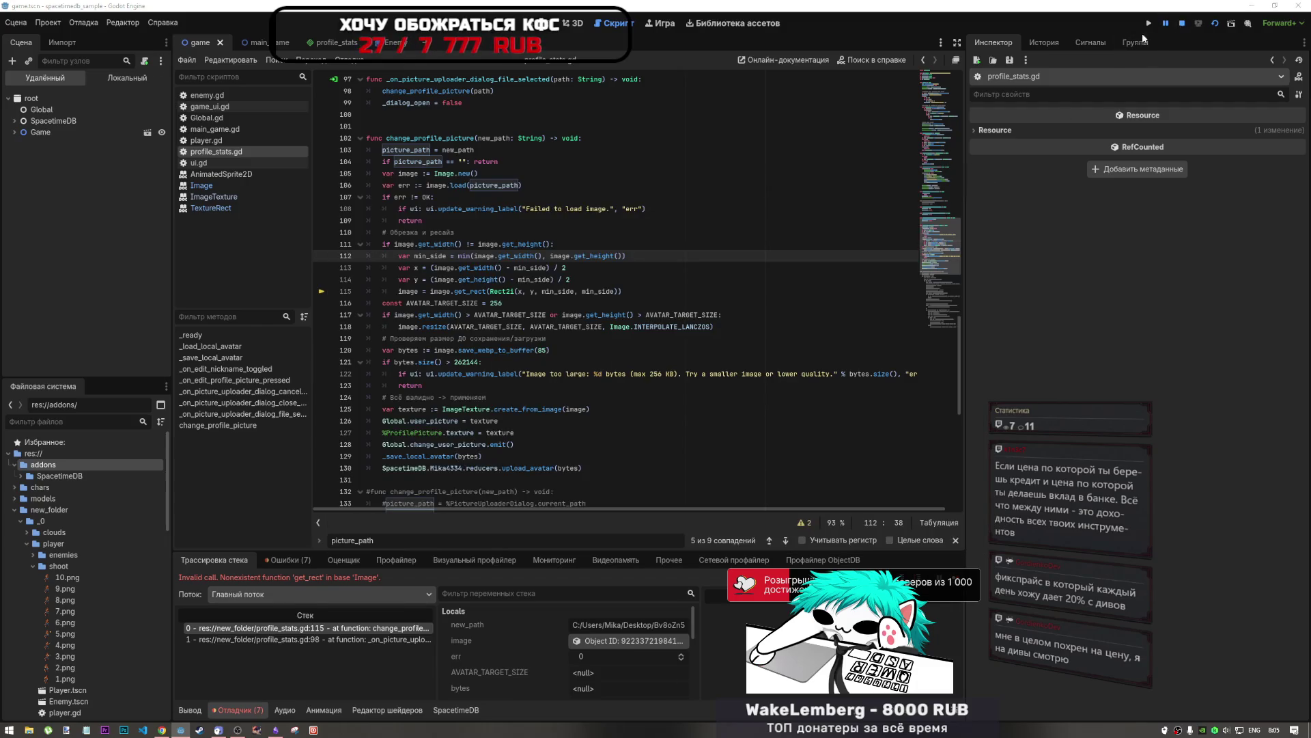
{"action": "left_click", "coordinate": [878, 65]}
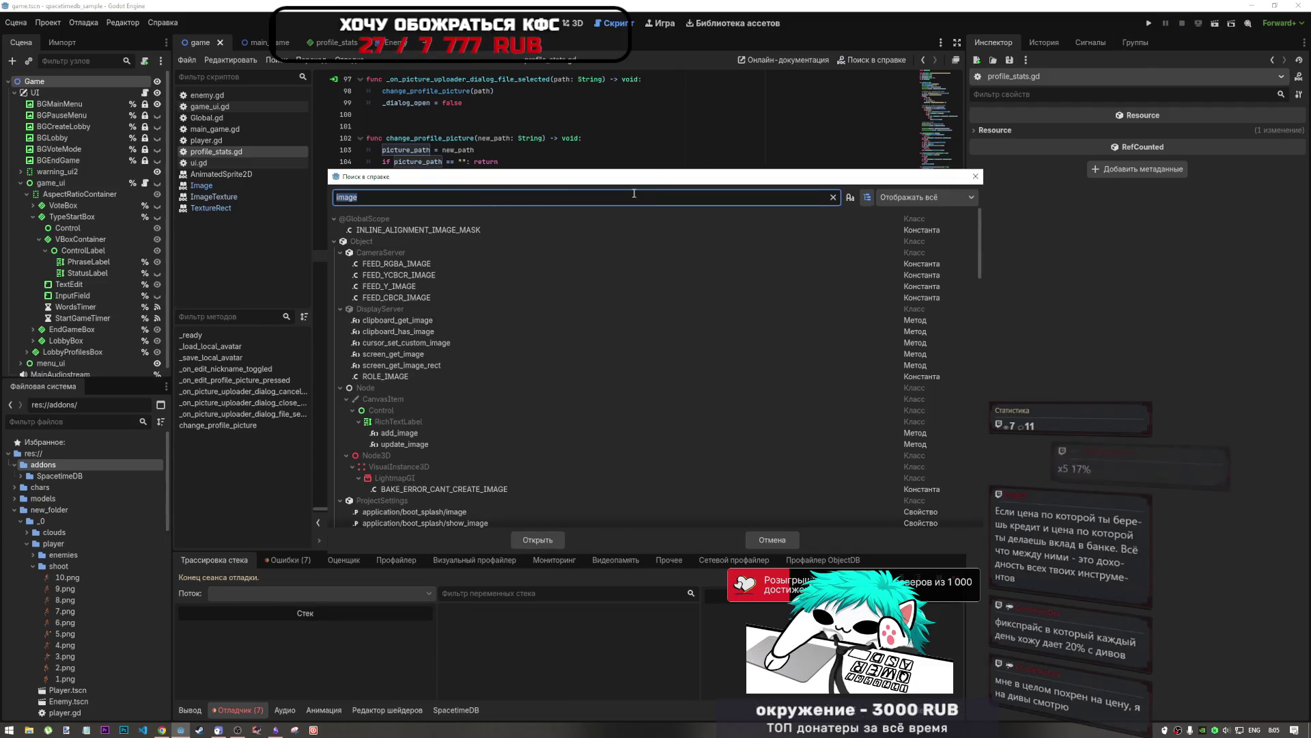
{"action": "scroll", "coordinate": [407, 321], "scroll_direction": "down", "scroll_amount": 5}
{"action": "scroll", "coordinate": [415, 335], "scroll_direction": "up", "scroll_amount": 5}
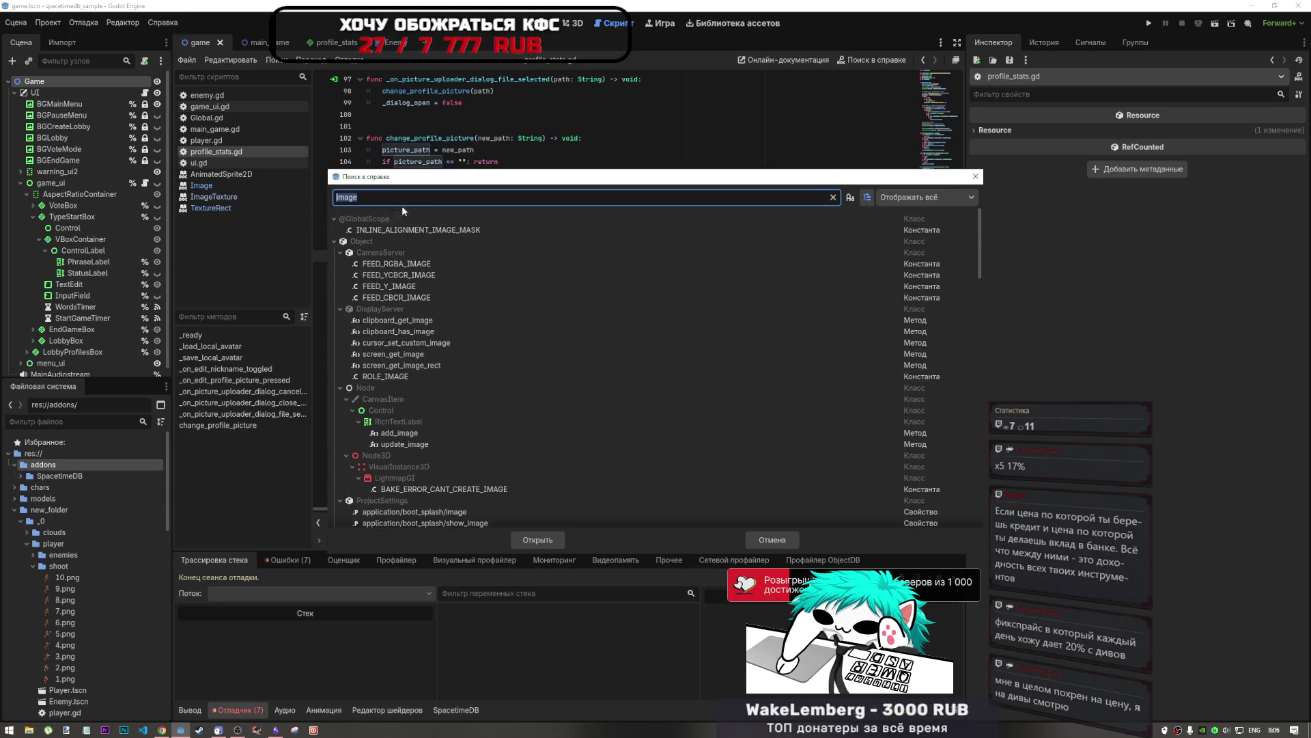
{"action": "type", "text": "image"}
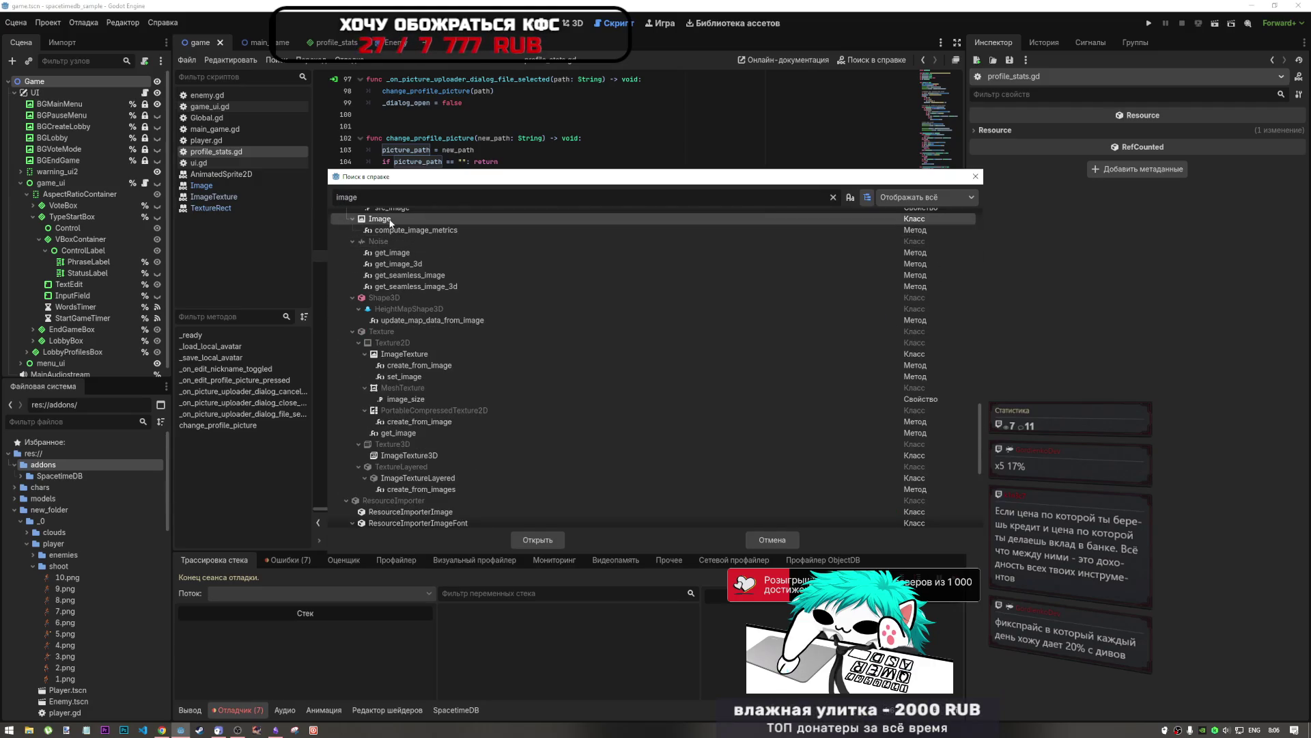
{"action": "double_click", "coordinate": [389, 221]}
Step: Read the get_region method description in the Image docs
{"action": "scroll", "coordinate": [567, 351], "scroll_direction": "down", "scroll_amount": 10}
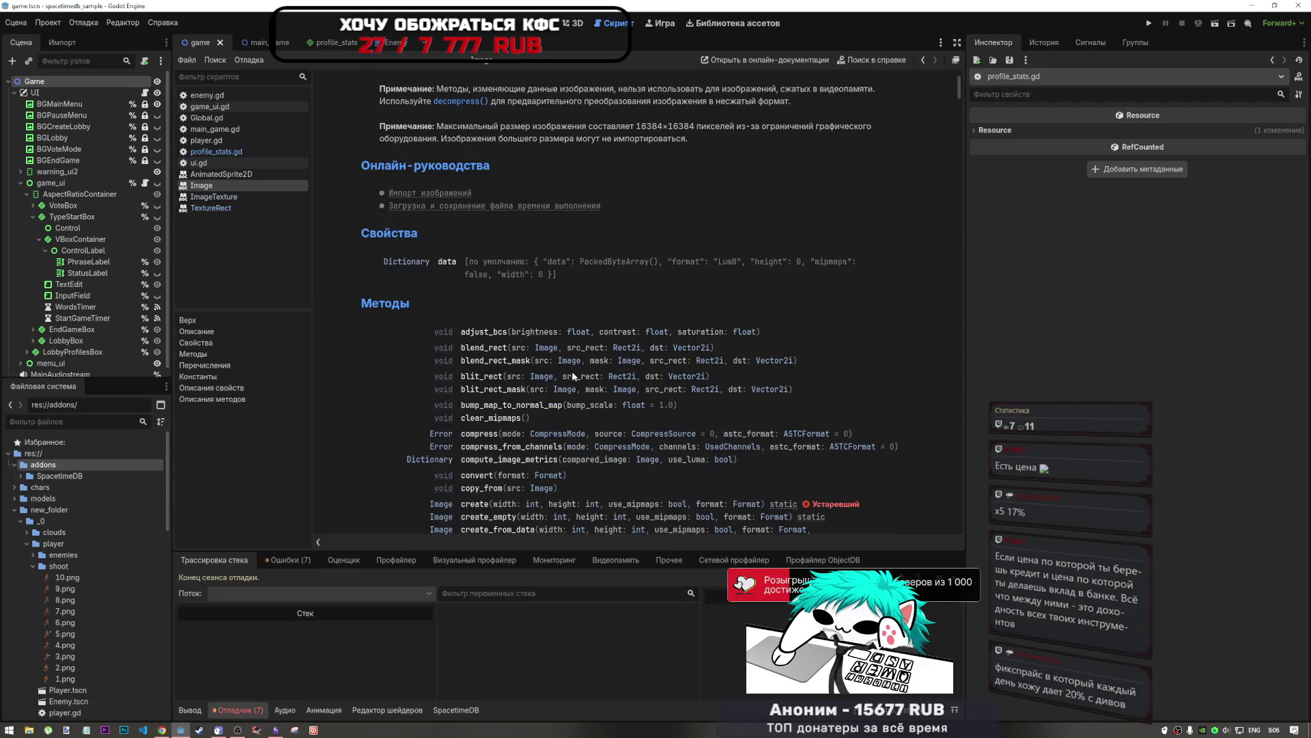
{"action": "scroll", "coordinate": [554, 374], "scroll_direction": "down", "scroll_amount": 3}
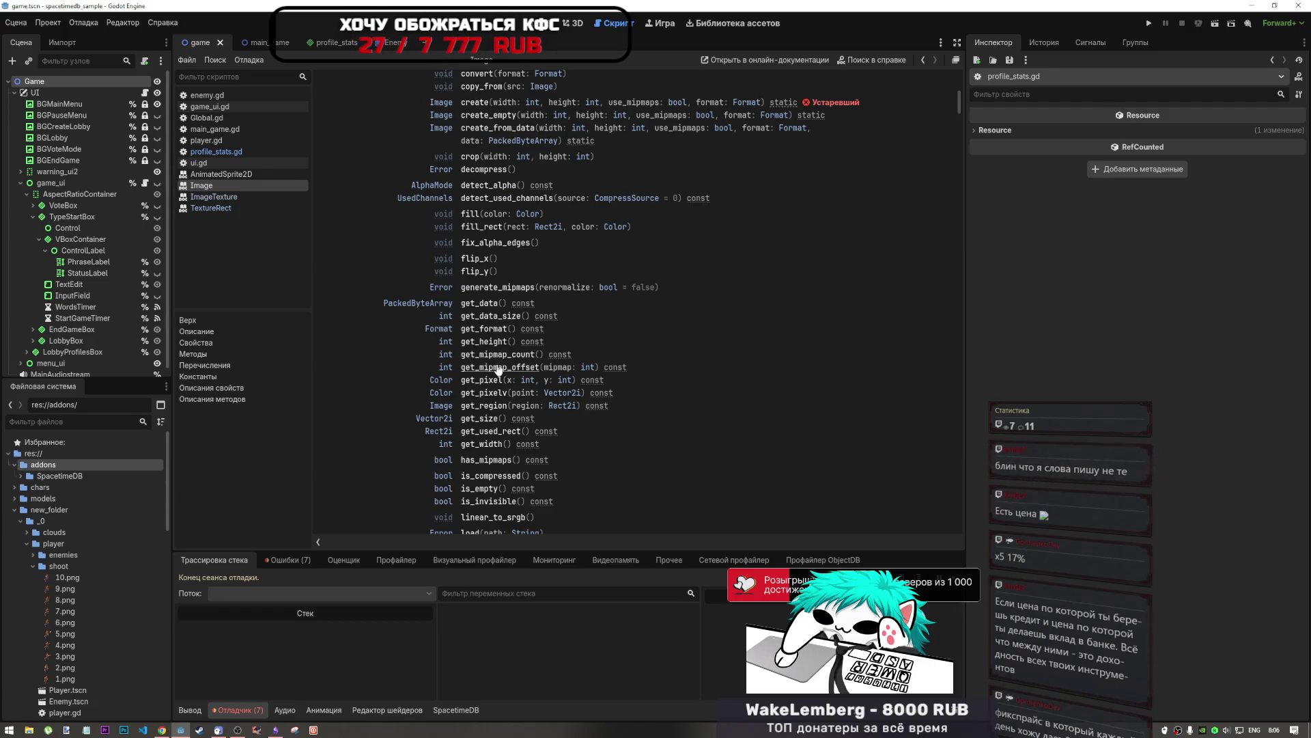
{"action": "scroll", "coordinate": [501, 342], "scroll_direction": "down", "scroll_amount": 2}
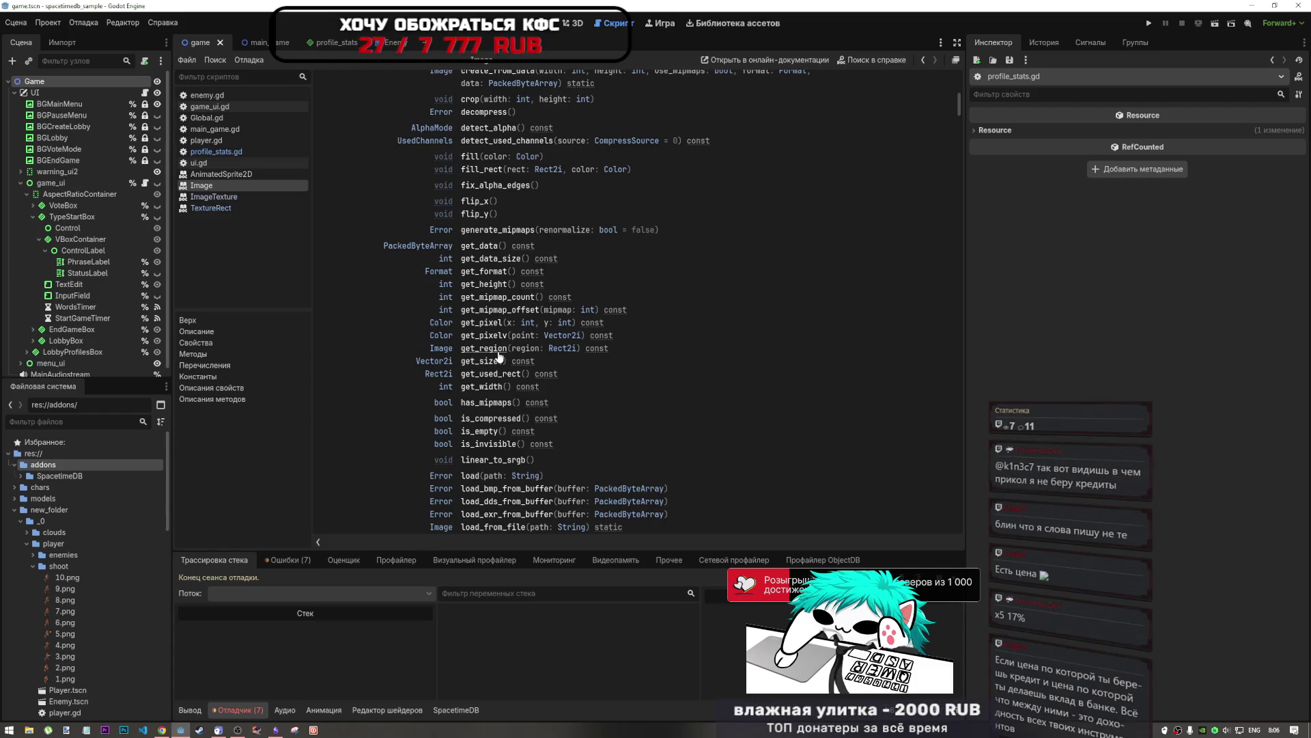
{"action": "left_click", "coordinate": [502, 338]}
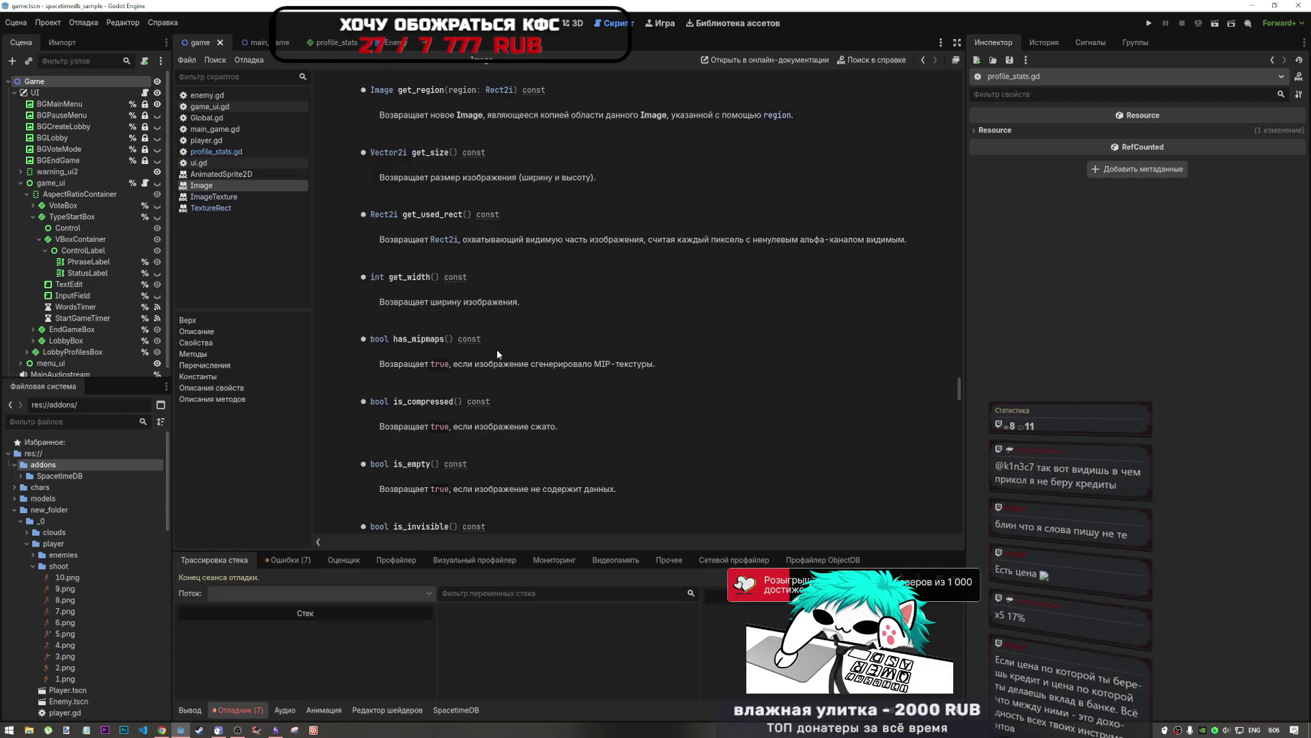
{"action": "double_click", "coordinate": [471, 117]}
{"action": "left_click_drag", "start_coordinate": [470, 120], "coordinate": [666, 117]}
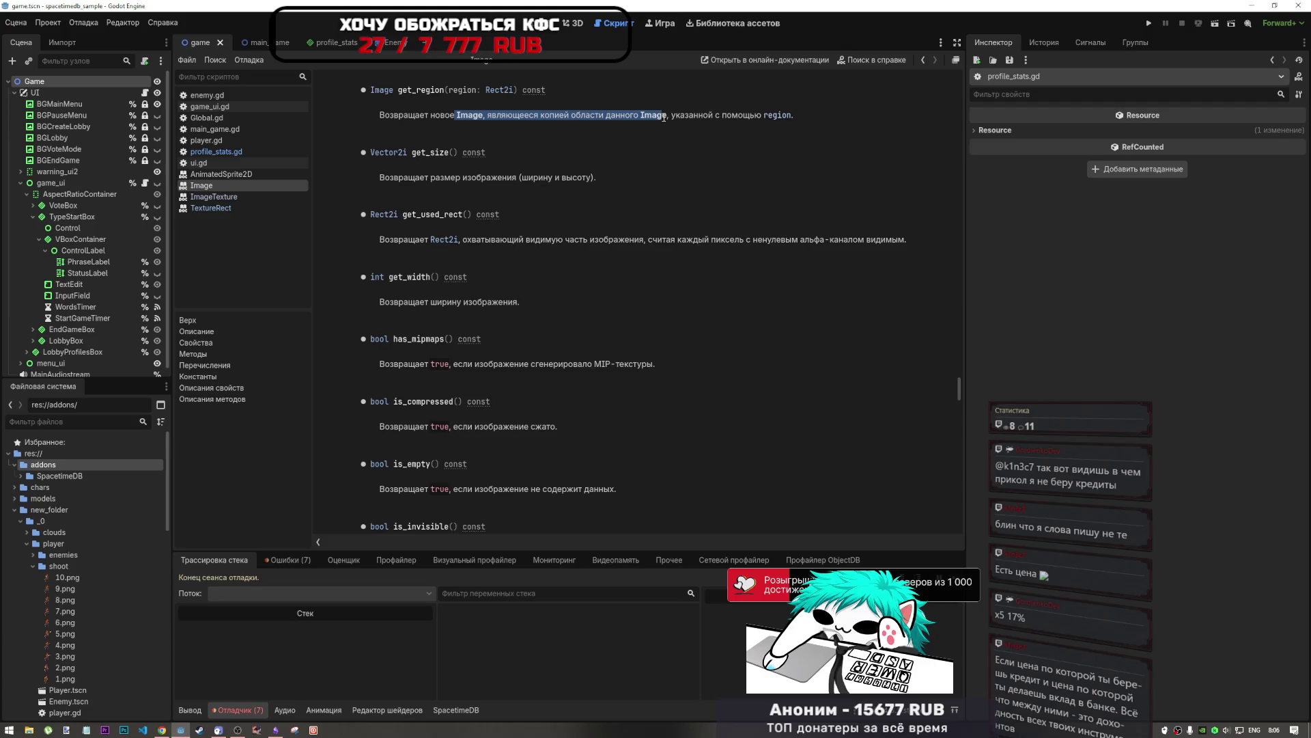
{"action": "scroll", "coordinate": [441, 174], "scroll_direction": "up", "scroll_amount": 4}
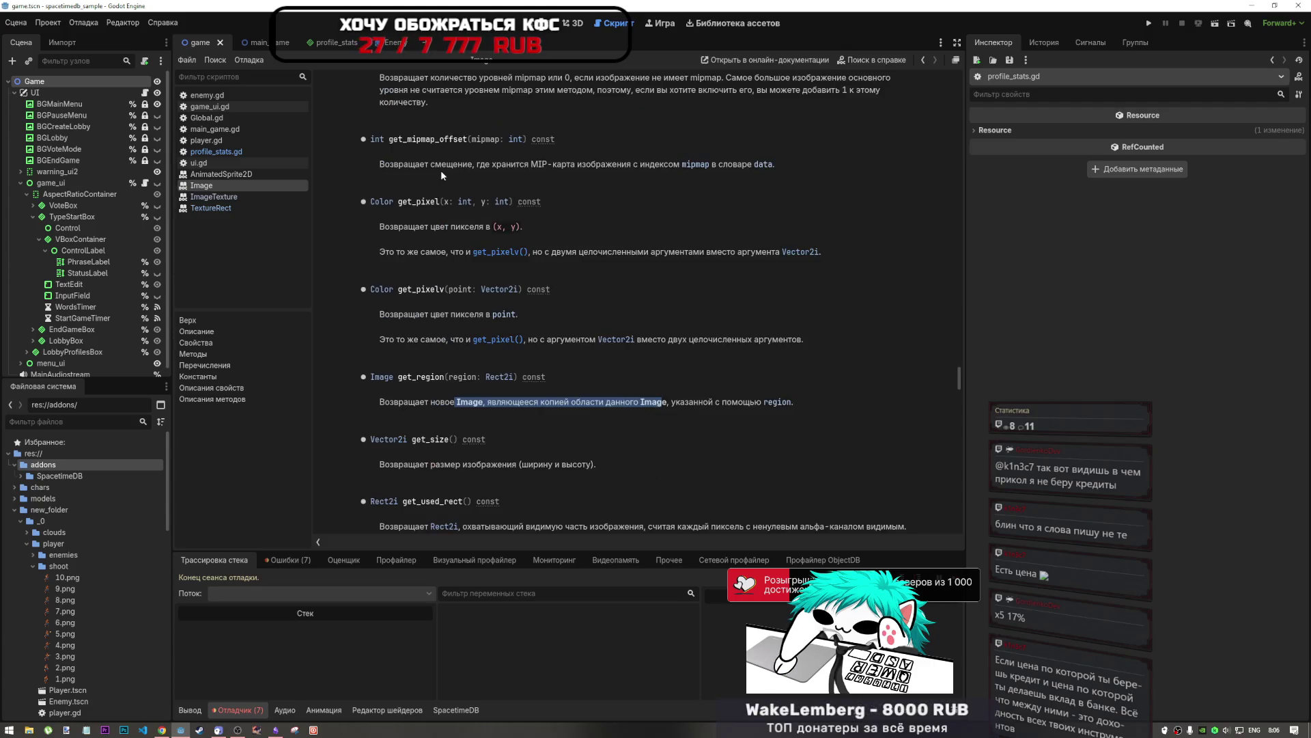
Step: Copy Qwen's fixed function again and select the old change_profile_picture in profile_stats.gd
{"action": "left_click", "coordinate": [923, 60]}
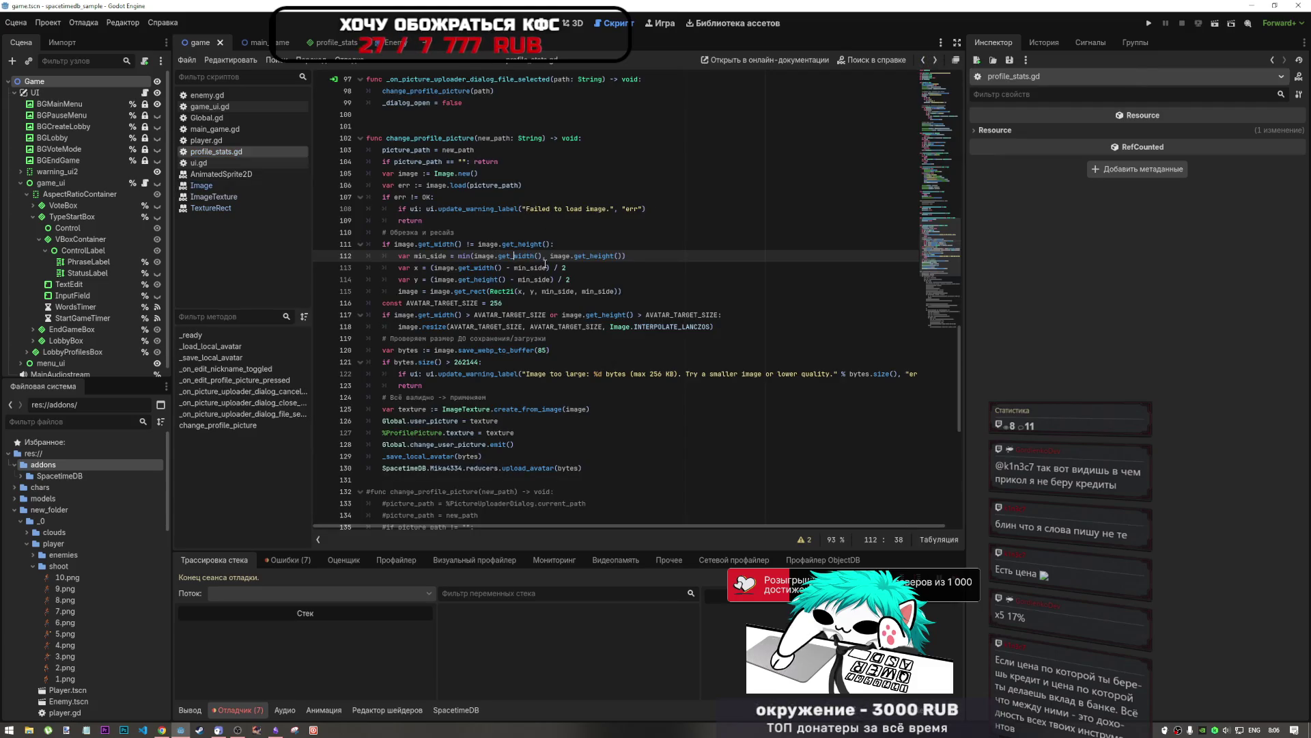
{"action": "left_click", "coordinate": [162, 729]}
{"action": "scroll", "coordinate": [668, 436], "scroll_direction": "down", "scroll_amount": 3}
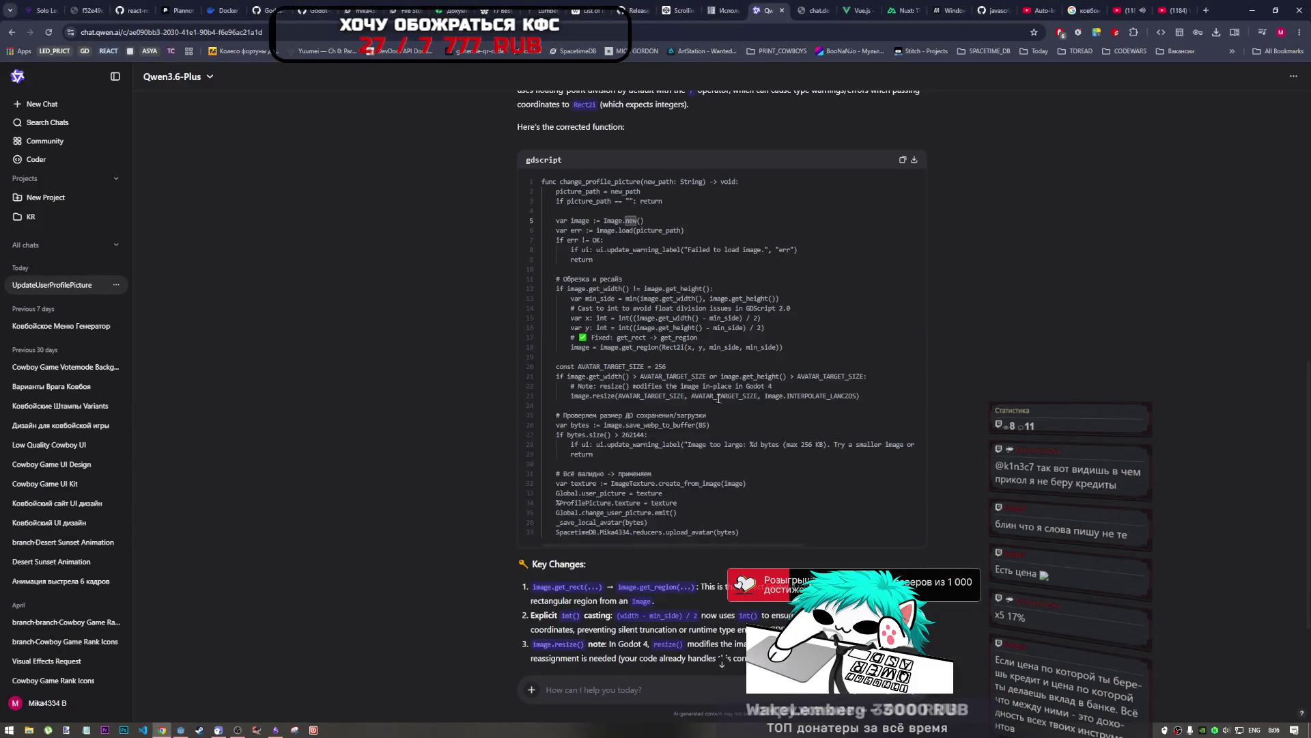
{"action": "scroll", "coordinate": [858, 327], "scroll_direction": "up", "scroll_amount": 3}
{"action": "left_click", "coordinate": [901, 366]}
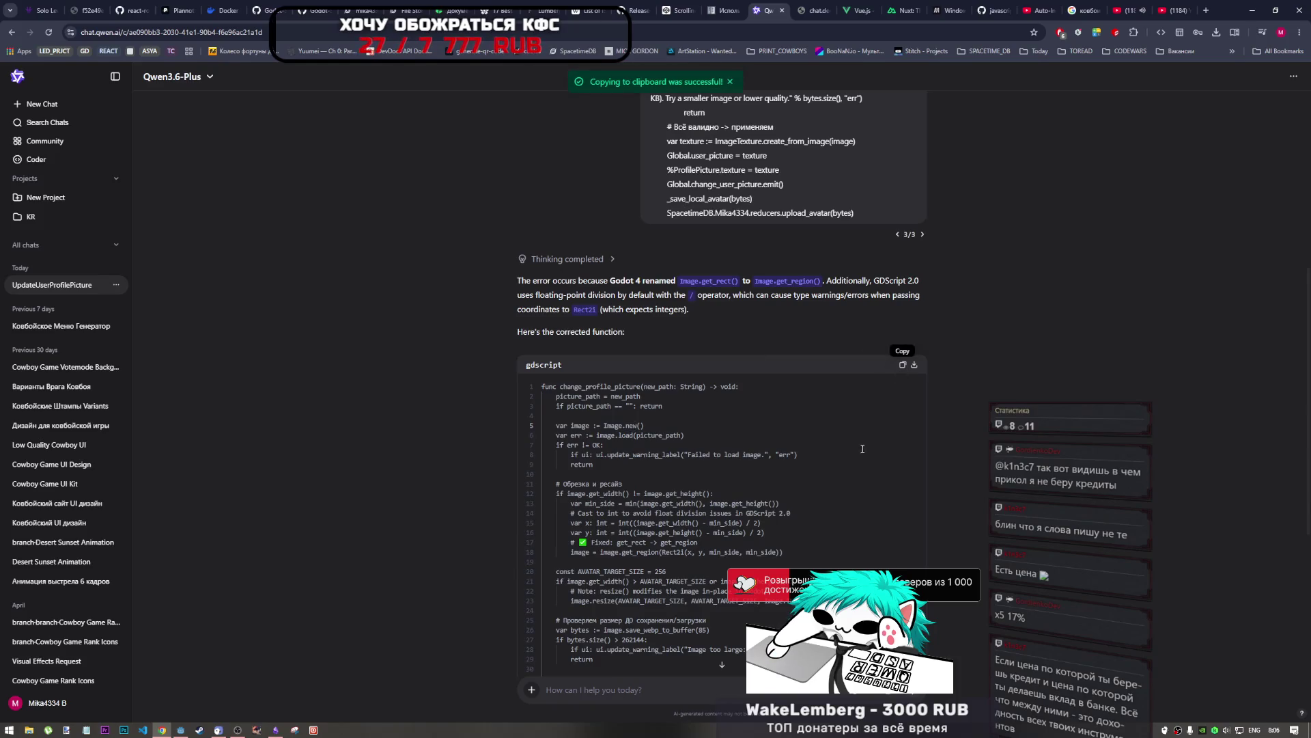
{"action": "key", "text": "alt+Tab"}
{"action": "scroll", "coordinate": [702, 356], "scroll_direction": "down", "scroll_amount": 2}
{"action": "mouse_move", "coordinate": [702, 356]}
{"action": "left_mouse_down"}
{"action": "mouse_move", "coordinate": [423, 253]}
{"action": "mouse_move", "coordinate": [388, 232]}
{"action": "mouse_move", "coordinate": [368, 174]}
{"action": "left_mouse_up"}
{"action": "scroll", "coordinate": [410, 246], "scroll_direction": "up", "scroll_amount": 4}
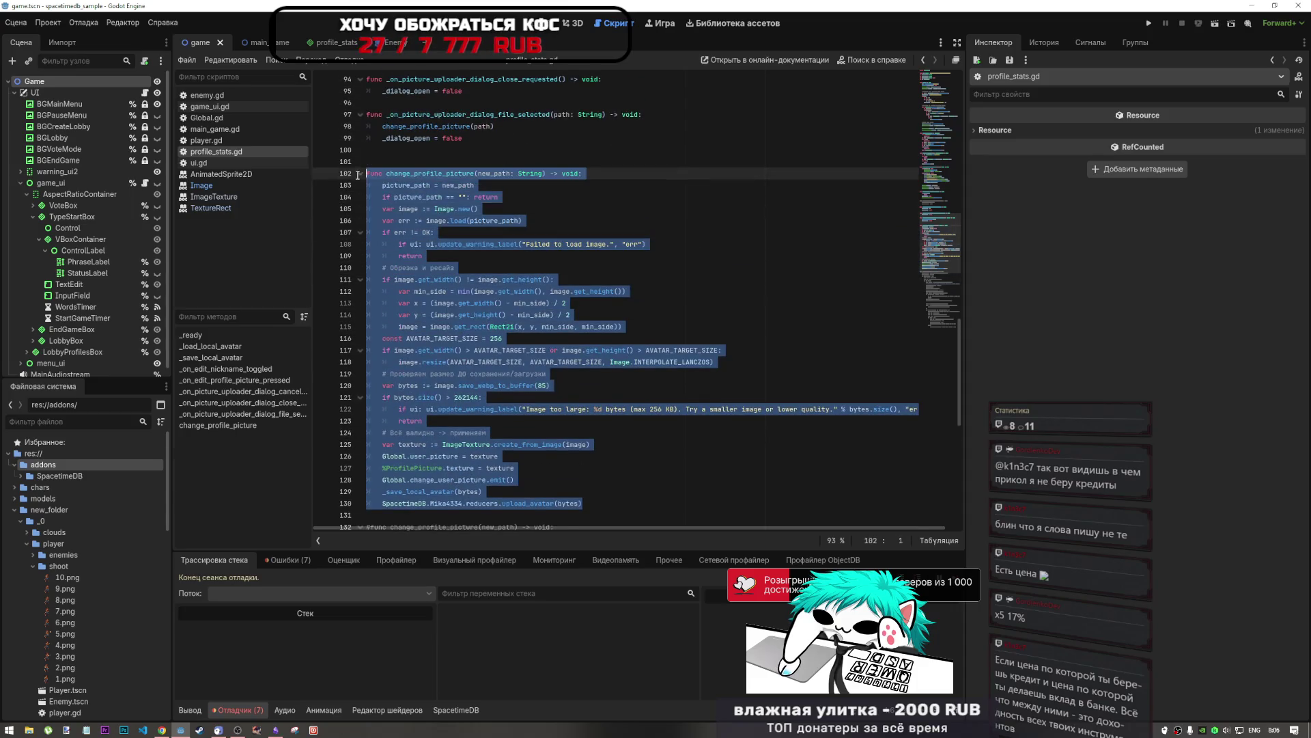
Step: Paste the get_region-based function over the old one, tidy line 131, and run the scene
{"action": "key", "text": "ctrl+v"}
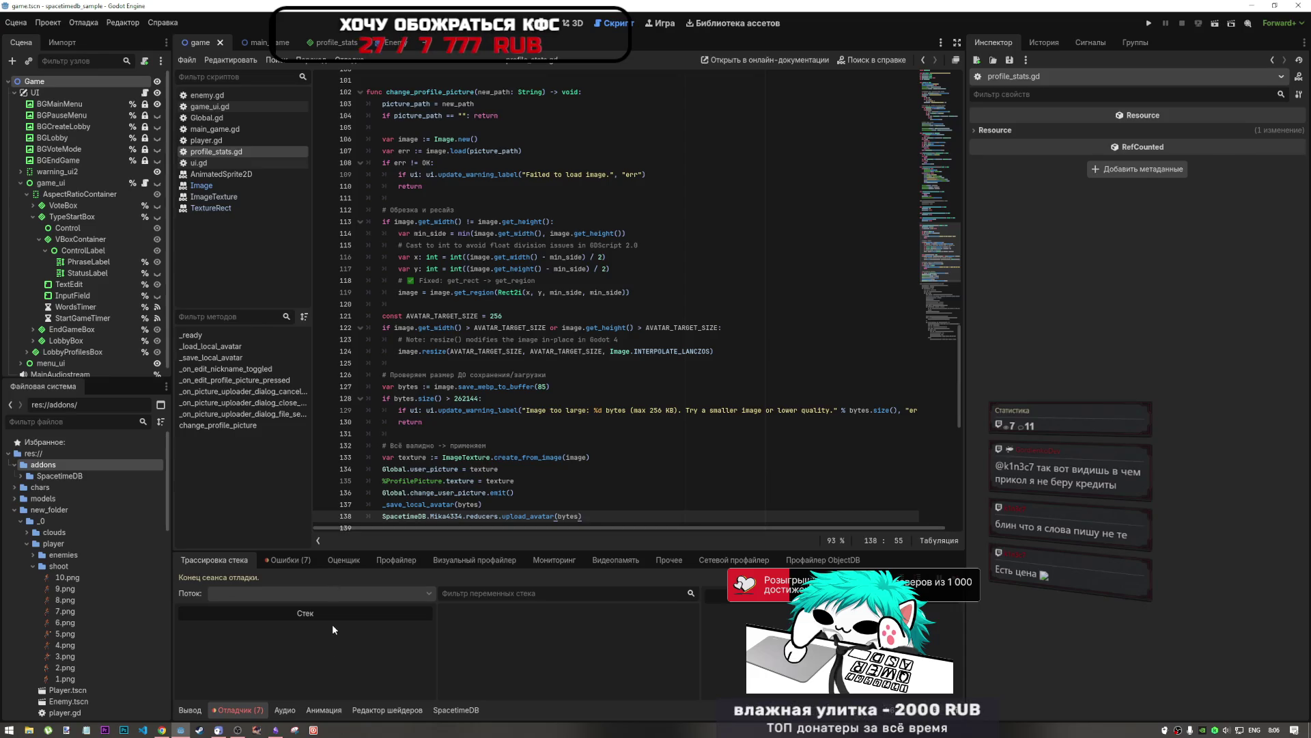
{"action": "left_click", "coordinate": [237, 730]}
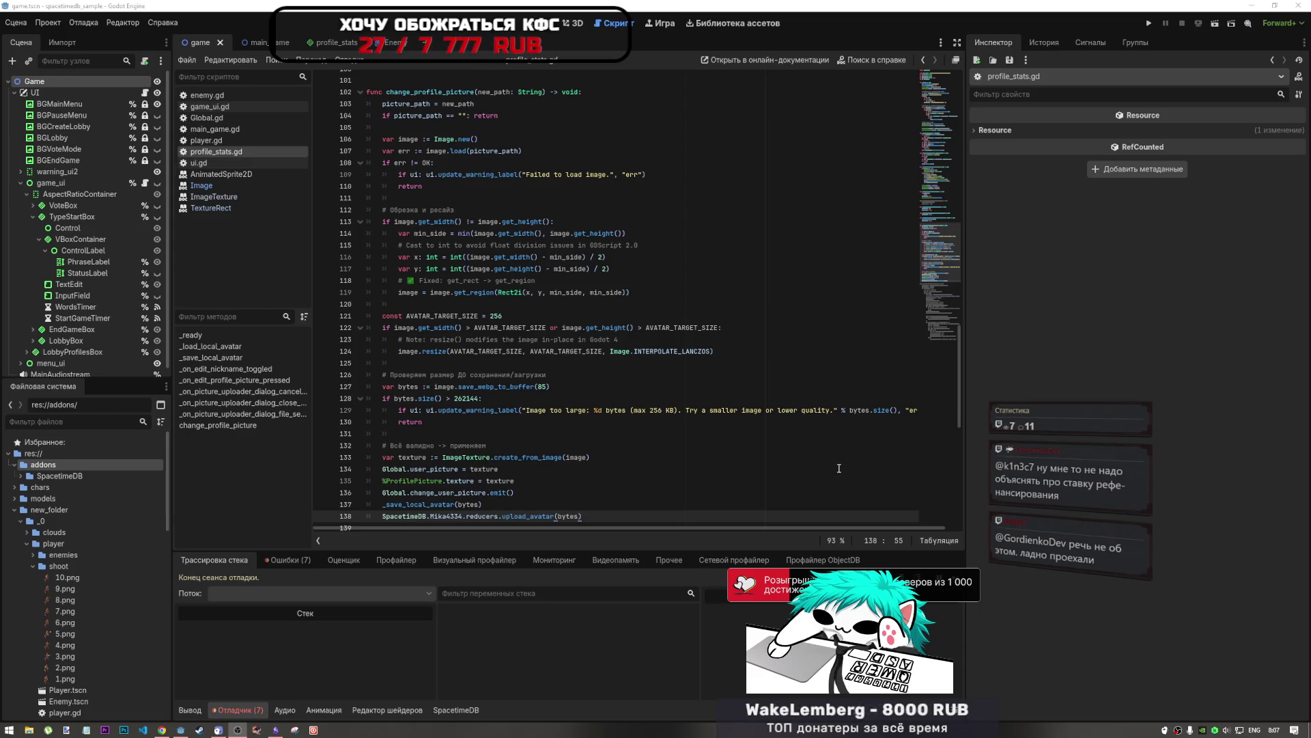
{"action": "left_click", "coordinate": [478, 410]}
{"action": "key", "text": "Down"}
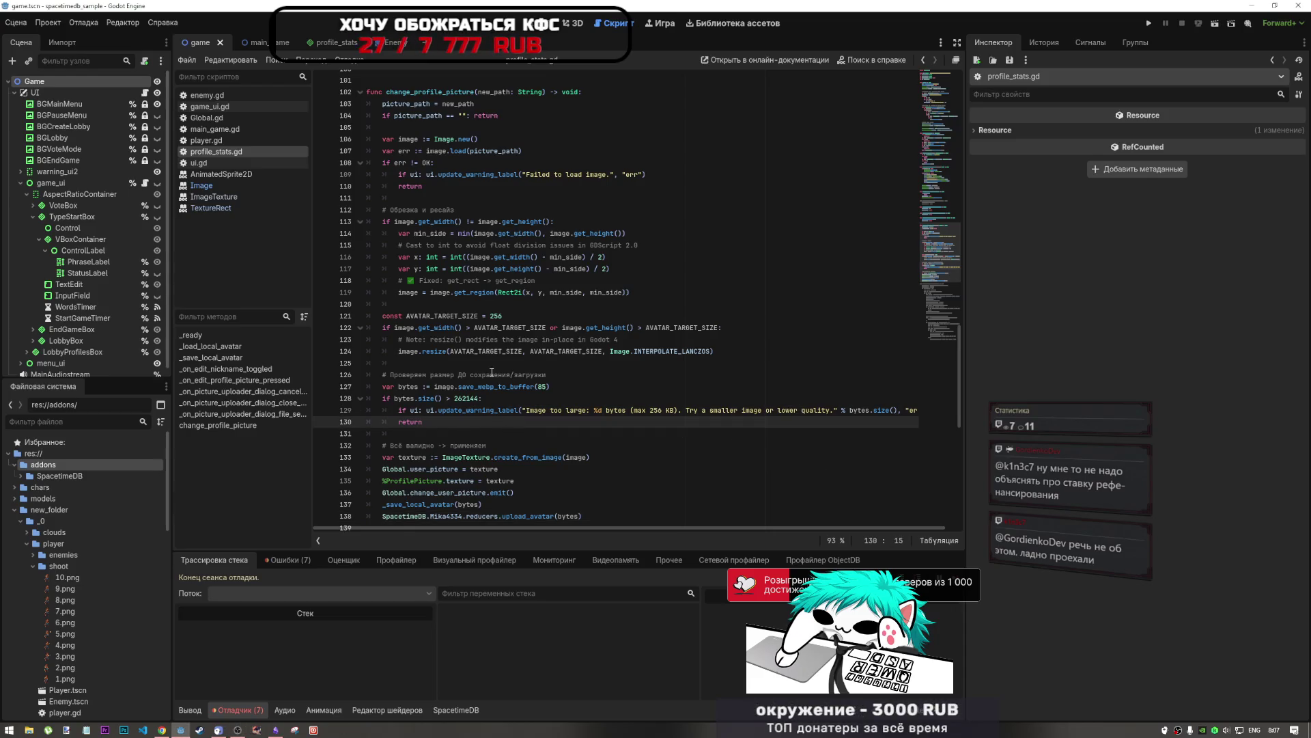
{"action": "key", "text": "Down"}
{"action": "key", "text": "shift+Home"}
{"action": "left_click", "coordinate": [615, 292]}
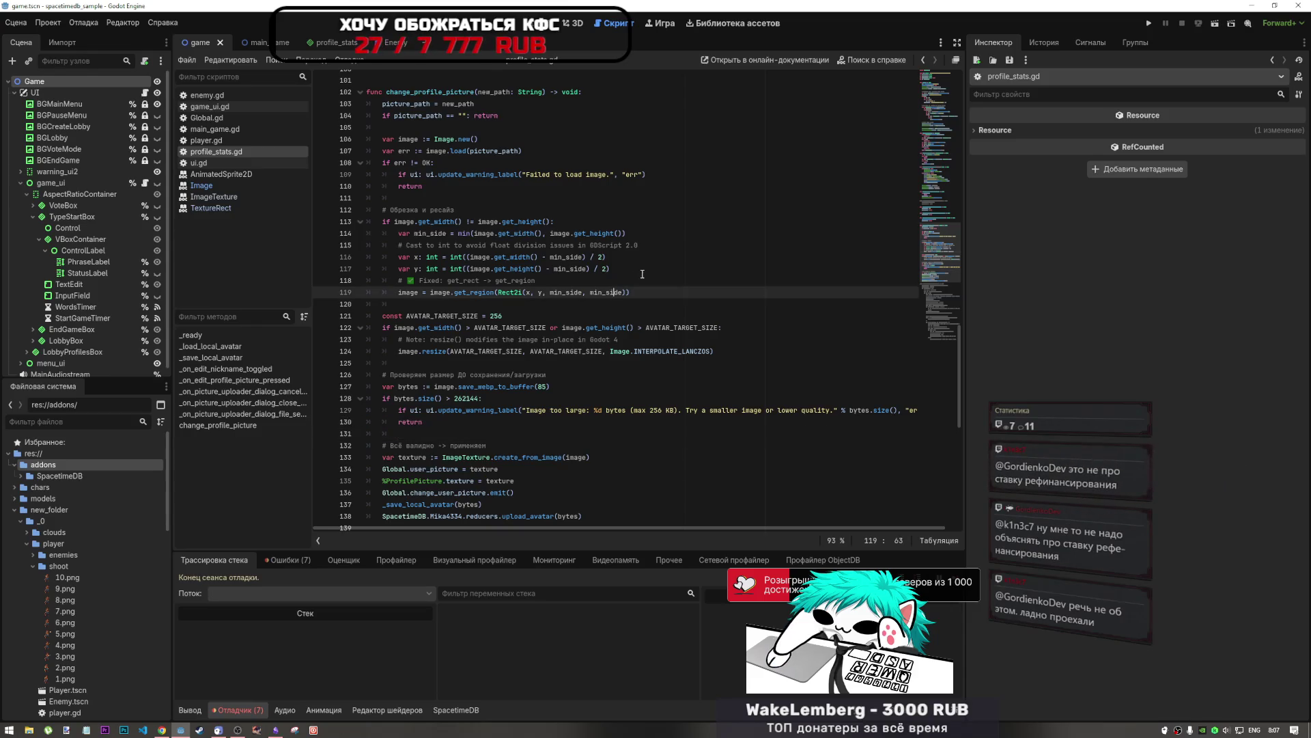
{"action": "left_click", "coordinate": [1214, 26]}
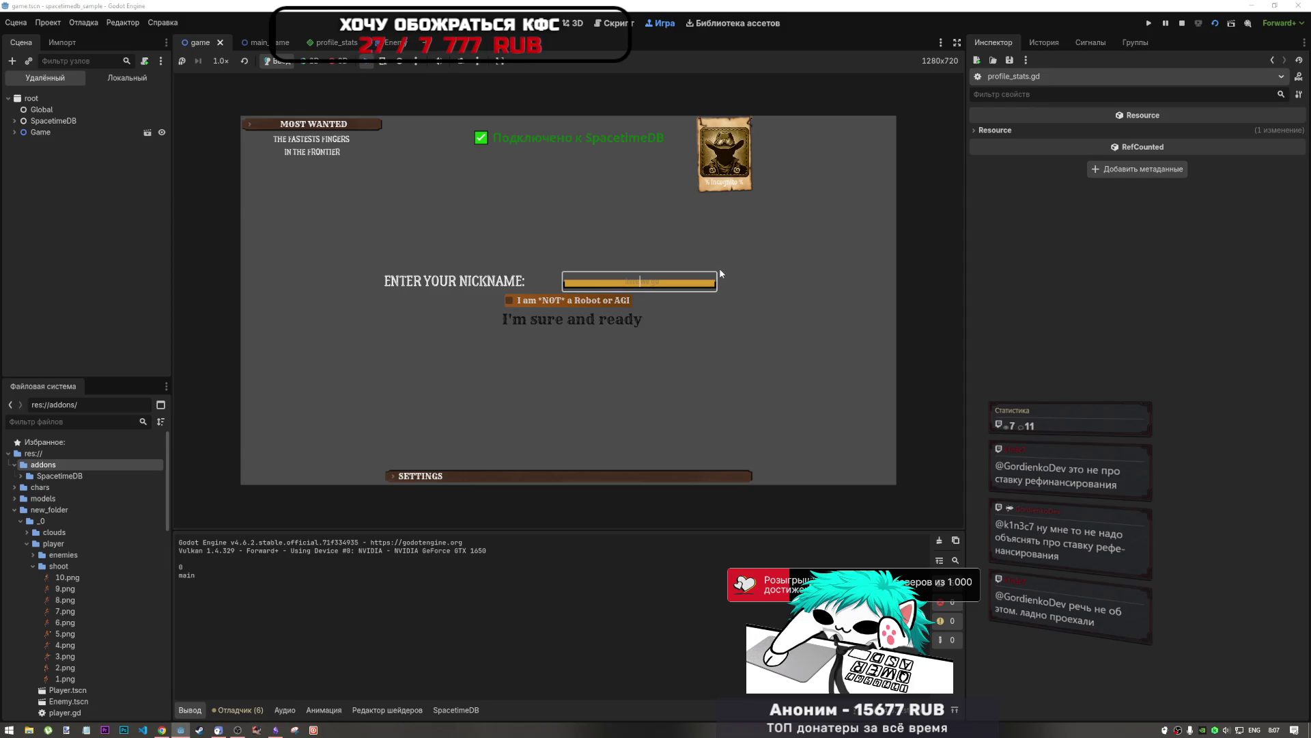
Step: Enter the nickname 'qwer', tick the not-a-robot box, and enter the game
{"action": "type", "text": "qwer"}
{"action": "left_click", "coordinate": [608, 305]}
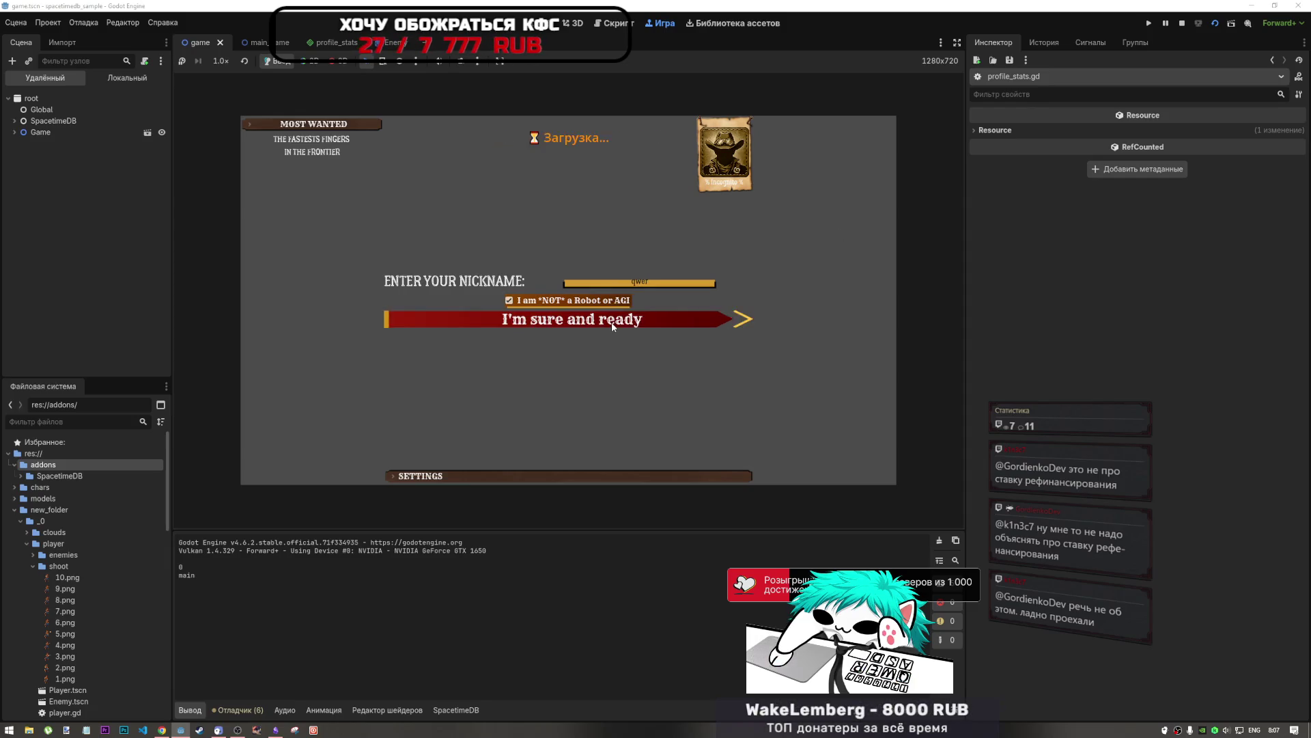
{"action": "left_click", "coordinate": [612, 321]}
Step: In the Profile panel, load 8v8oZn5nJ3k.jpg from the Desktop as the avatar
{"action": "left_click", "coordinate": [715, 208]}
{"action": "left_click", "coordinate": [508, 262]}
{"action": "left_click", "coordinate": [305, 384]}
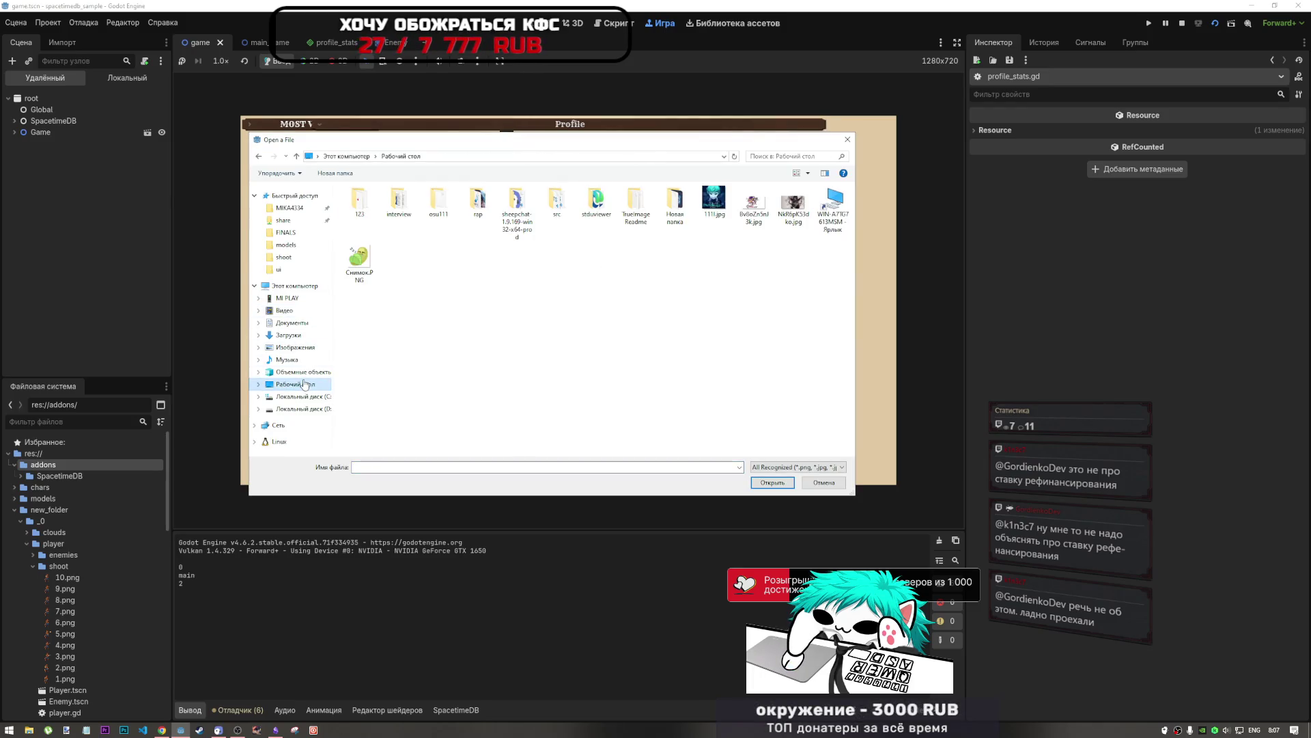
{"action": "left_click", "coordinate": [715, 200]}
{"action": "left_click", "coordinate": [749, 220]}
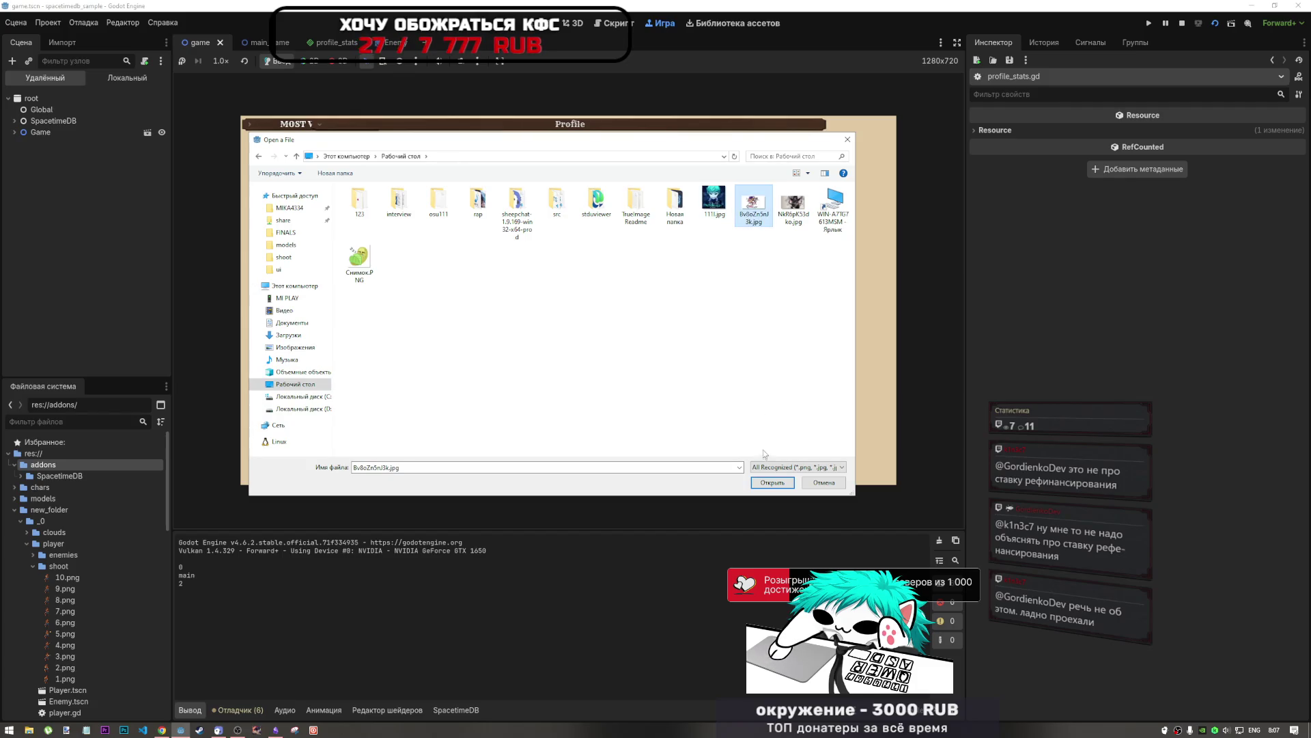
{"action": "left_click", "coordinate": [764, 482]}
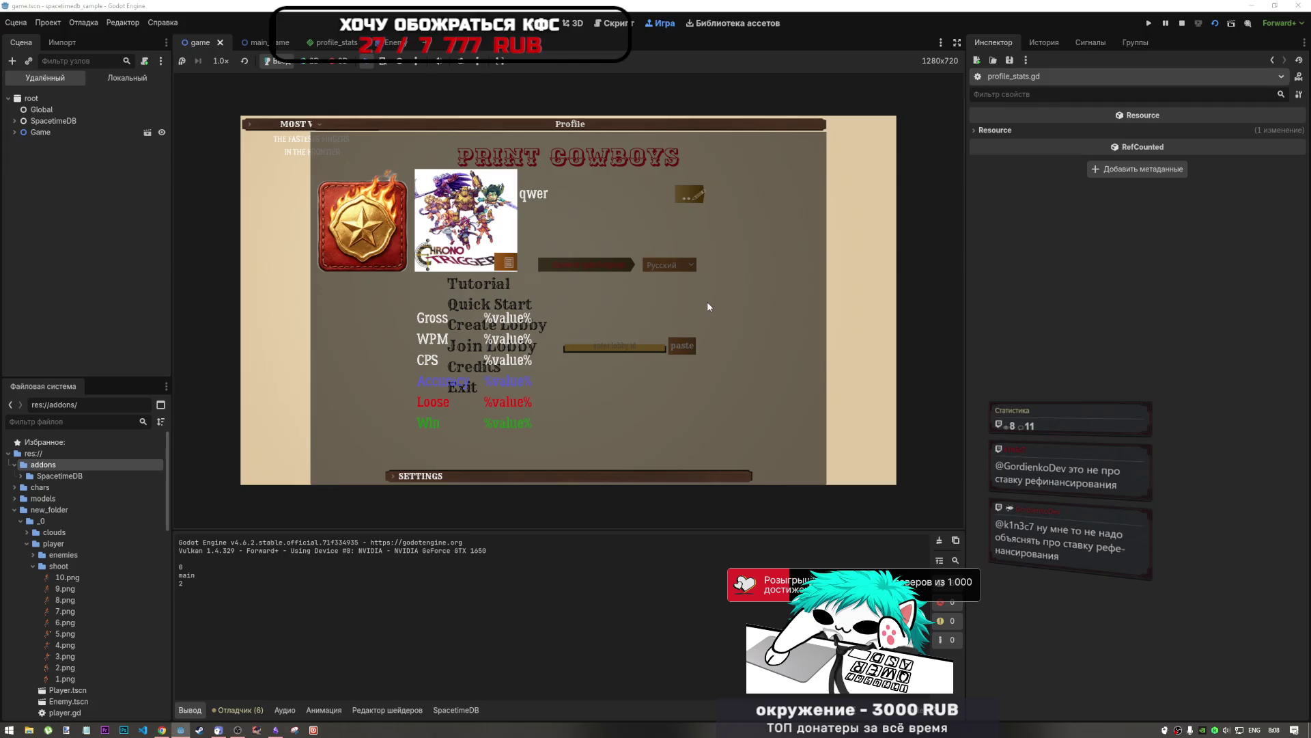
Step: Change the avatar to 111.jpg, close the Profile panel, and stop the game
{"action": "left_click", "coordinate": [507, 262]}
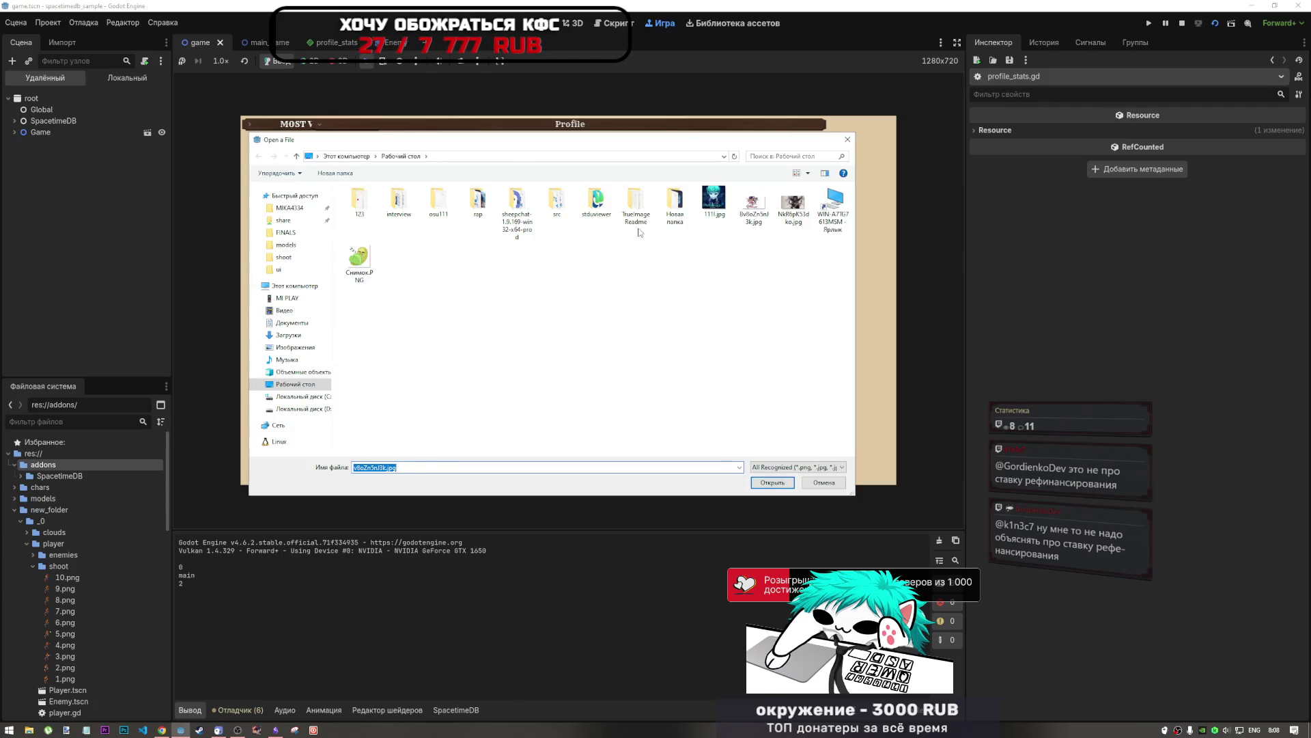
{"action": "left_click", "coordinate": [714, 200]}
{"action": "left_click", "coordinate": [773, 482]}
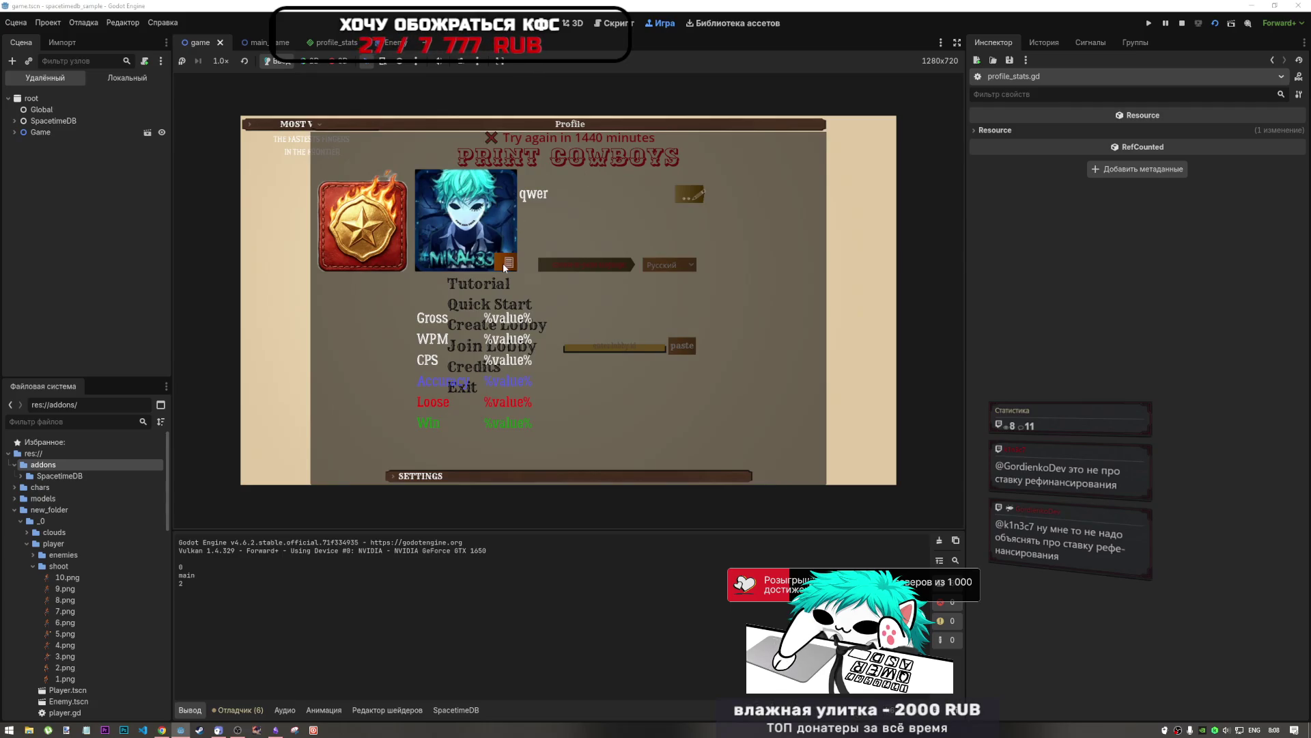
{"action": "left_click", "coordinate": [725, 203]}
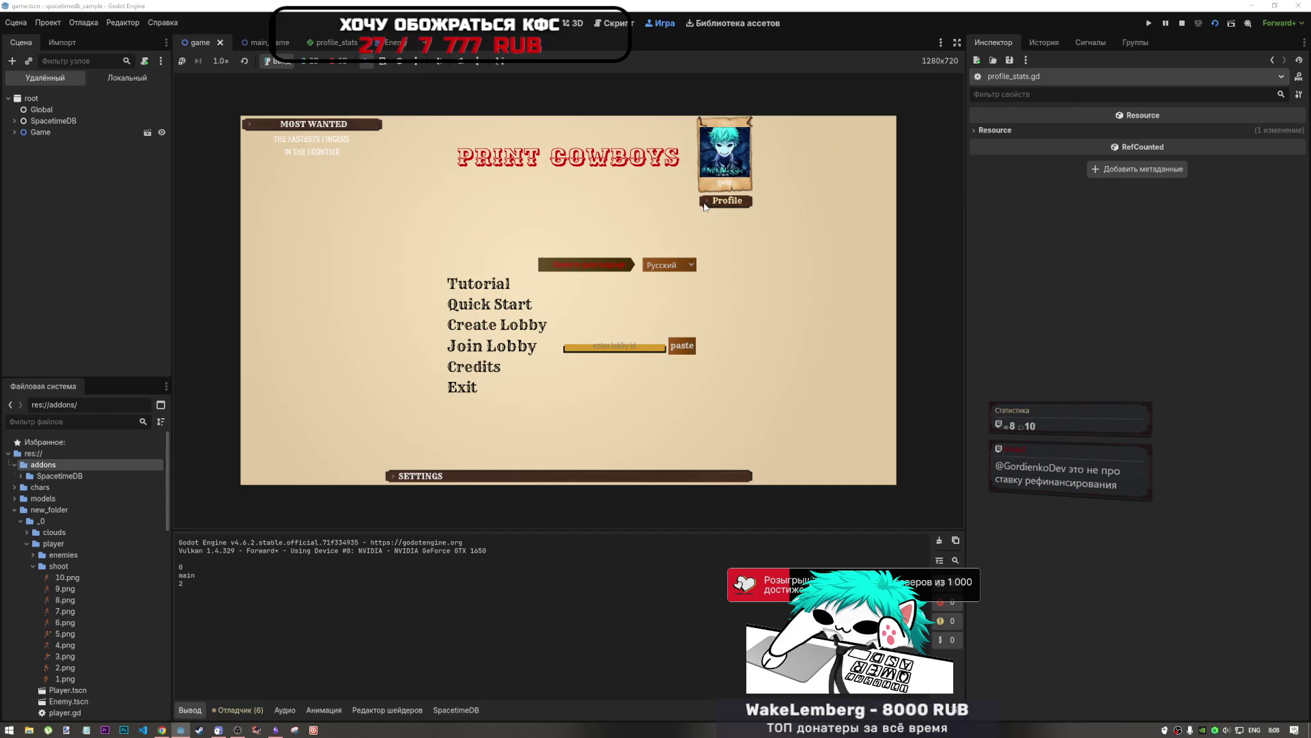
{"action": "key", "text": "F8"}
Step: Select the upload_avatar call on line 138 and jump to the SpacetimeDB.Mika4334 definition
{"action": "scroll", "coordinate": [506, 385], "scroll_direction": "down", "scroll_amount": 2}
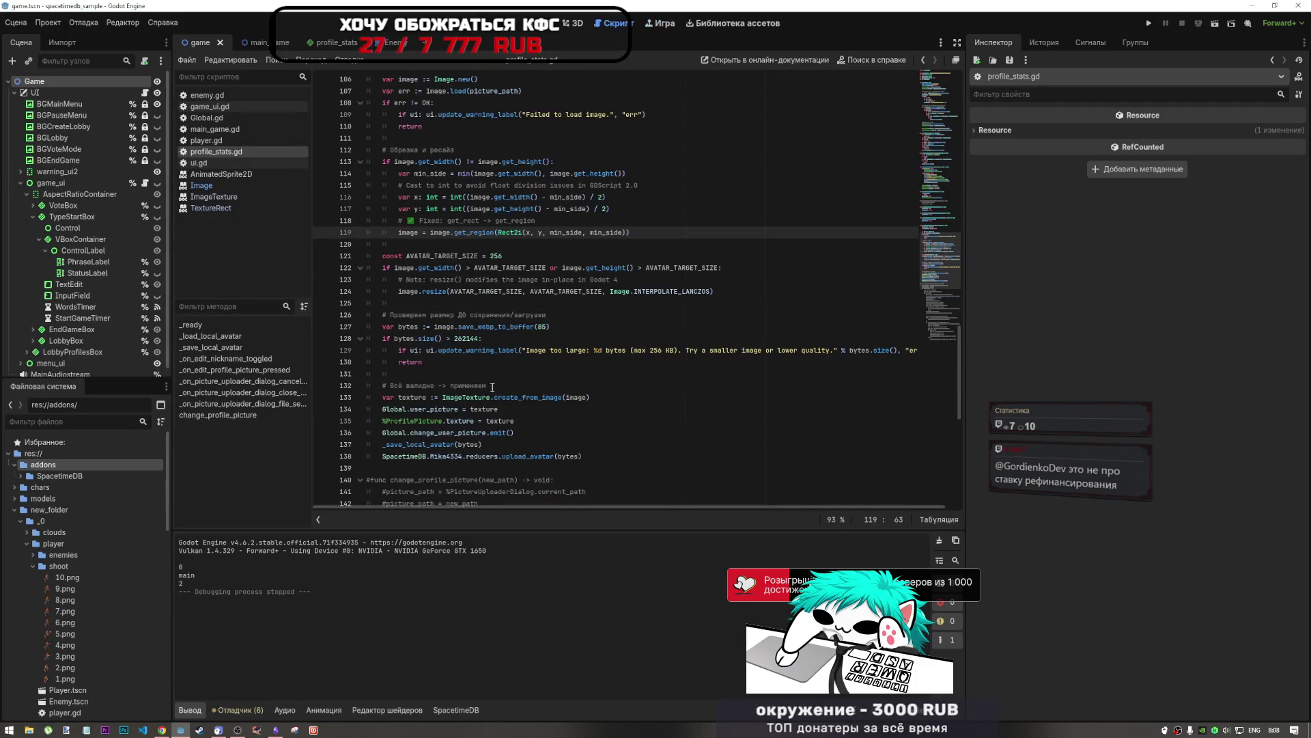
{"action": "scroll", "coordinate": [519, 383], "scroll_direction": "down", "scroll_amount": 2}
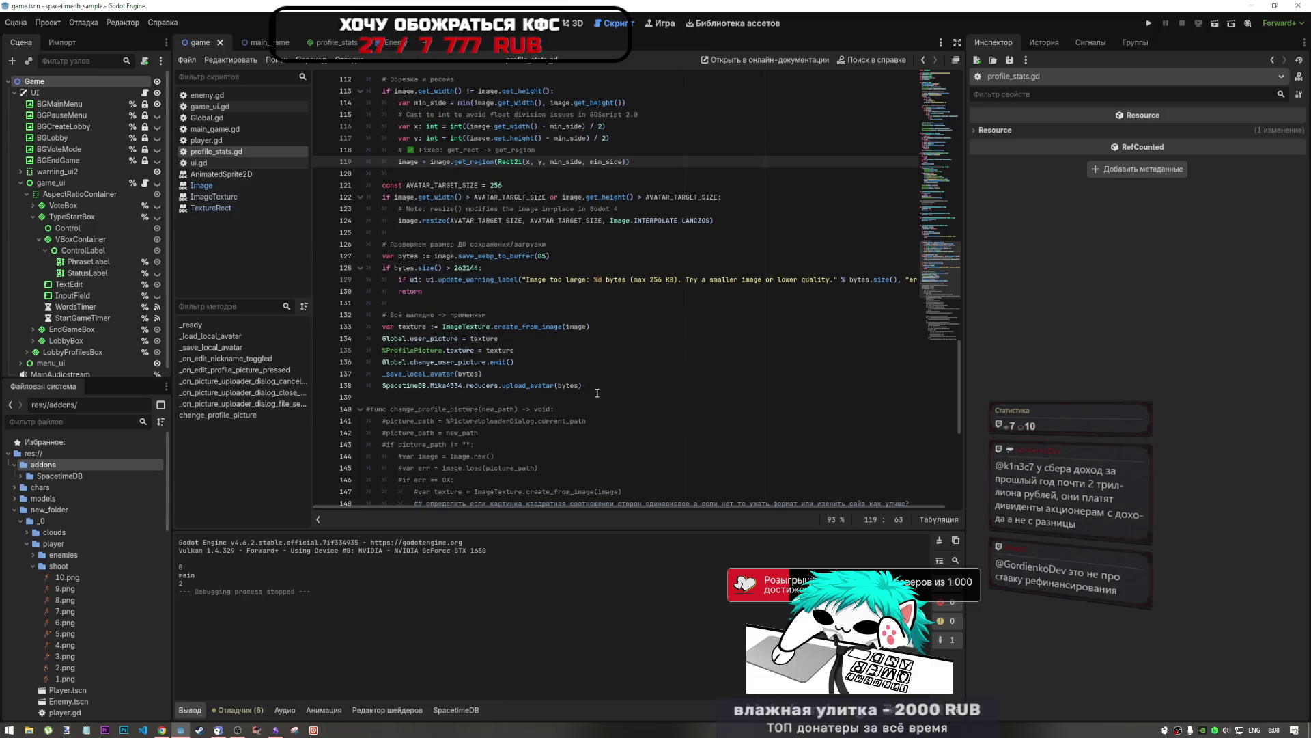
{"action": "left_click_drag", "start_coordinate": [612, 389], "coordinate": [382, 384]}
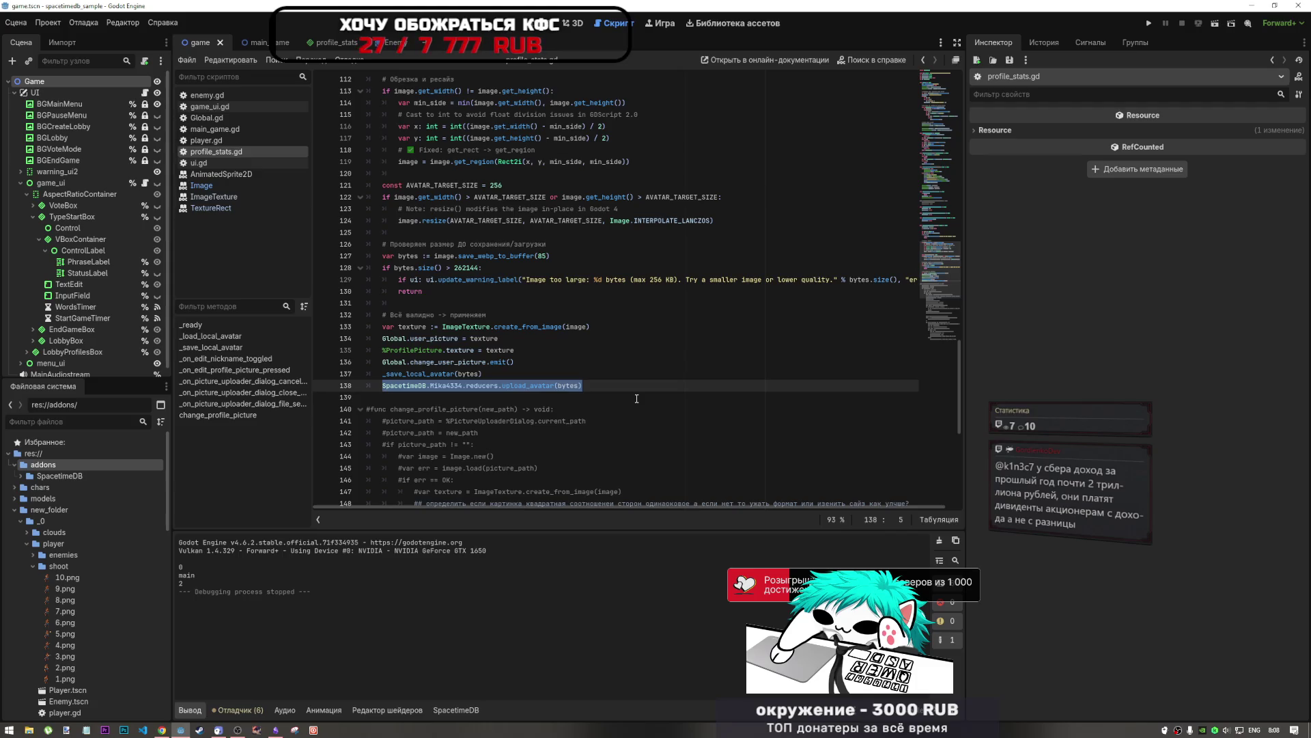
{"action": "scroll", "coordinate": [637, 398], "scroll_direction": "up", "scroll_amount": 1}
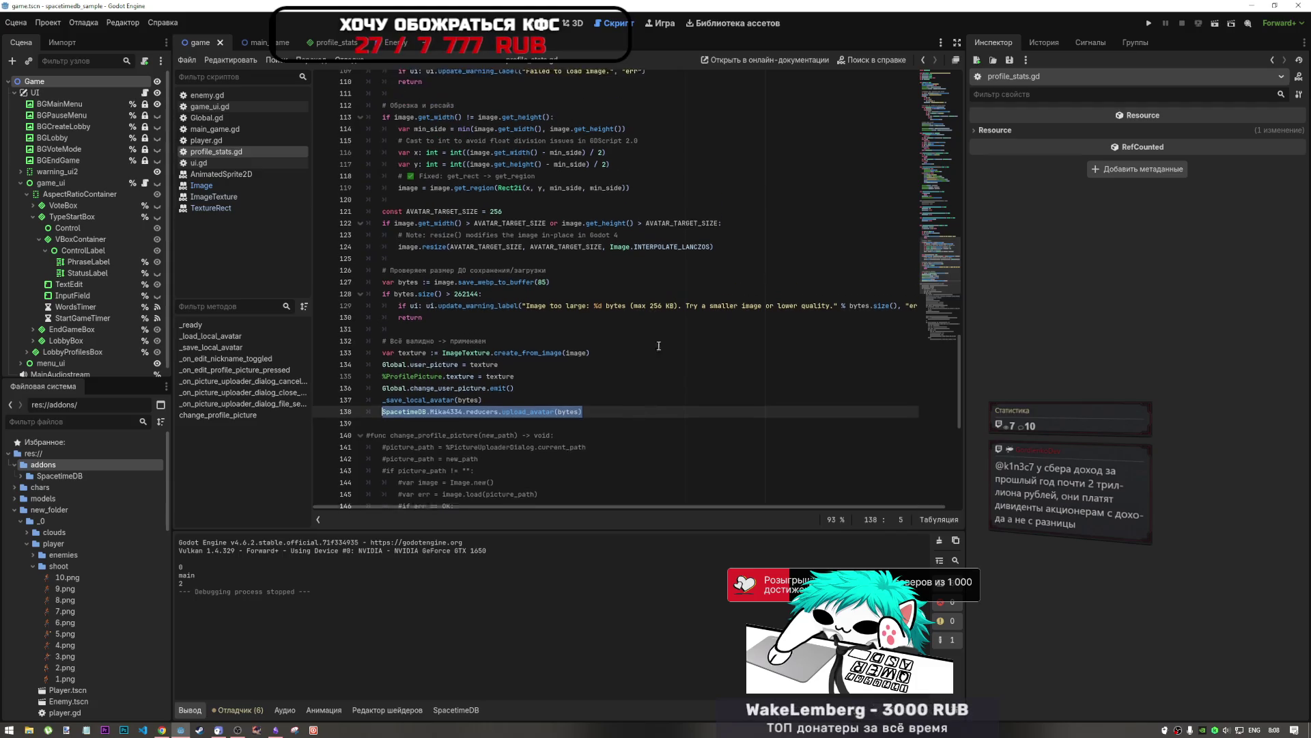
{"action": "left_click", "coordinate": [483, 422], "text": "ctrl"}
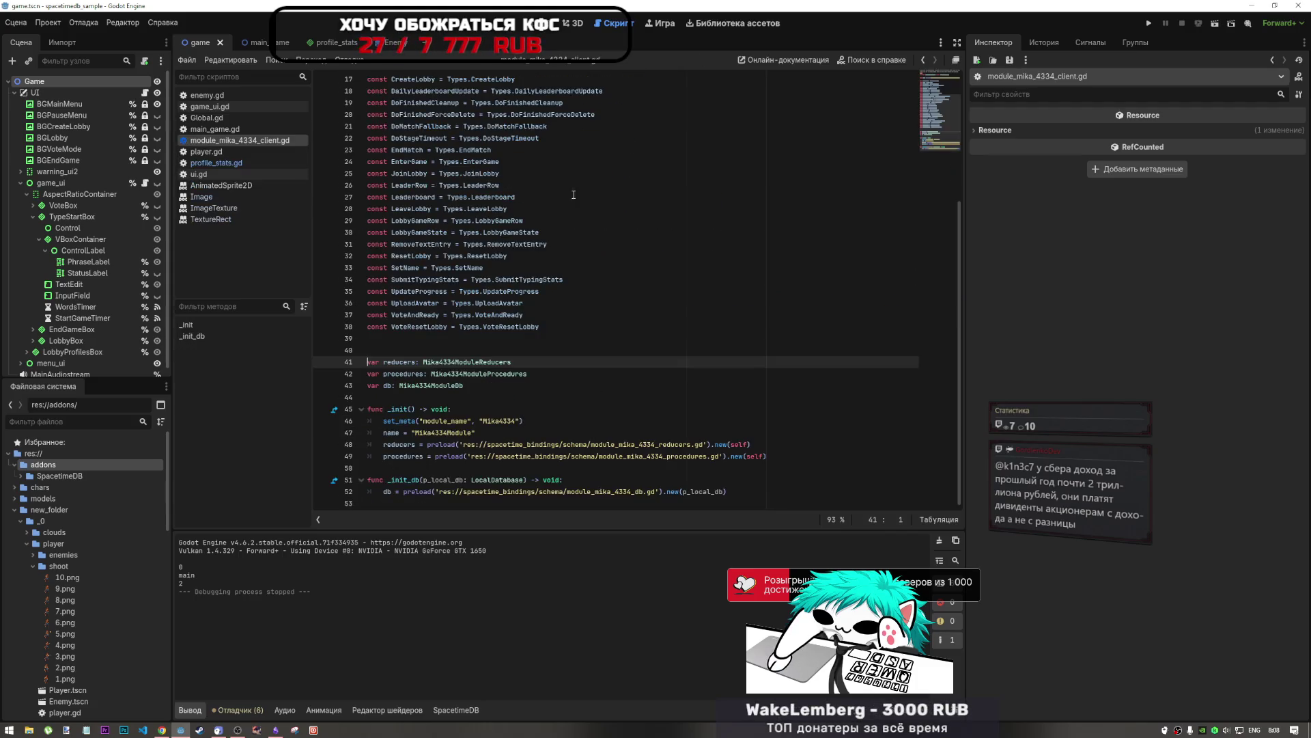
Step: Follow Mika4334ModuleReducers to SpacetimeDBReducerCall, then reopen the stdb-fresh folder in VS Code
{"action": "left_click", "coordinate": [467, 362], "text": "ctrl"}
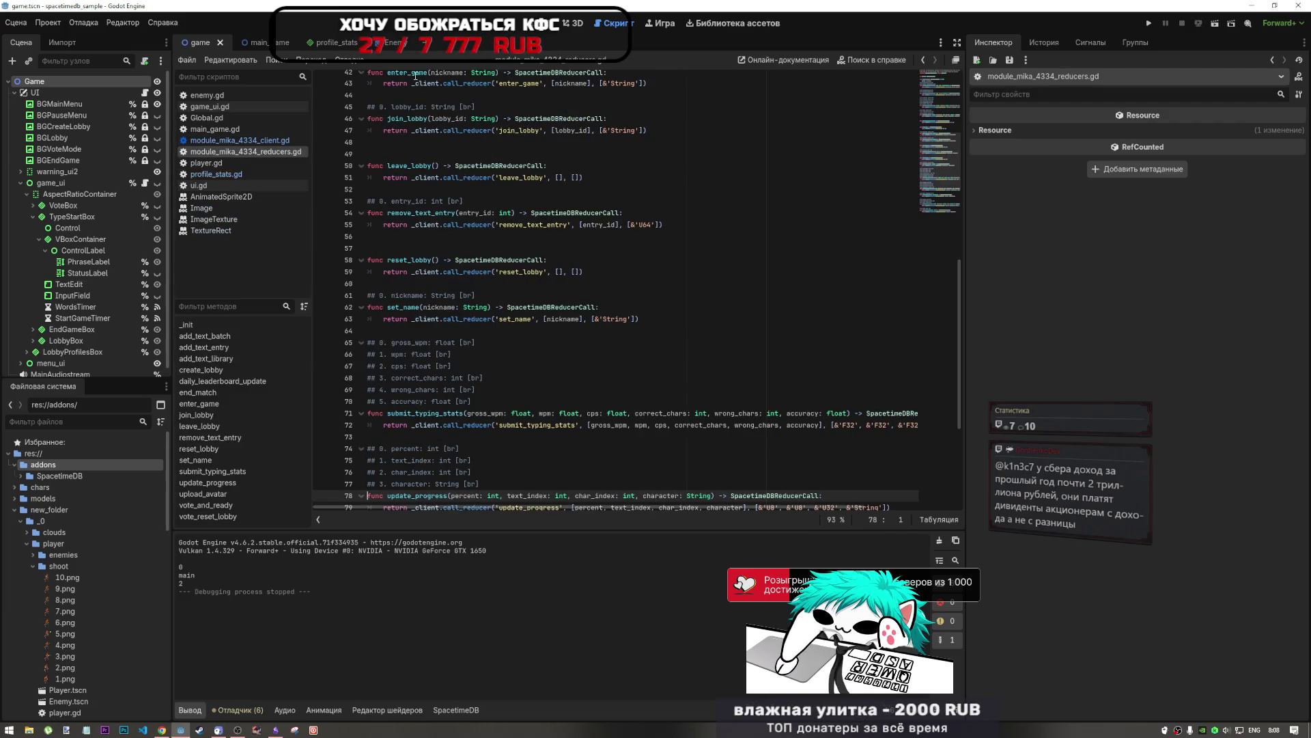
{"action": "scroll", "coordinate": [496, 450], "scroll_direction": "down", "scroll_amount": 3}
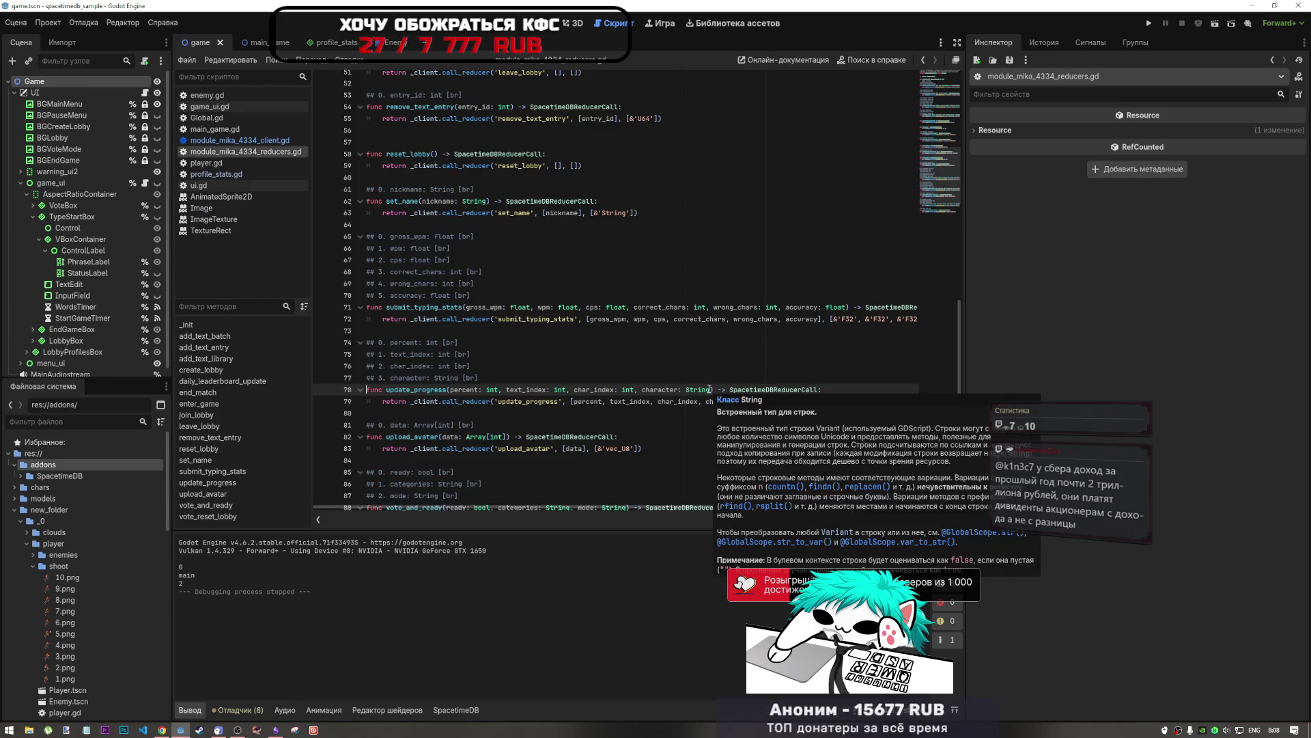
{"action": "left_click_drag", "start_coordinate": [495, 436], "coordinate": [525, 449]}
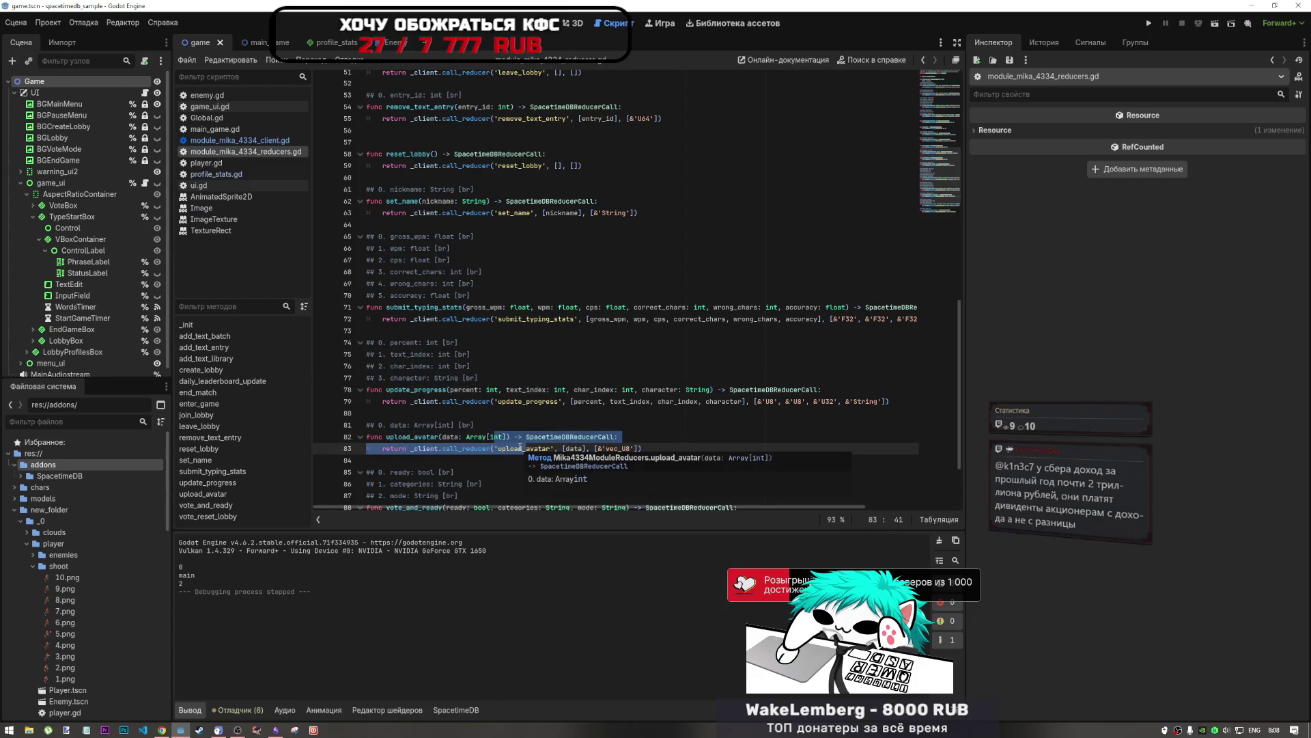
{"action": "left_click", "coordinate": [598, 437], "text": "ctrl"}
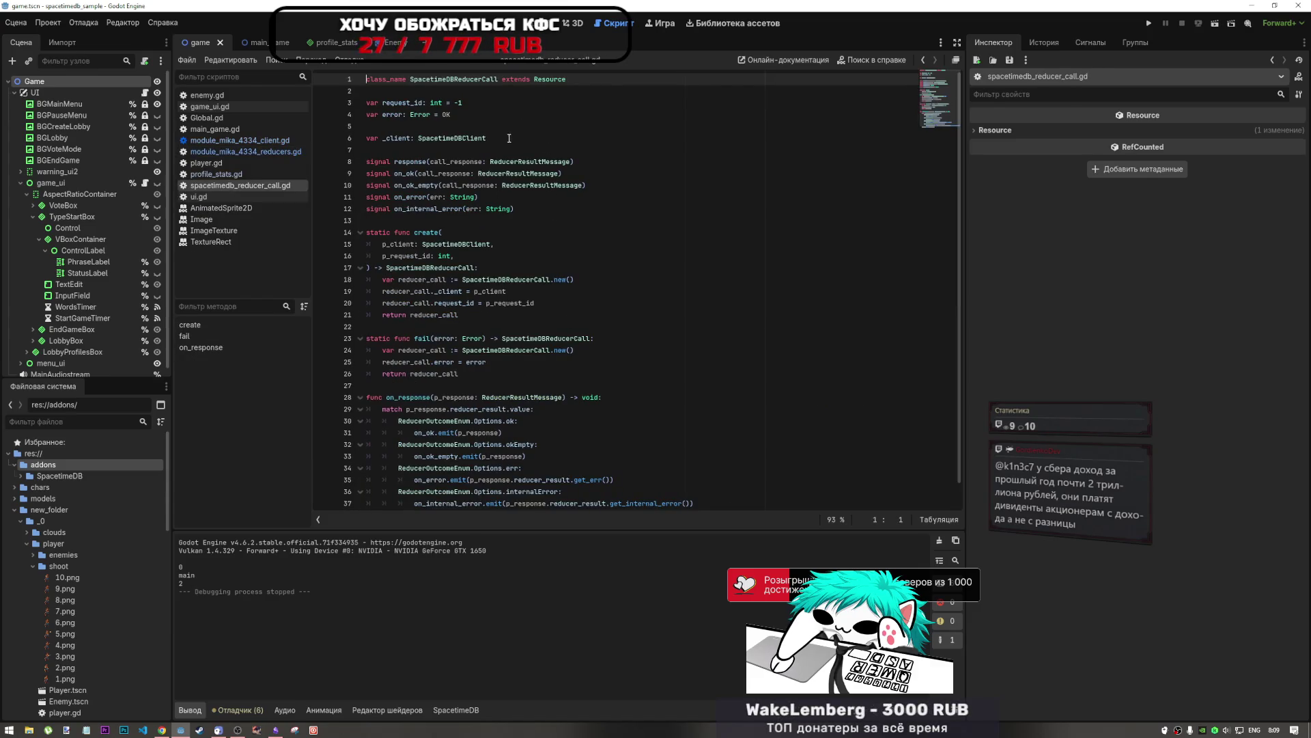
{"action": "mouse_move", "coordinate": [395, 197]}
{"action": "left_mouse_down"}
{"action": "mouse_move", "coordinate": [441, 197]}
{"action": "mouse_move", "coordinate": [425, 198]}
{"action": "mouse_move", "coordinate": [436, 186]}
{"action": "mouse_move", "coordinate": [402, 209]}
{"action": "mouse_move", "coordinate": [451, 209]}
{"action": "left_mouse_up"}
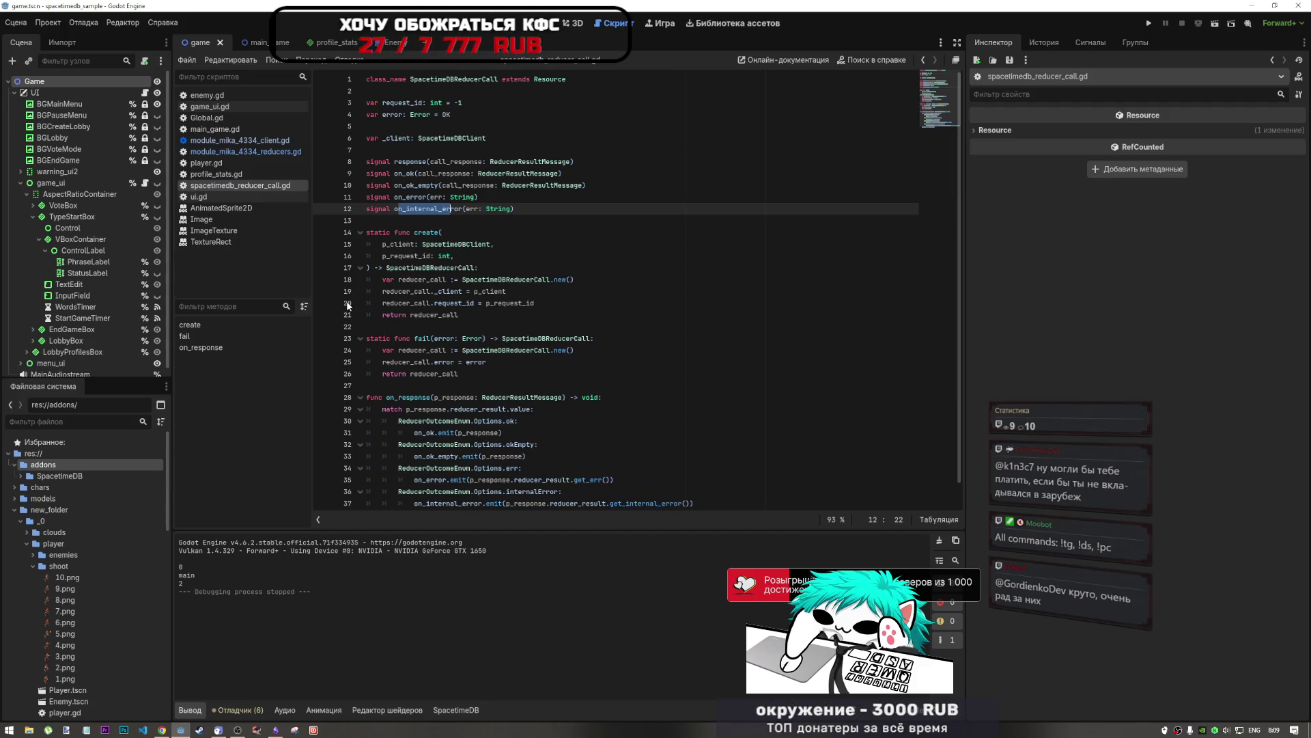
{"action": "right_click", "coordinate": [143, 730]}
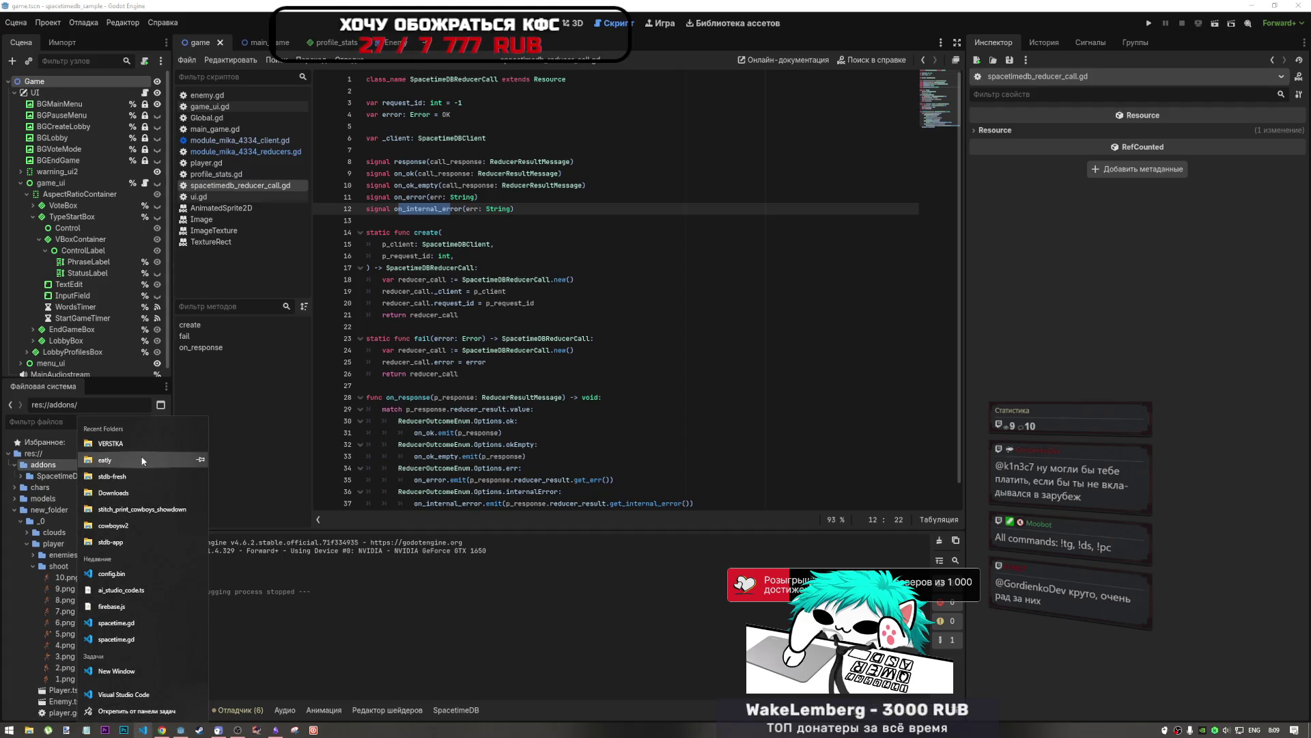
{"action": "left_click", "coordinate": [132, 473]}
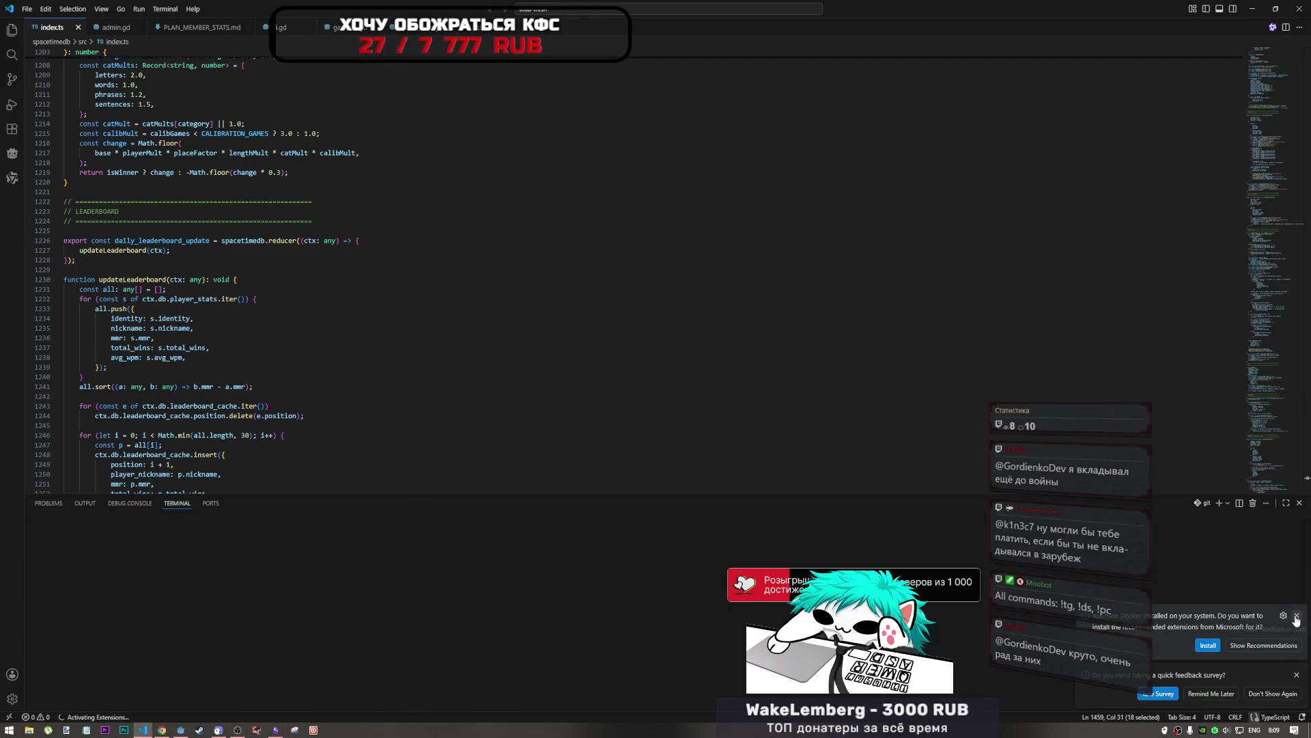
Step: Dismiss the Docker recommendation, show the Explorer, and read through updateLeaderboard's loop
{"action": "left_click", "coordinate": [1296, 664]}
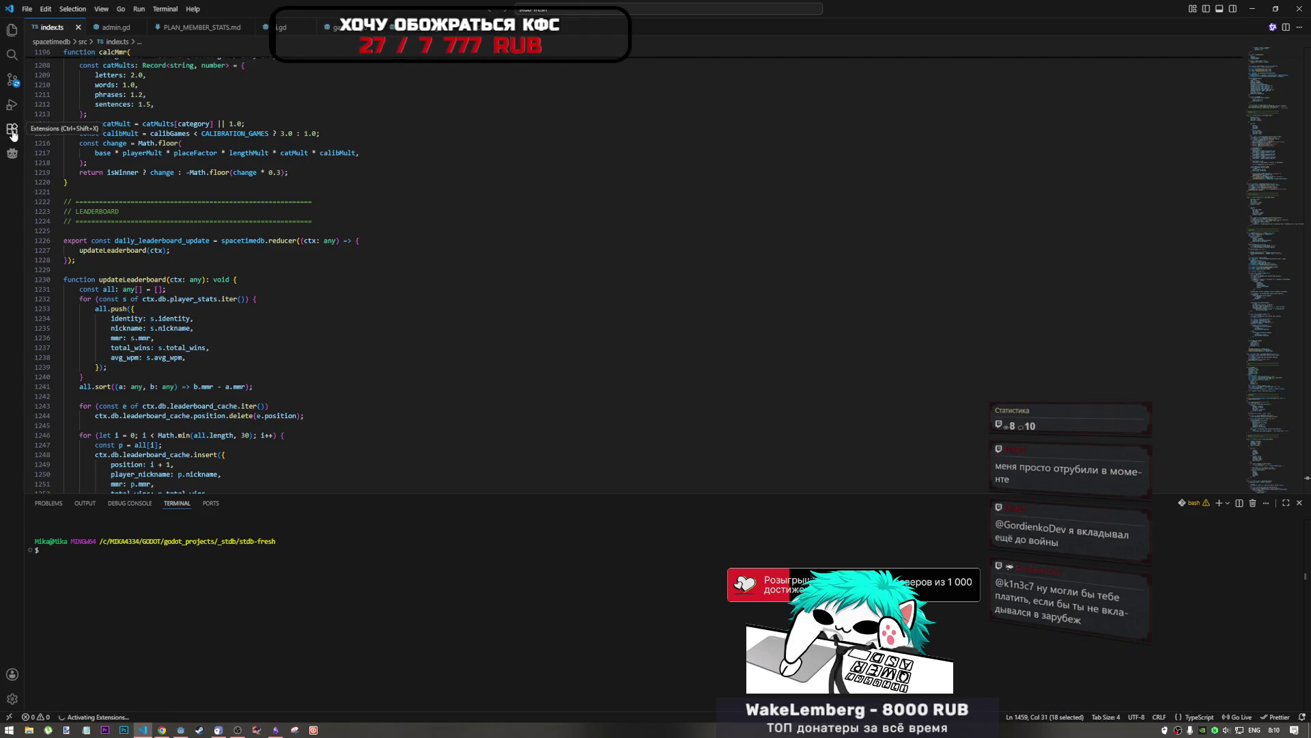
{"action": "left_click", "coordinate": [12, 30]}
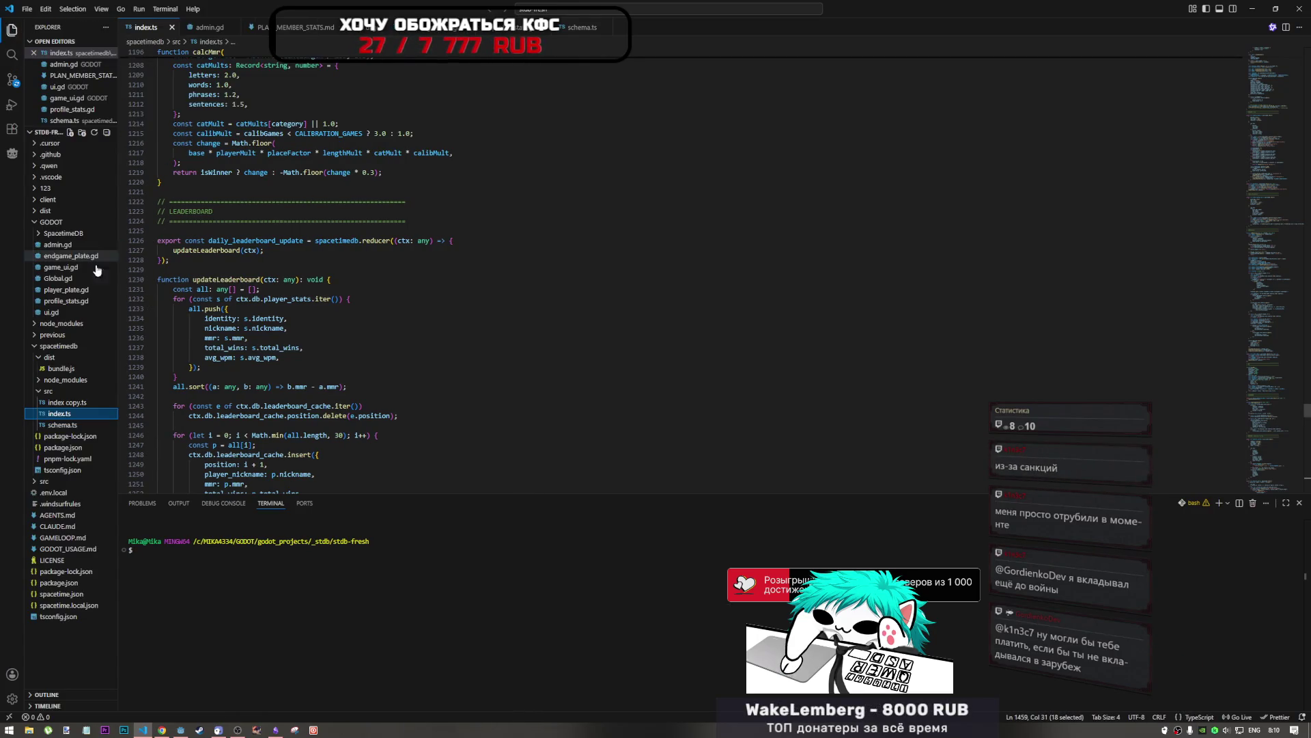
{"action": "scroll", "coordinate": [377, 371], "scroll_direction": "down", "scroll_amount": 2}
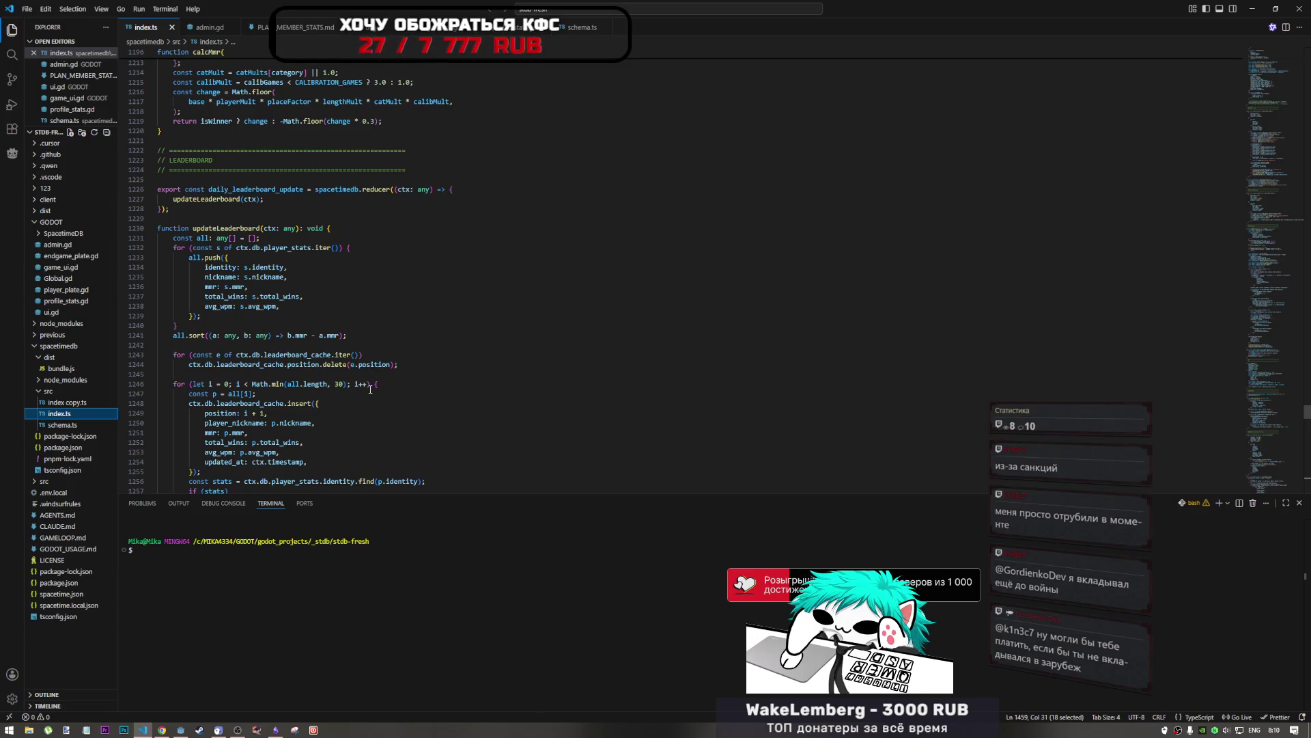
{"action": "left_click", "coordinate": [353, 337]}
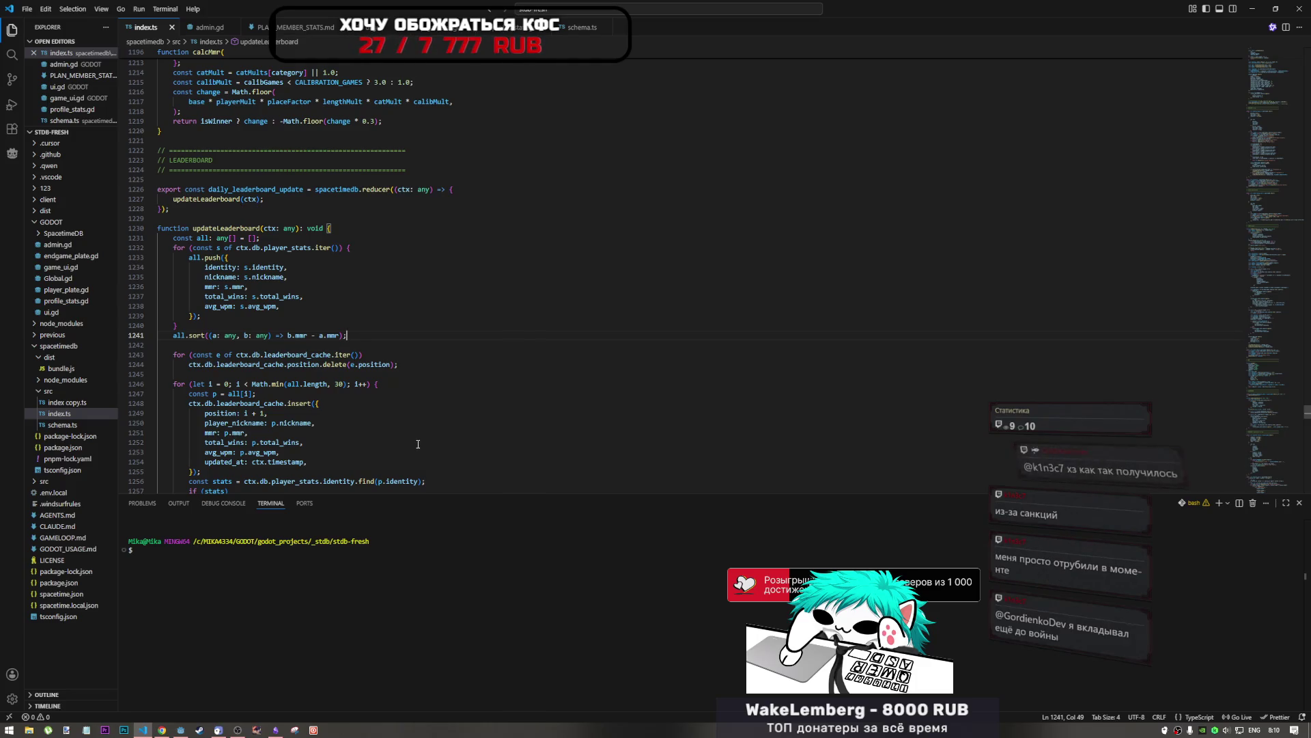
{"action": "left_click", "coordinate": [367, 396]}
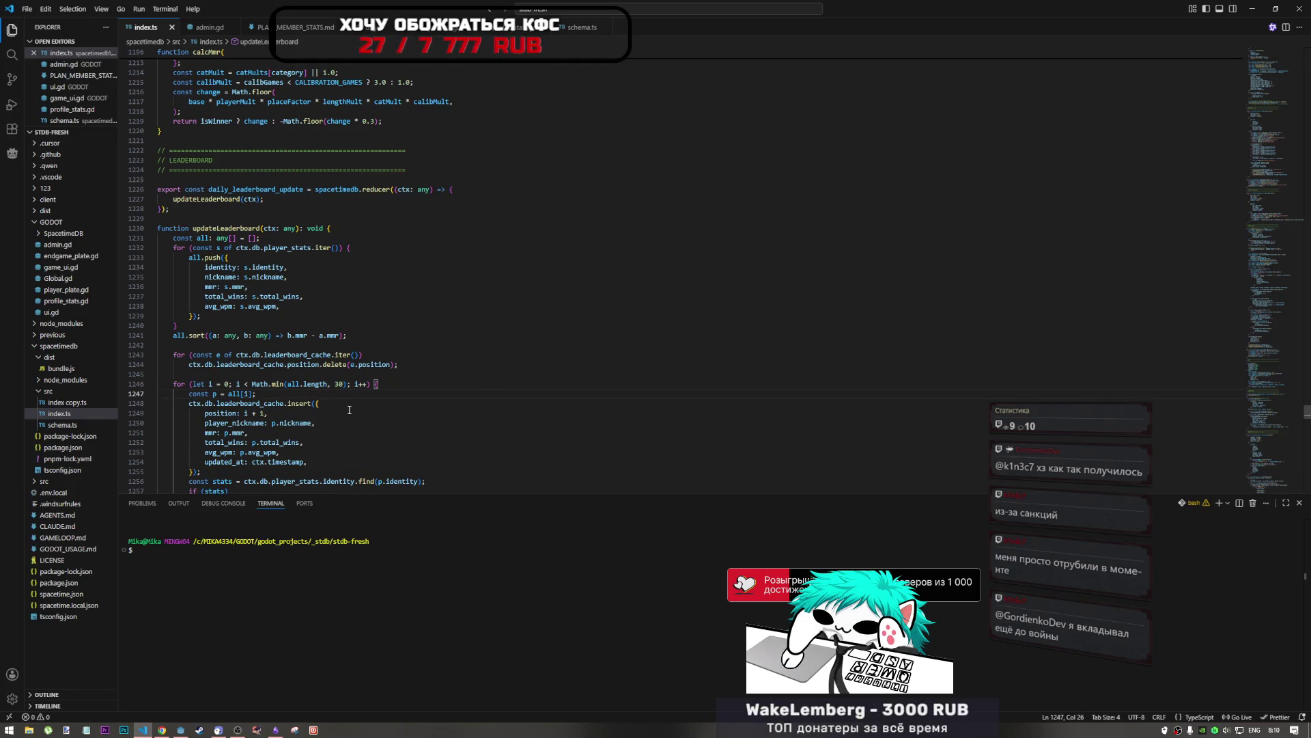
{"action": "left_click", "coordinate": [244, 384]}
{"action": "left_click", "coordinate": [278, 412]}
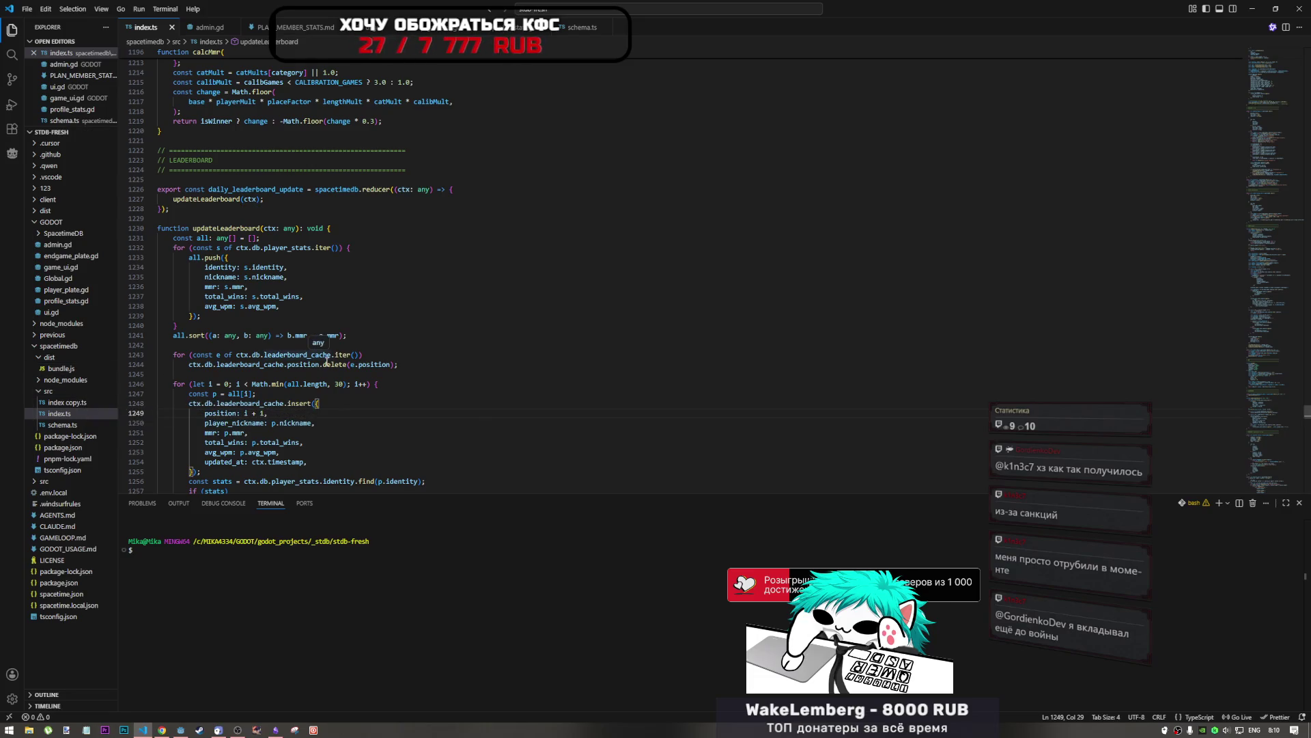
{"action": "scroll", "coordinate": [327, 360], "scroll_direction": "down", "scroll_amount": 8}
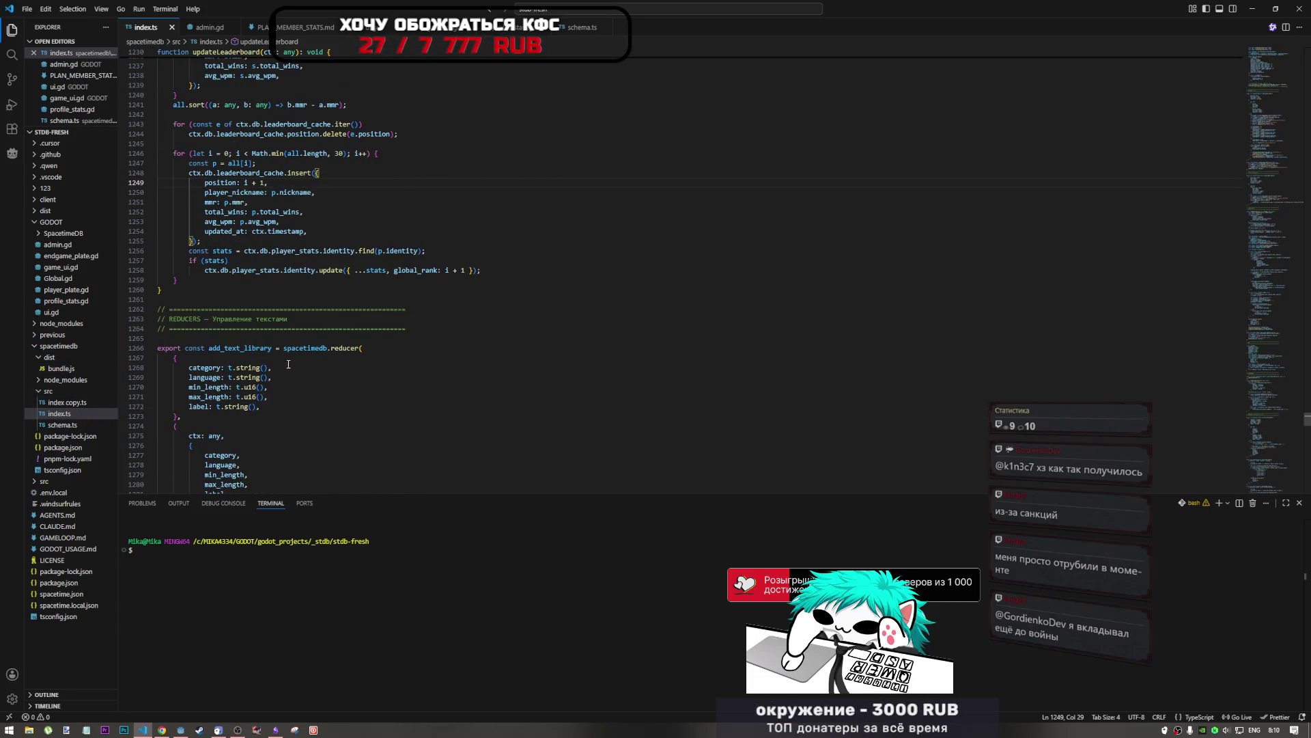
{"action": "left_click", "coordinate": [266, 289]}
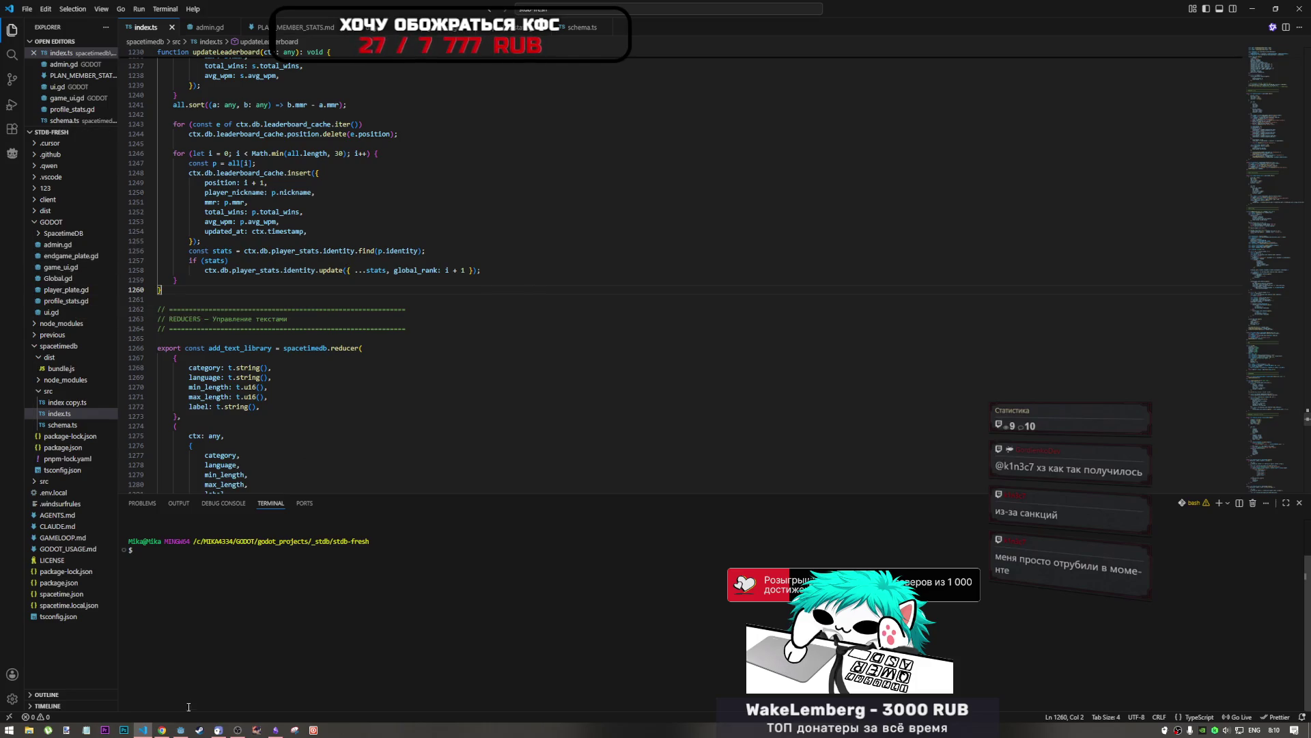
Step: Open module_mika_4334_client.gd and module_mika_4334_reducers.gd in Godot
{"action": "left_click", "coordinate": [181, 729]}
{"action": "left_click", "coordinate": [272, 140]}
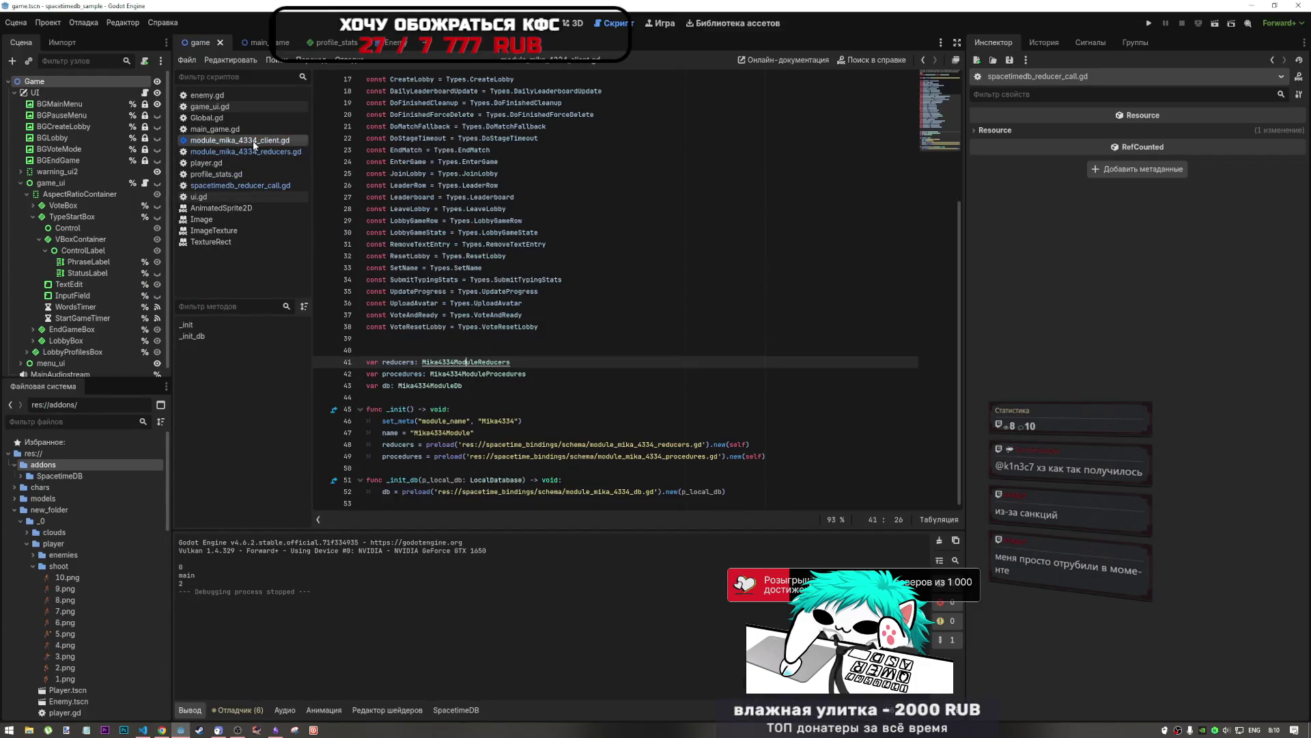
{"action": "right_click", "coordinate": [273, 144]}
{"action": "key", "text": "Escape"}
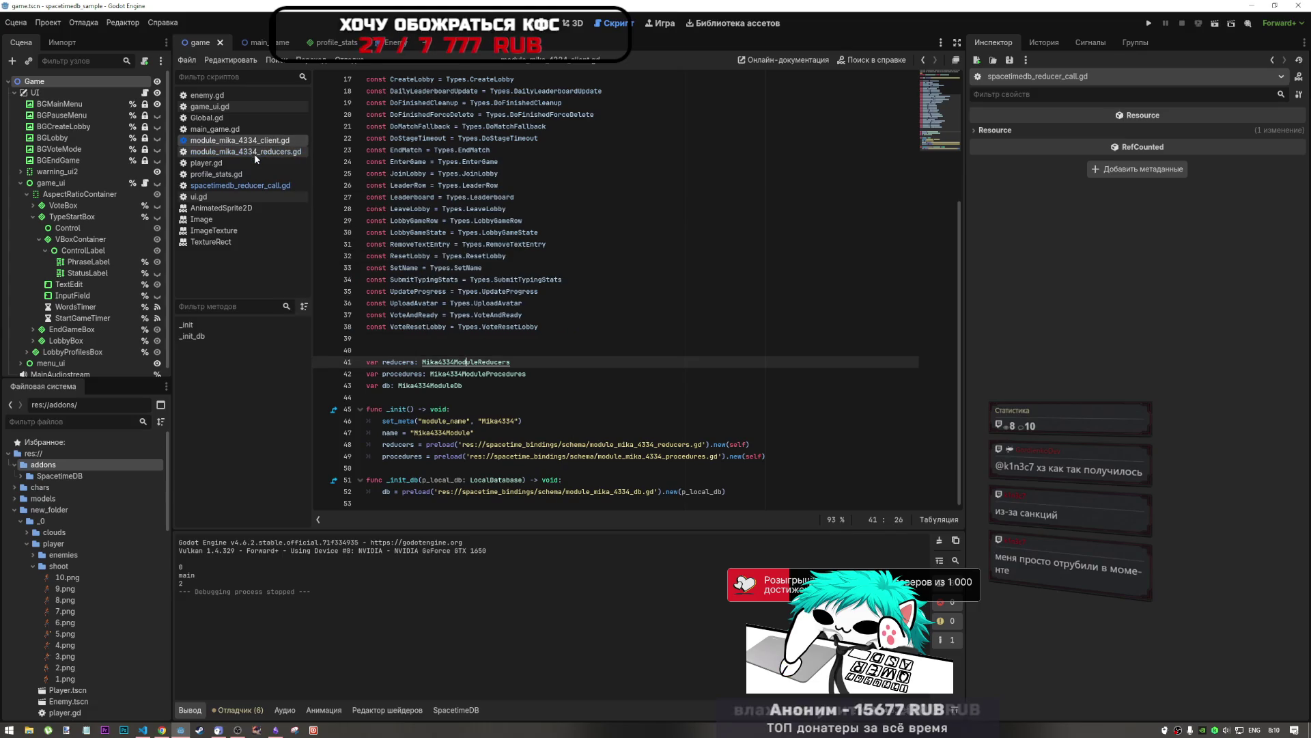
{"action": "left_click", "coordinate": [267, 152]}
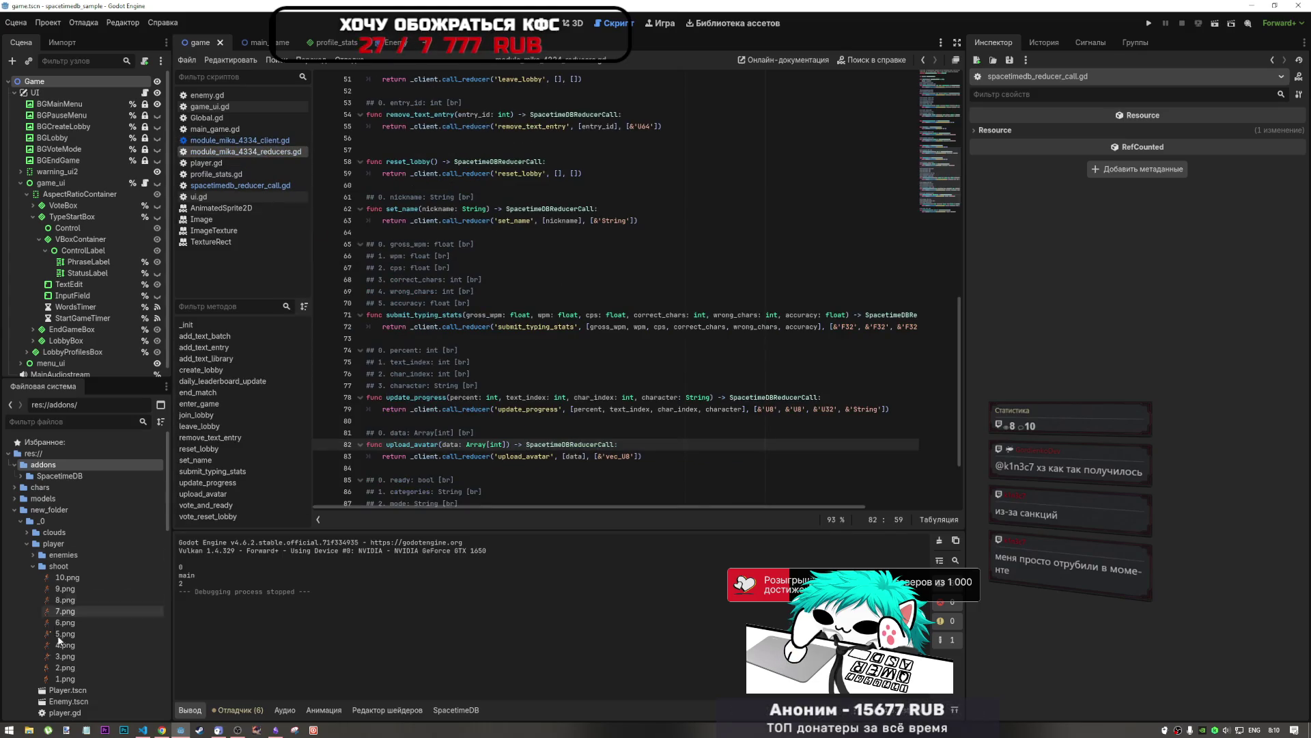
{"action": "left_click", "coordinate": [142, 729]}
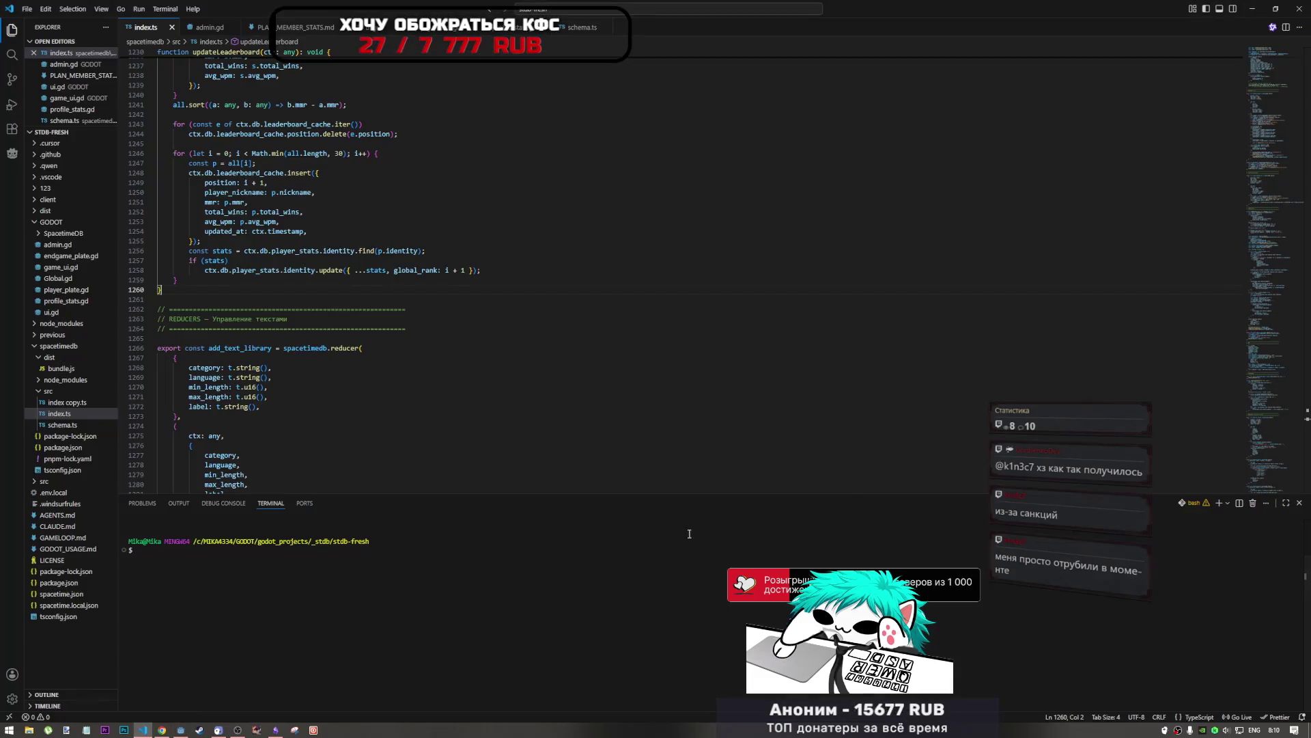
Step: Replace the PowerShell terminal with a single bash terminal and run opencode
{"action": "left_click", "coordinate": [1228, 502]}
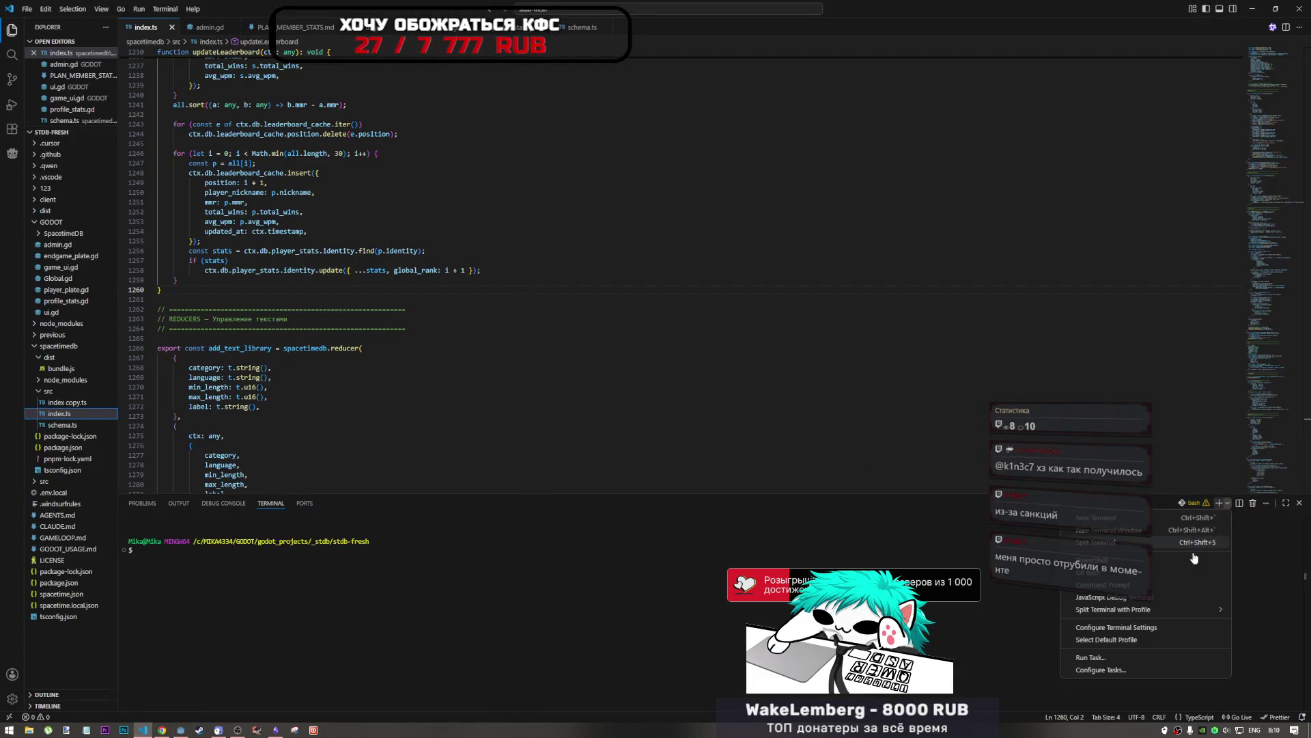
{"action": "left_click", "coordinate": [1155, 519]}
{"action": "left_click", "coordinate": [1299, 530]}
{"action": "left_click", "coordinate": [1227, 503]}
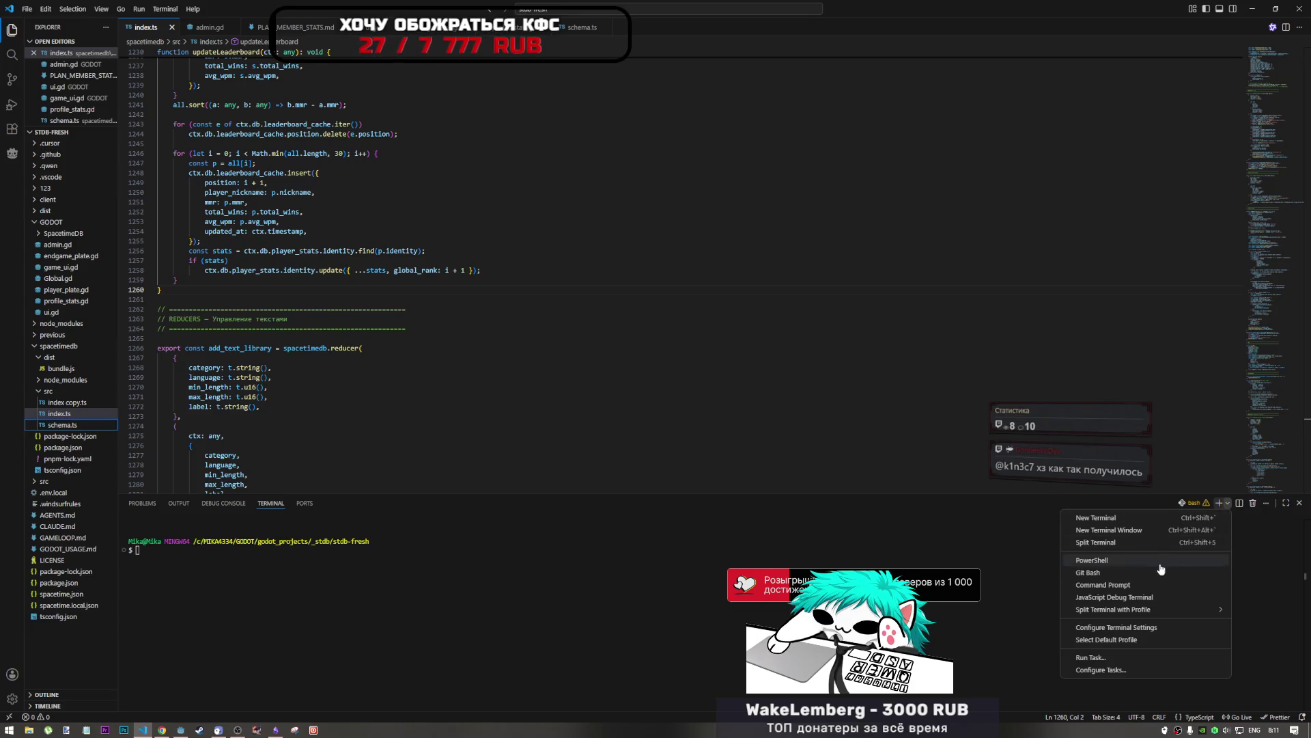
{"action": "left_click", "coordinate": [1130, 572]}
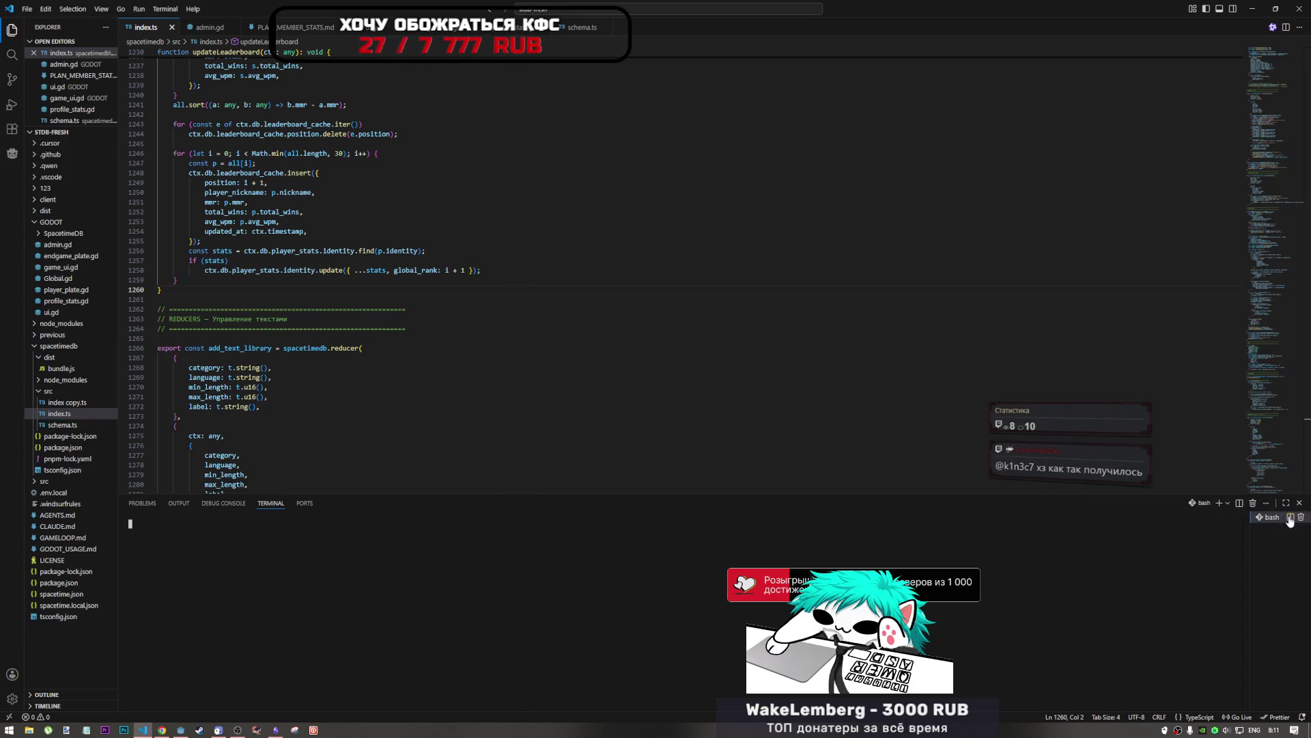
{"action": "left_click", "coordinate": [1290, 518]}
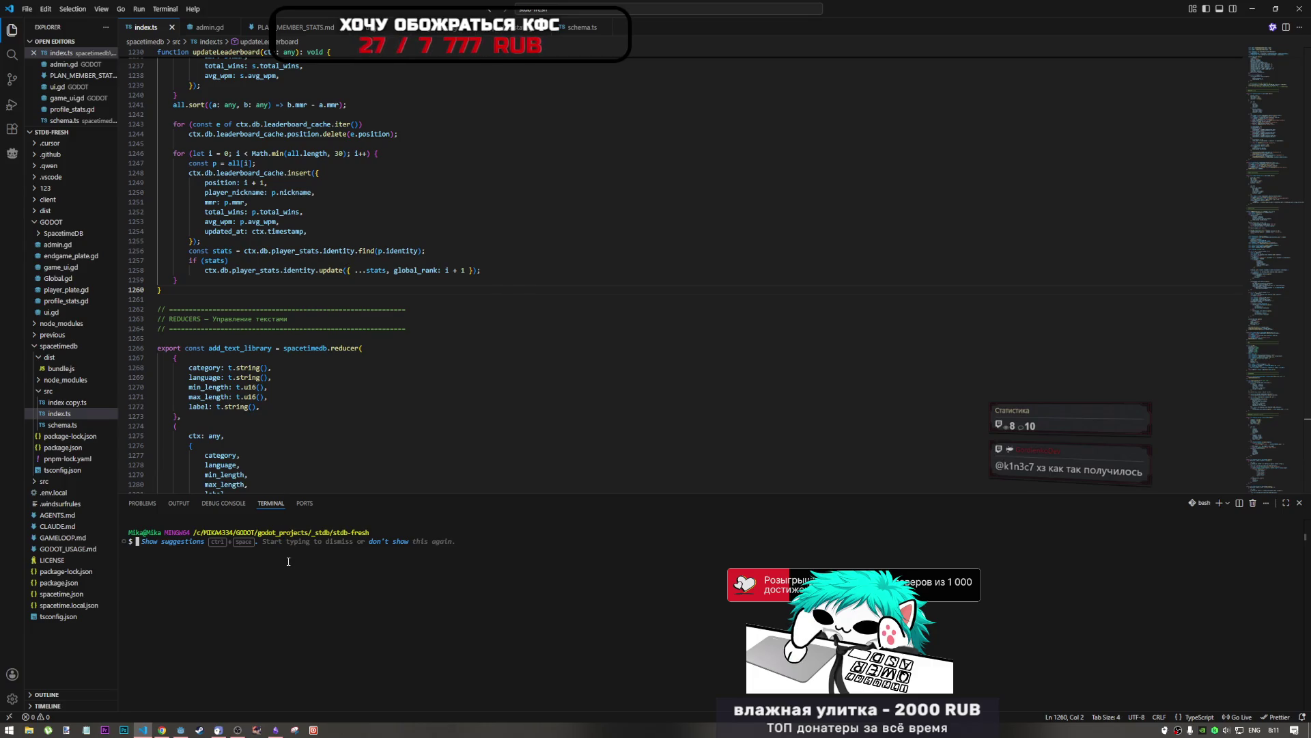
{"action": "type", "text": "ope"}
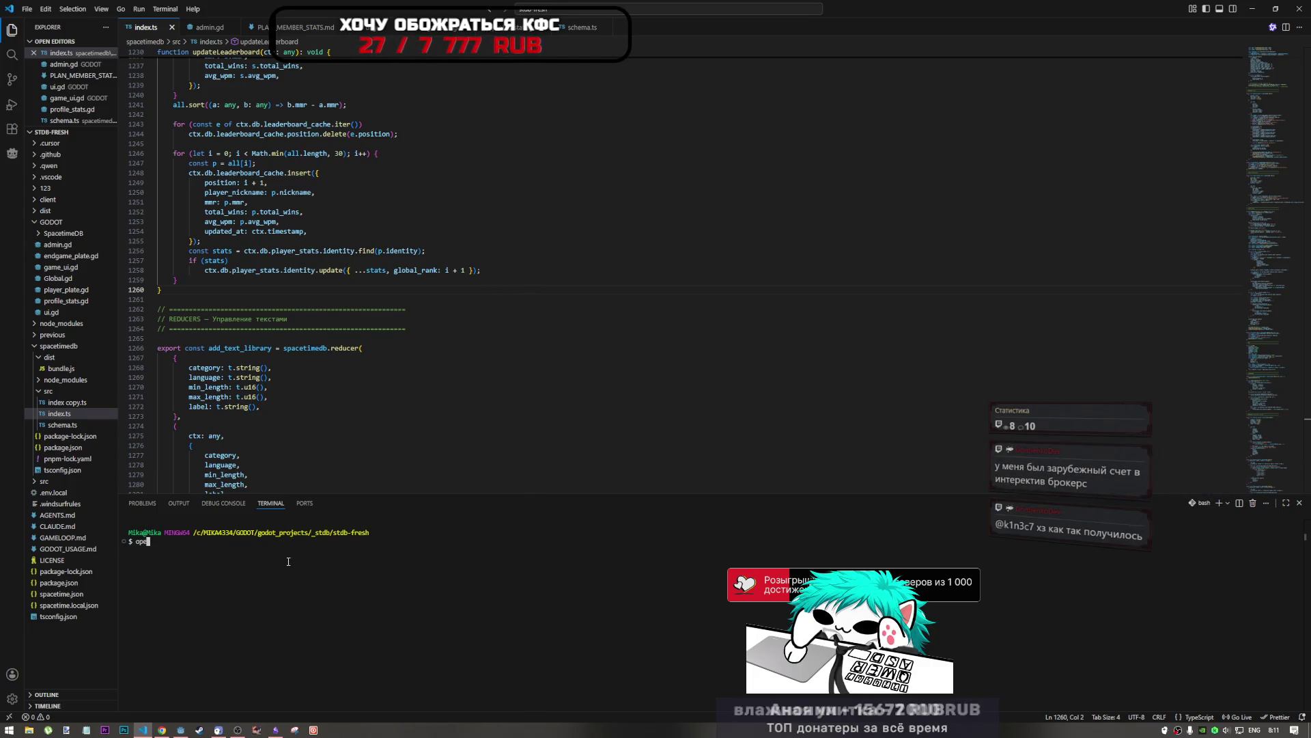
{"action": "type", "text": "ncode"}
{"action": "key", "text": "Return"}
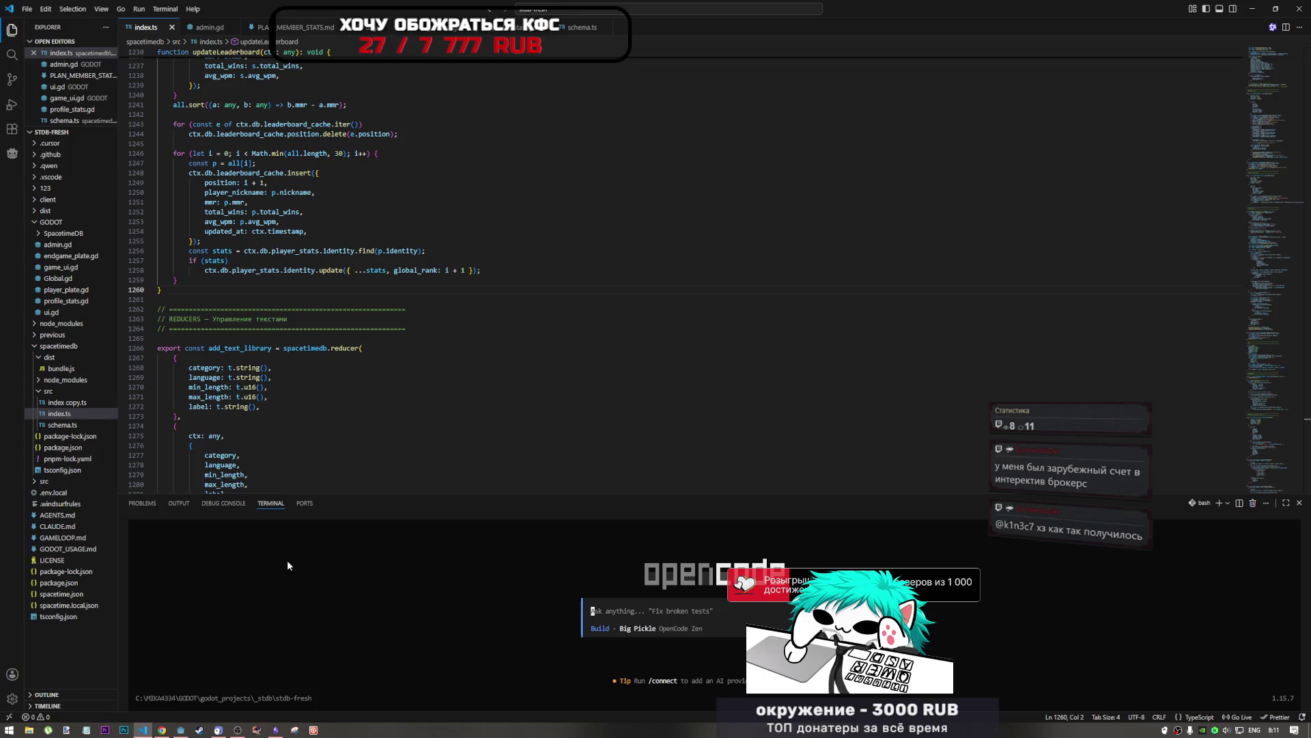
Step: Switch OpenCode from Build to Plan, drop the missing-file tab, and open GODOT/profile_stats.gd
{"action": "key", "text": "Tab"}
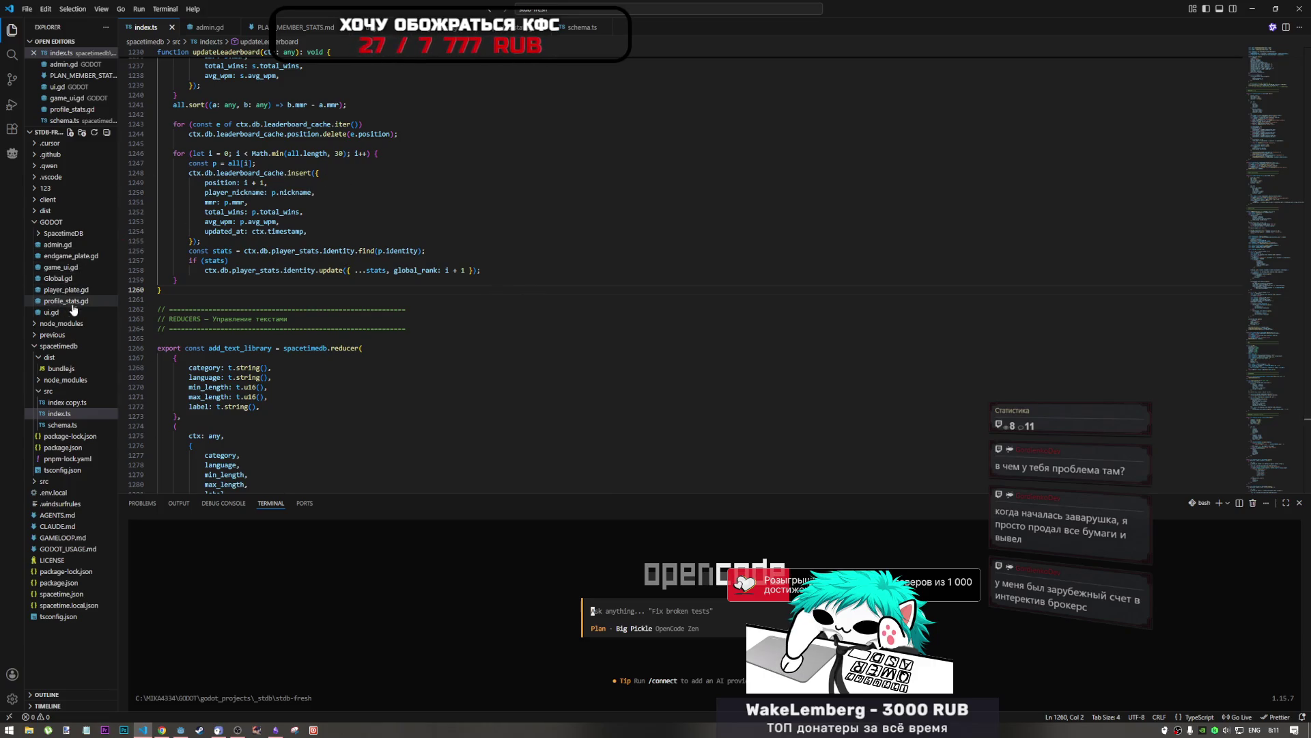
{"action": "left_click", "coordinate": [530, 28]}
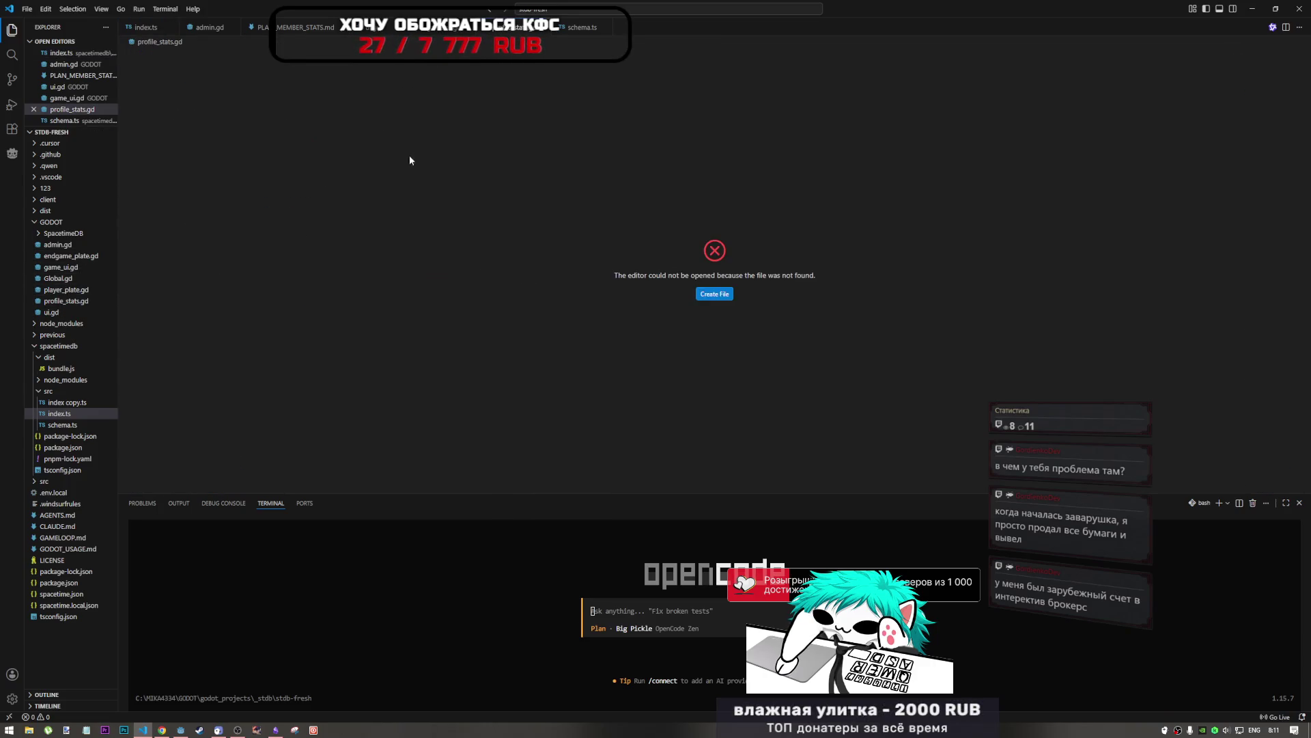
{"action": "key", "text": "ctrl+w"}
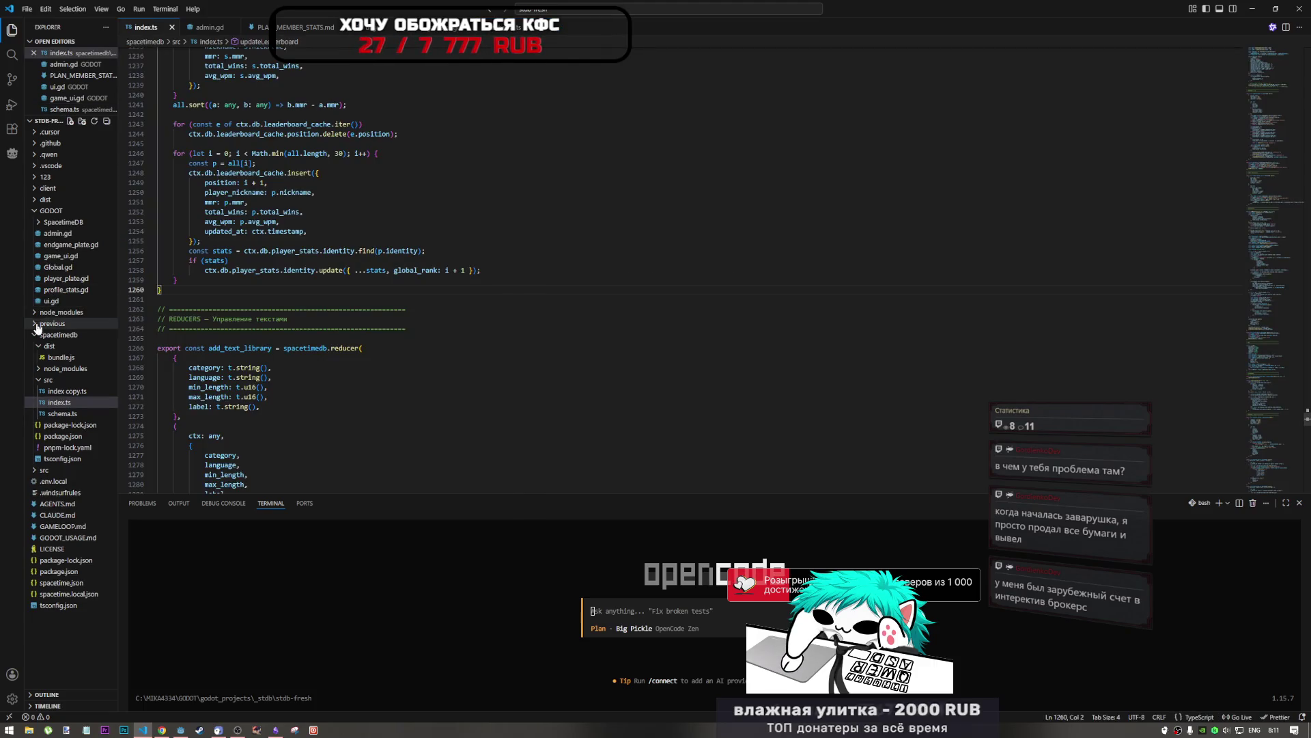
{"action": "left_click", "coordinate": [74, 290]}
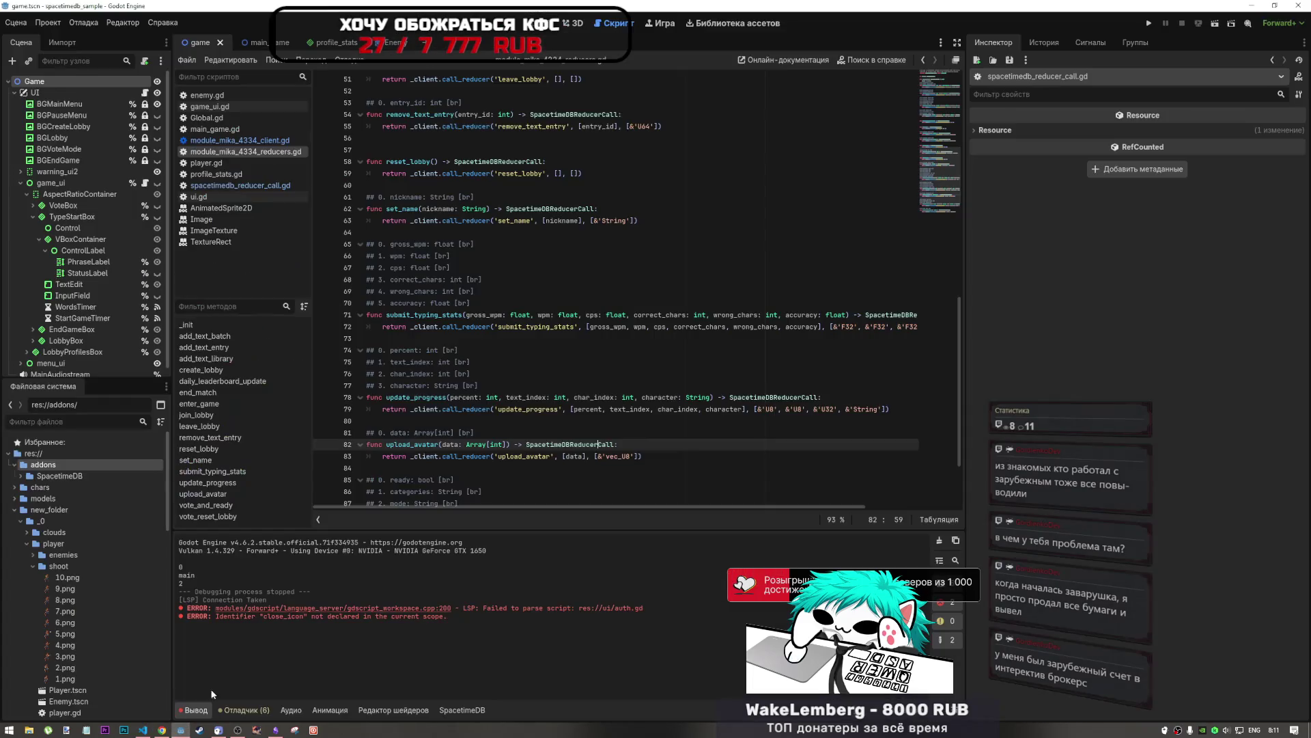
Step: In Godot, browse the client, reducers and database-connection scripts in the script list
{"action": "left_click", "coordinate": [210, 689]}
{"action": "left_click", "coordinate": [544, 305]}
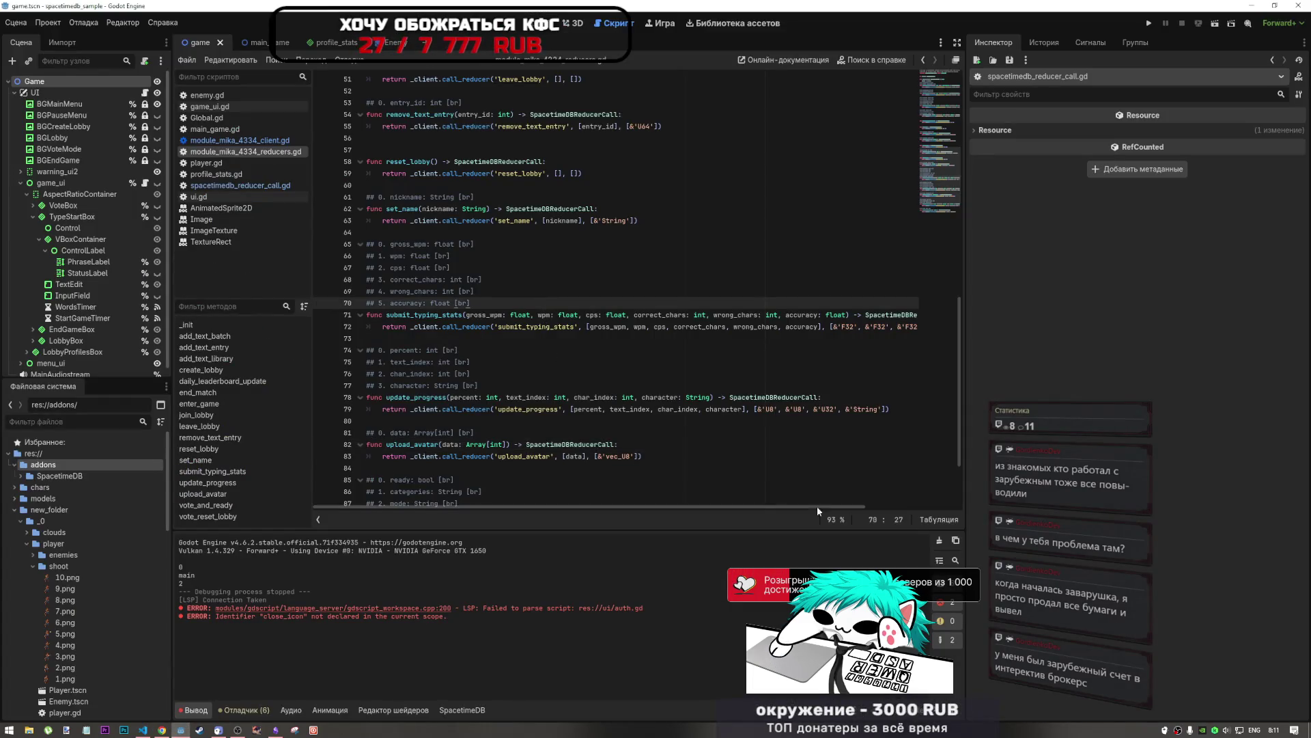
{"action": "left_click", "coordinate": [351, 185]}
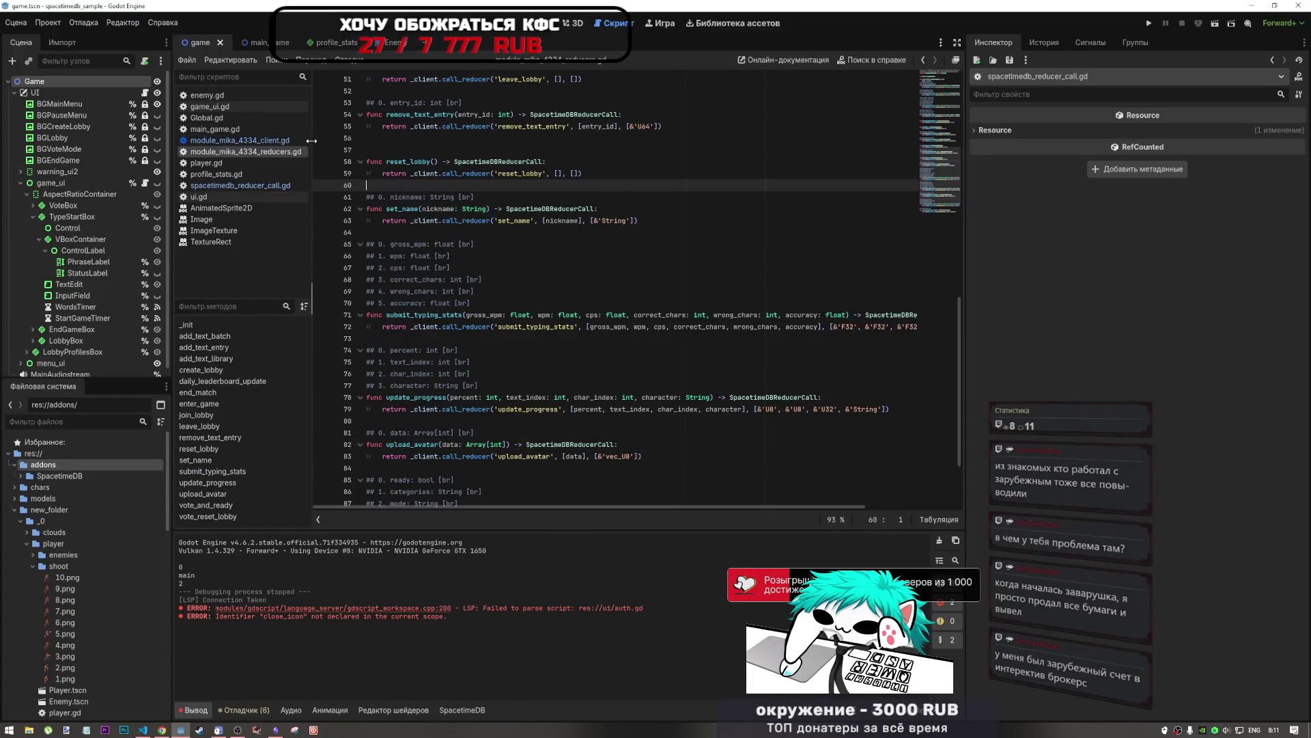
{"action": "left_click_drag", "start_coordinate": [310, 143], "coordinate": [278, 143]}
{"action": "left_click", "coordinate": [260, 140]}
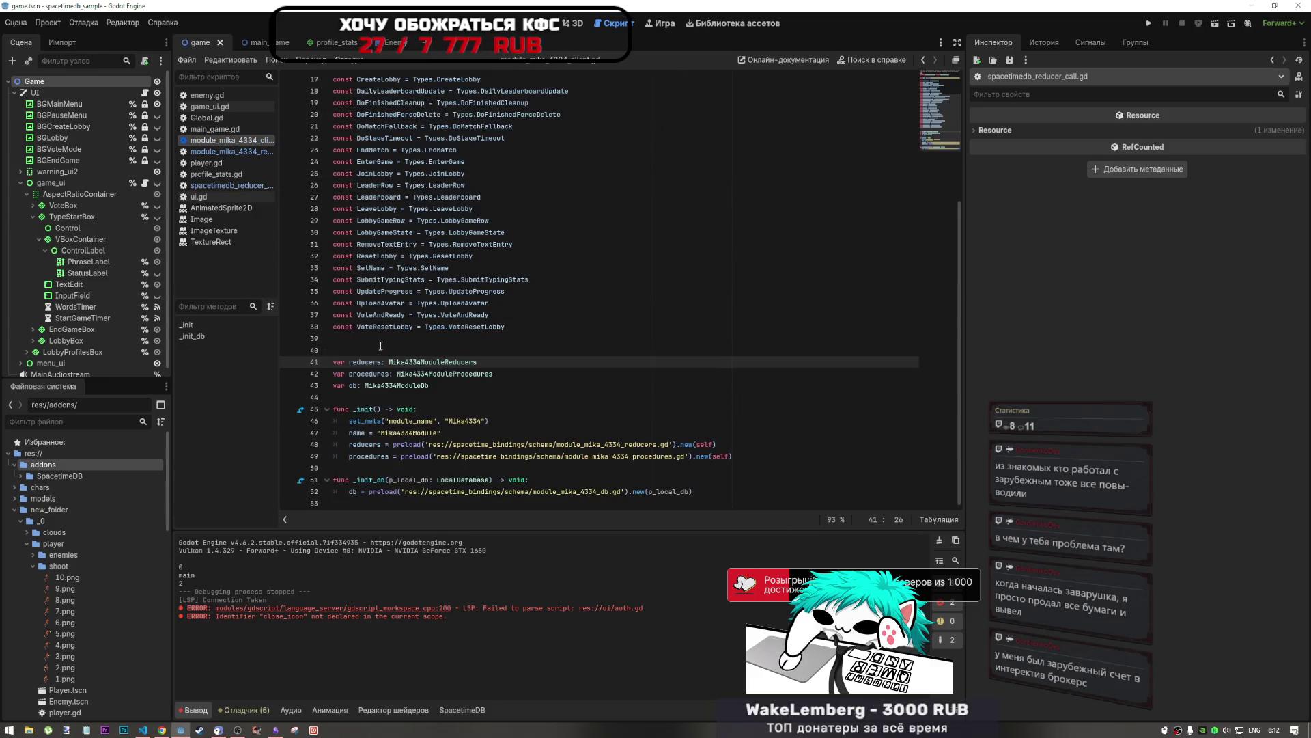
{"action": "left_click", "coordinate": [256, 153]}
{"action": "left_click", "coordinate": [240, 141]}
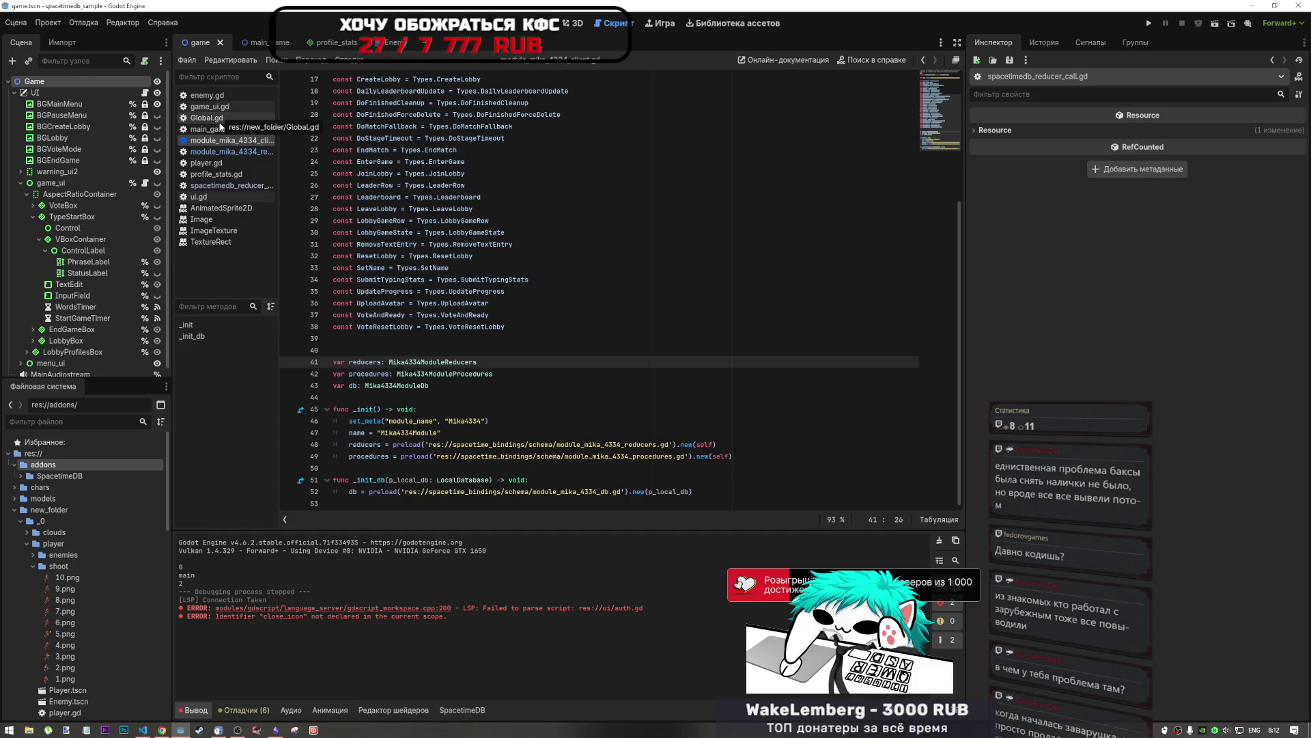
{"action": "left_click", "coordinate": [226, 154]}
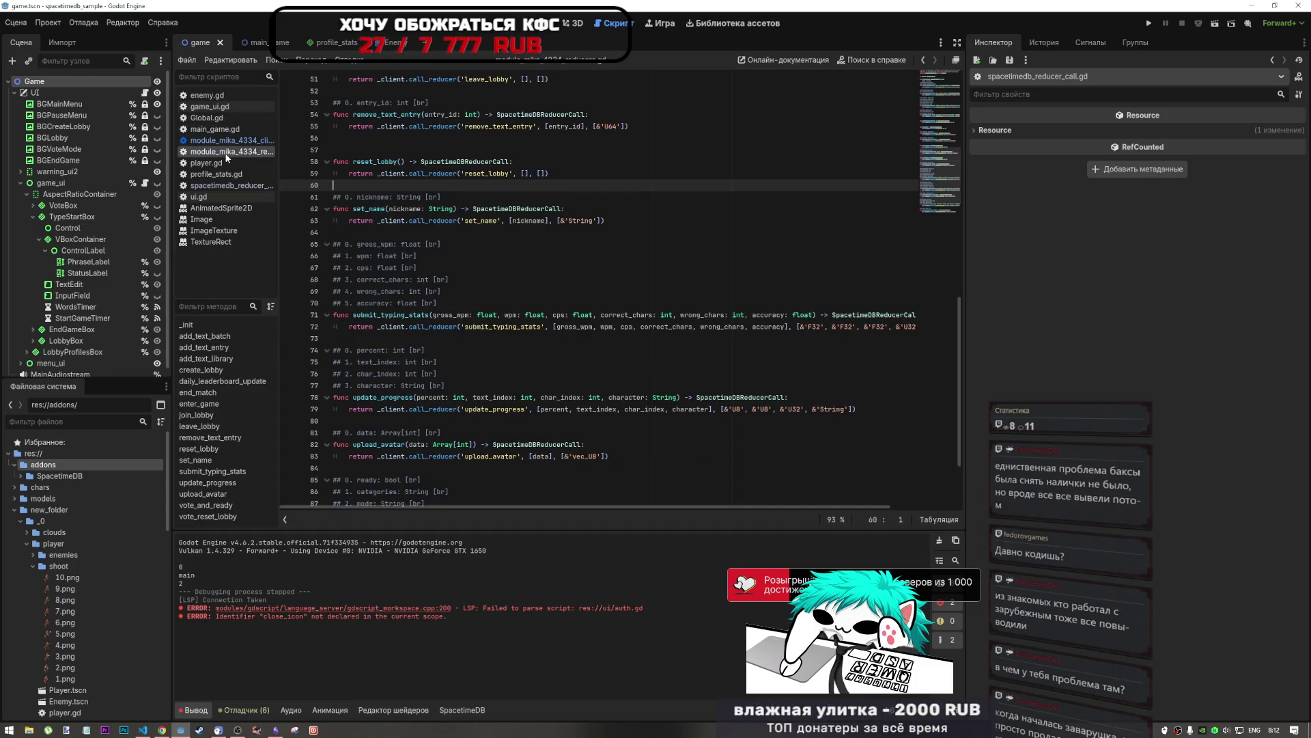
{"action": "left_click", "coordinate": [236, 186]}
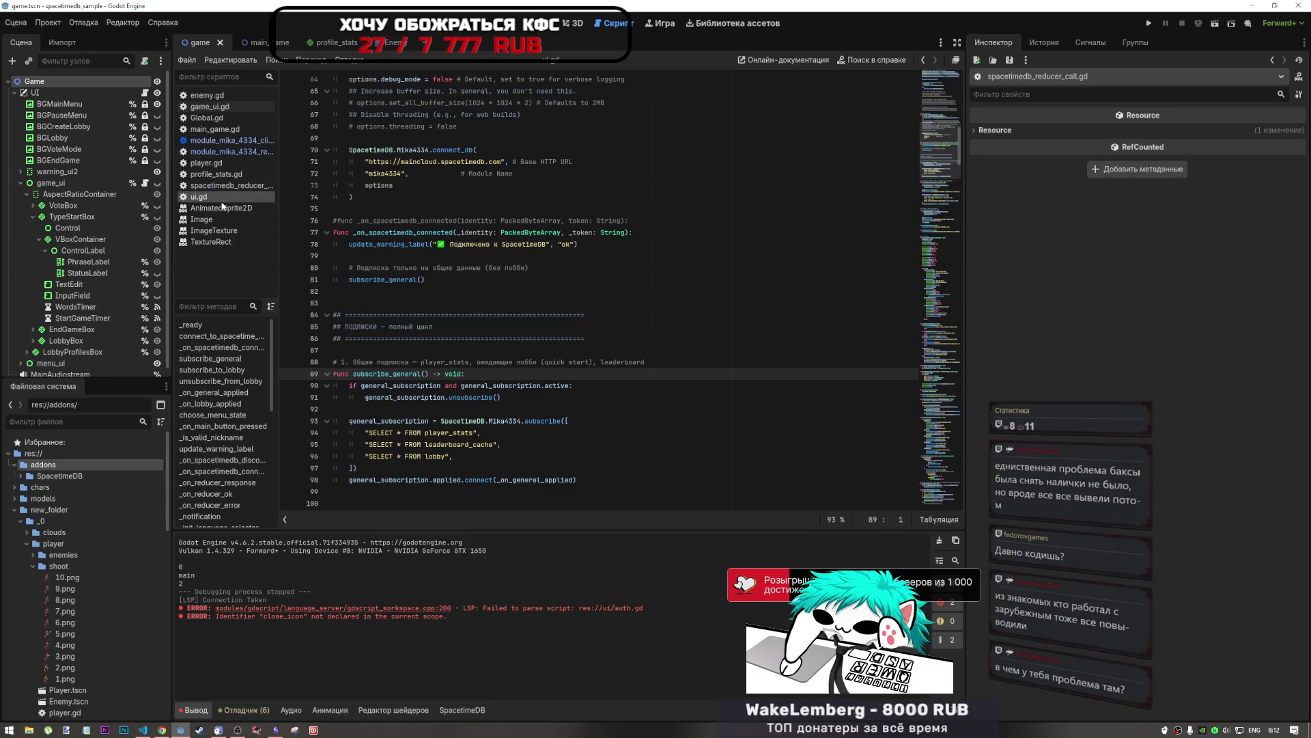
Step: In profile_stats.gd, copy lines 112 through the end of the script
{"action": "left_click", "coordinate": [226, 175]}
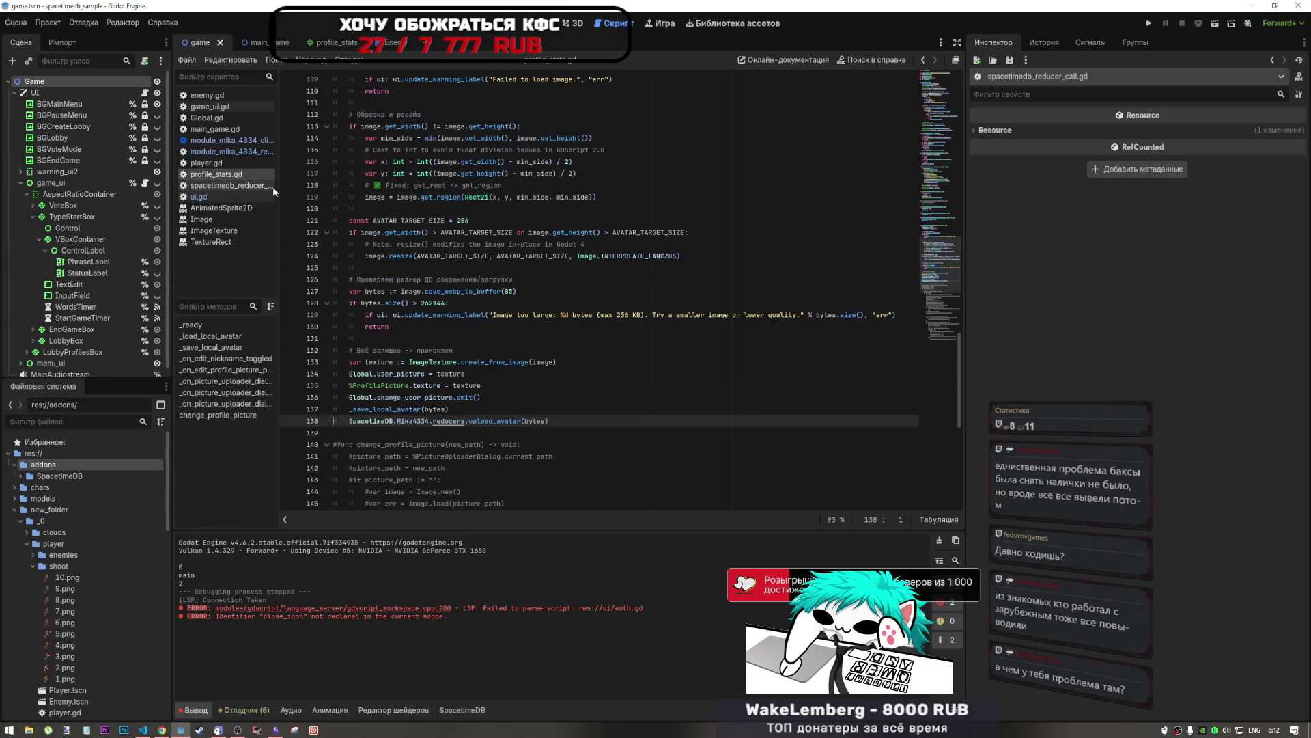
{"action": "left_click", "coordinate": [572, 421]}
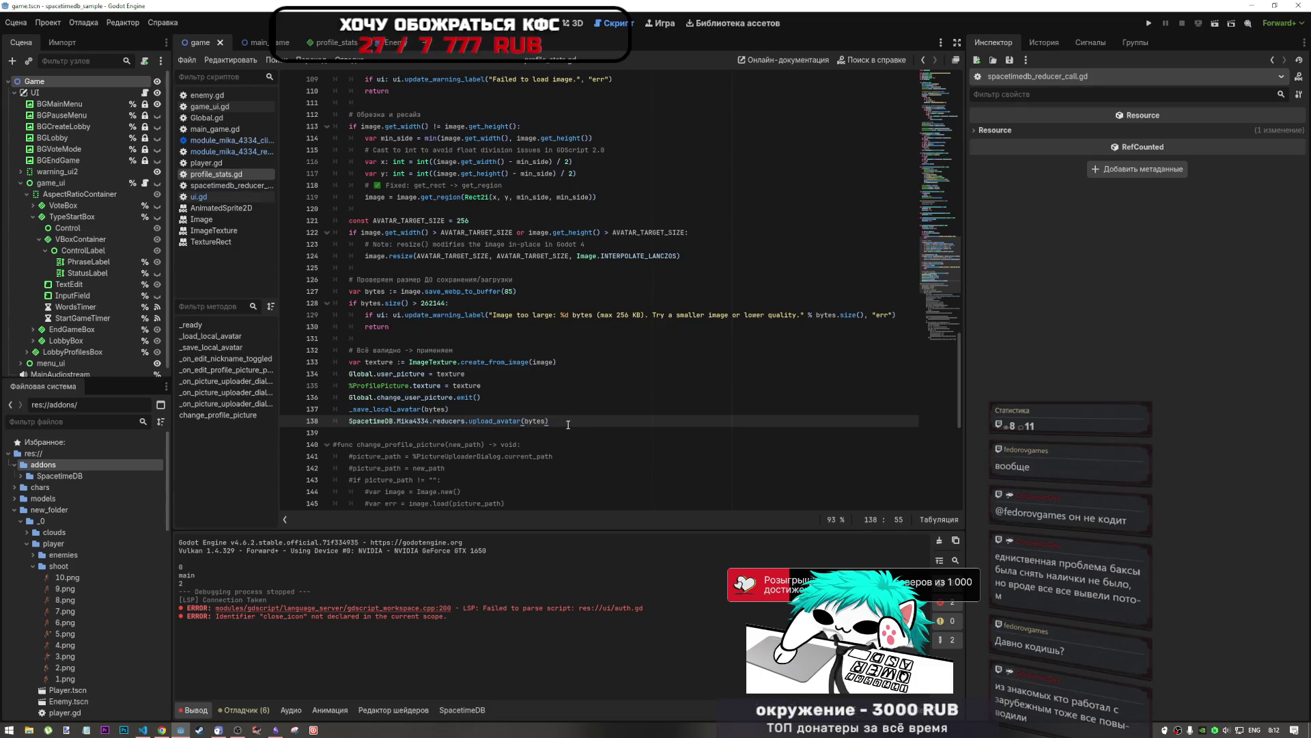
{"action": "key", "text": "Up"}
{"action": "key", "text": "Up"}
{"action": "key", "text": "Up"}
{"action": "scroll", "coordinate": [647, 291], "scroll_direction": "up", "scroll_amount": 4}
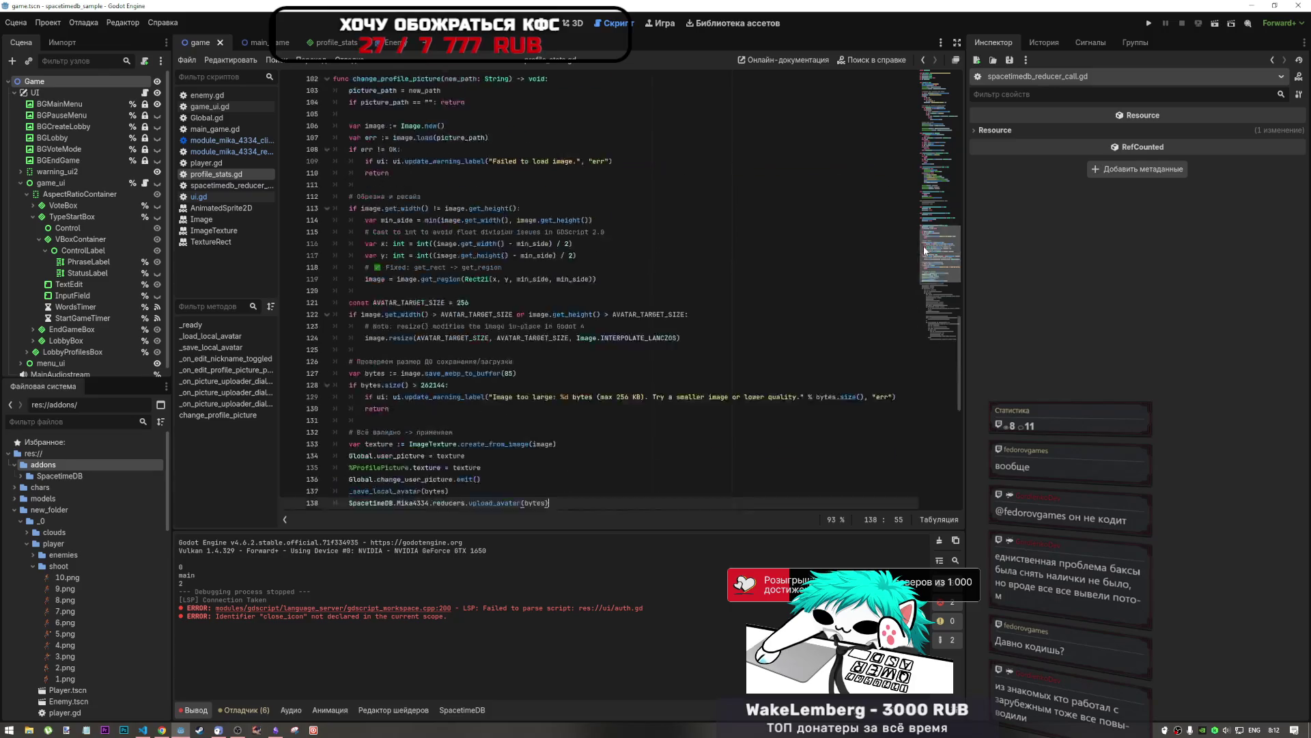
{"action": "scroll", "coordinate": [647, 292], "scroll_direction": "down", "scroll_amount": 6}
{"action": "key", "text": "ctrl+shift+End"}
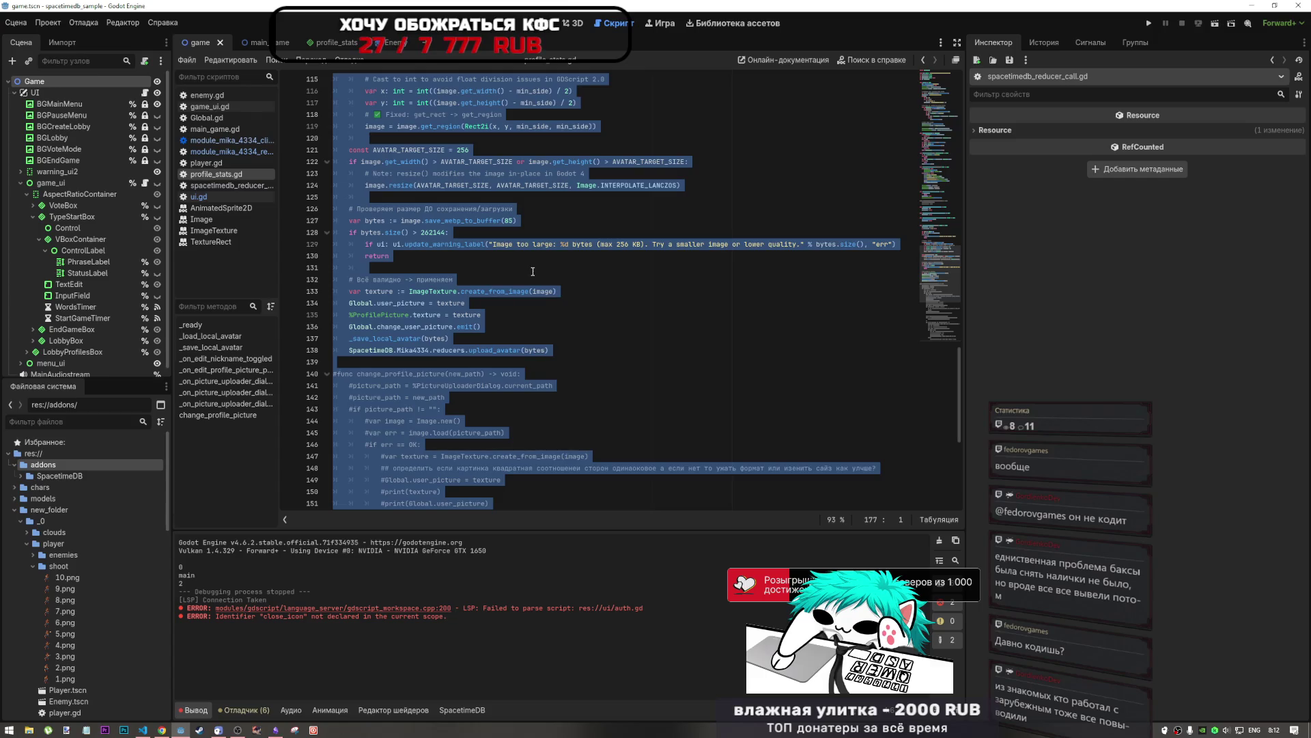
{"action": "left_click", "coordinate": [142, 729]}
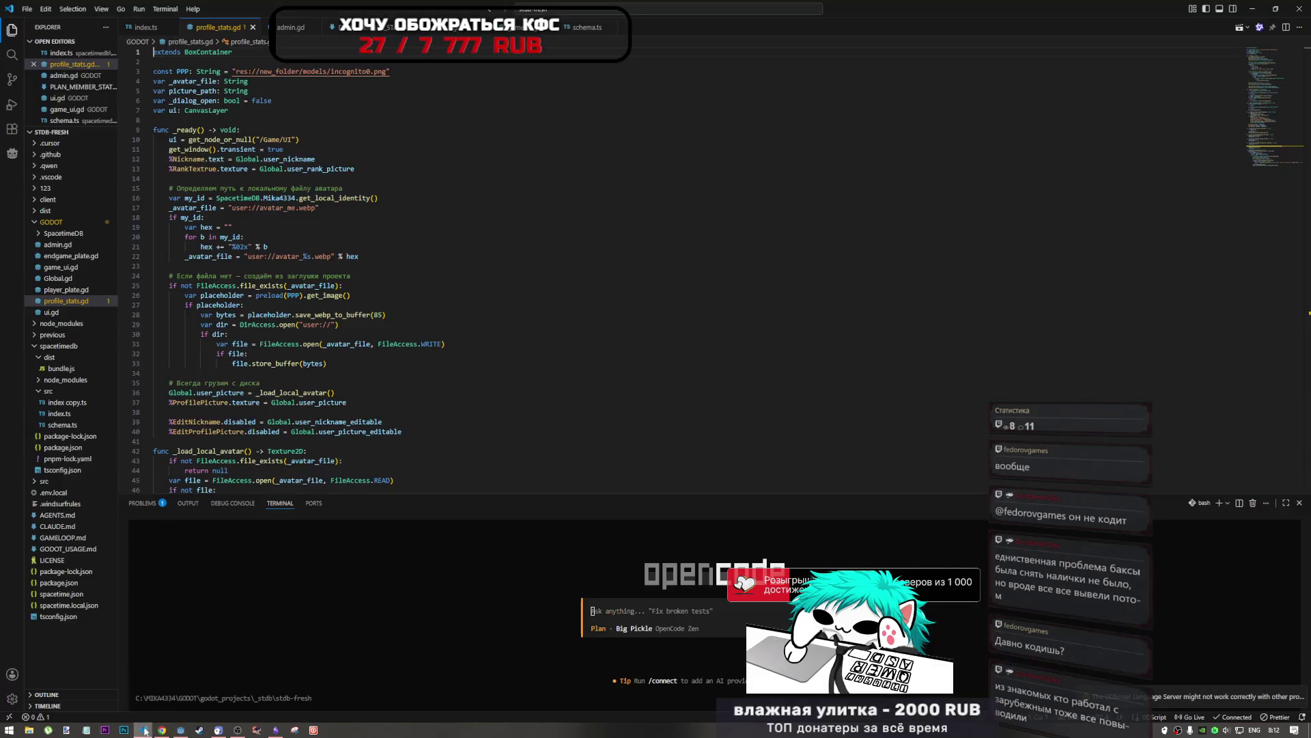
Step: Replace all of profile_stats.gd with the copied Godot code and save it
{"action": "key", "text": "ctrl+a"}
{"action": "key", "text": "ctrl+v"}
{"action": "key", "text": "ctrl+s"}
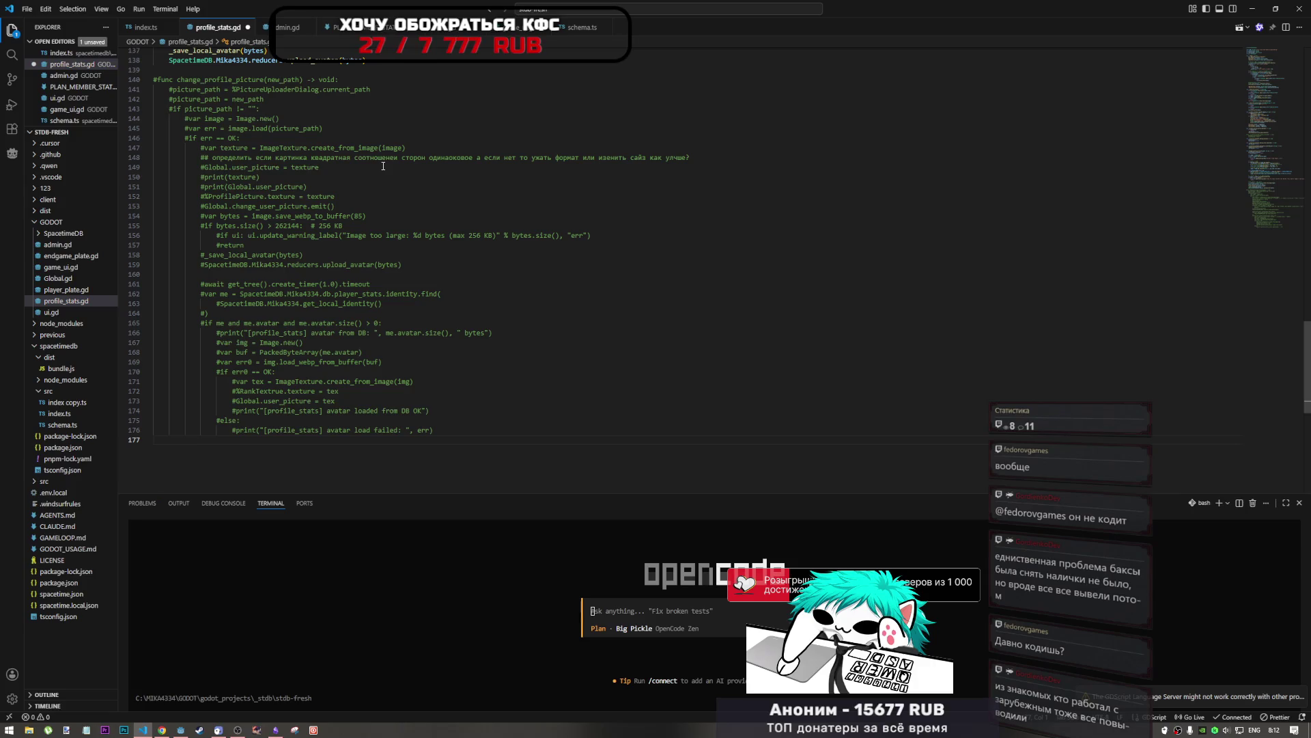
Step: Back in Godot, open module_mika_4334_client.gd at line 29
{"action": "left_click", "coordinate": [178, 729]}
{"action": "left_click", "coordinate": [243, 141]}
{"action": "left_click", "coordinate": [495, 220]}
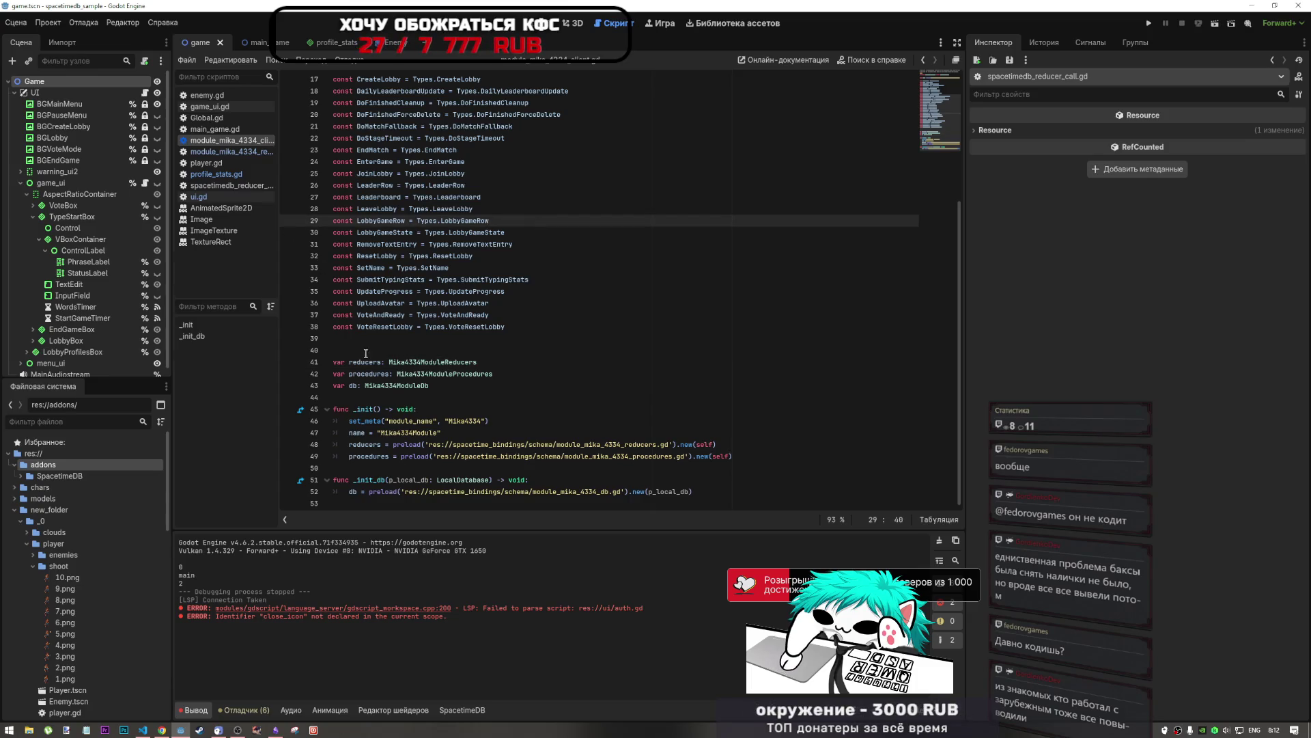
Step: Follow the reducers type into spacetimedb_reducer_call.gd and copy the entire script
{"action": "left_click", "coordinate": [254, 151]}
{"action": "left_click", "coordinate": [601, 217]}
{"action": "key", "text": "ctrl+a"}
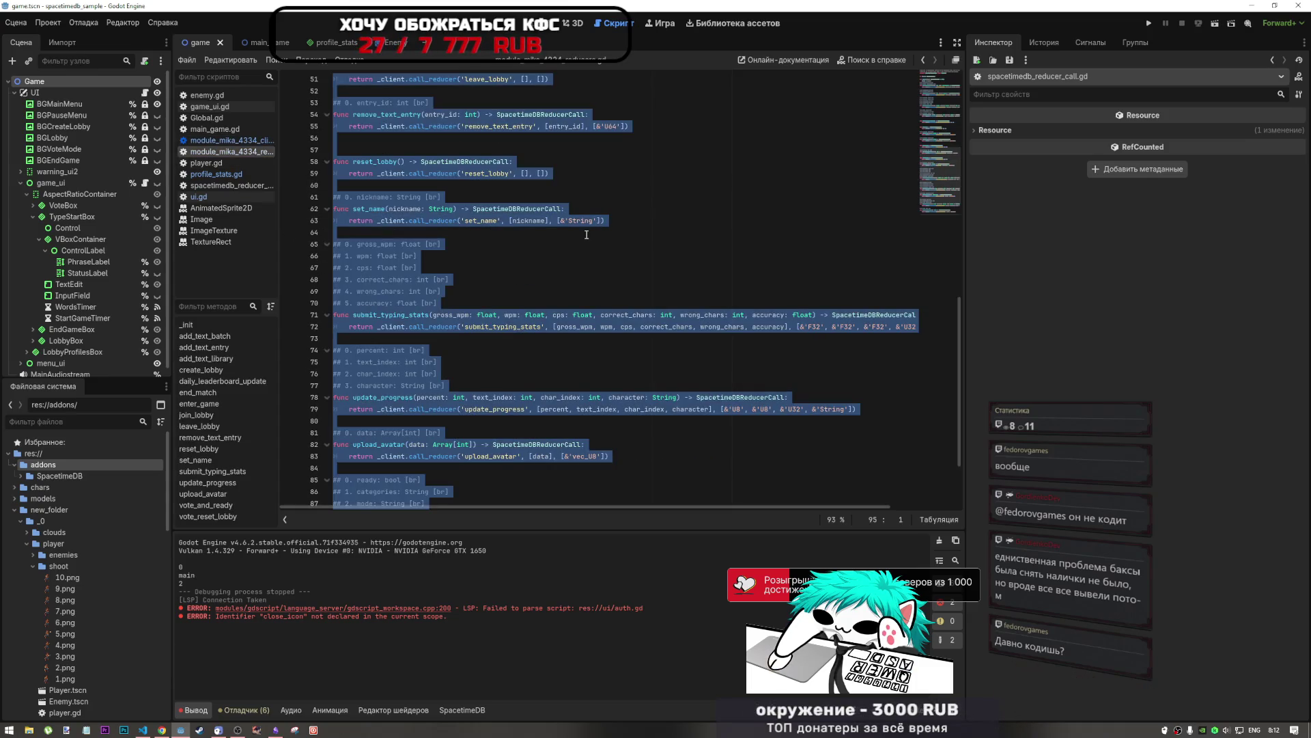
{"action": "left_click", "coordinate": [225, 140]}
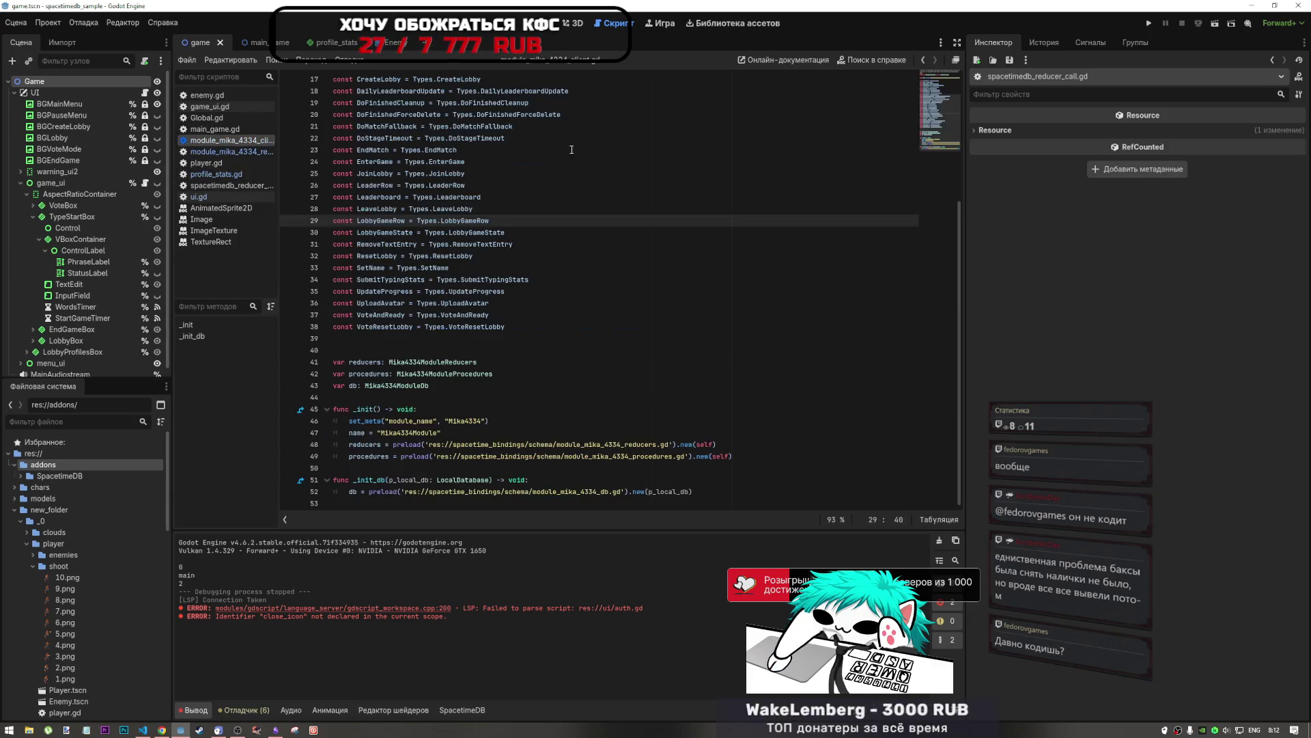
{"action": "left_click", "coordinate": [451, 362]}
{"action": "left_click", "coordinate": [451, 362], "text": "ctrl"}
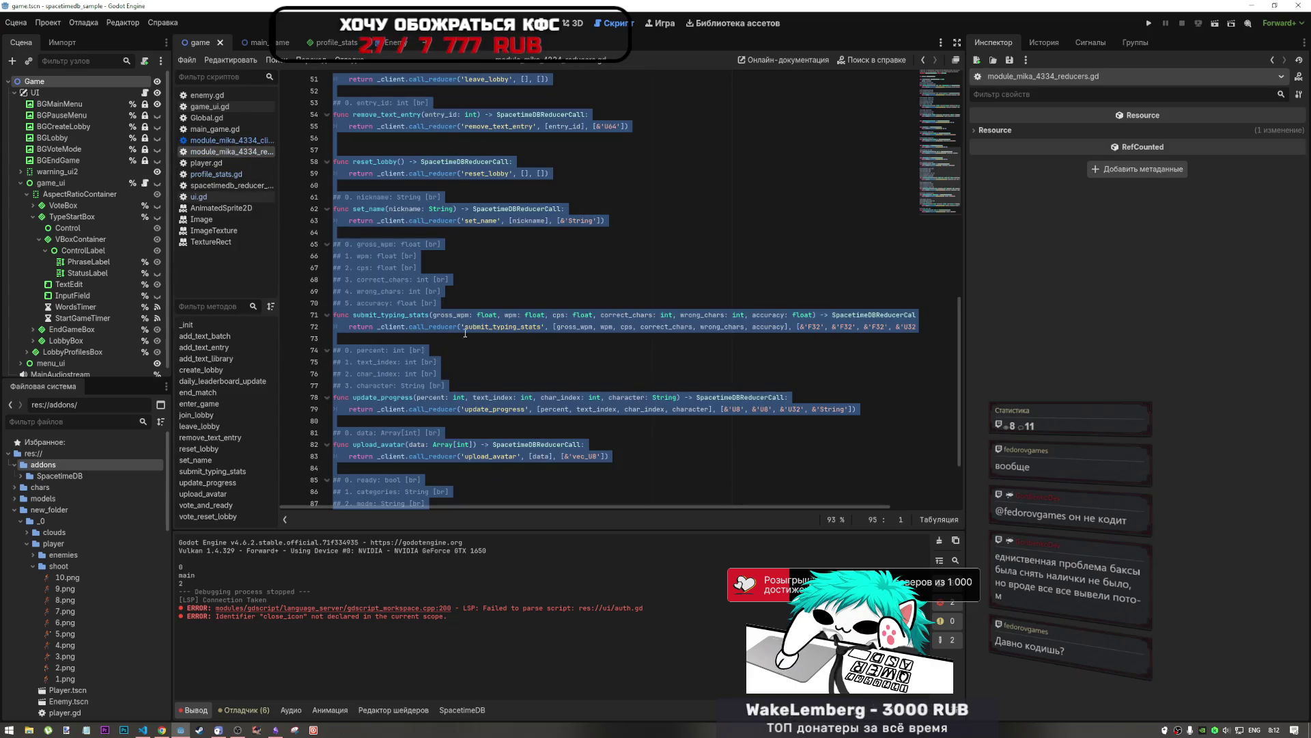
{"action": "left_click", "coordinate": [478, 409]}
{"action": "left_click", "coordinate": [536, 446], "text": "ctrl"}
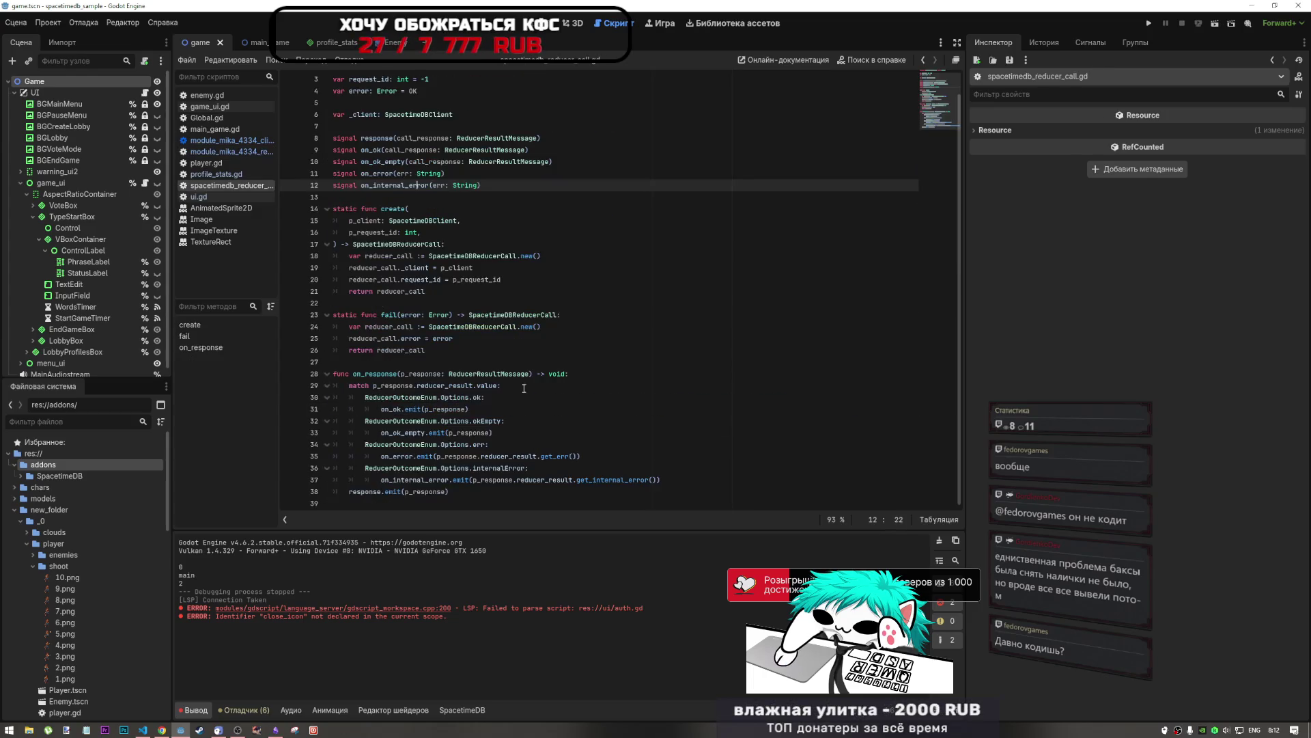
{"action": "key", "text": "ctrl+a"}
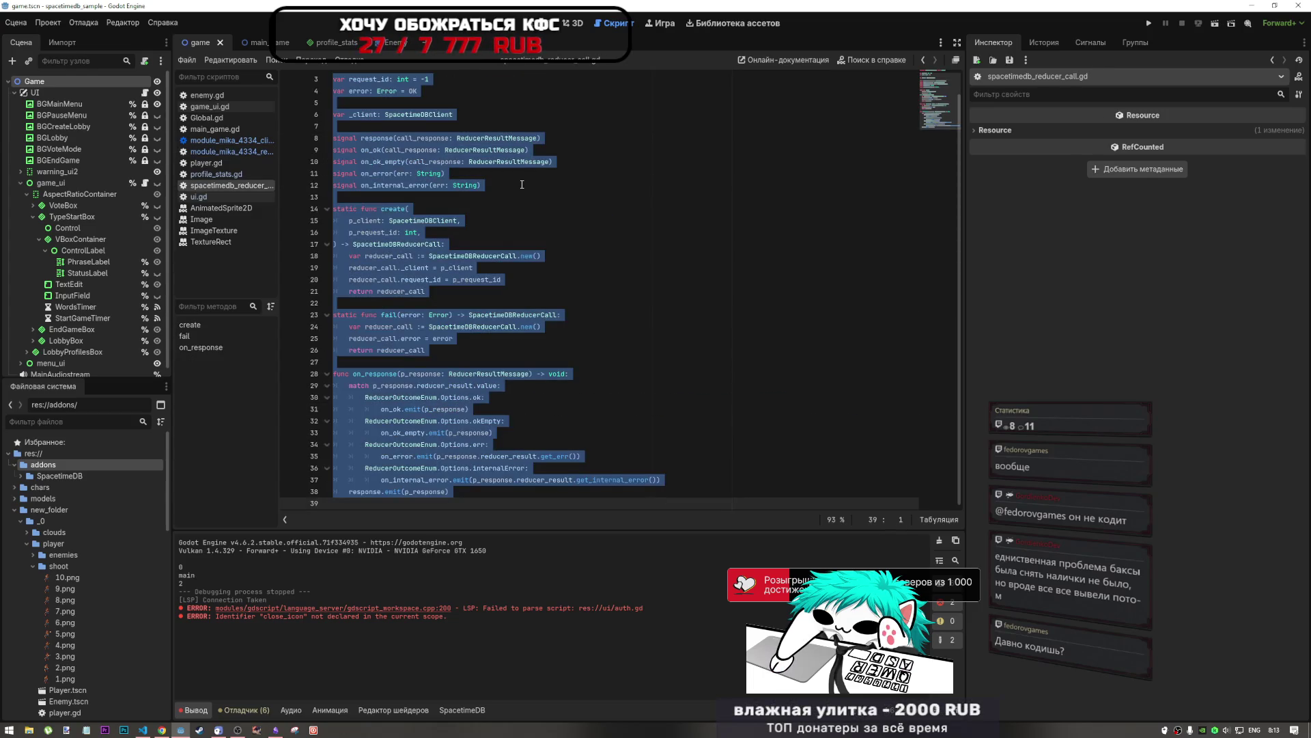
{"action": "left_click", "coordinate": [145, 729]}
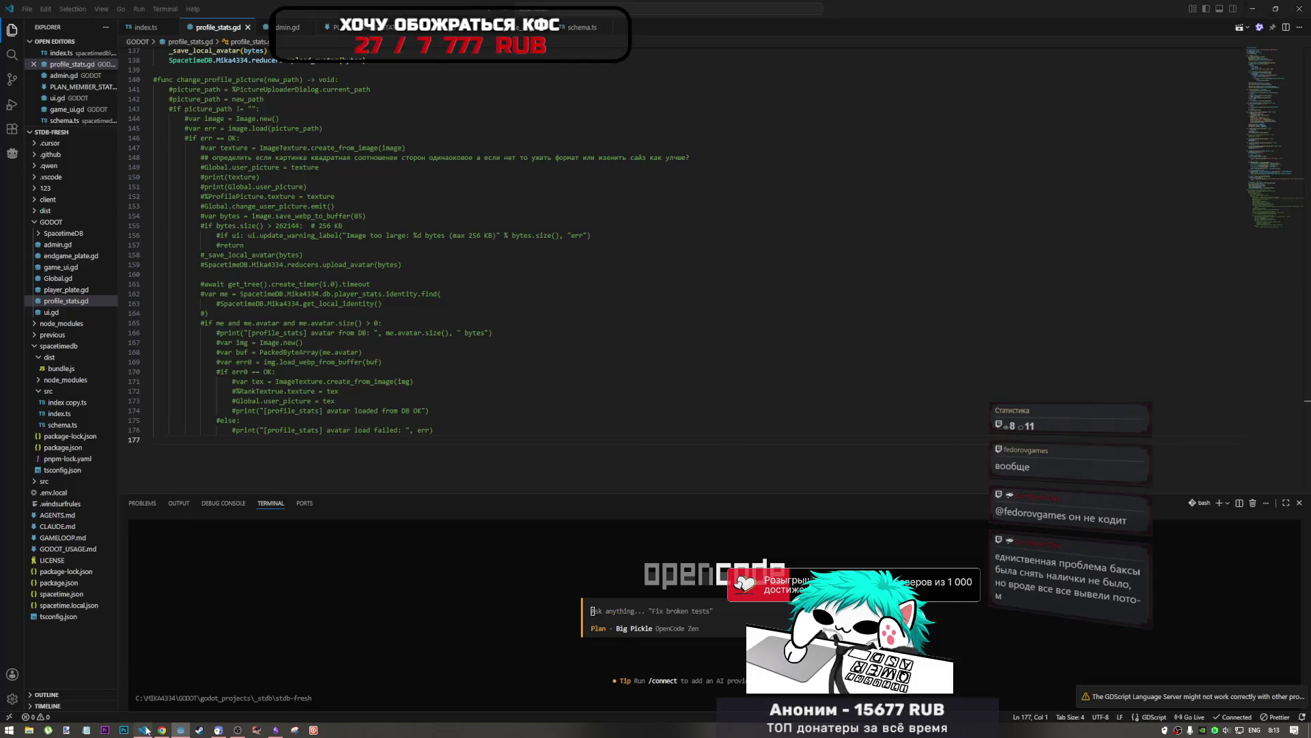
Step: Add reducer_call.gd to the GODOT folder and paste the SpacetimeDBReducerCall script into it
{"action": "right_click", "coordinate": [54, 223]}
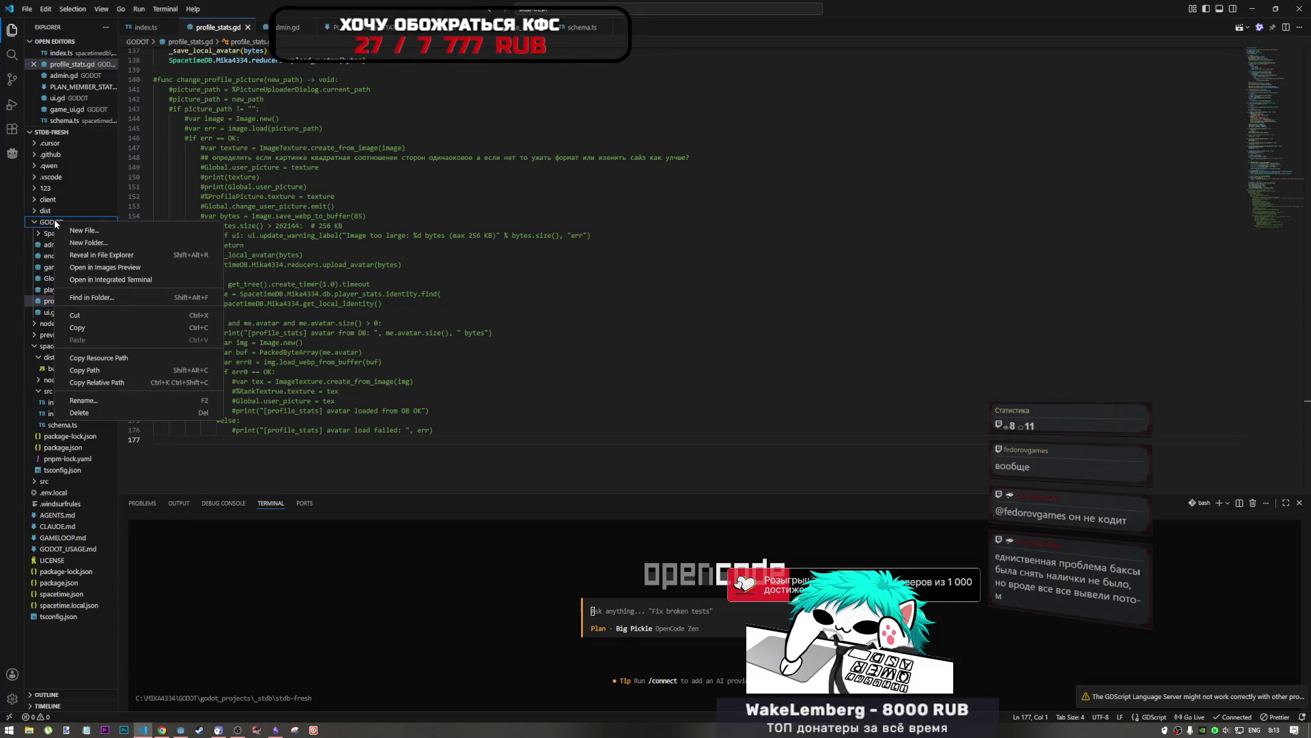
{"action": "left_click", "coordinate": [106, 232]}
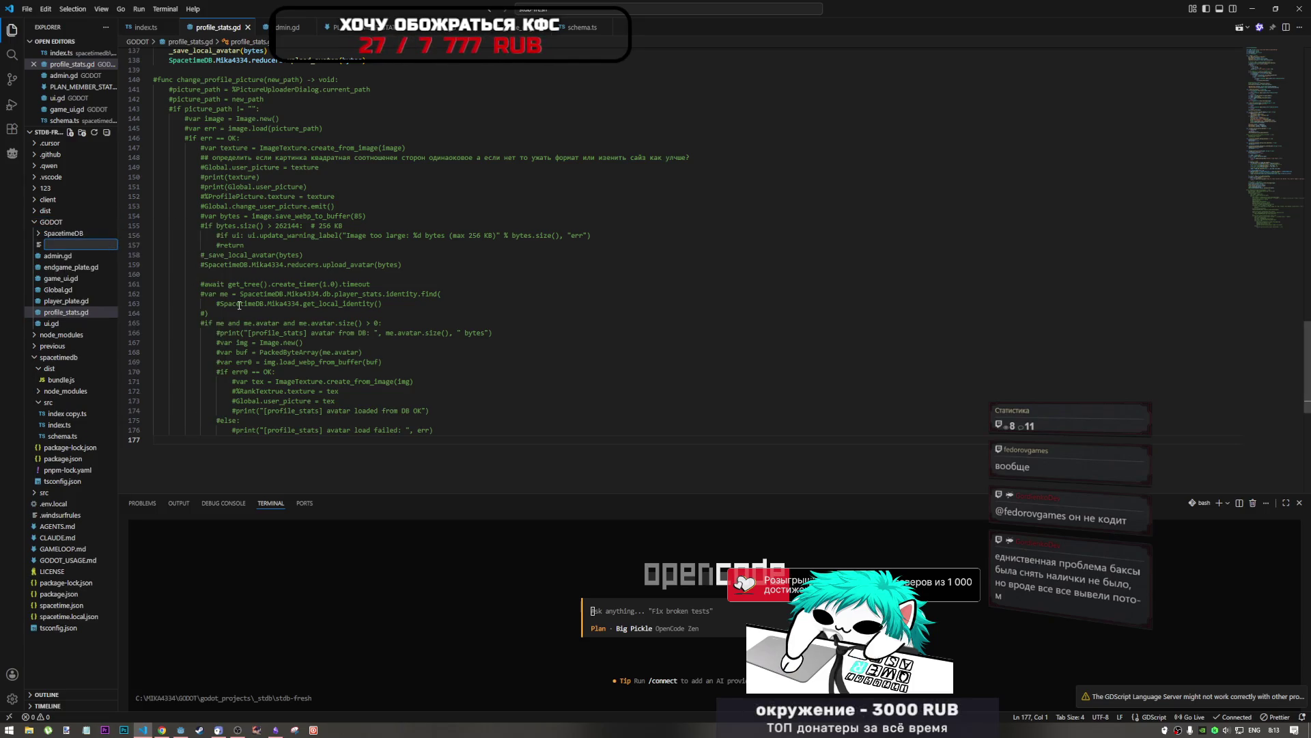
{"action": "type", "text": "reducer"}
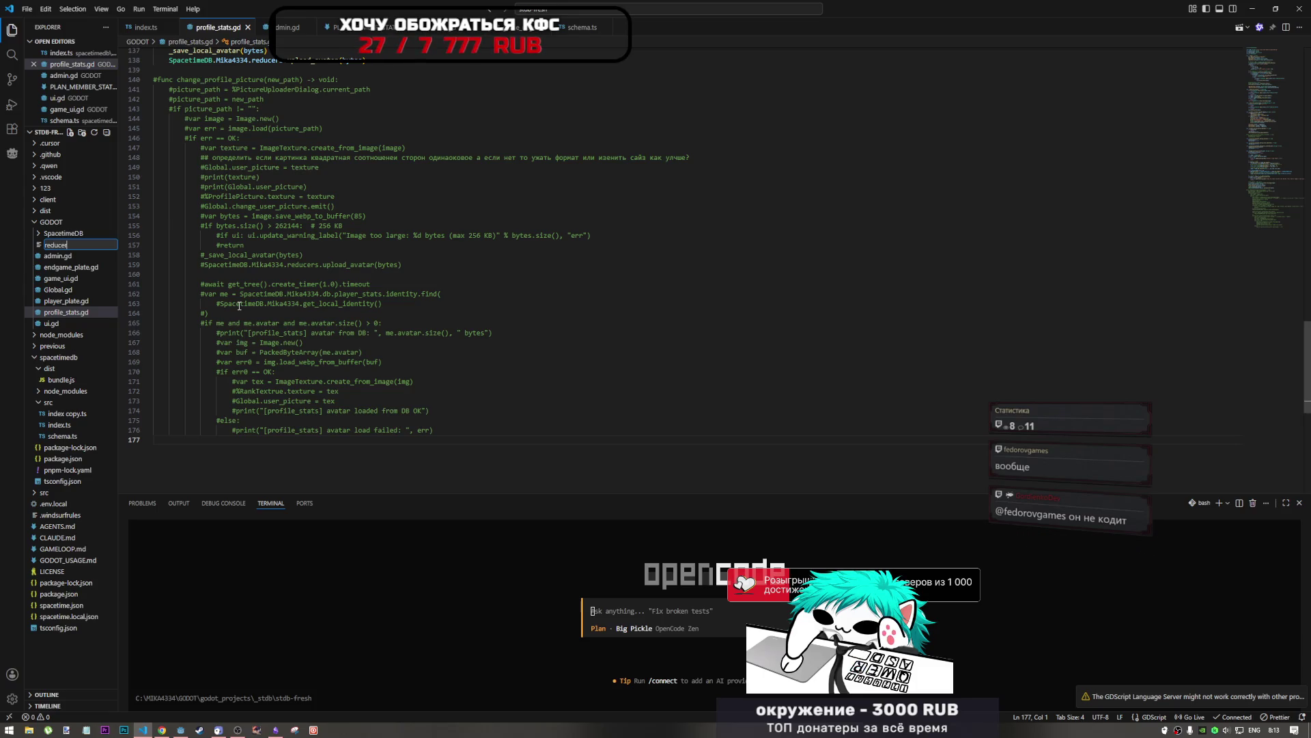
{"action": "type", "text": "_call."}
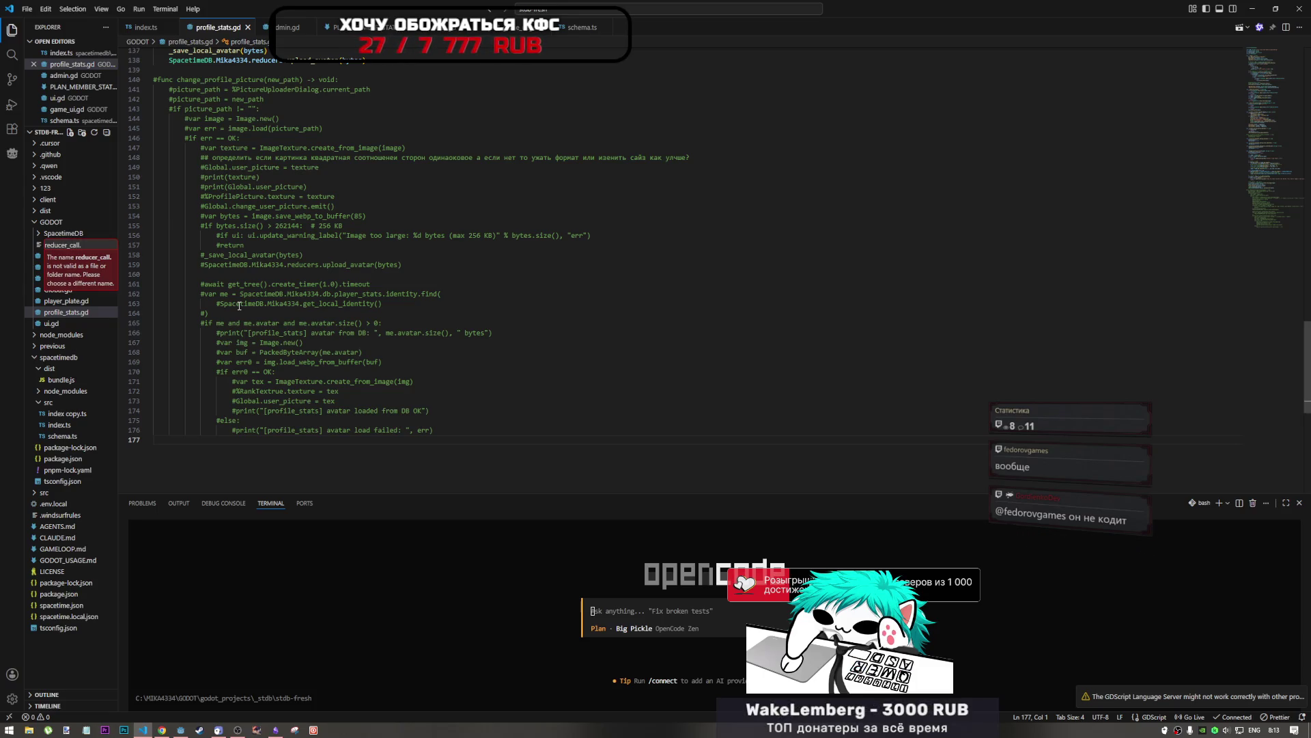
{"action": "type", "text": "gd"}
{"action": "key", "text": "Return"}
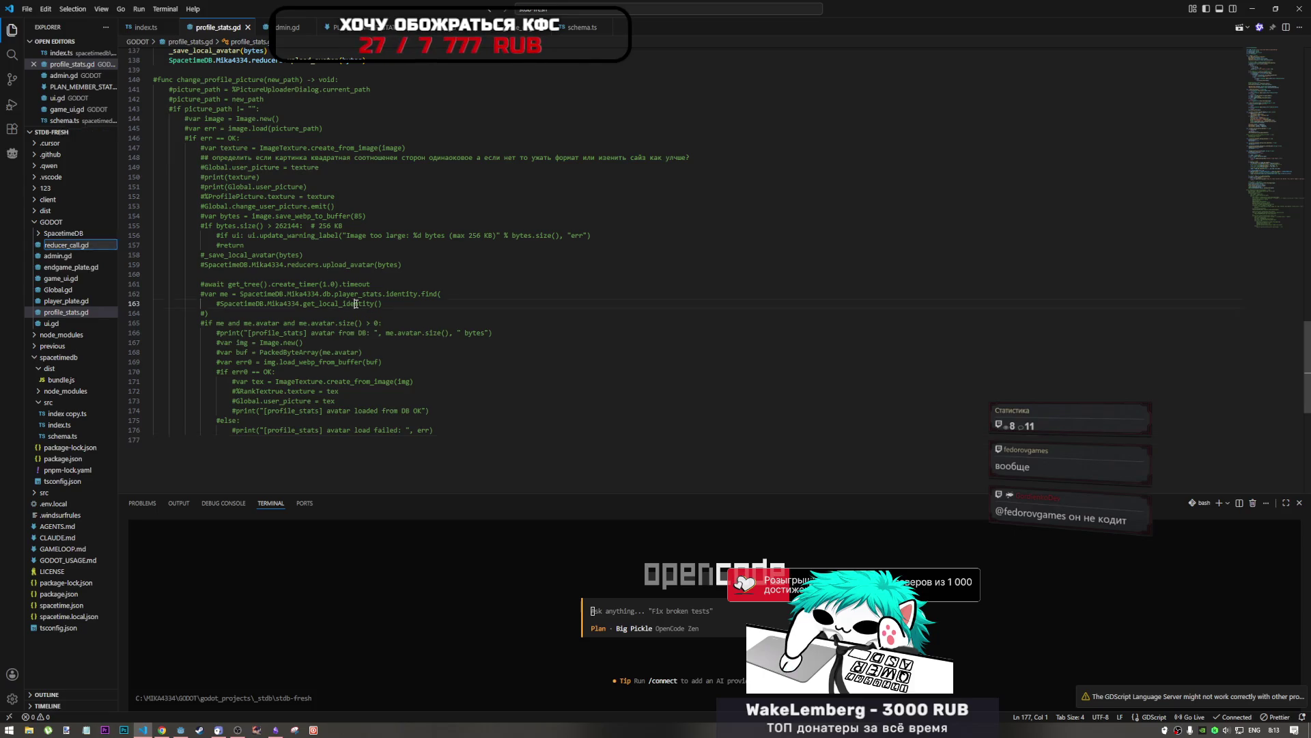
{"action": "type", "text": "class_name SpacetimeDBReducerCall extends Resource  var request_id: int = -1 var error: Error = OK  var _client: SpacetimeDBClient  signal response(call_response: ReducerResultMessage) signal on_ok(call_response: ReducerResultMessage) signal on_ok_empty(call_response: ReducerResultMessage) signal on_error(err: String) signal on_internal_error(err: String)  static func create(     p_client: SpacetimeDBClient,     p_request_id: int, ) -> SpacetimeDBReducerCall:     var reducer_call := SpacetimeDBReducerCall.new()     reducer_call._client = p_client     reducer_call.request_id = p_request_id     return reducer_call  static func fail(error: Error) -> SpacetimeDBReducerCall:     var reducer_call := SpacetimeDBReducerCall.new()     reducer_call.error = error     return reducer_call  func on_response(p_response: ReducerResultMessage) -> void:     match p_response.reducer_result.value:         ReducerOutcomeEnum.Options.ok:             on_ok.emit(p_response)         ReducerOutcomeEnum.Options.okEmpty:             on_ok_empty.emit(p_response)         ReducerOutcomeEnum.Options.err:             on_error.emit(p_response.reducer_result.get_err())         ReducerOutcomeEnum.Options.internalError:             on_internal_error.emit(p_response.reducer_result.get_internal_error())     response.emit(p_response)"}
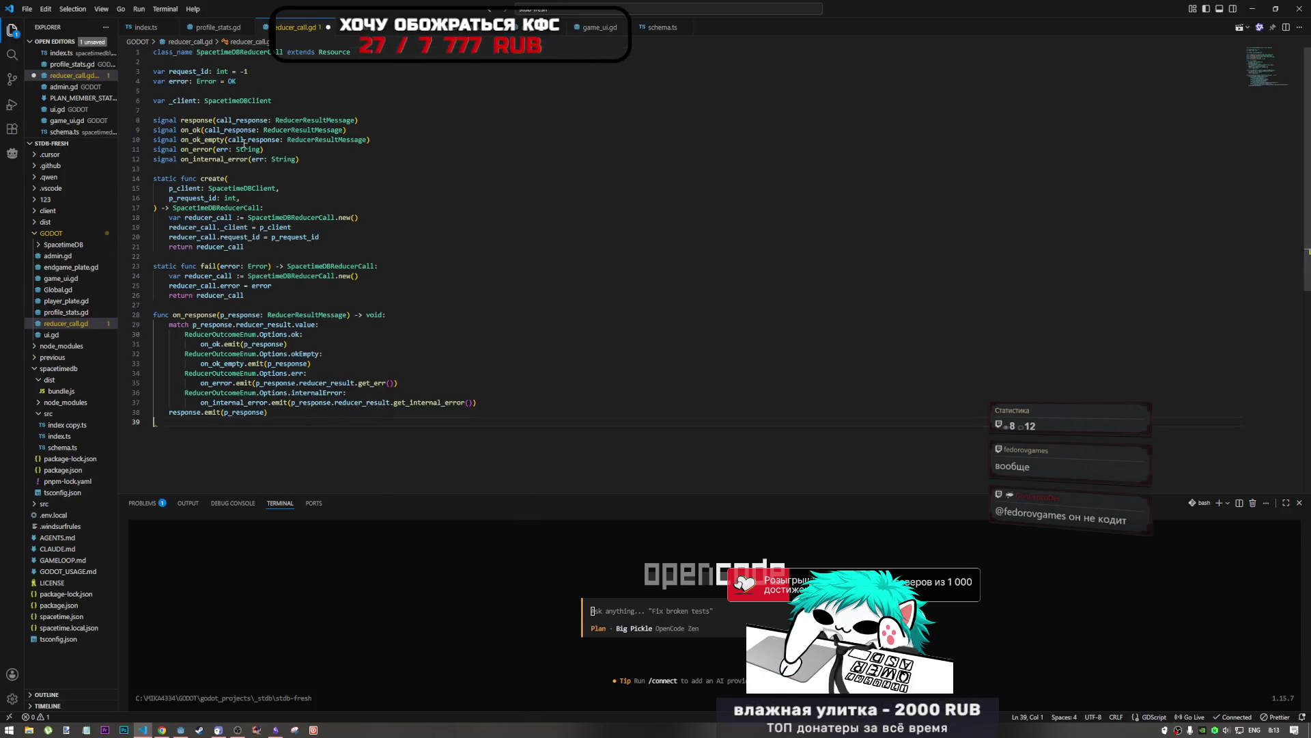
Step: Review reducer_call.gd's SpacetimeDBReducerCall references, fail's returned reducer_call, and the response emit line
{"action": "left_click", "coordinate": [530, 176]}
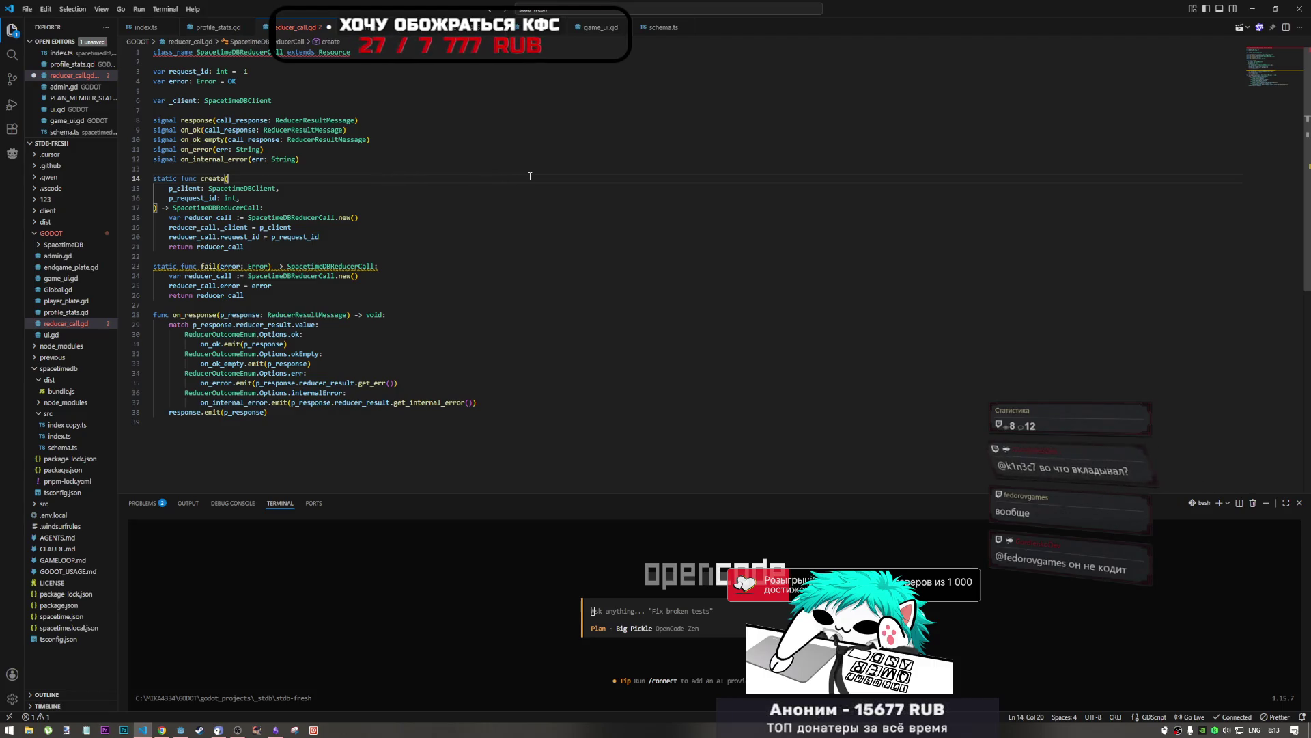
{"action": "left_click", "coordinate": [357, 63]}
{"action": "left_click", "coordinate": [361, 51]}
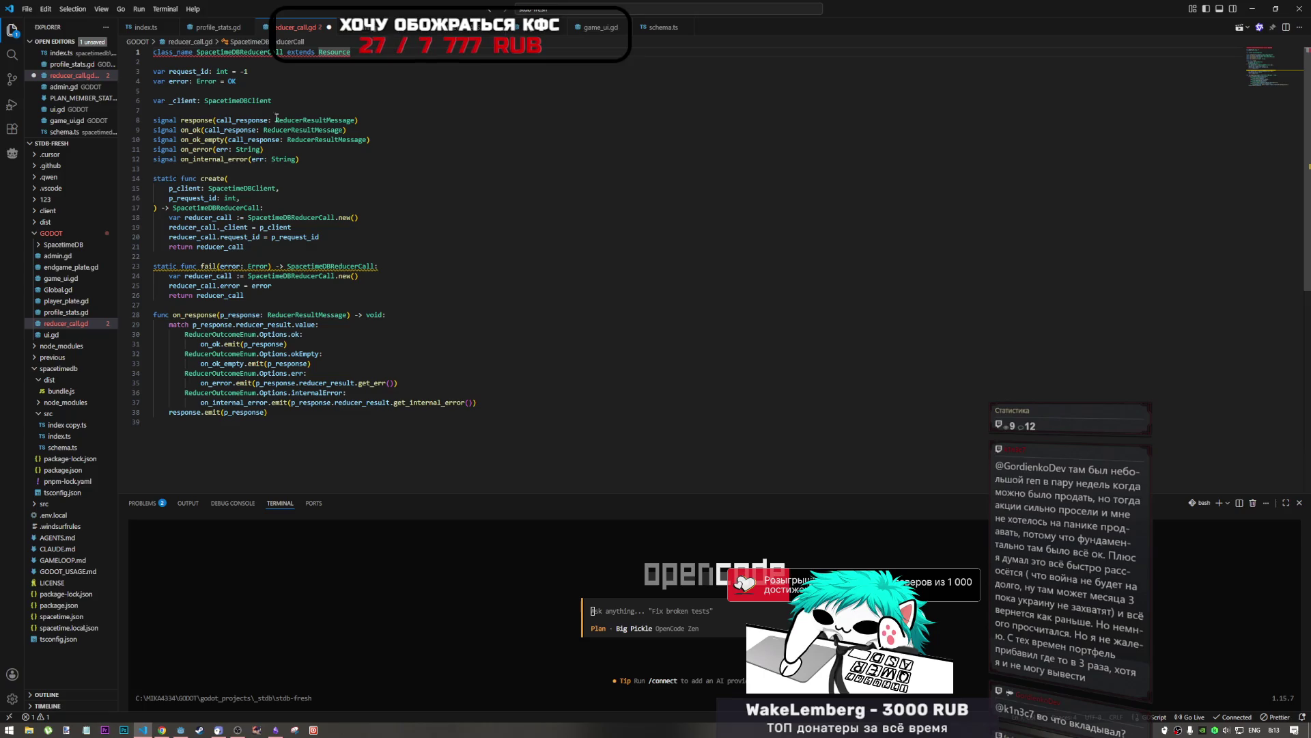
{"action": "scroll", "coordinate": [248, 155], "scroll_direction": "down", "scroll_amount": 4}
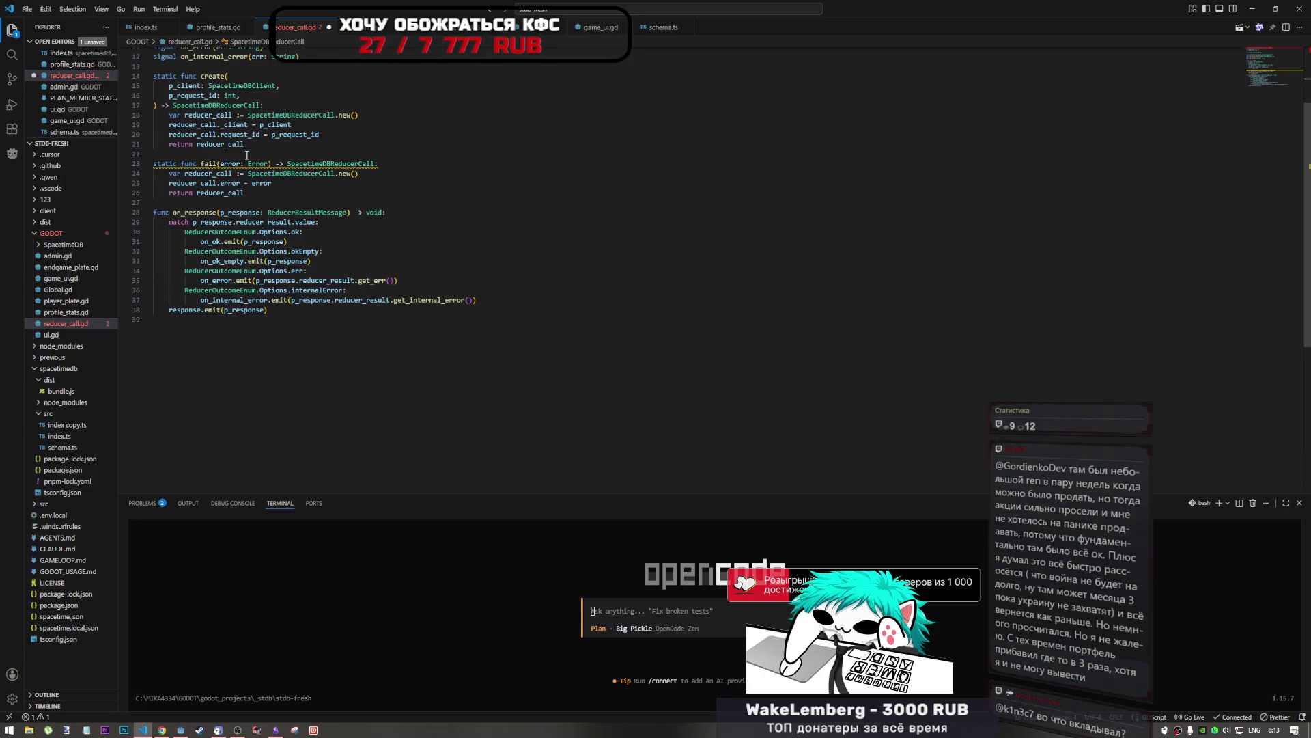
{"action": "scroll", "coordinate": [246, 150], "scroll_direction": "up", "scroll_amount": 4}
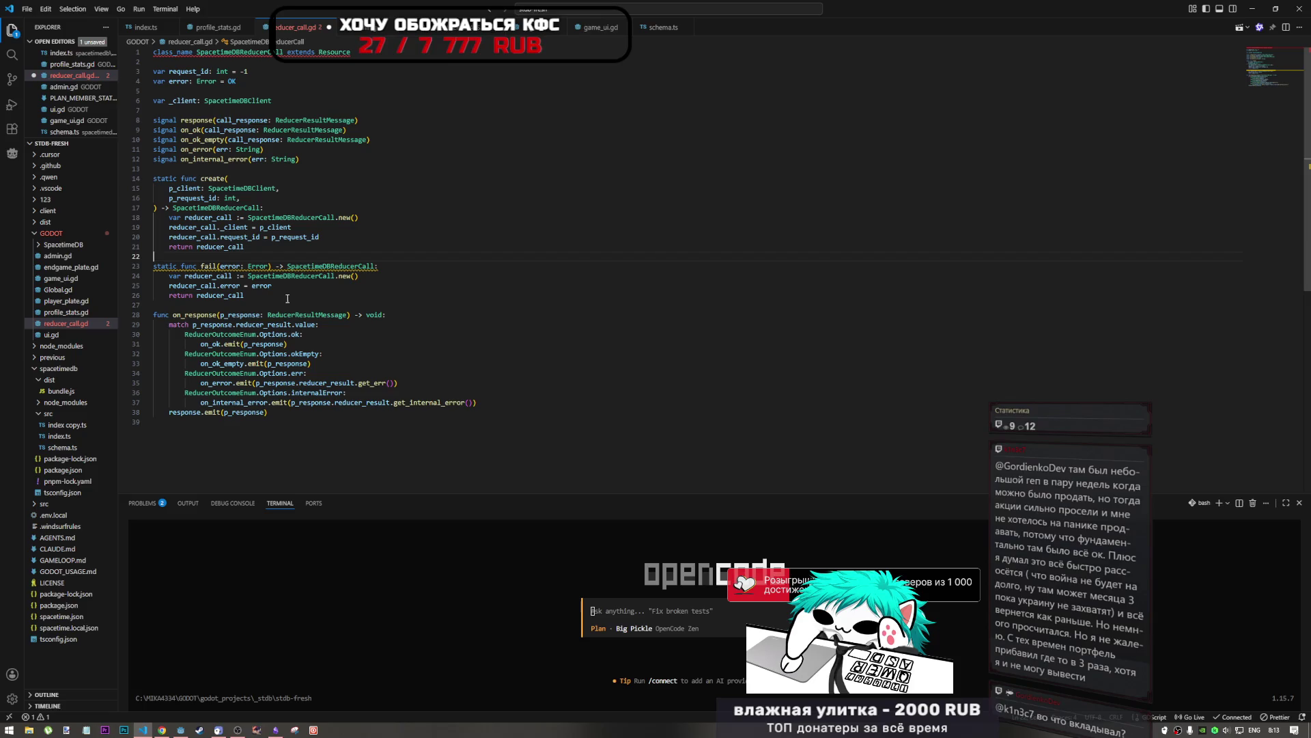
{"action": "left_click", "coordinate": [291, 275]}
{"action": "left_click", "coordinate": [245, 295]}
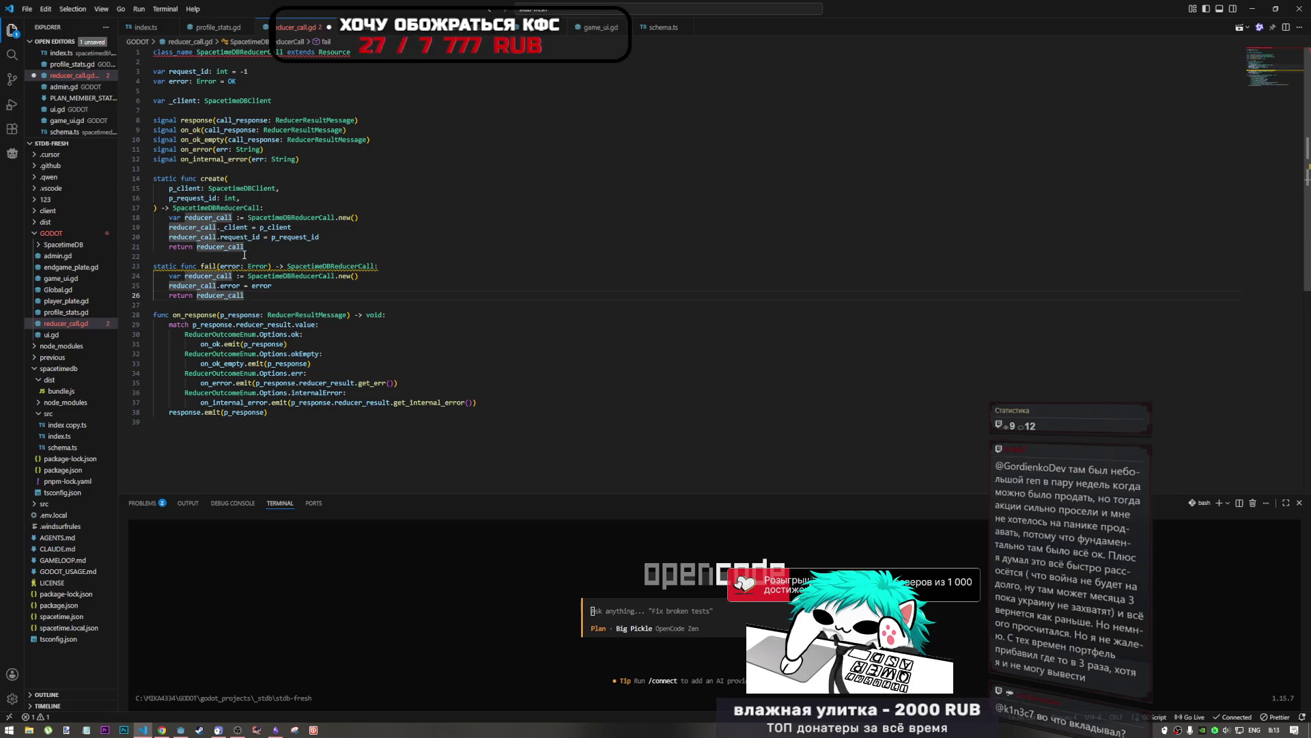
{"action": "mouse_move", "coordinate": [247, 314]}
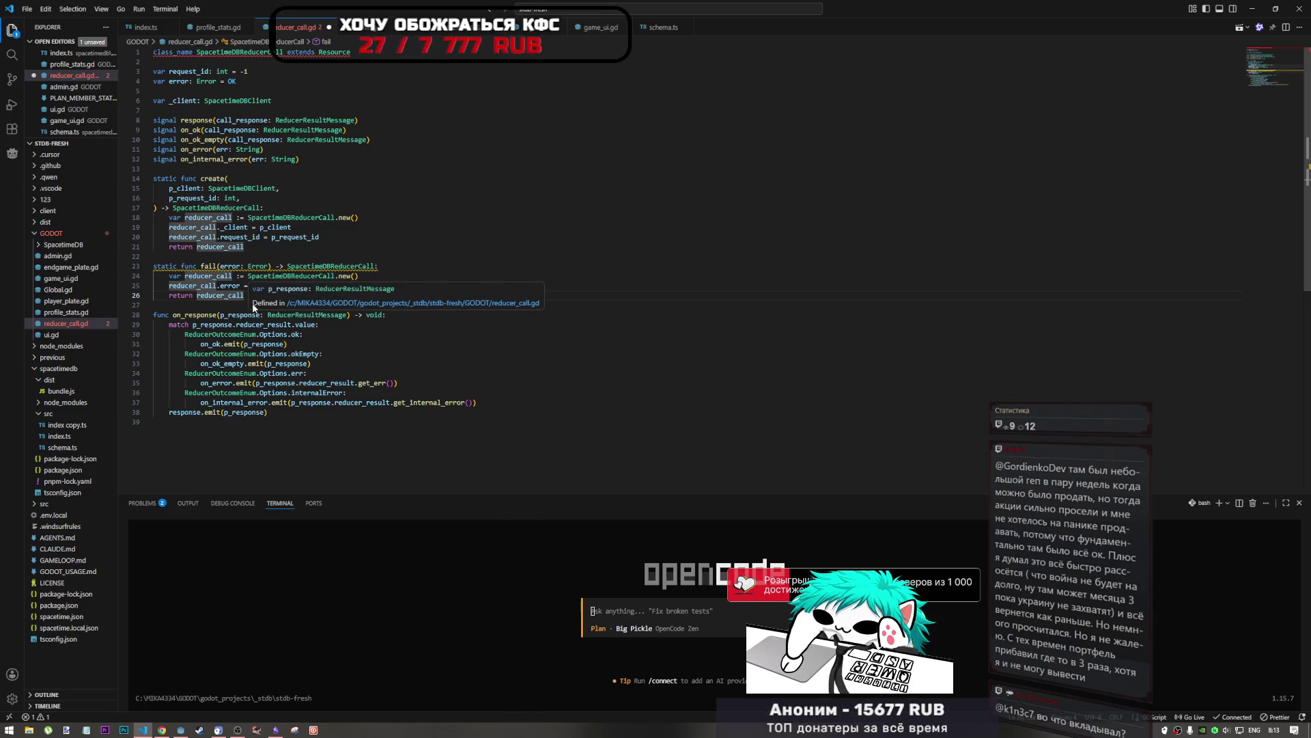
{"action": "left_click", "coordinate": [236, 295]}
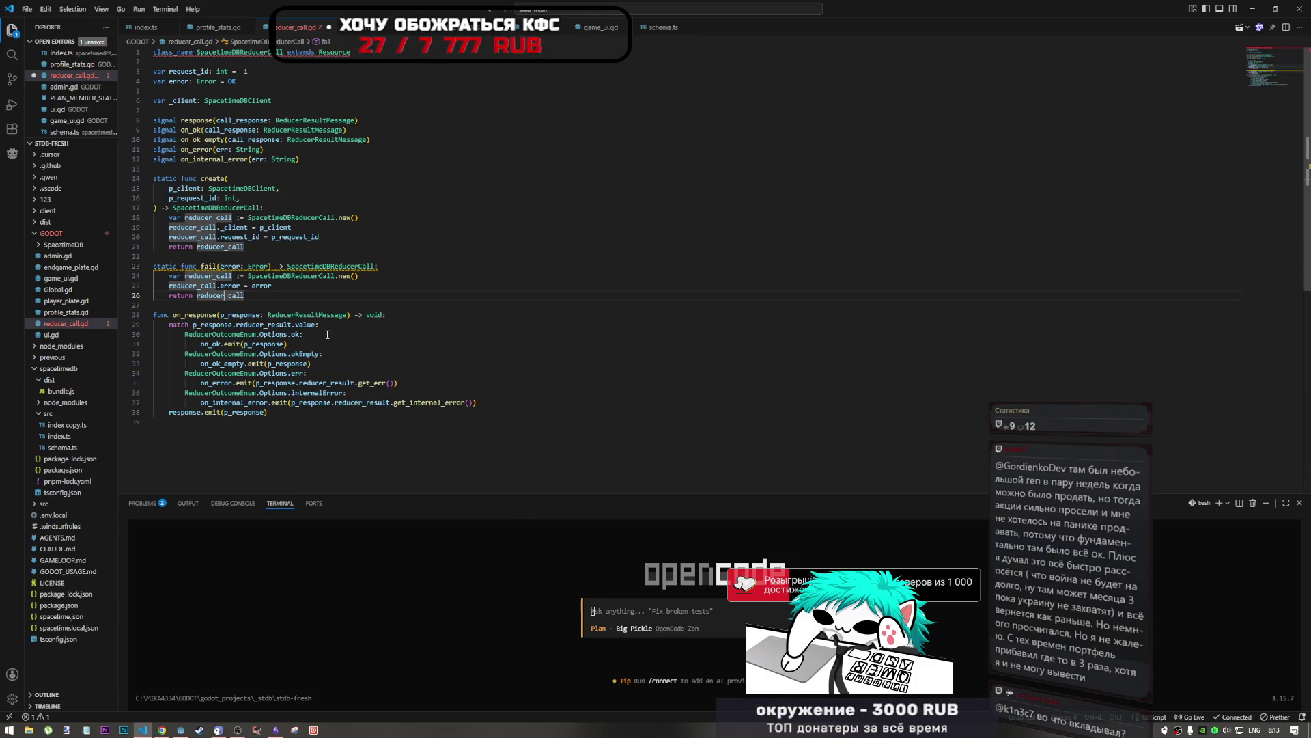
{"action": "left_click", "coordinate": [290, 414]}
{"action": "left_click", "coordinate": [289, 423]}
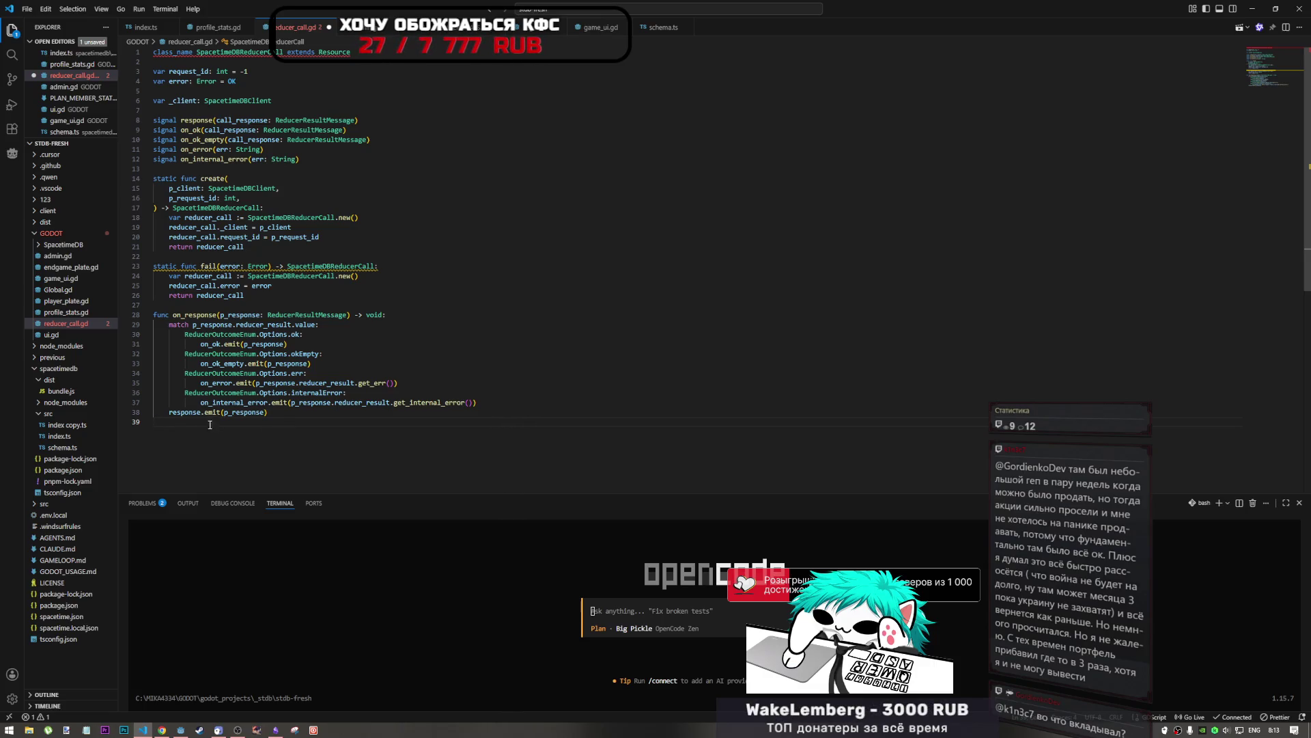
{"action": "key", "text": "Left"}
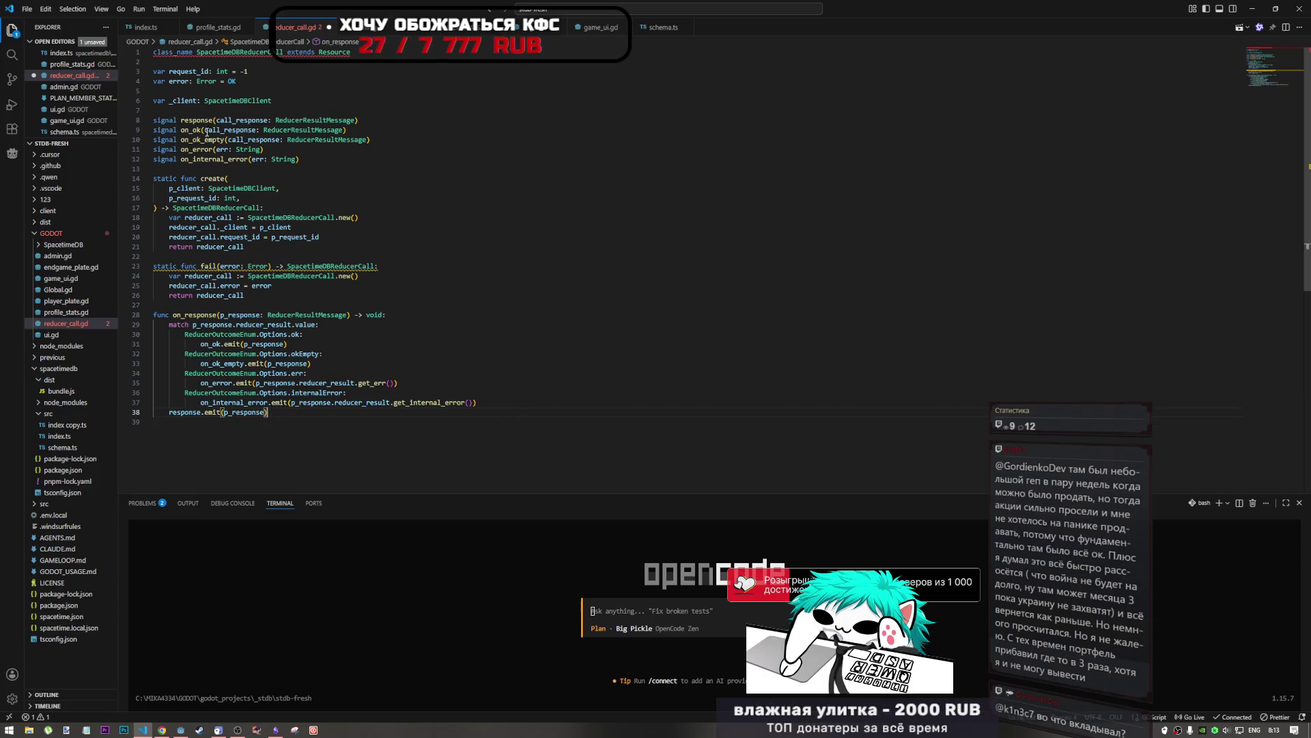
Step: Check create's variables, on_response's ok branch and fail's error assignment, then save reducer_call.gd
{"action": "left_click", "coordinate": [249, 100]}
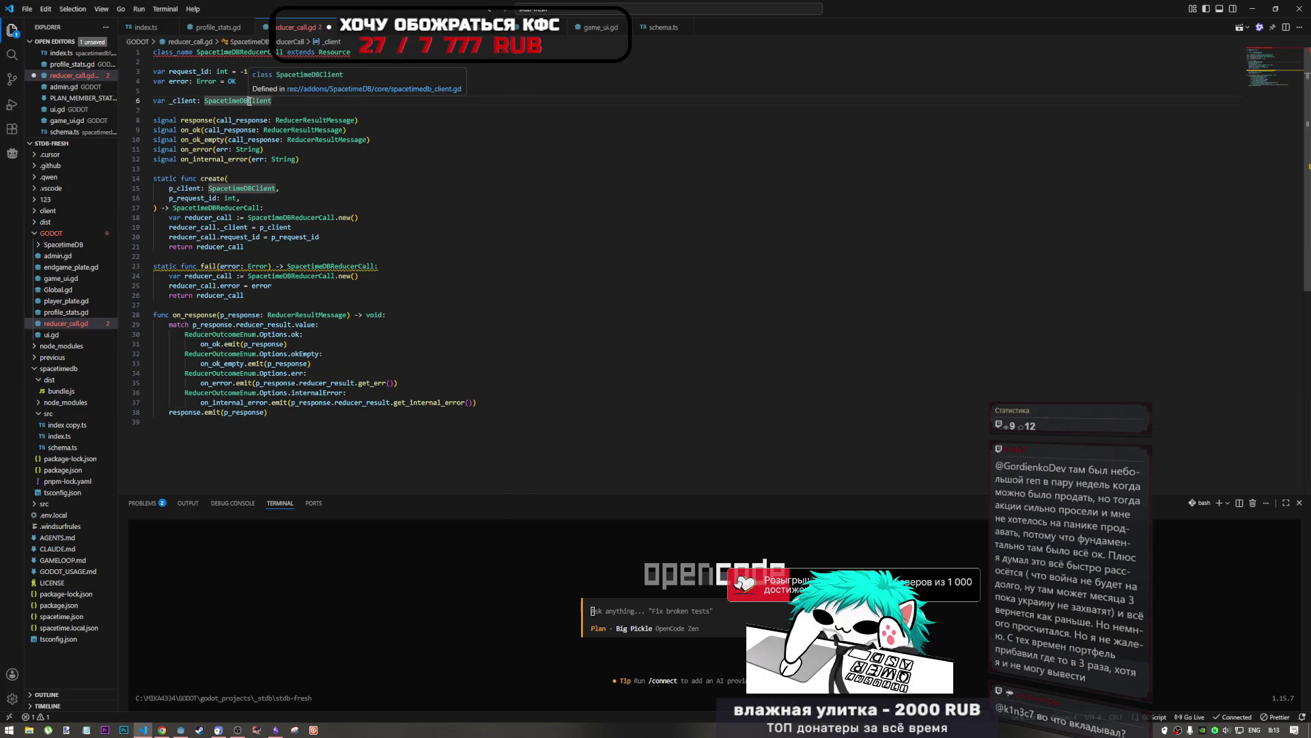
{"action": "left_click", "coordinate": [204, 226]}
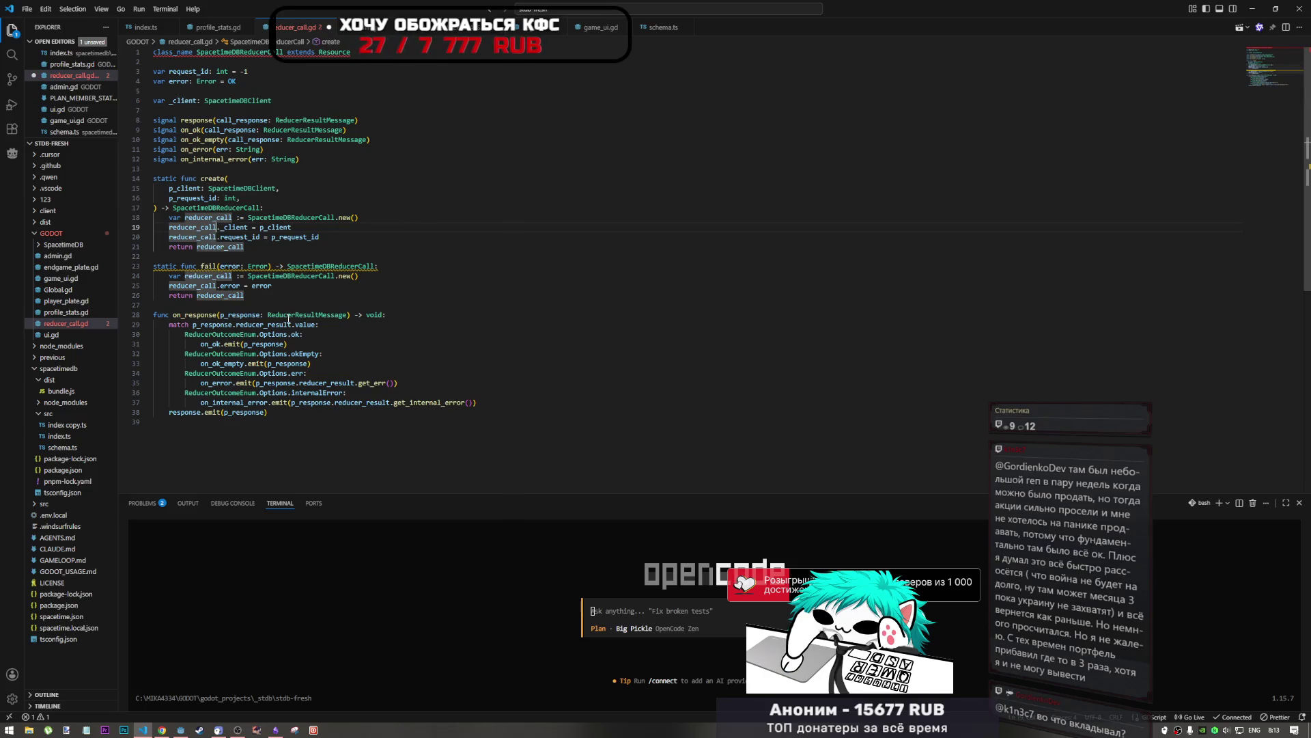
{"action": "mouse_move", "coordinate": [288, 318]}
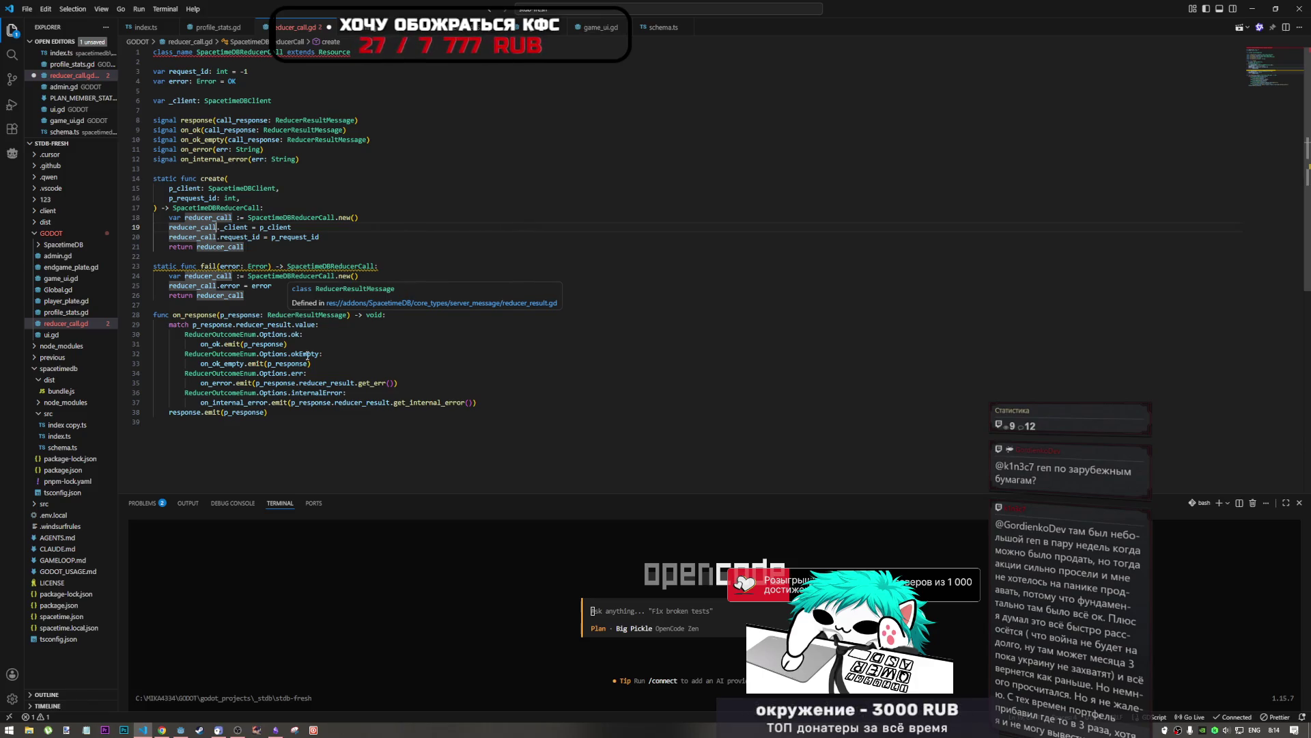
{"action": "left_click", "coordinate": [284, 413]}
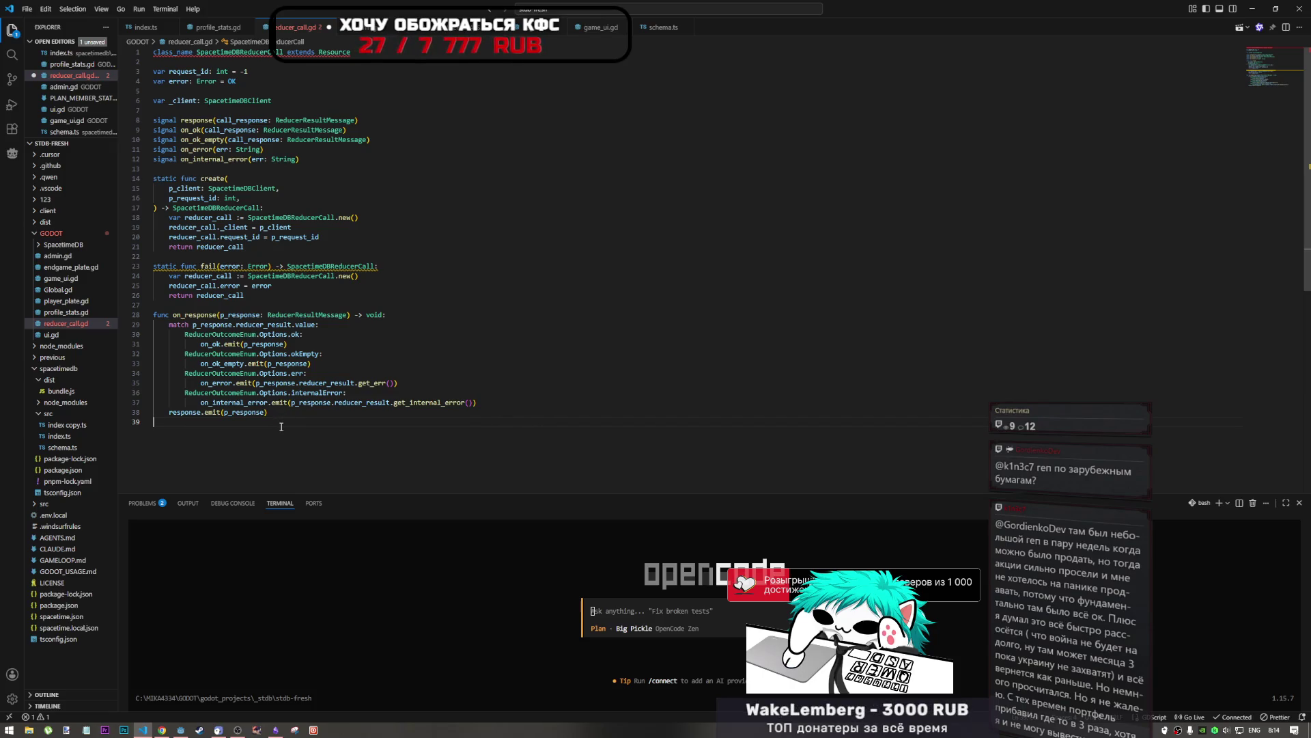
{"action": "left_click", "coordinate": [305, 334]}
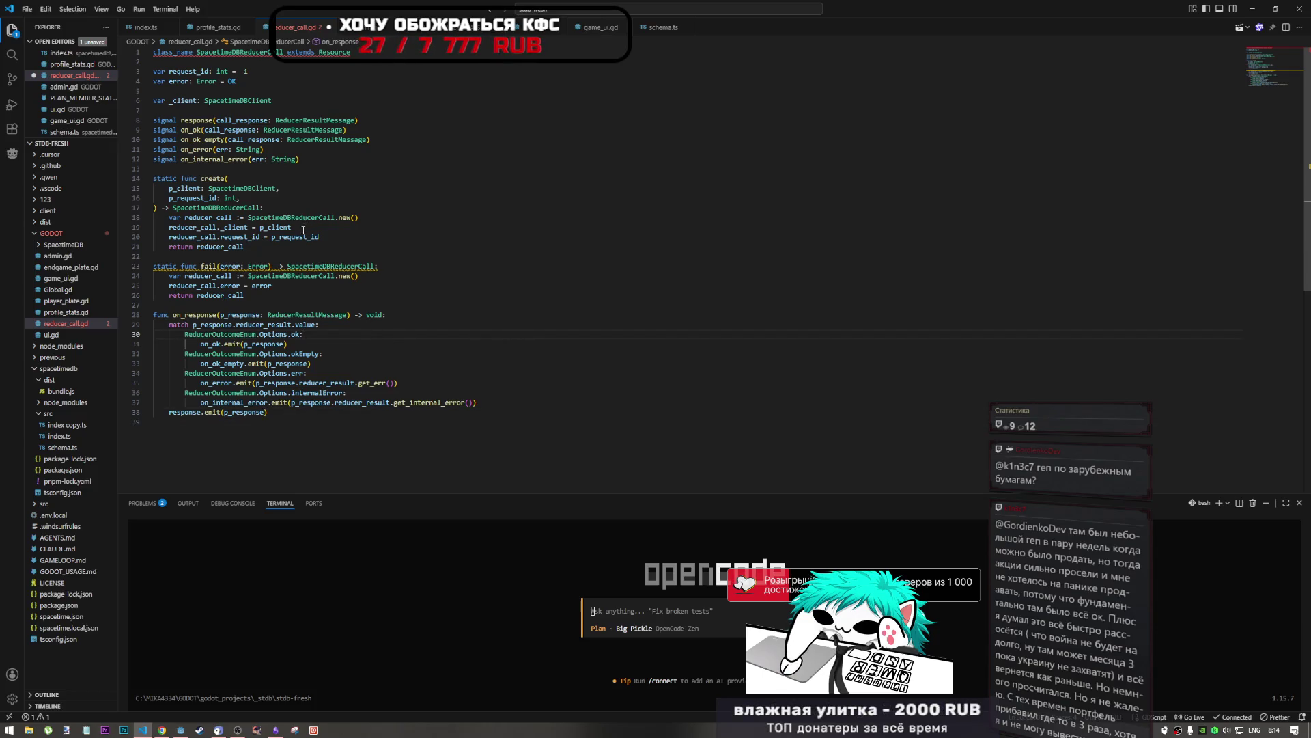
{"action": "left_click", "coordinate": [278, 289]}
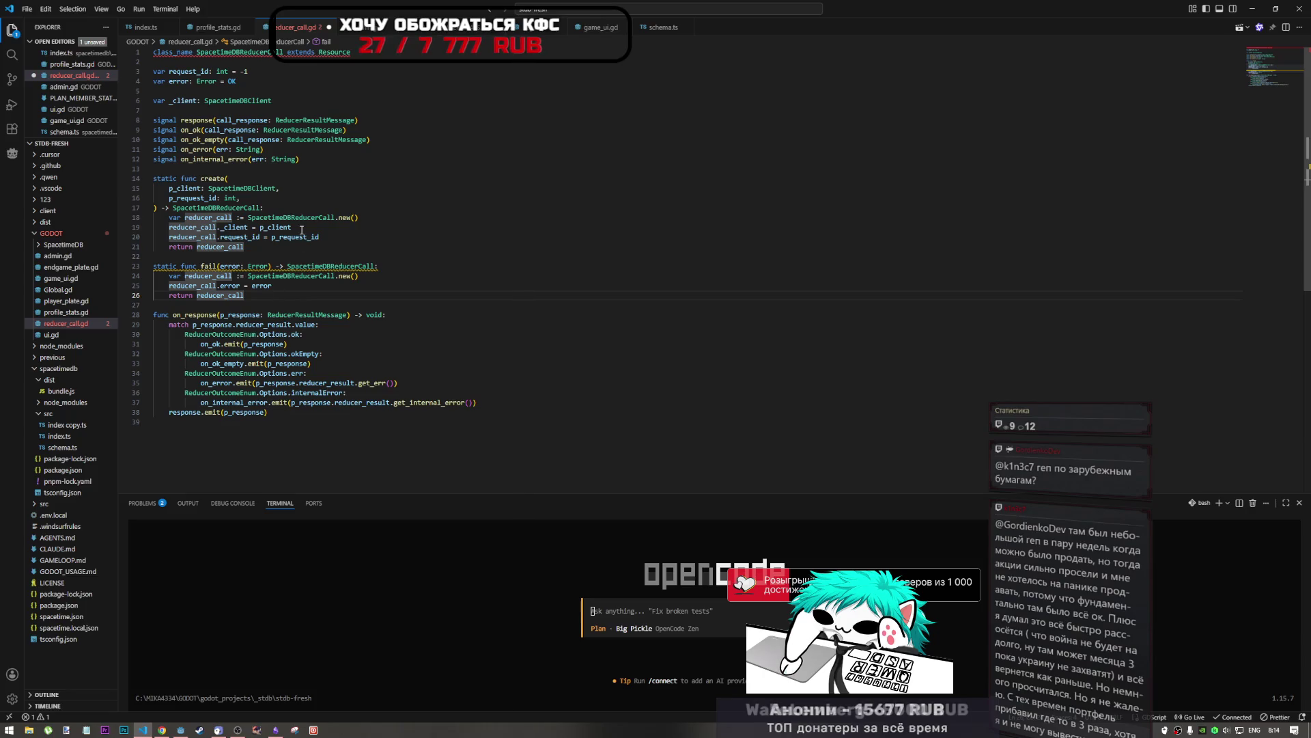
{"action": "left_click", "coordinate": [304, 275]}
{"action": "left_click", "coordinate": [287, 237]}
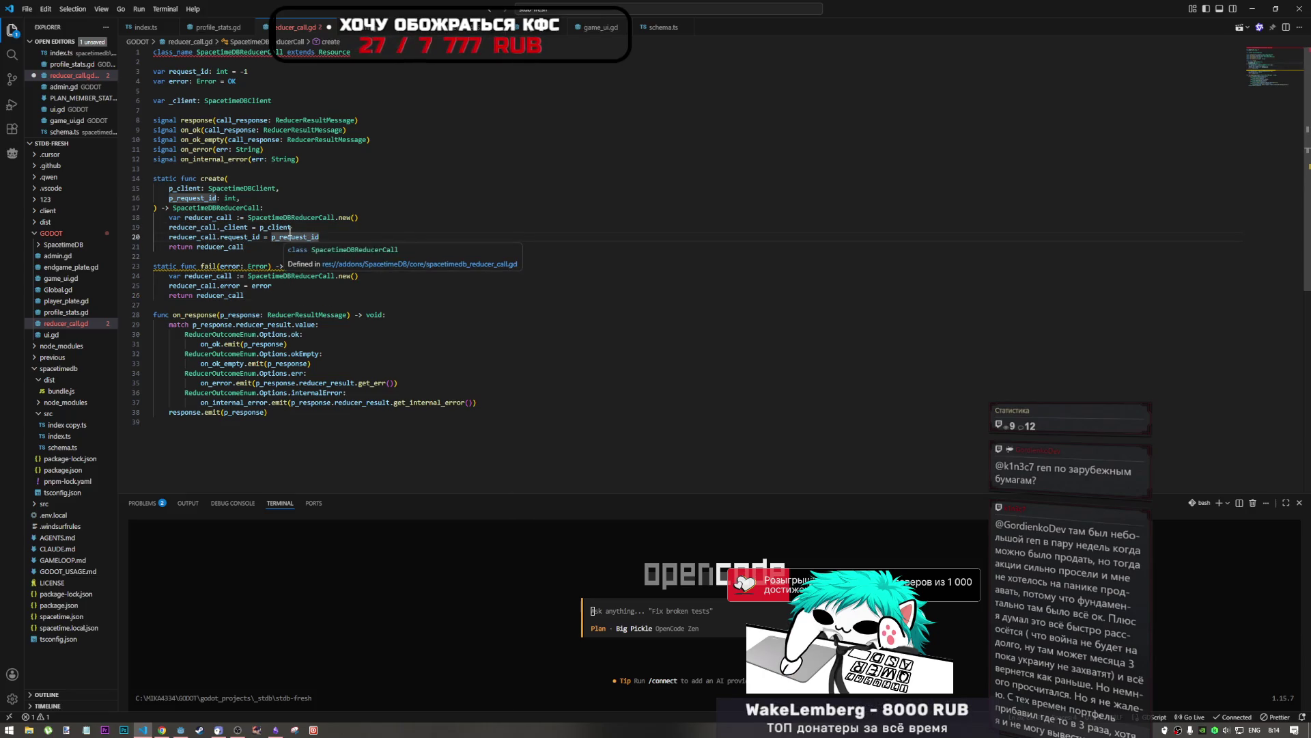
{"action": "left_click_drag", "start_coordinate": [333, 231], "coordinate": [334, 238]}
{"action": "left_click", "coordinate": [340, 104]}
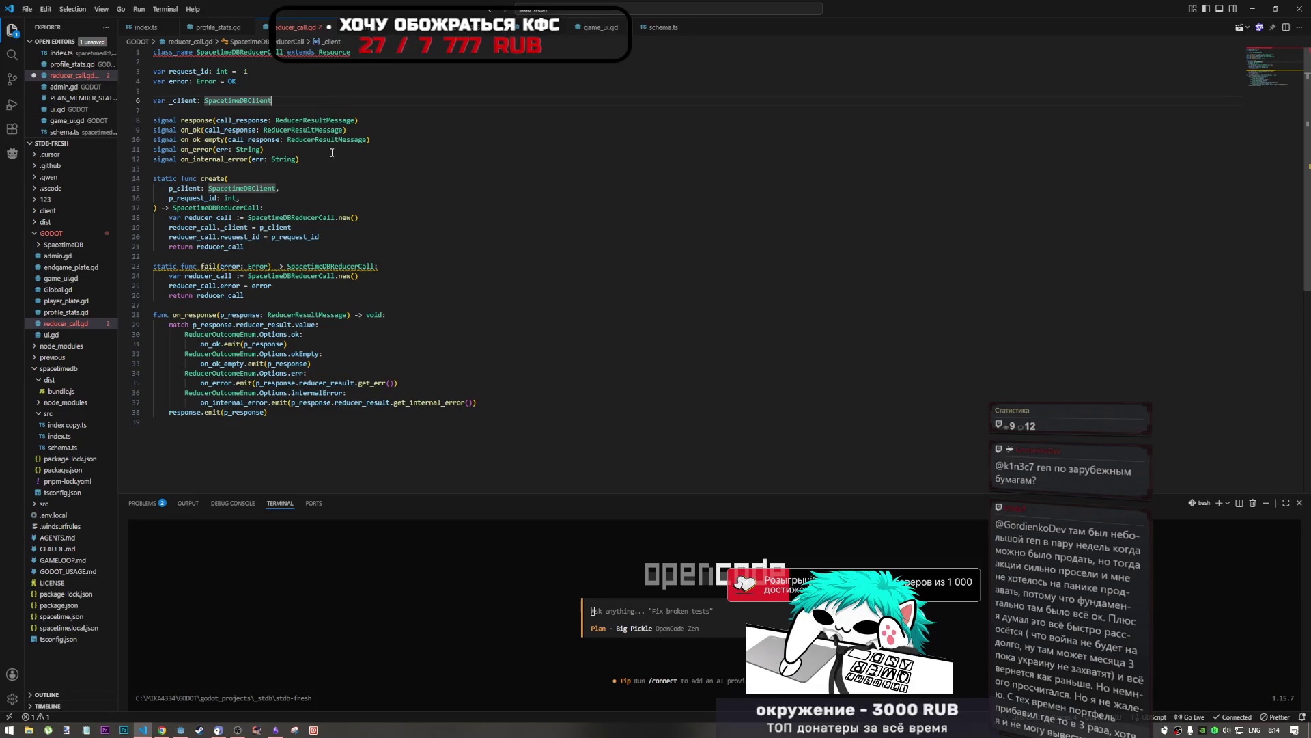
{"action": "key", "text": "ctrl+s"}
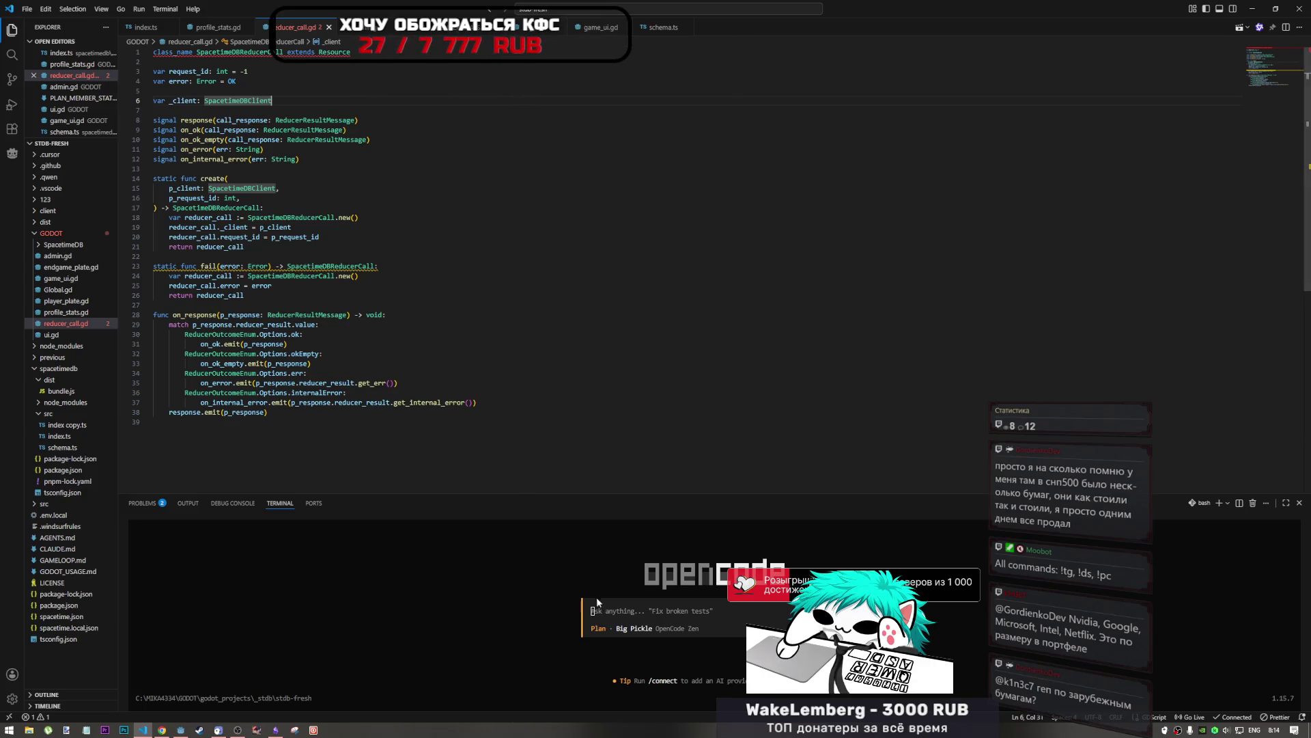
{"action": "left_click", "coordinate": [640, 616]}
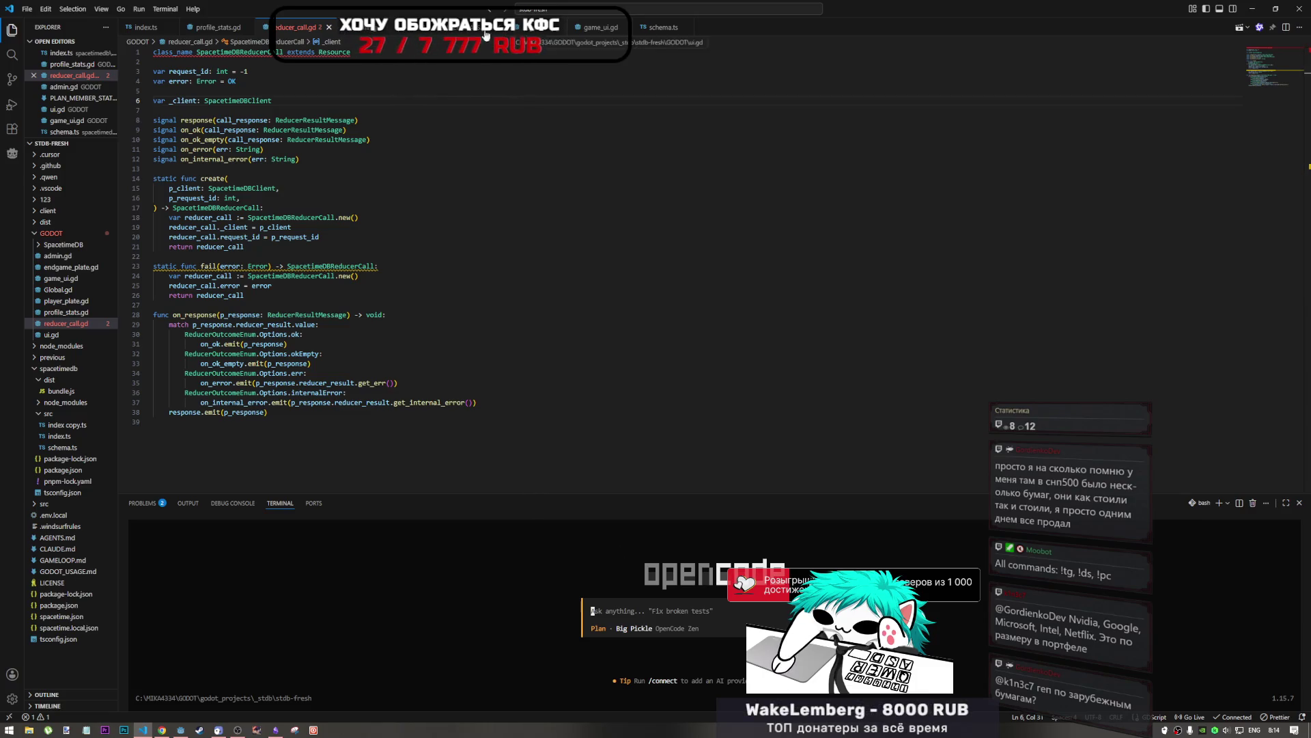
Step: Drag the profile_stats.gd and reducer_call.gd paths into the opencode prompt
{"action": "left_click", "coordinate": [434, 28]}
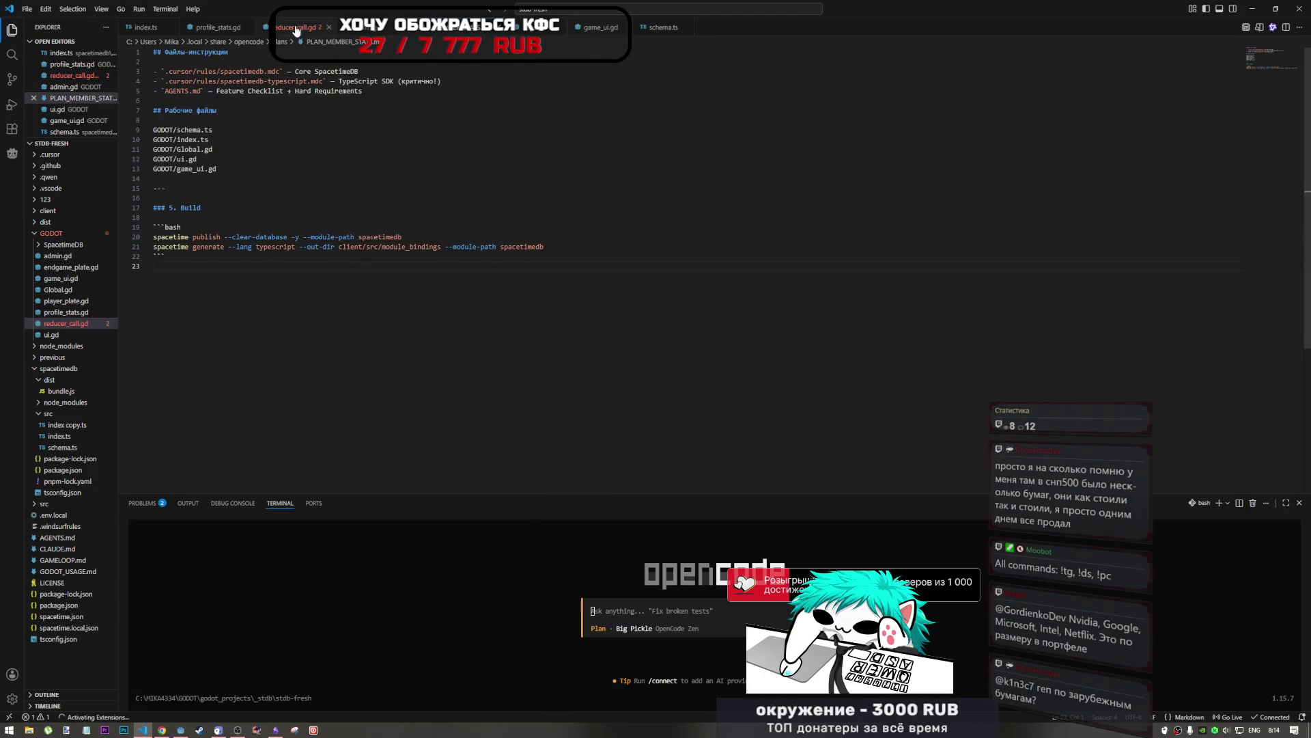
{"action": "key", "text": "ctrl+Tab"}
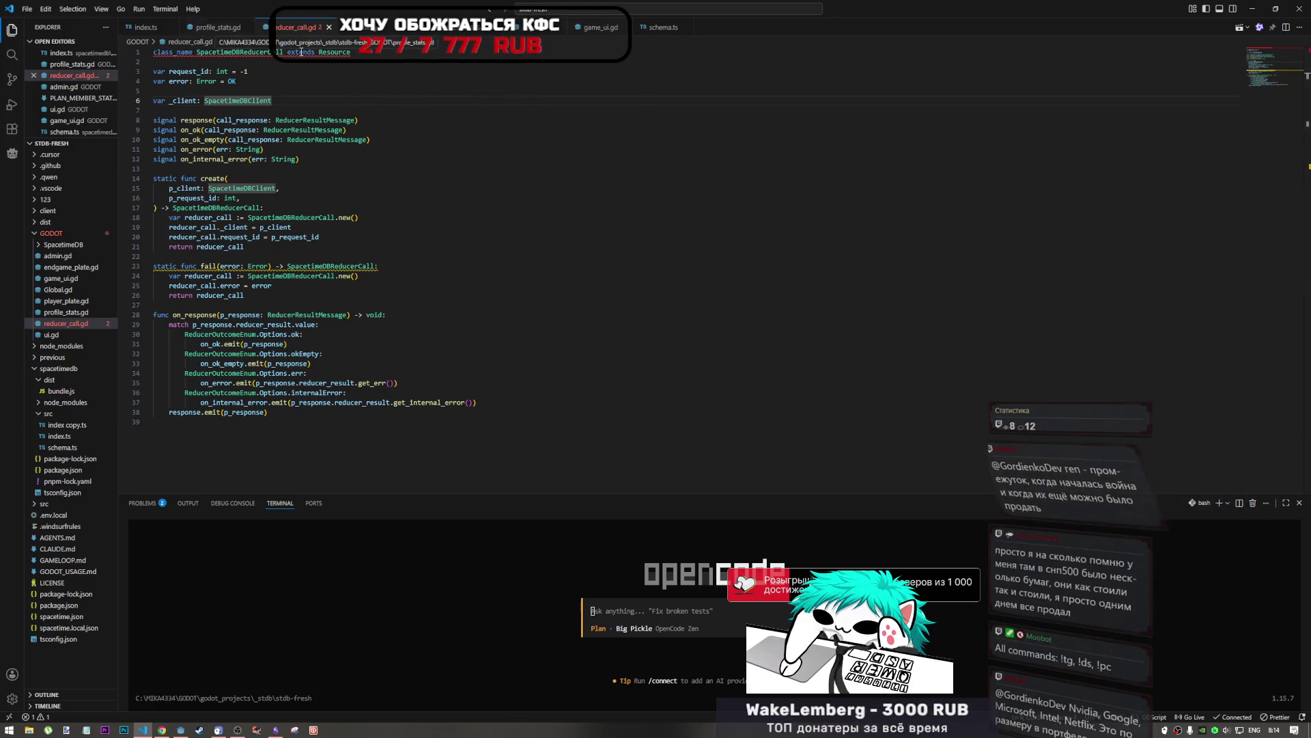
{"action": "mouse_move", "coordinate": [212, 27]}
{"action": "left_mouse_down"}
{"action": "mouse_move", "coordinate": [615, 601]}
{"action": "mouse_move", "coordinate": [650, 617]}
{"action": "left_mouse_up"}
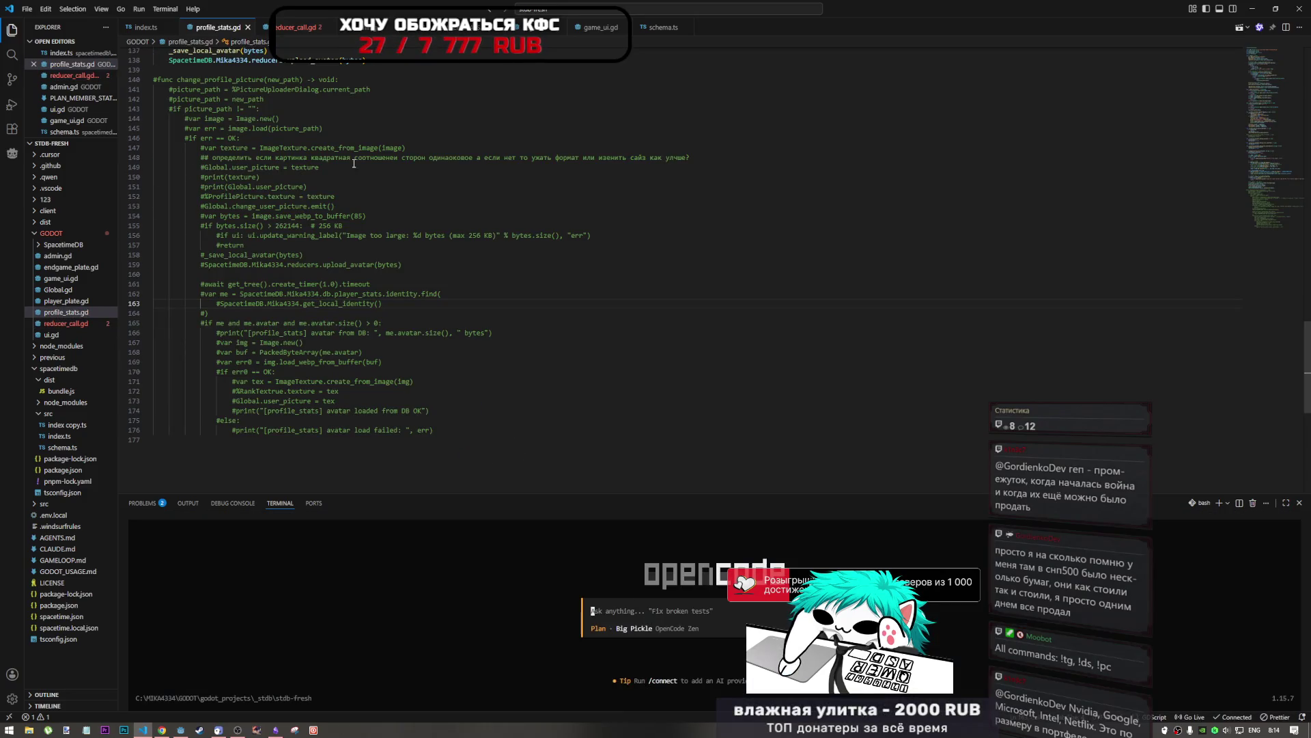
{"action": "mouse_move", "coordinate": [309, 31]}
{"action": "left_mouse_down"}
{"action": "mouse_move", "coordinate": [700, 620]}
{"action": "mouse_move", "coordinate": [683, 632]}
{"action": "left_mouse_up"}
Step: Join the two paths with the Russian word 'и', removing the stray 'v'
{"action": "left_click", "coordinate": [649, 611]}
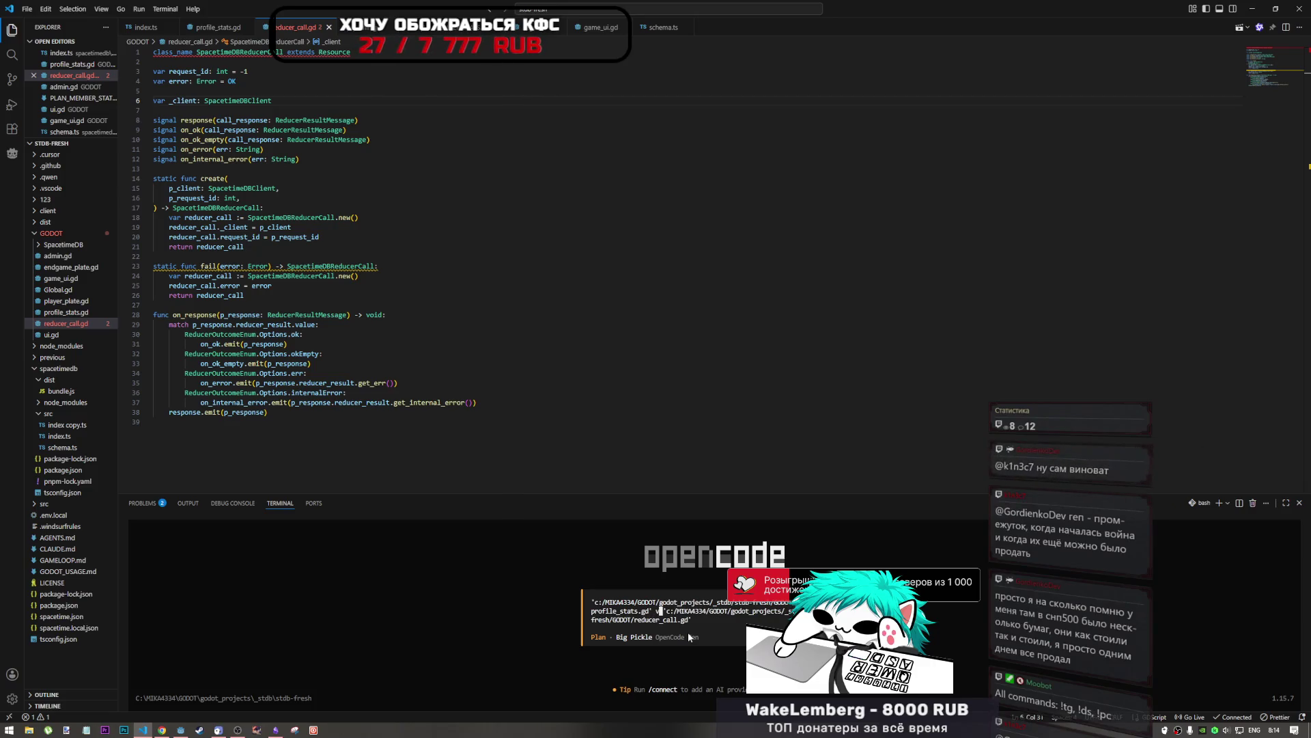
{"action": "key", "text": "BackSpace"}
{"action": "key", "text": "alt+shift"}
{"action": "type", "text": "и"}
{"action": "key", "text": "BackSpace"}
{"action": "key", "text": "BackSpace"}
{"action": "key", "text": "alt+shift"}
{"action": "type", "text": "v"}
{"action": "key", "text": "BackSpace"}
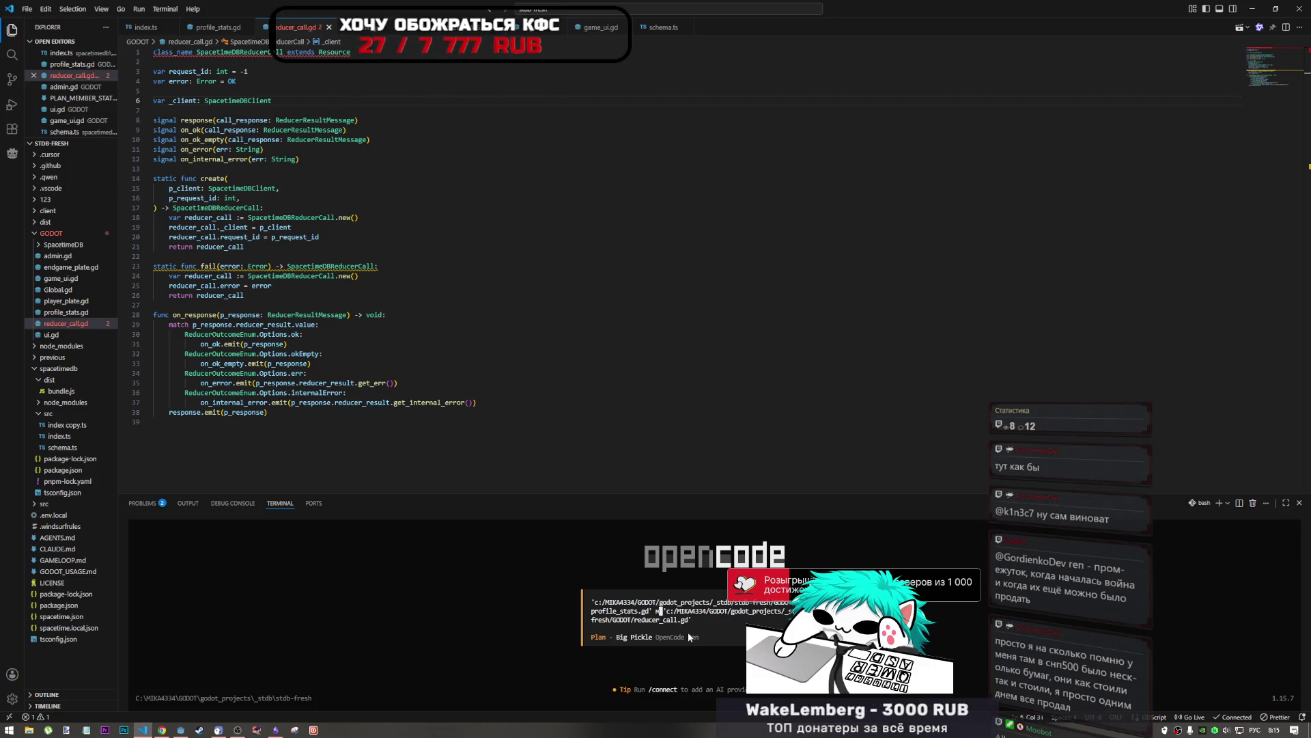
{"action": "key", "text": "alt+shift"}
{"action": "type", "text": "и"}
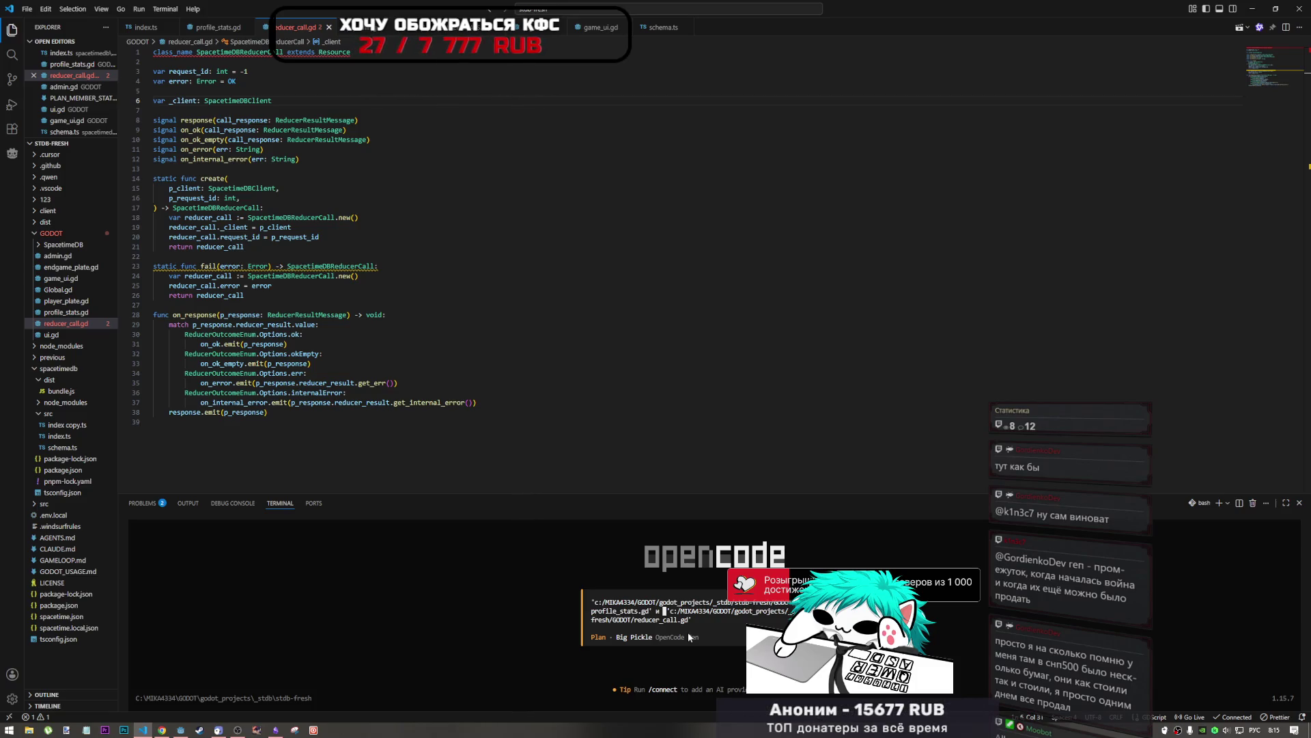
Step: Delete the stray quote character before the reducer_call.gd path in the prompt
{"action": "left_click", "coordinate": [725, 620]}
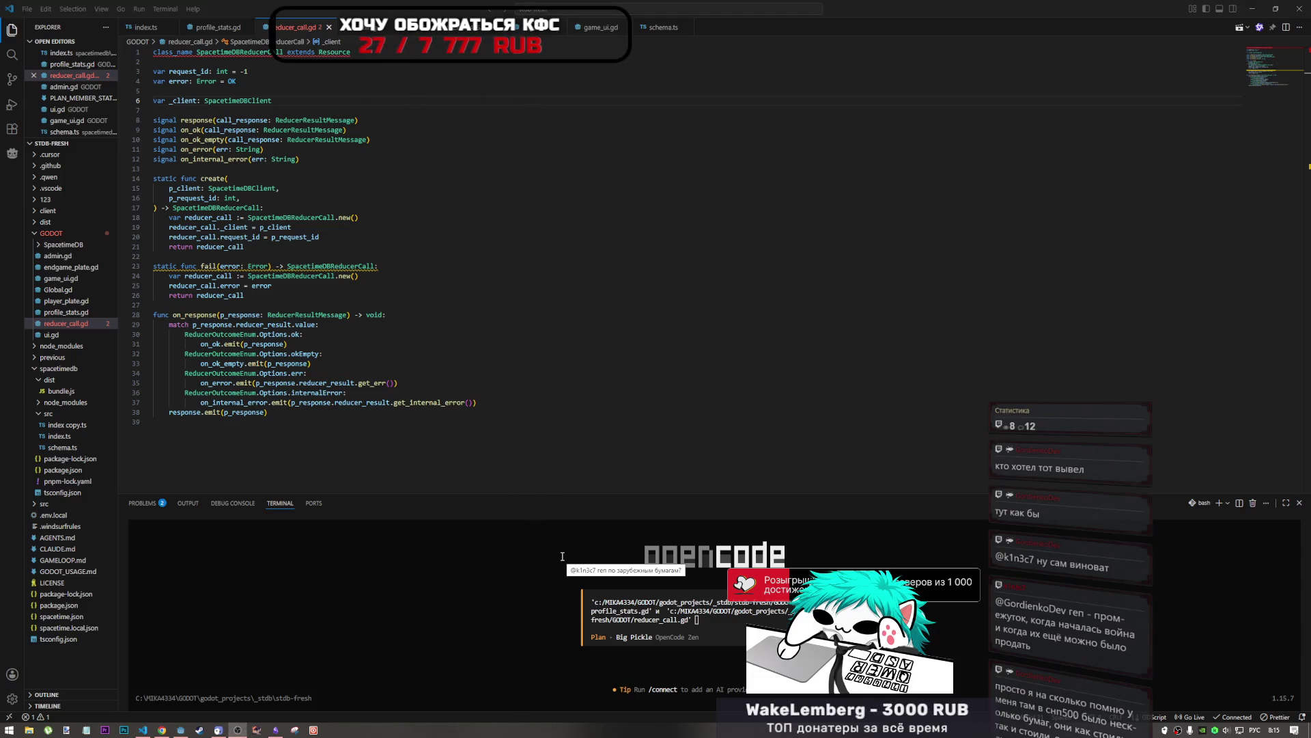
{"action": "left_click", "coordinate": [735, 633]}
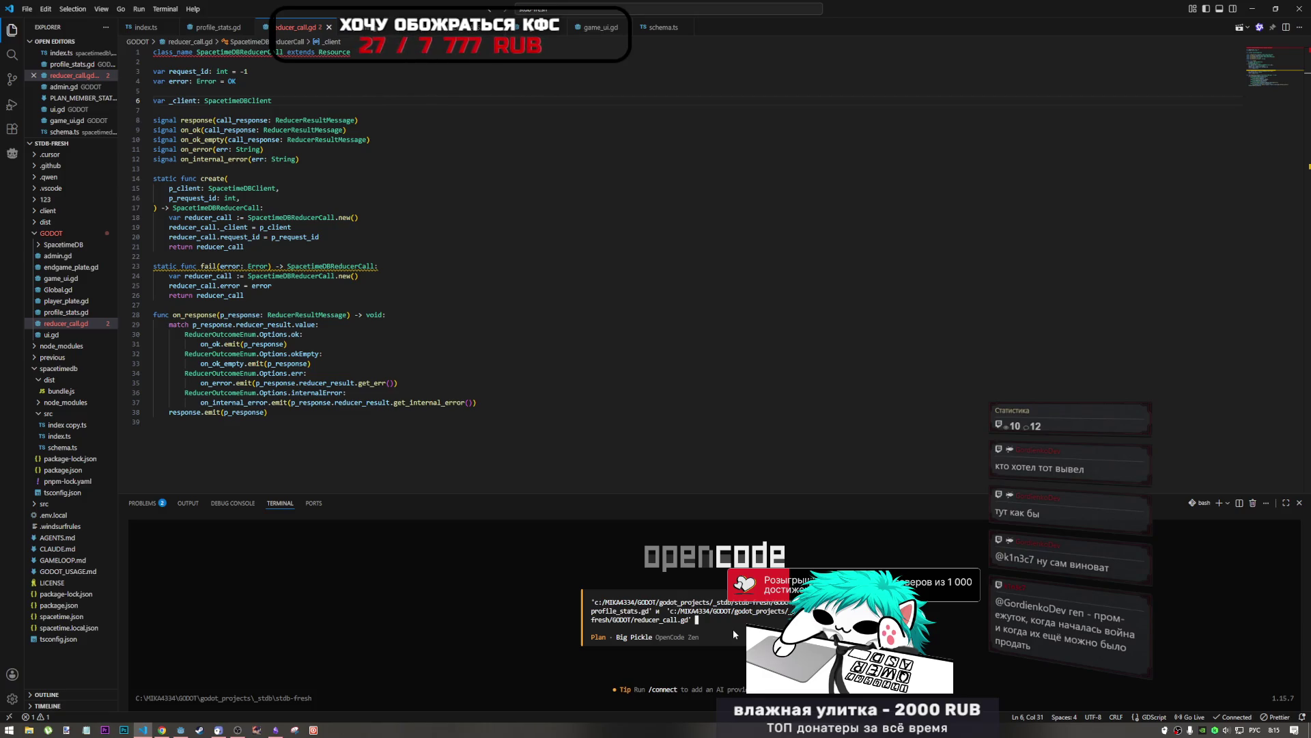
{"action": "key", "text": "Up"}
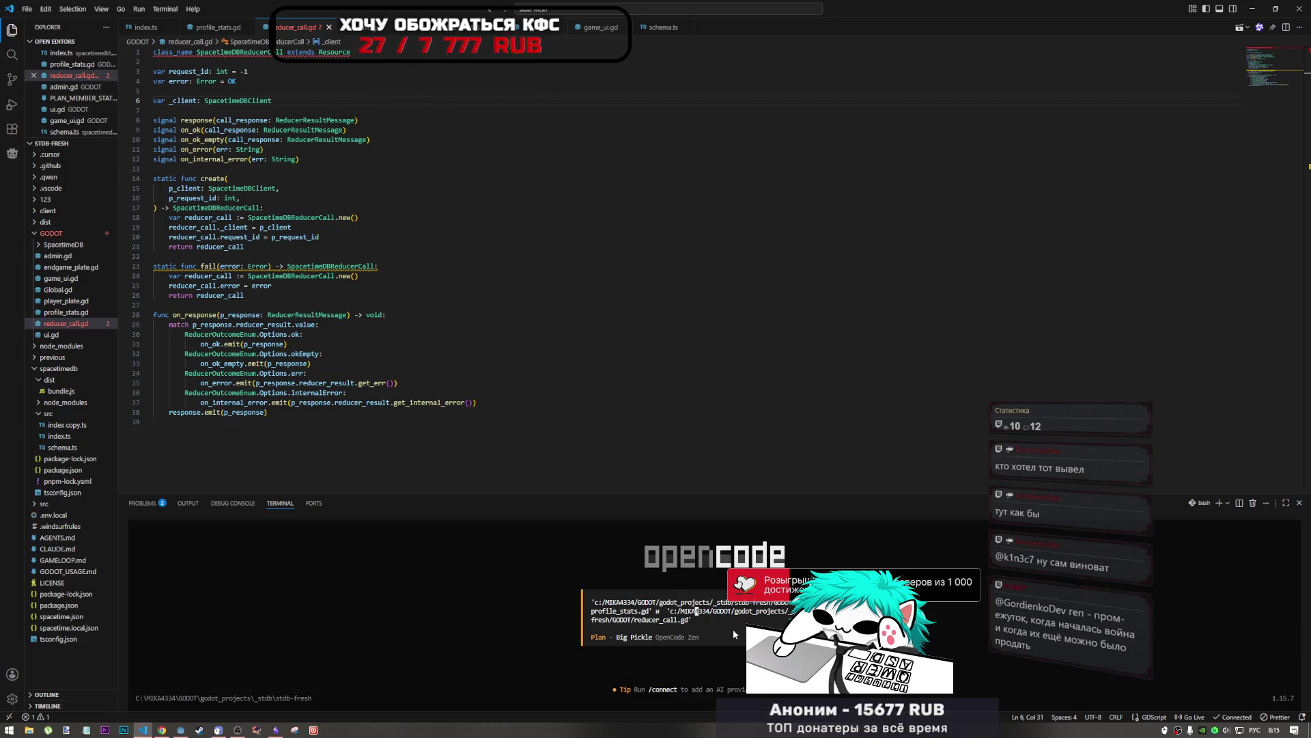
{"action": "key", "text": "Left"}
{"action": "key", "text": "Left"}
{"action": "key", "text": "Left"}
{"action": "key", "text": "Delete"}
{"action": "key", "text": "Down"}
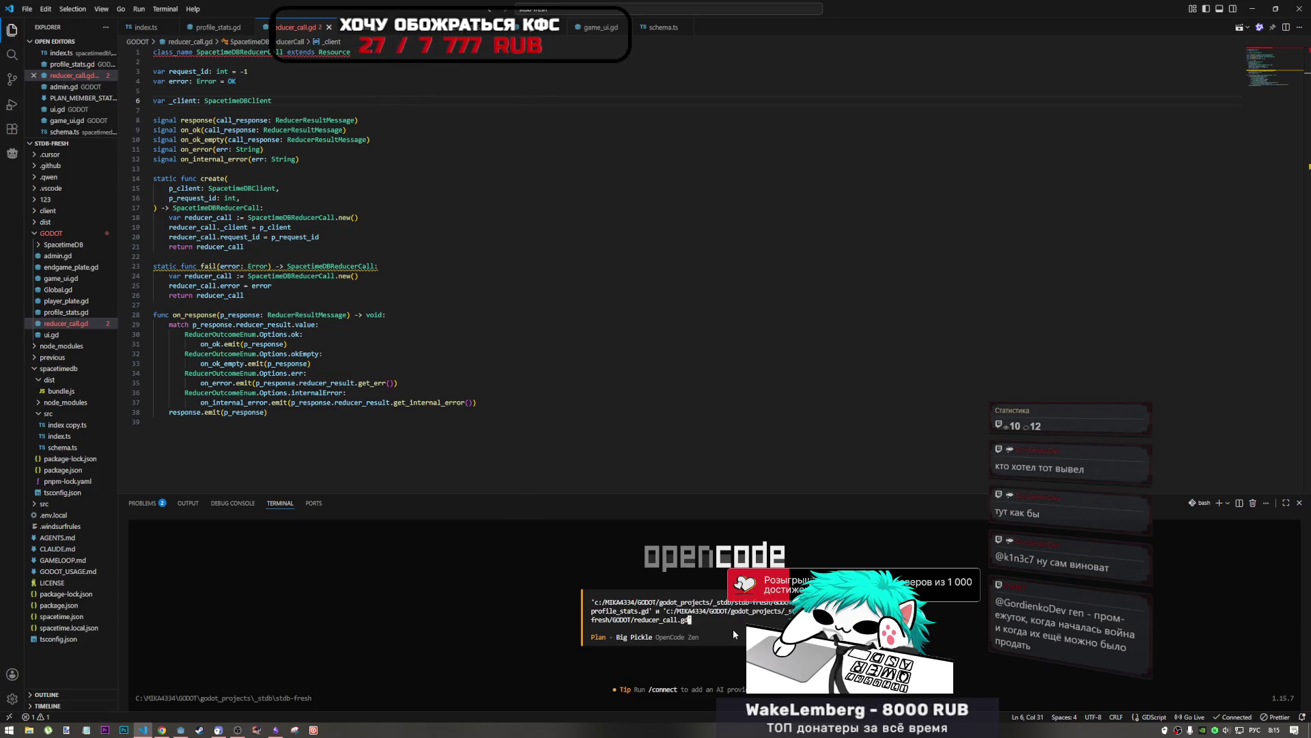
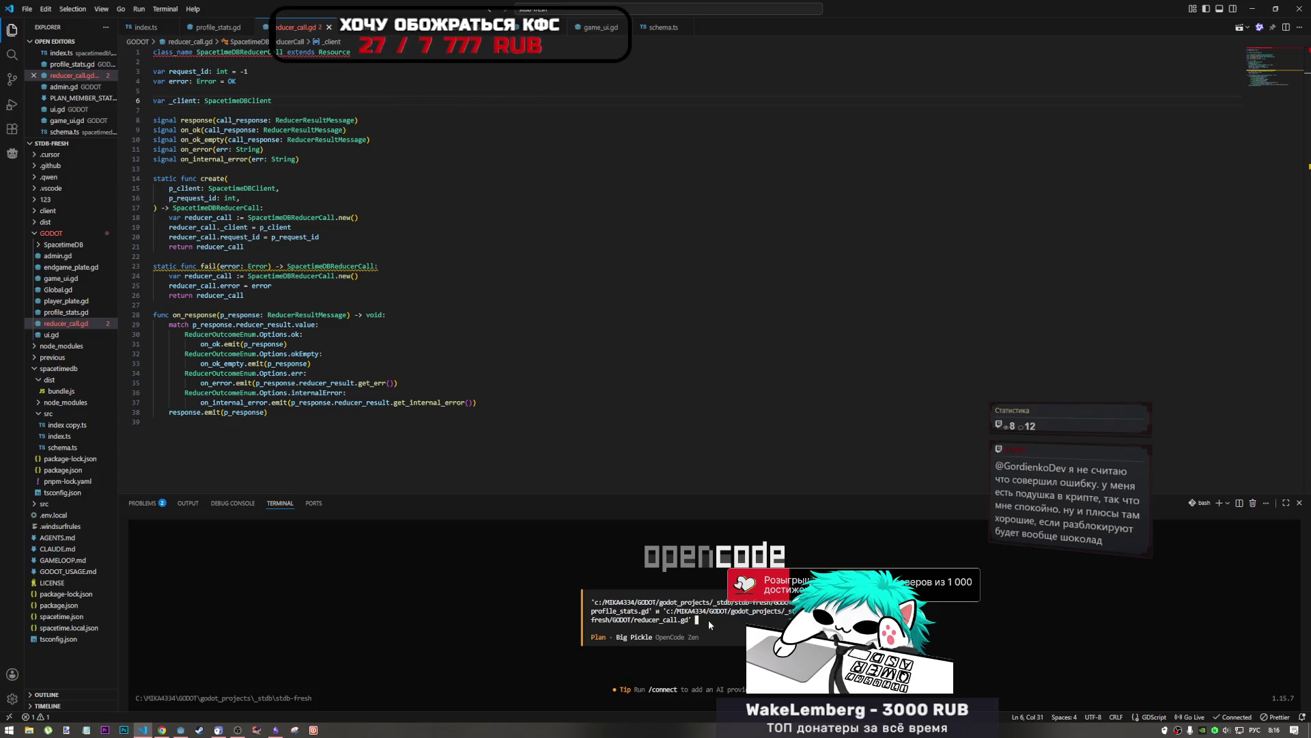
Step: Draft an opencode request to check the reducer call before loading the picture, and show profile_stats.gd
{"action": "key", "text": "alt+shift"}
{"action": "type", "text": "gh"}
{"action": "key", "text": "BackSpace"}
{"action": "key", "text": "BackSpace"}
{"action": "key", "text": "alt+shift"}
{"action": "type", "text": "проверь мне нужн"}
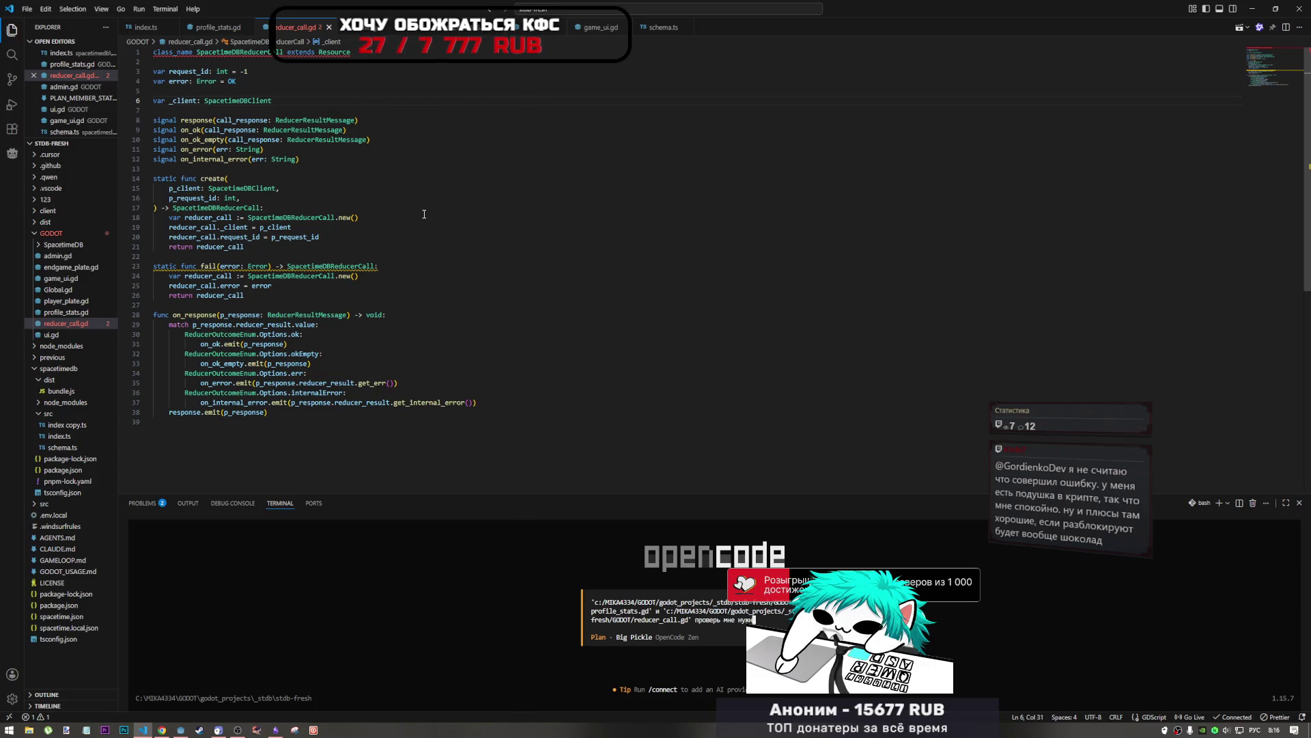
{"action": "type", "text": "о исправит"}
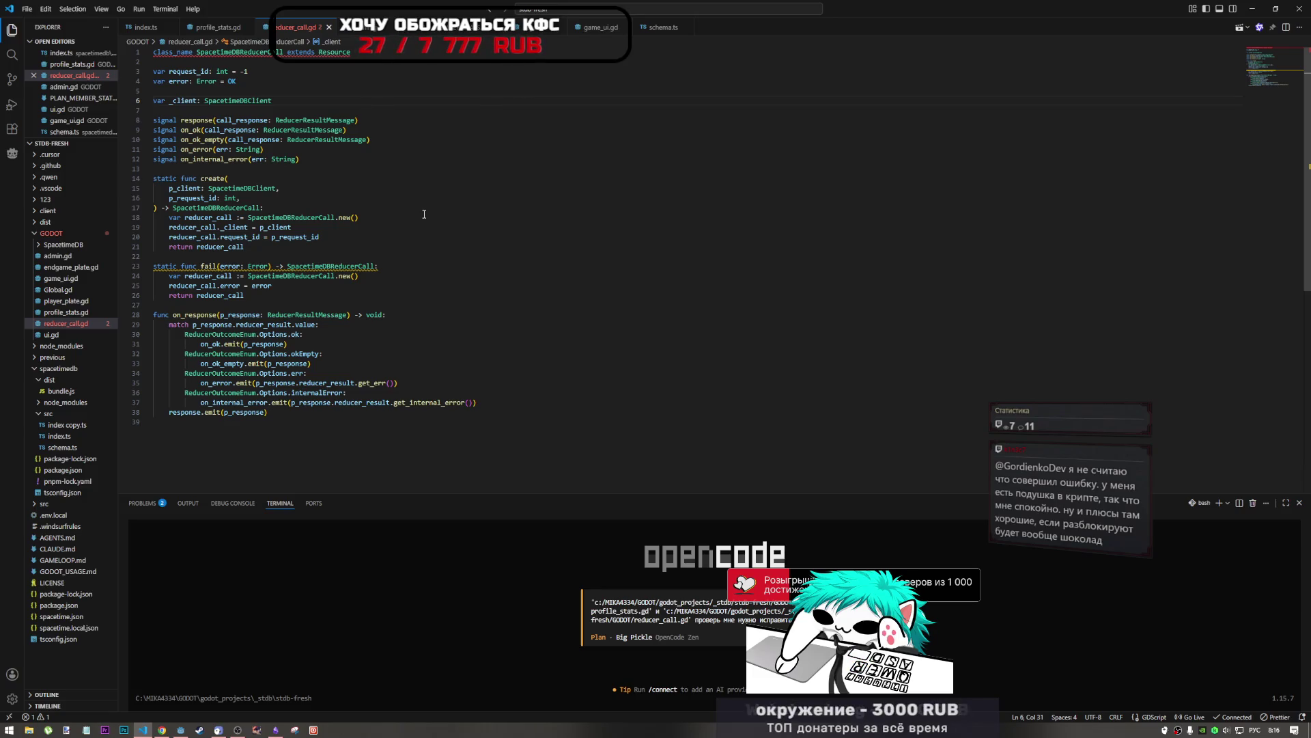
{"action": "type", "text": "ь загрузк"}
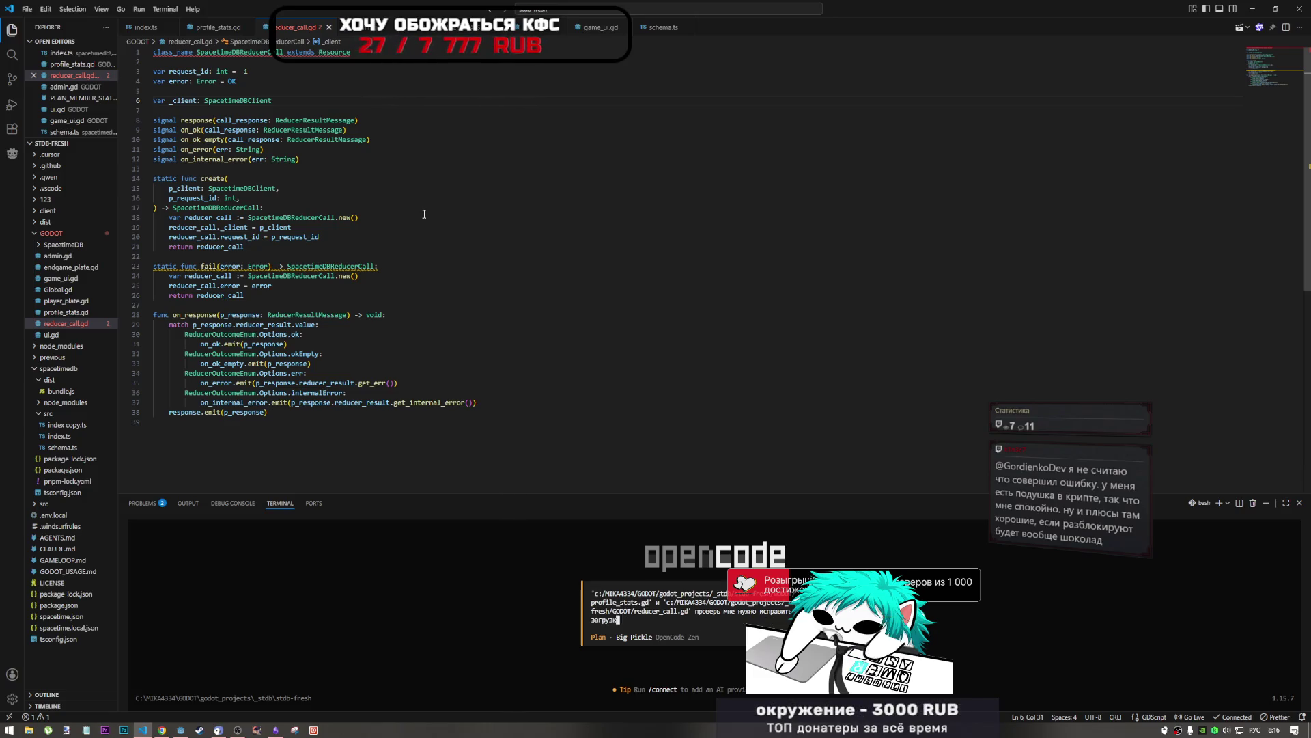
{"action": "type", "text": "и картинки сна"}
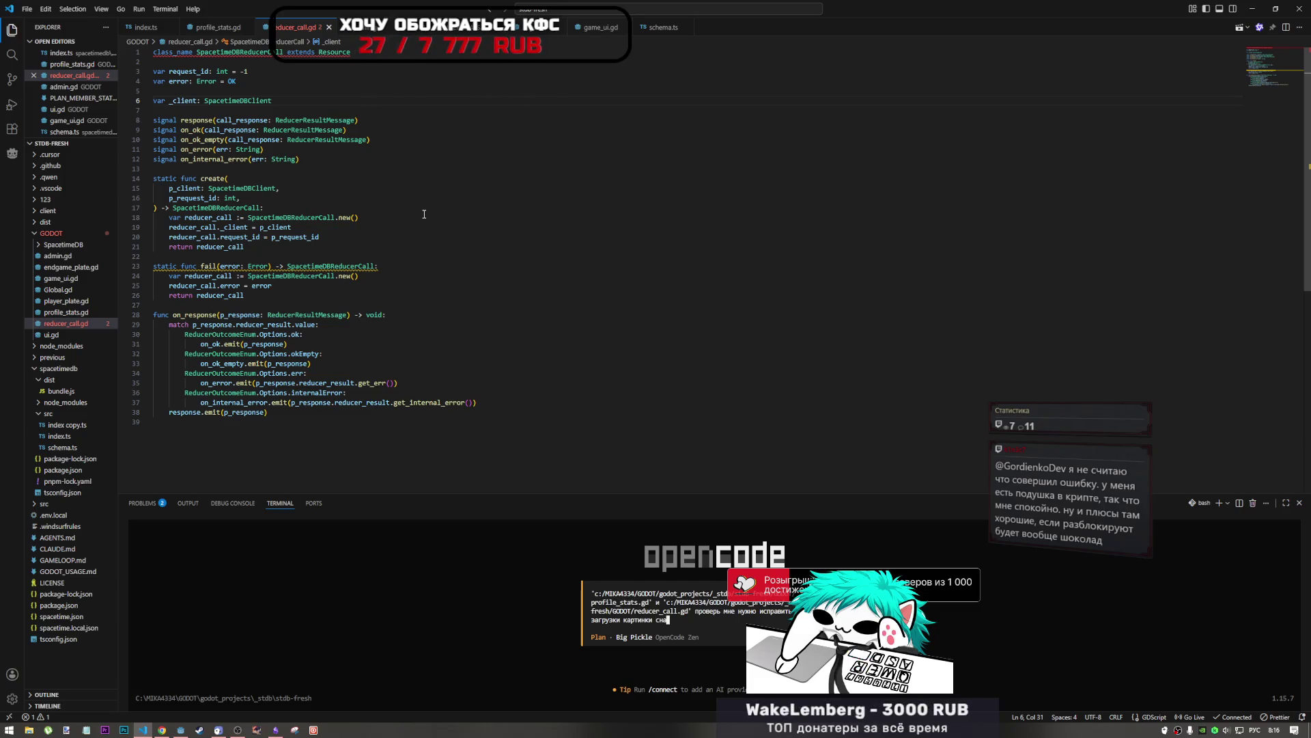
{"action": "type", "text": "чала проверить ре"}
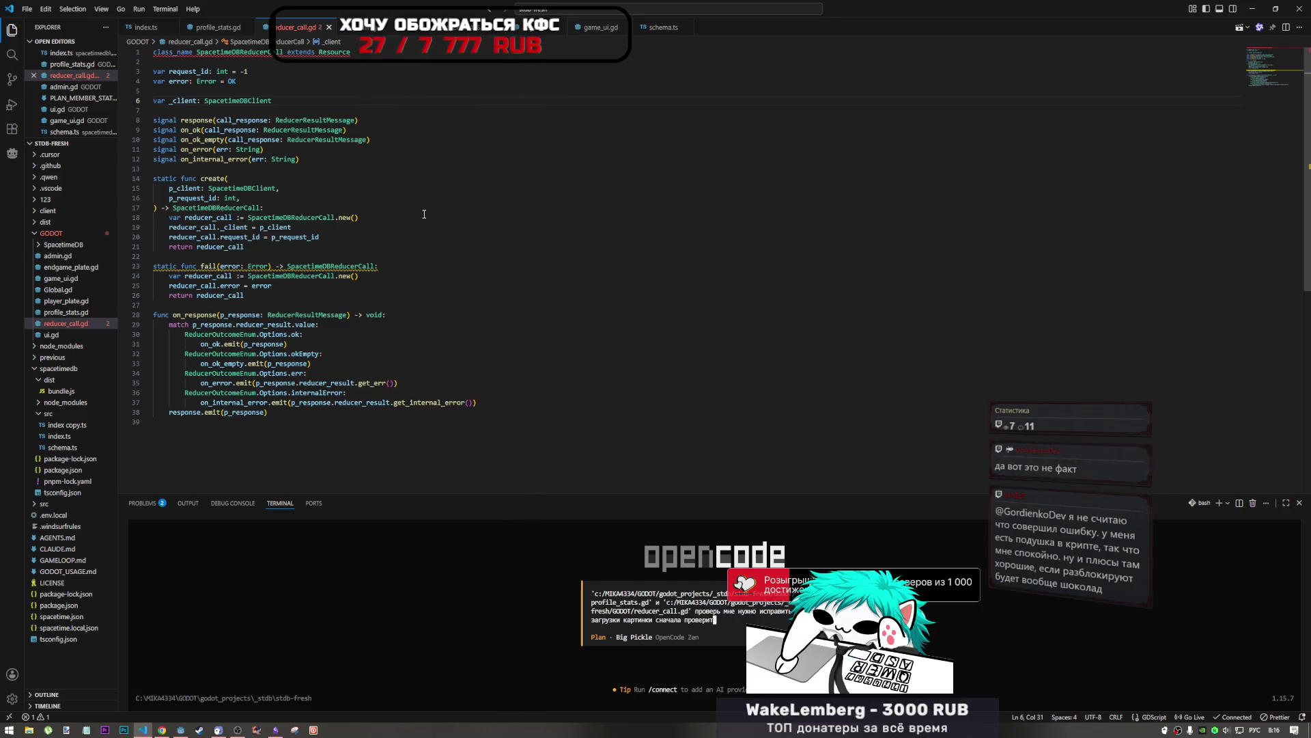
{"action": "key", "text": "BackSpace"}
{"action": "key", "text": "BackSpace"}
{"action": "type", "text": "вызов редьюсера и то "}
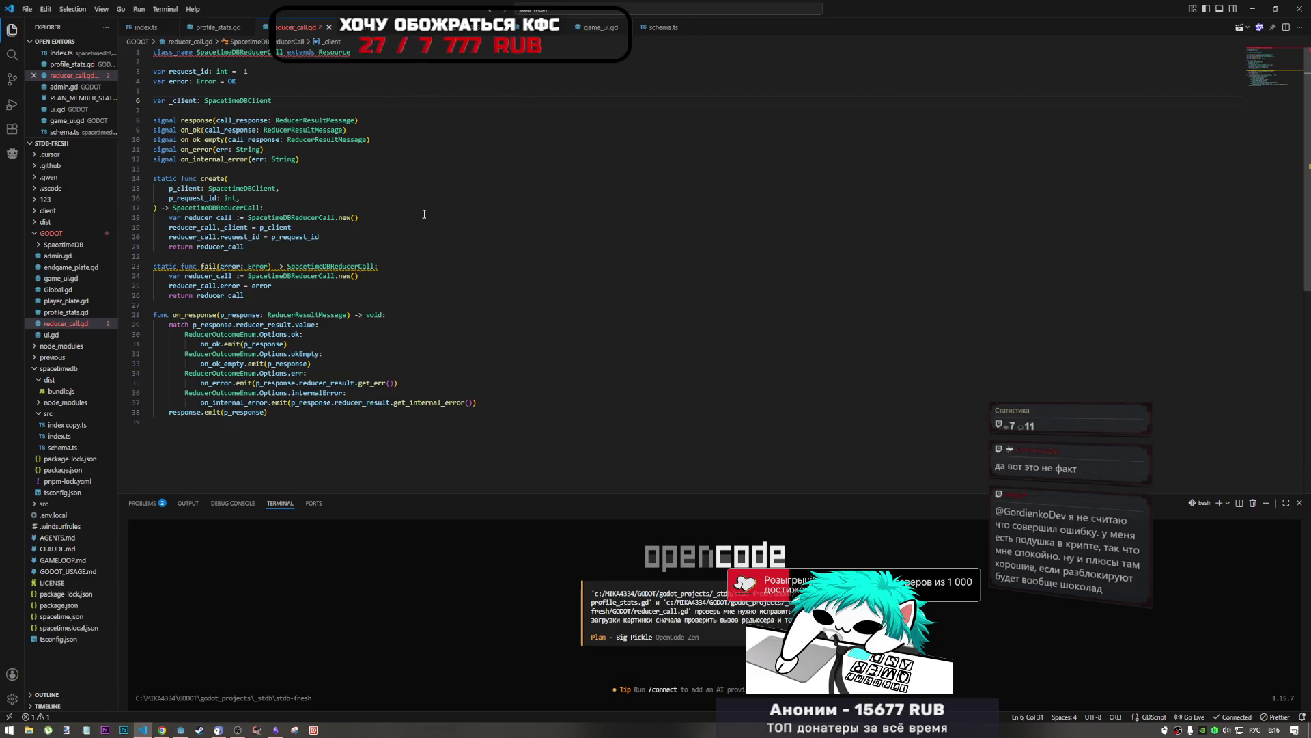
{"action": "type", "text": "грузит ч"}
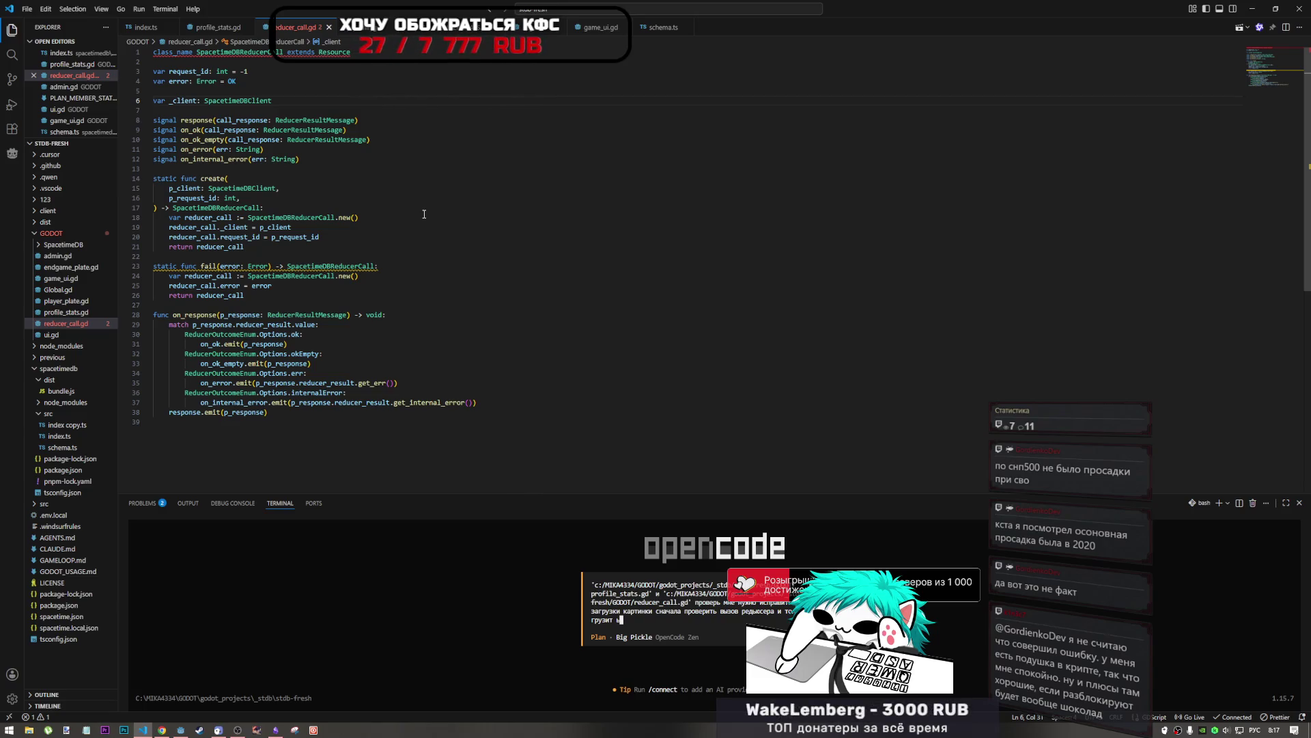
{"action": "key", "text": "BackSpace"}
{"action": "key", "text": "BackSpace"}
{"action": "type", "text": "ь"}
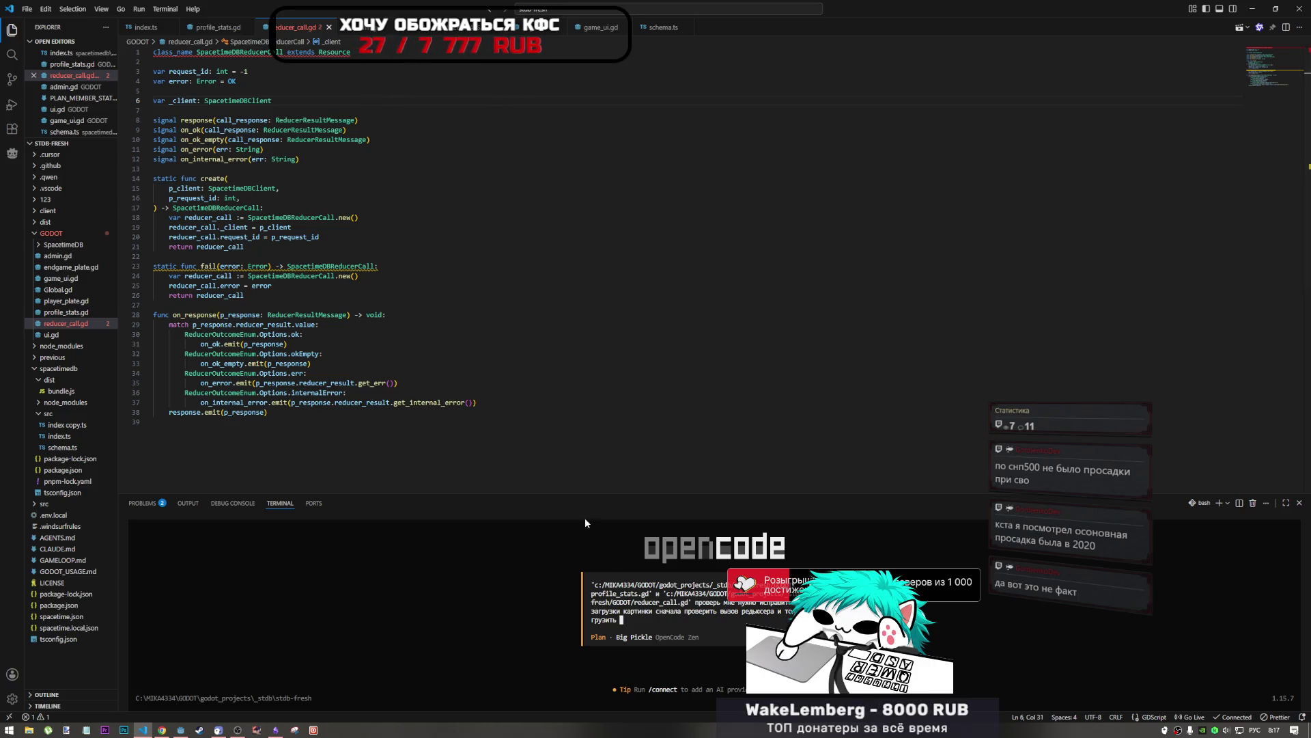
{"action": "left_click", "coordinate": [216, 27]}
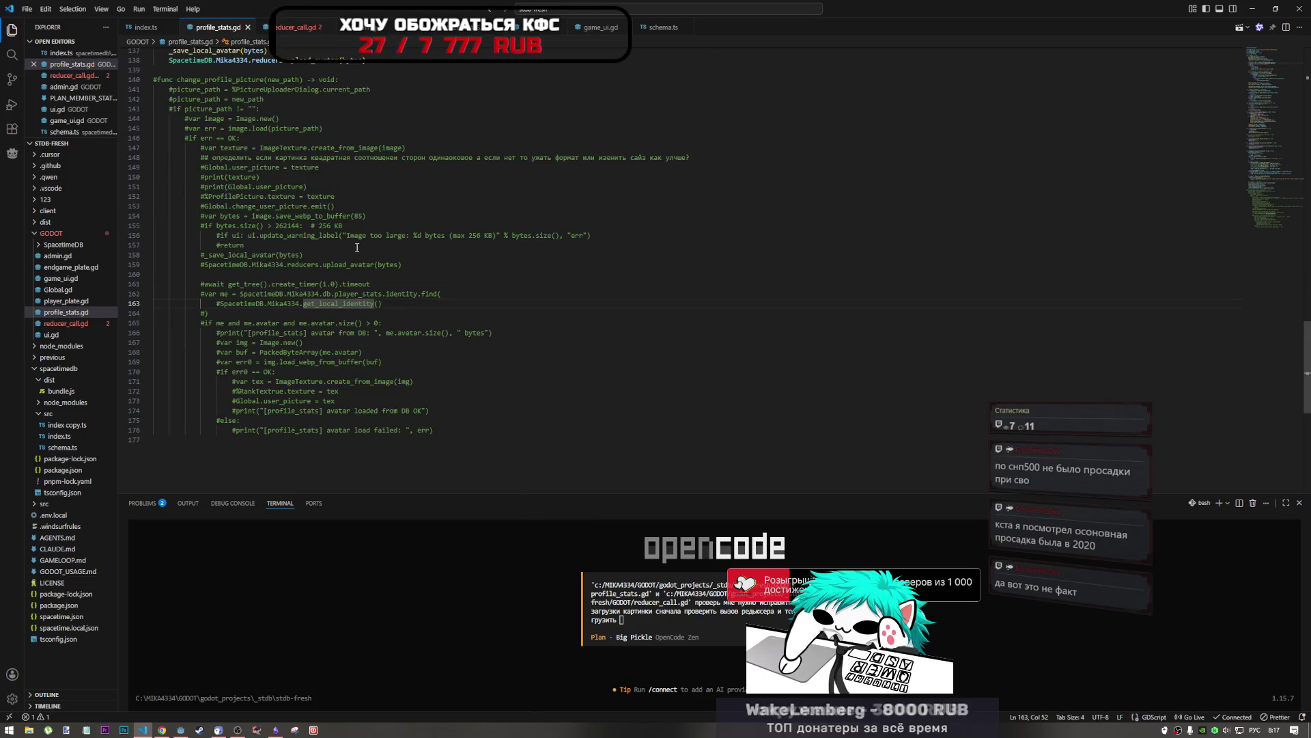
Step: Add to the request that the picture loads only if the response is OK, and send it
{"action": "scroll", "coordinate": [356, 243], "scroll_direction": "up", "scroll_amount": 10}
{"action": "scroll", "coordinate": [349, 286], "scroll_direction": "down", "scroll_amount": 1}
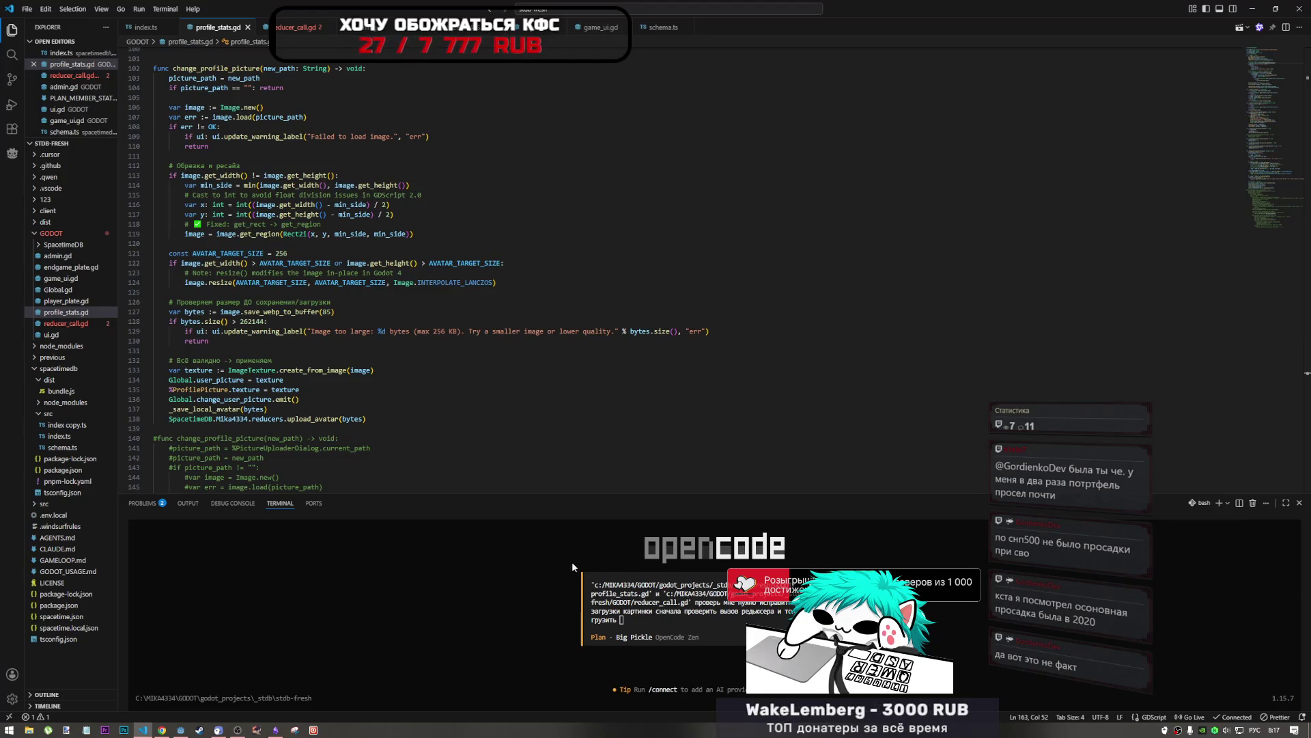
{"action": "left_click", "coordinate": [679, 619]}
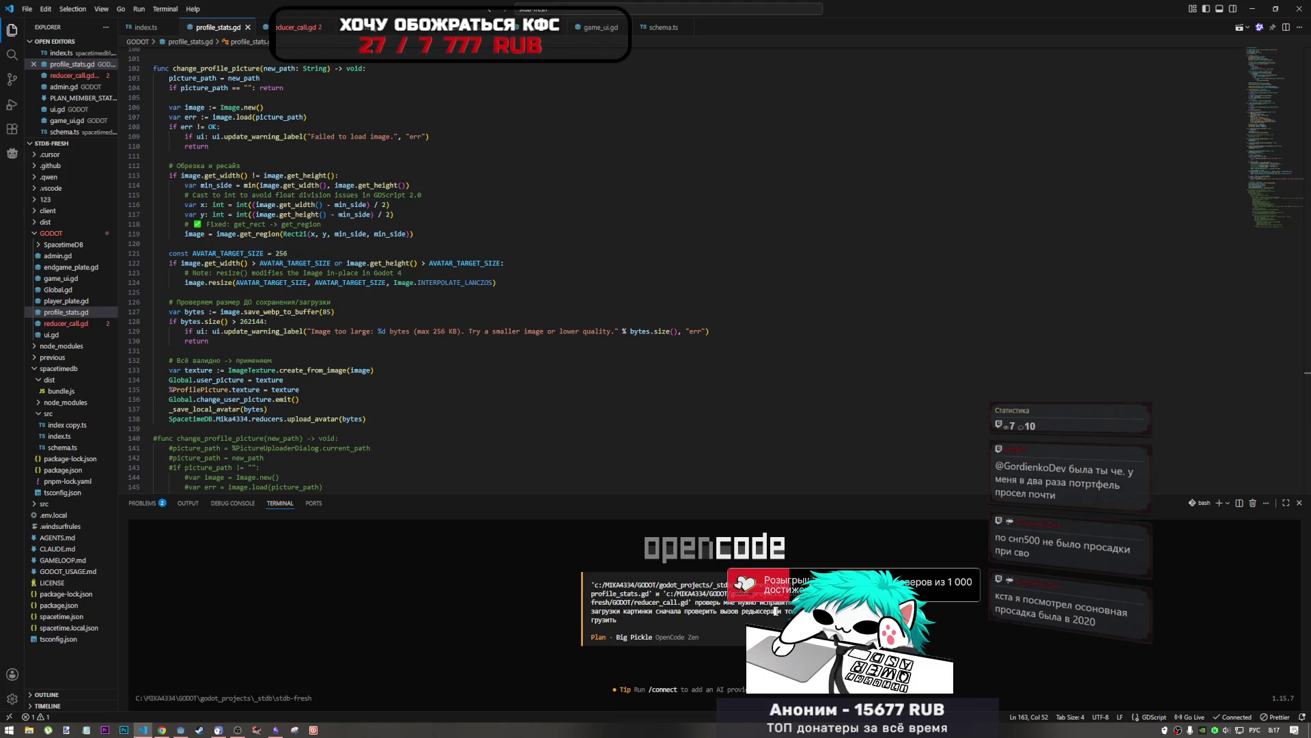
{"action": "type", "text": "и"}
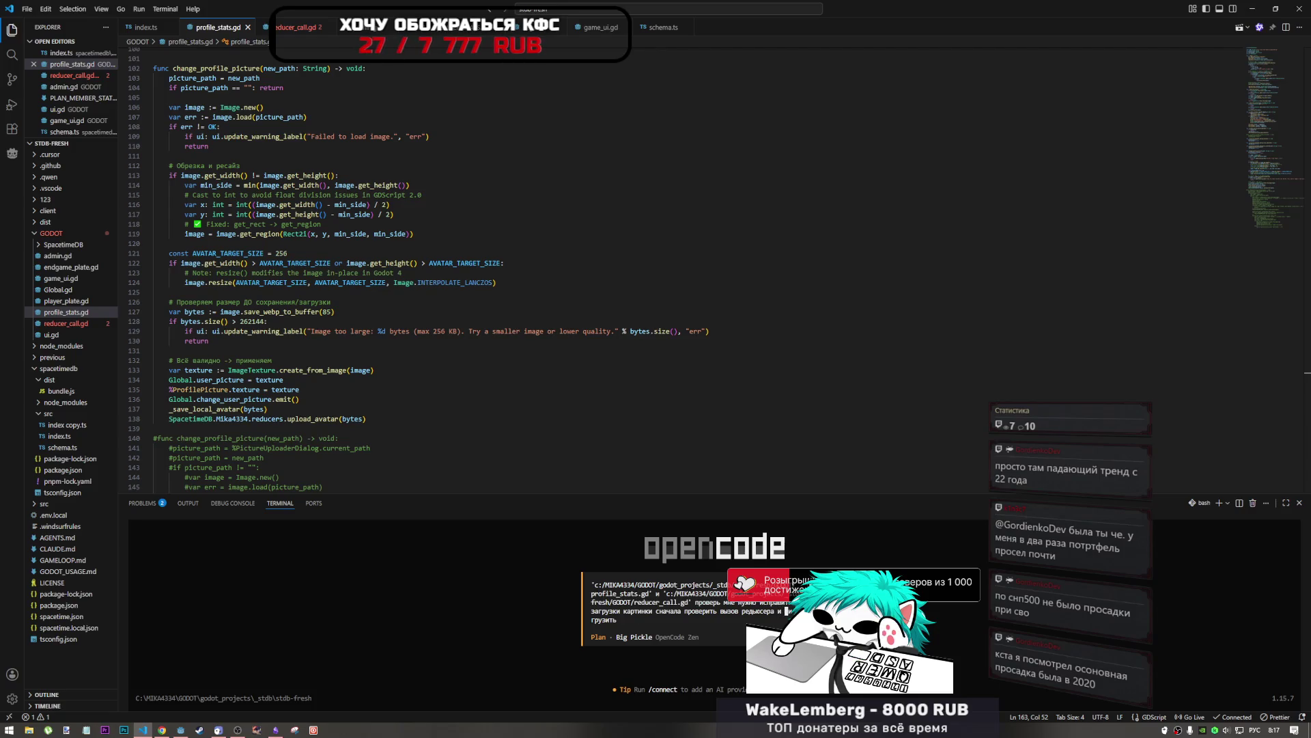
{"action": "type", "text": " еслитолько "}
{"action": "type", "text": "ответ "}
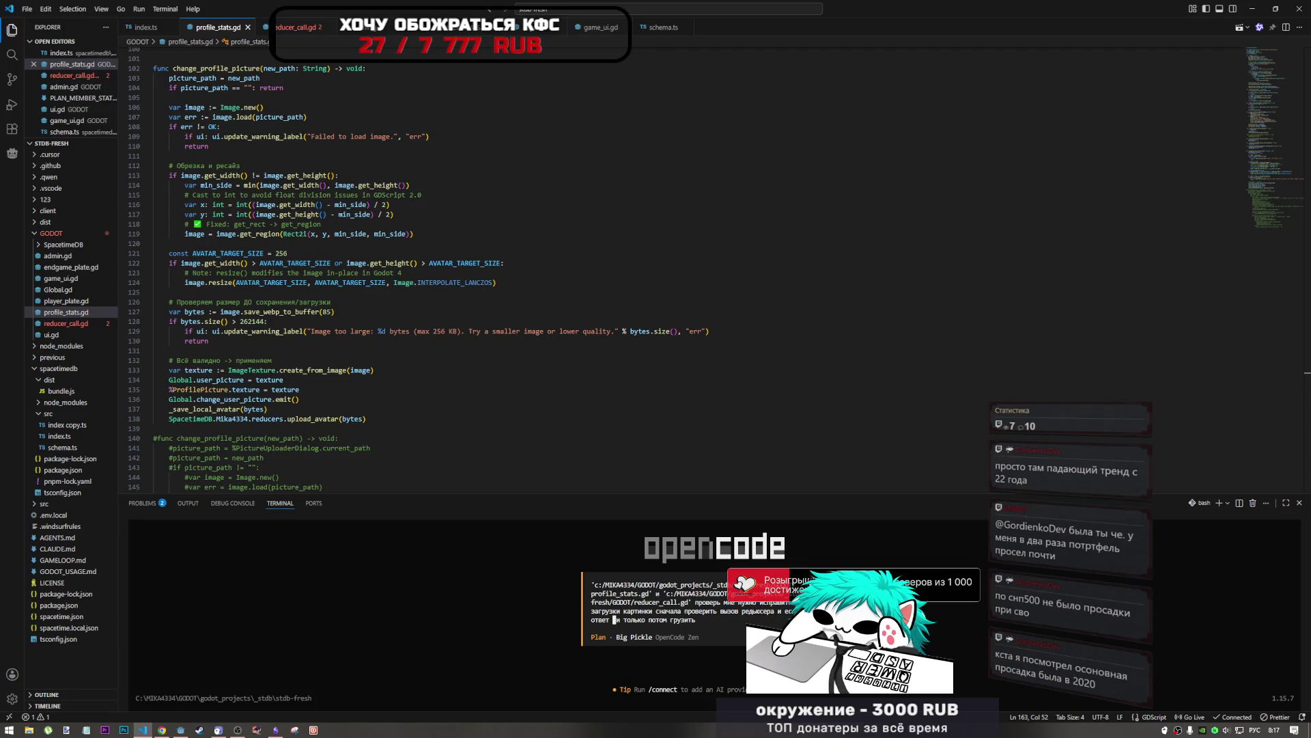
{"action": "type", "text": "ч"}
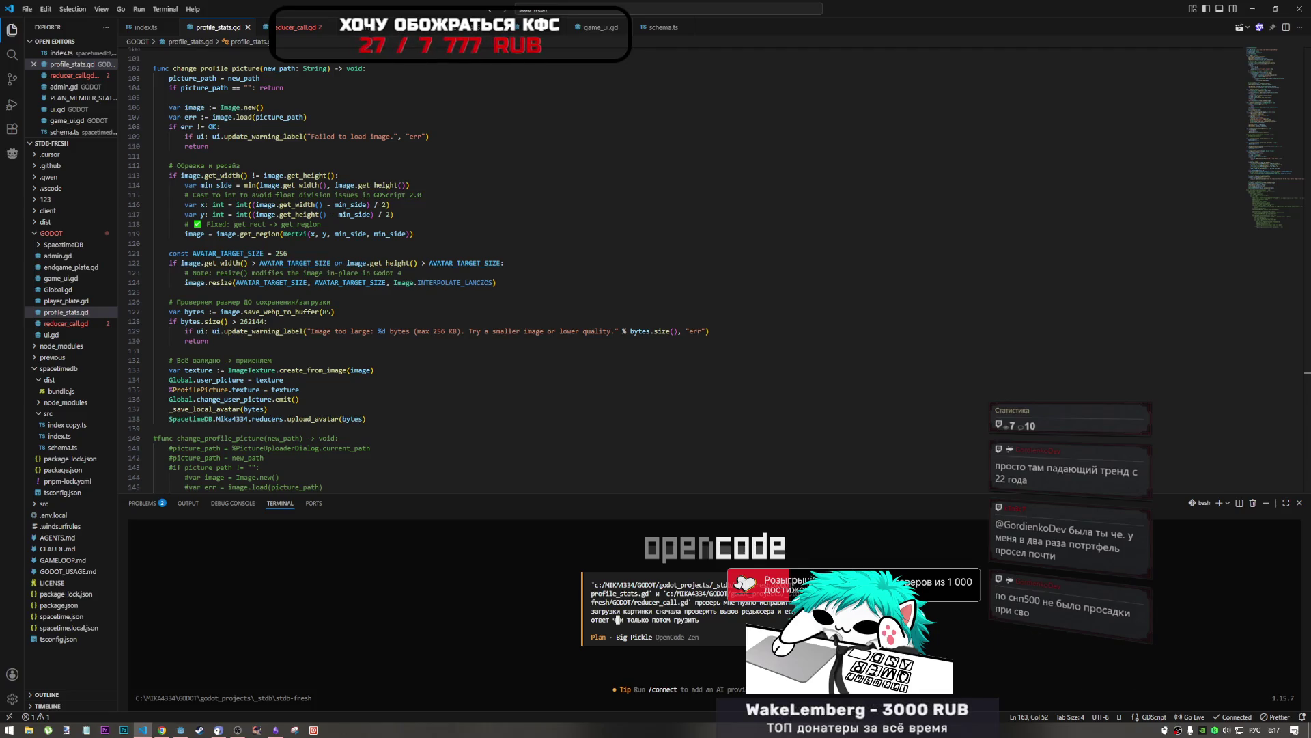
{"action": "key", "text": "BackSpace"}
{"action": "type", "text": "ОК"}
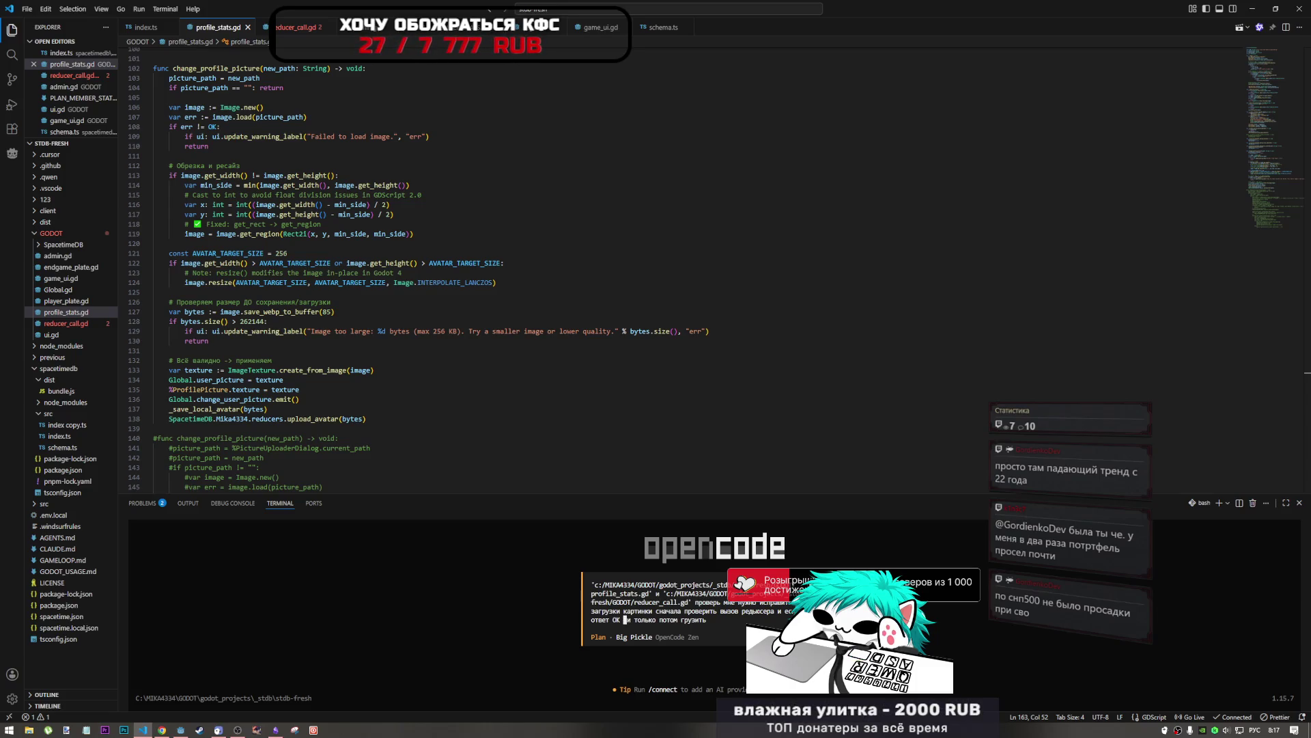
{"action": "left_click", "coordinate": [237, 728]}
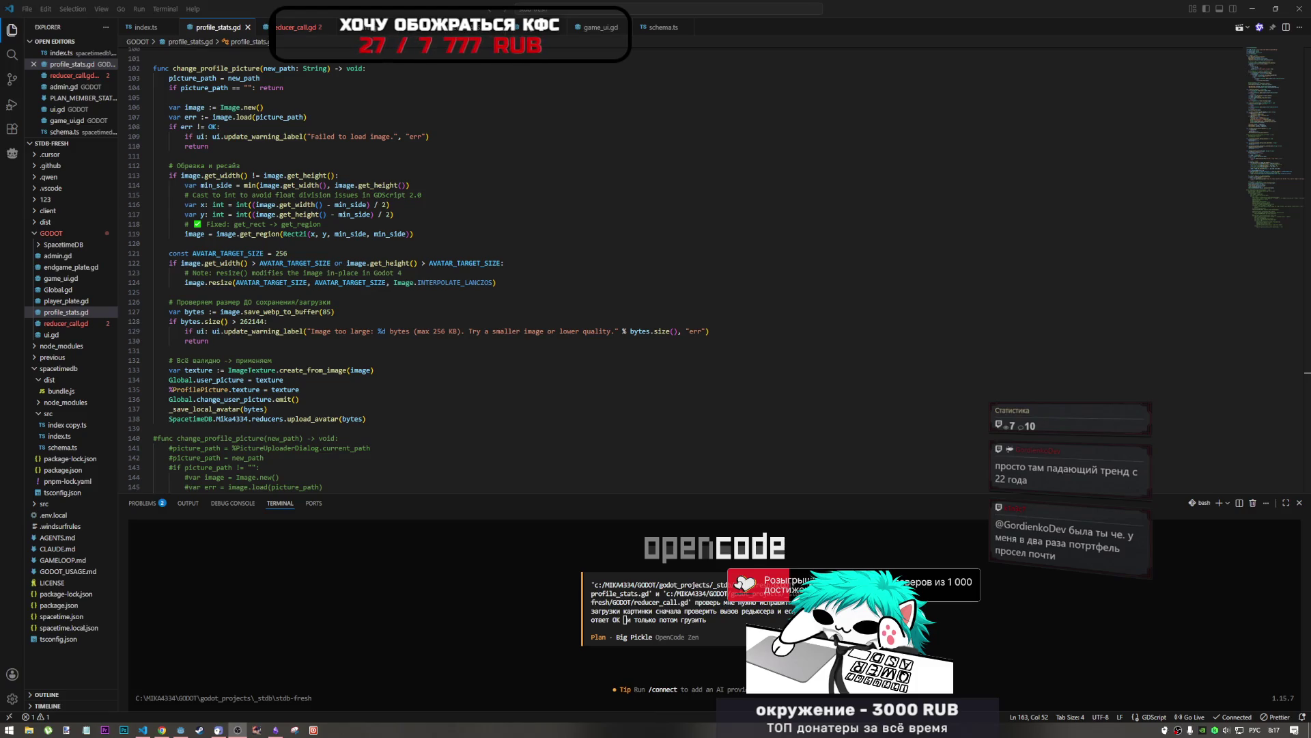
{"action": "left_click", "coordinate": [714, 619]}
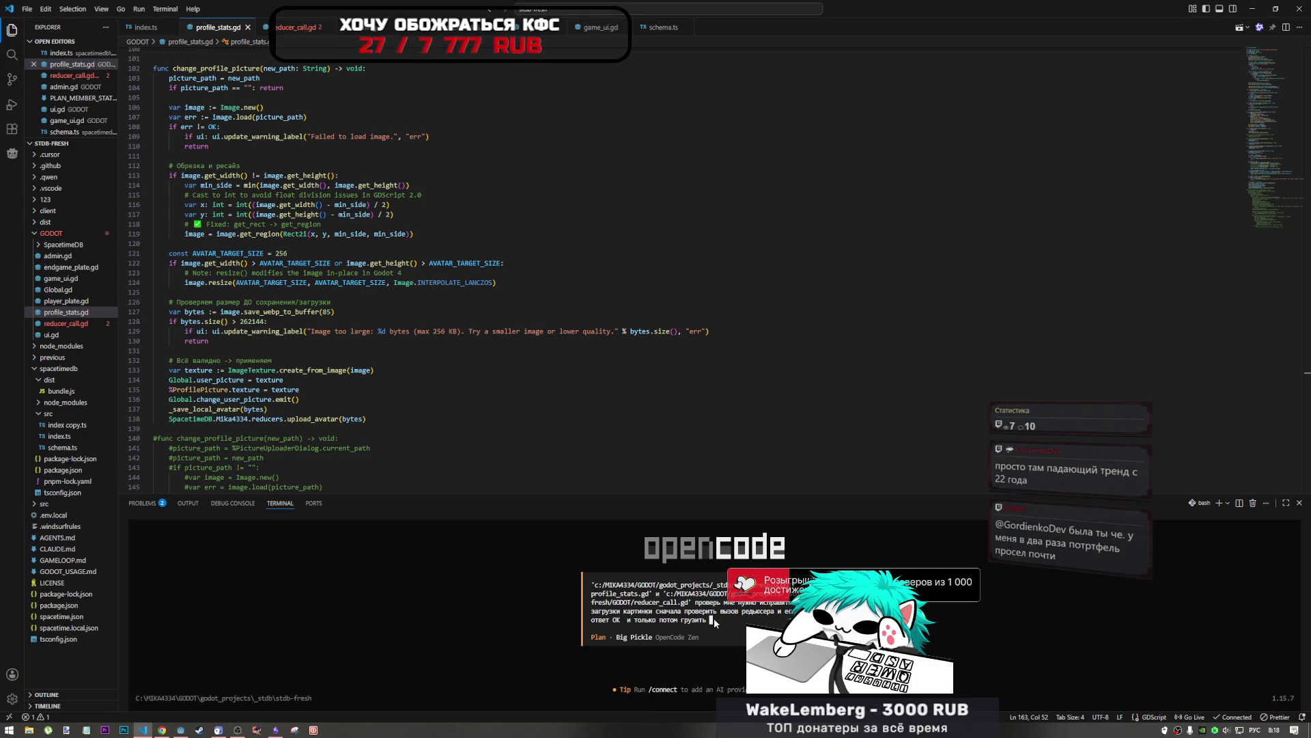
{"action": "left_click", "coordinate": [622, 619]}
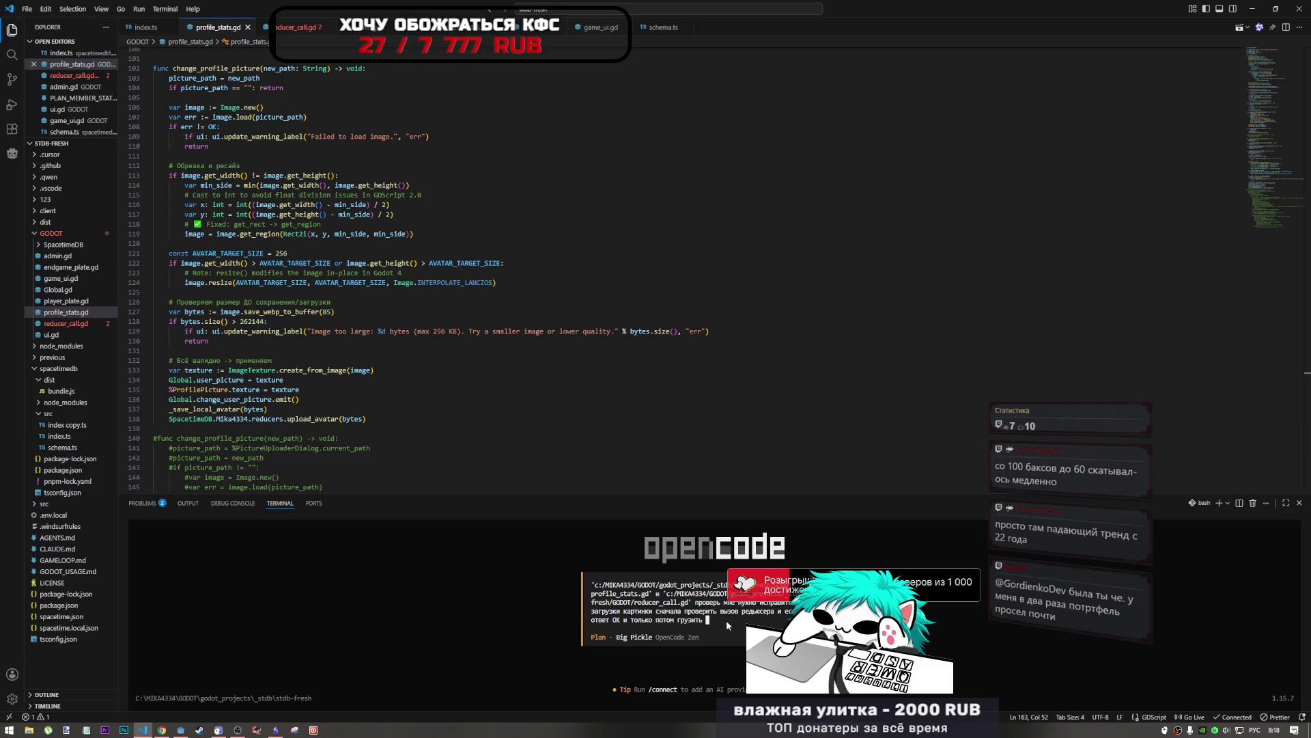
{"action": "key", "text": "BackSpace"}
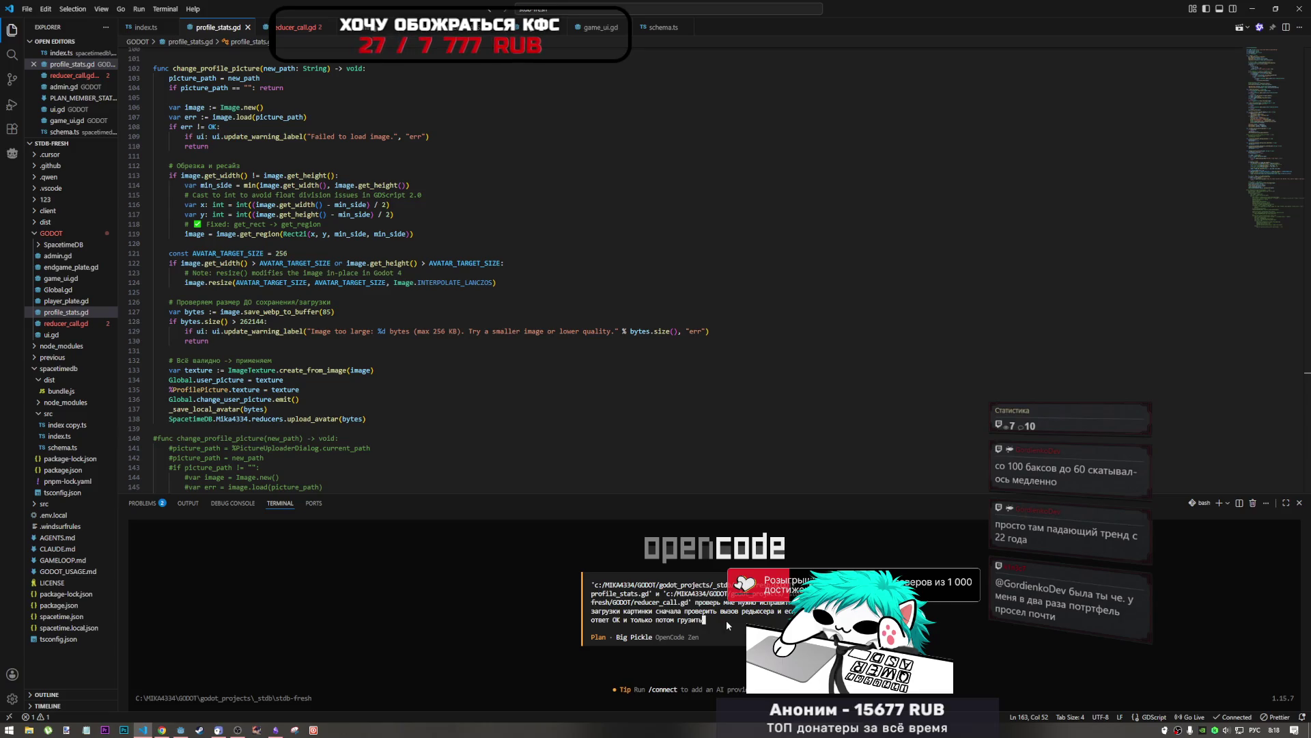
{"action": "key", "text": "Return"}
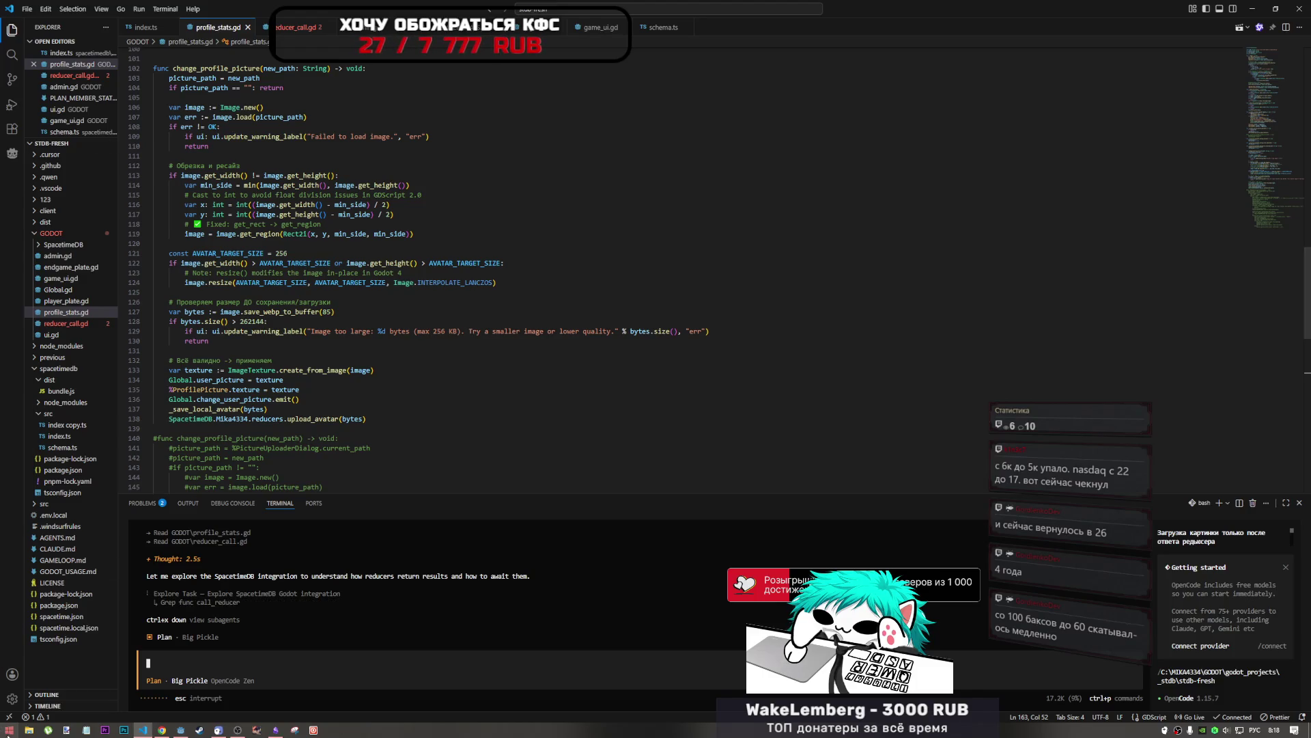
Step: Open a File Explorer window while opencode explores the SpacetimeDB integration
{"action": "key", "text": "super+e"}
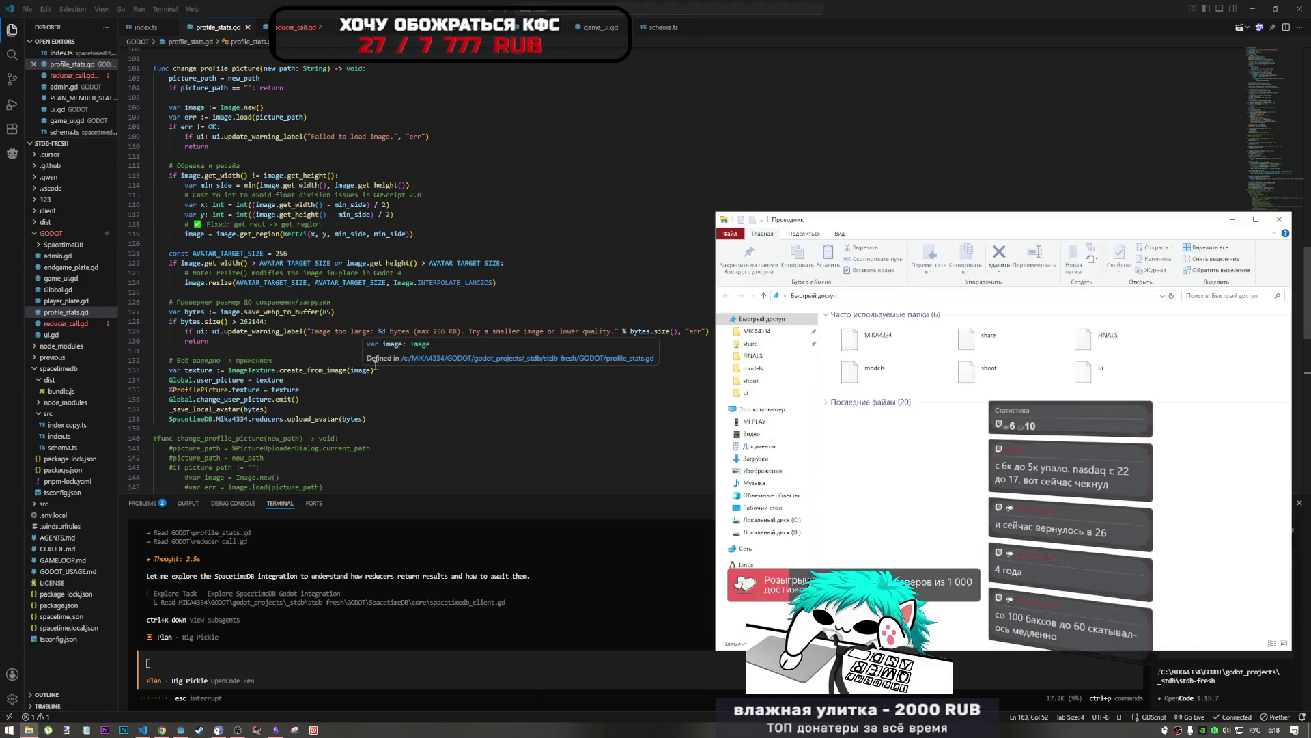
Step: Go to the %appdata% Roaming folder in File Explorer
{"action": "left_click", "coordinate": [868, 298]}
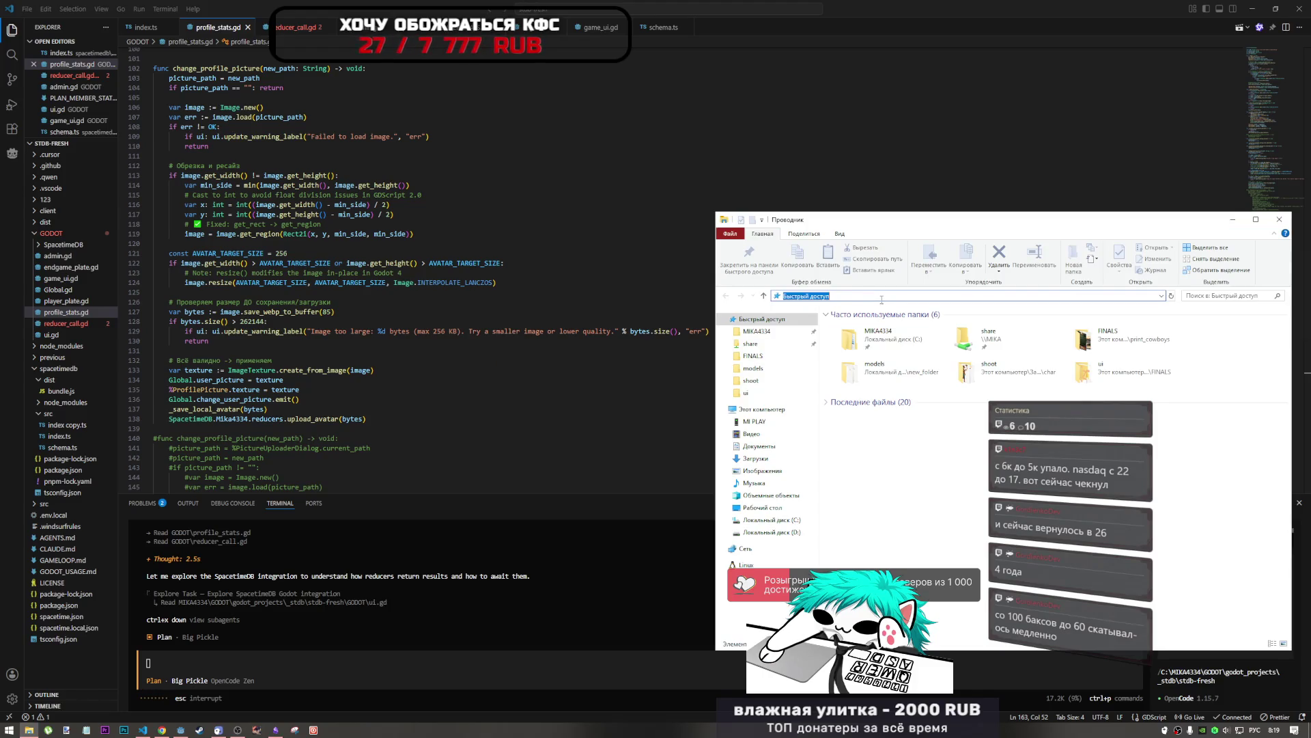
{"action": "type", "text": "%"}
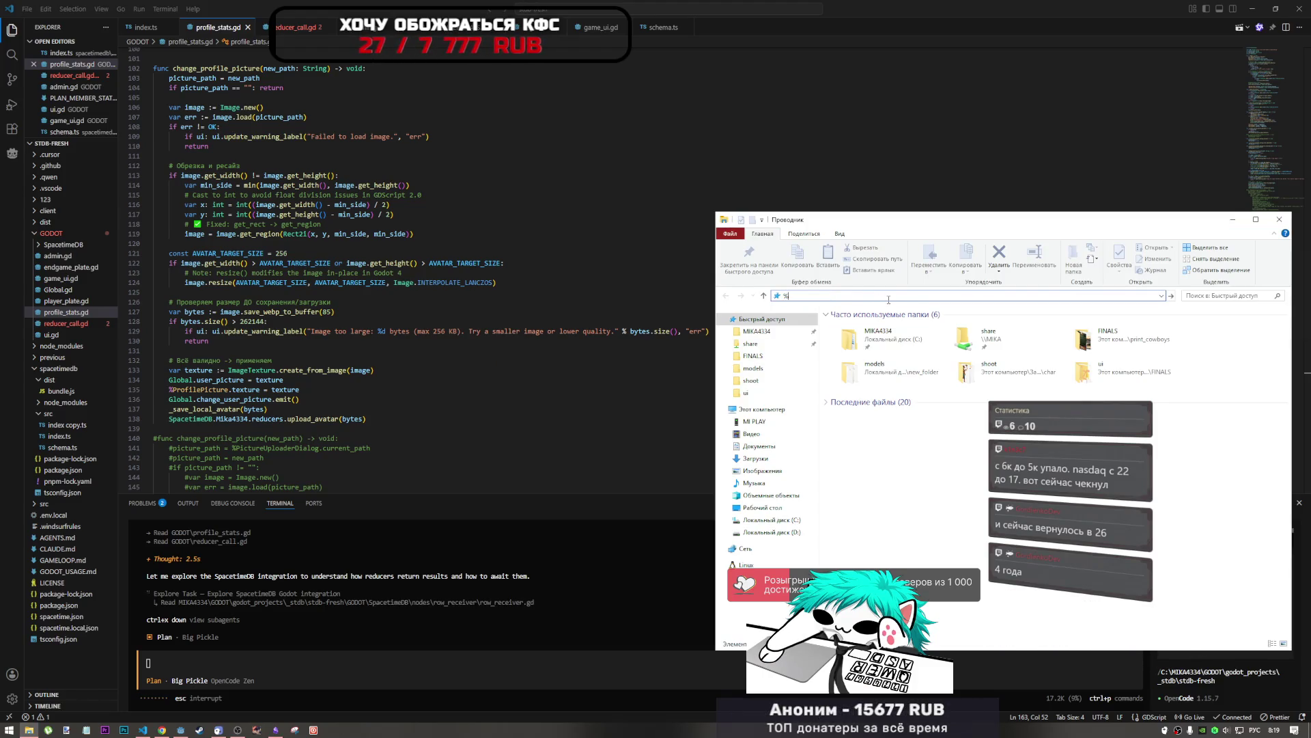
{"action": "type", "text": "ф"}
{"action": "key", "text": "alt+shift"}
{"action": "key", "text": "Escape"}
{"action": "key", "text": "Escape"}
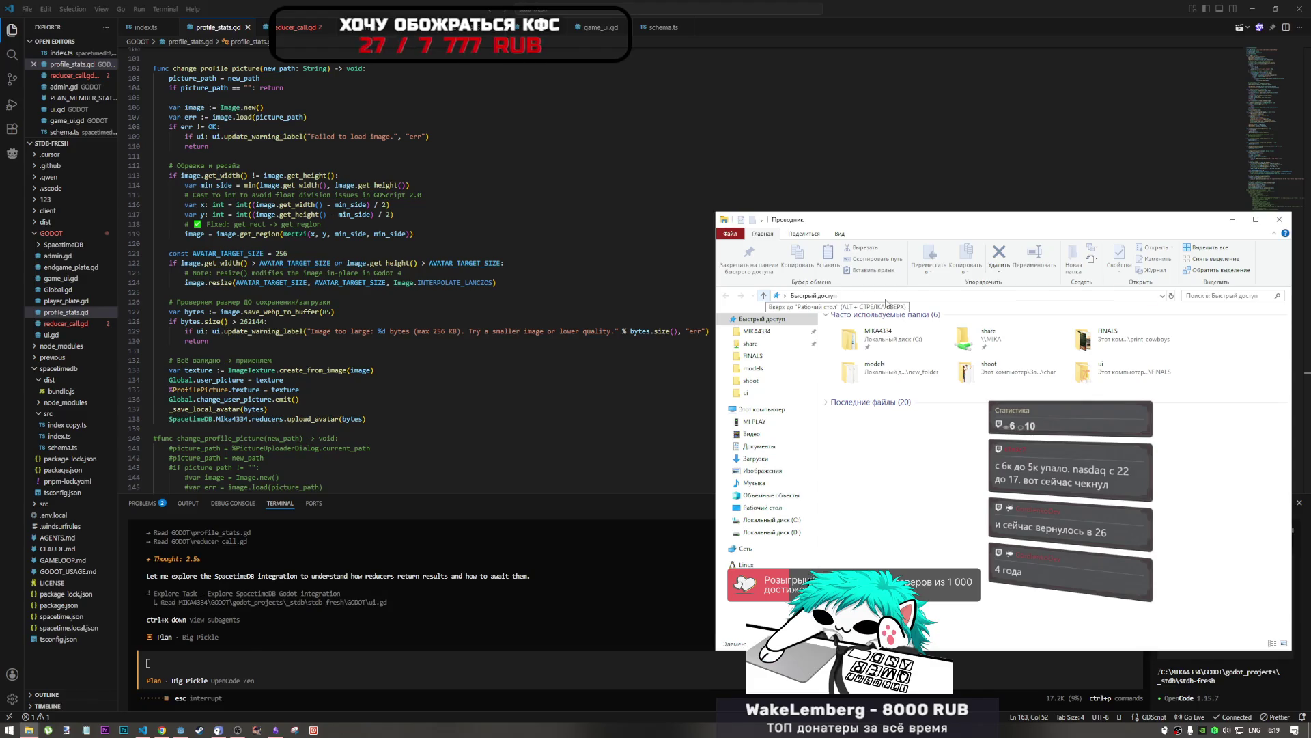
{"action": "left_click", "coordinate": [888, 297]}
{"action": "type", "text": "appdata%"}
{"action": "key", "text": "Return"}
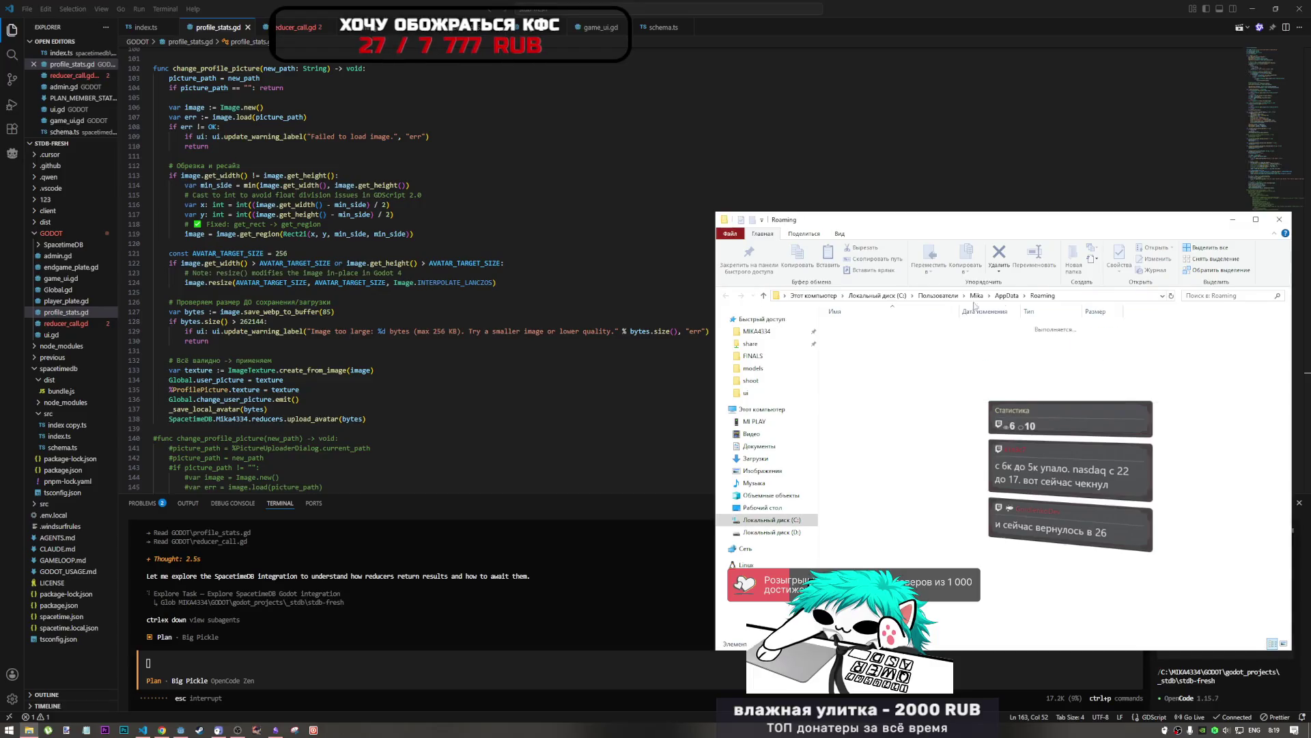
Step: Inspect saved avatars in Godot > app_userdata > spacetimedb_sample, then return to VS Code
{"action": "scroll", "coordinate": [867, 481], "scroll_direction": "down", "scroll_amount": 4}
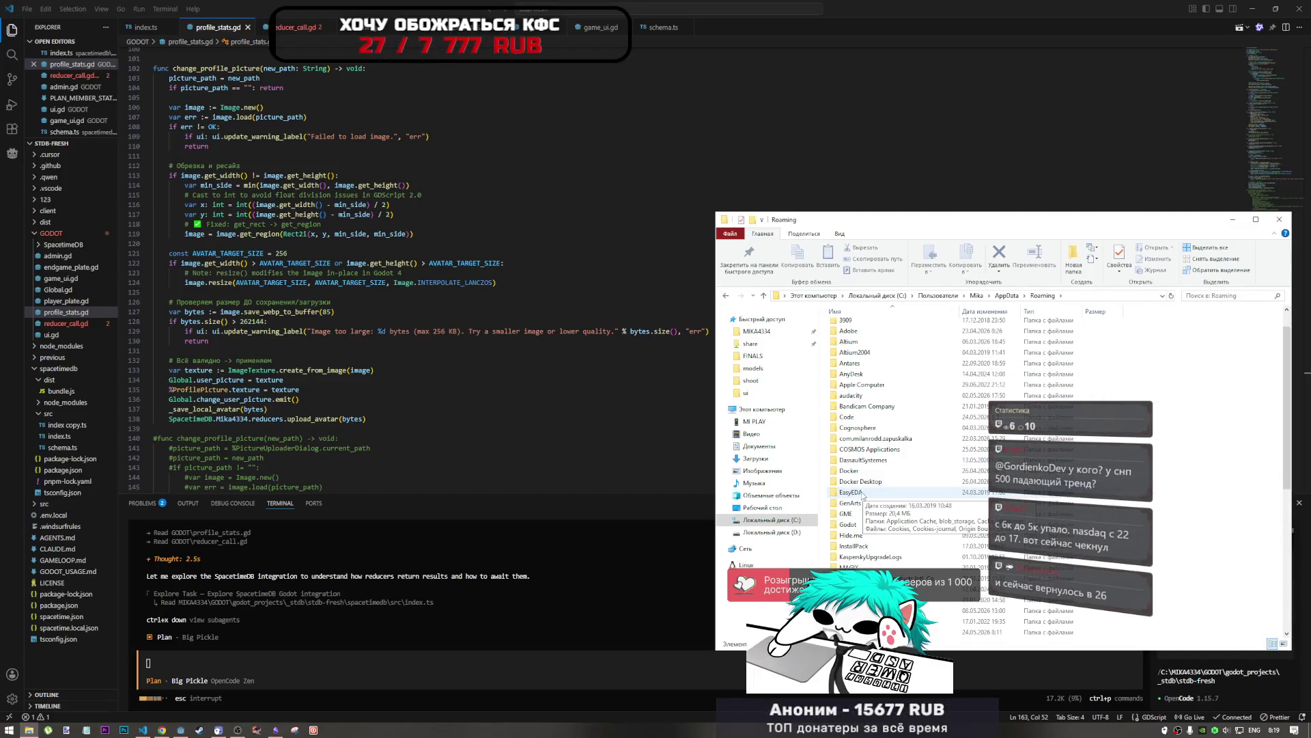
{"action": "left_click", "coordinate": [863, 428]}
{"action": "double_click", "coordinate": [863, 428]}
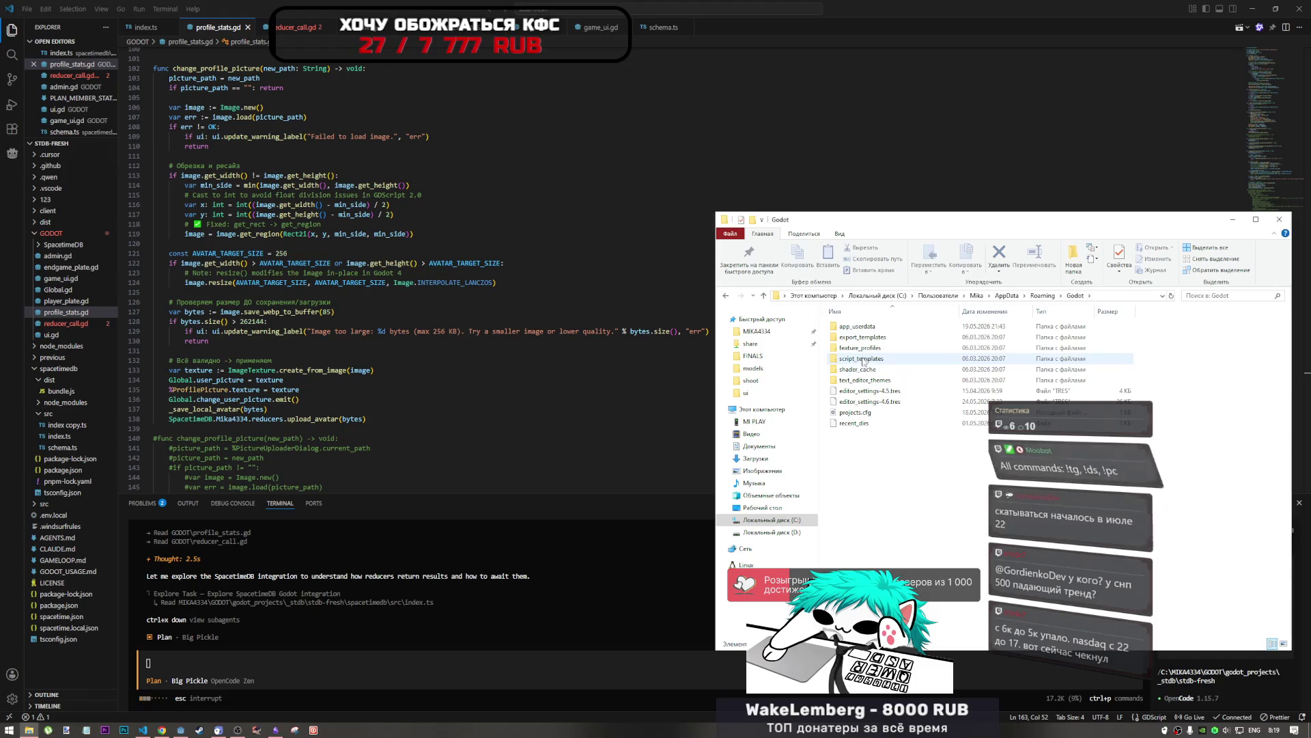
{"action": "double_click", "coordinate": [865, 327]}
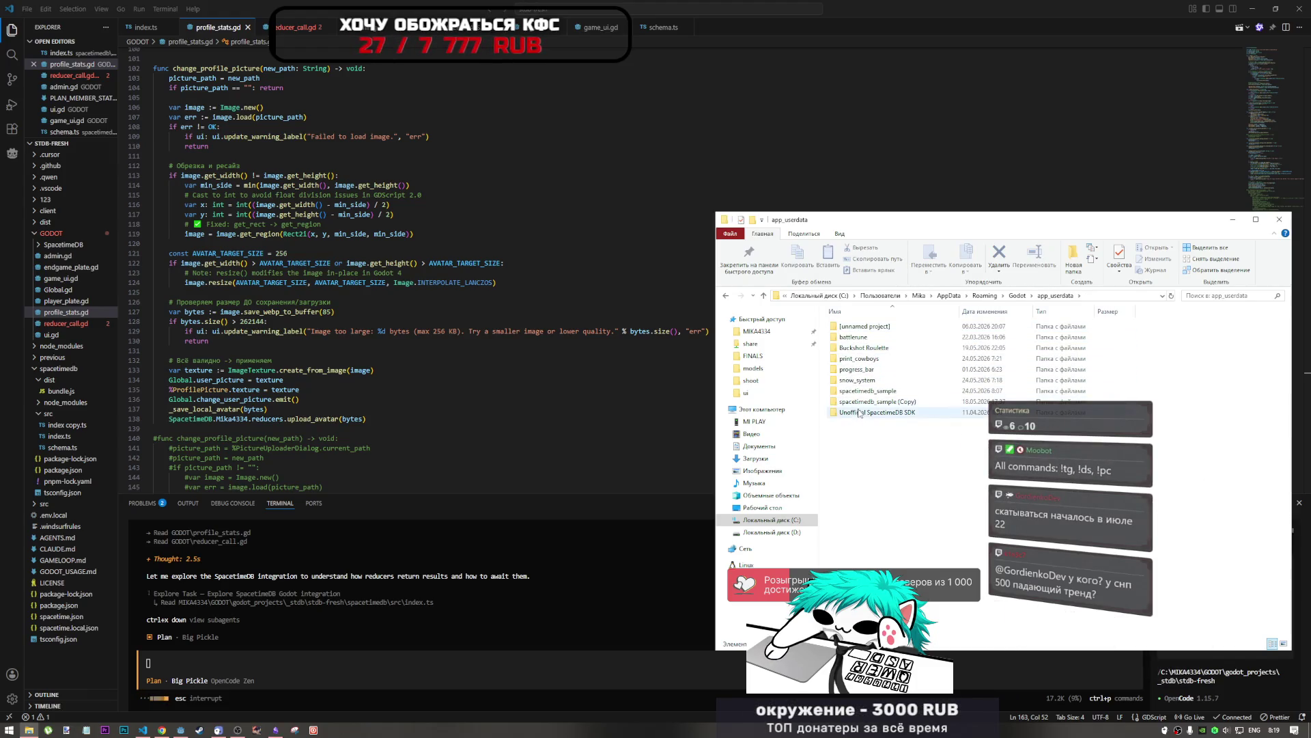
{"action": "double_click", "coordinate": [875, 392]}
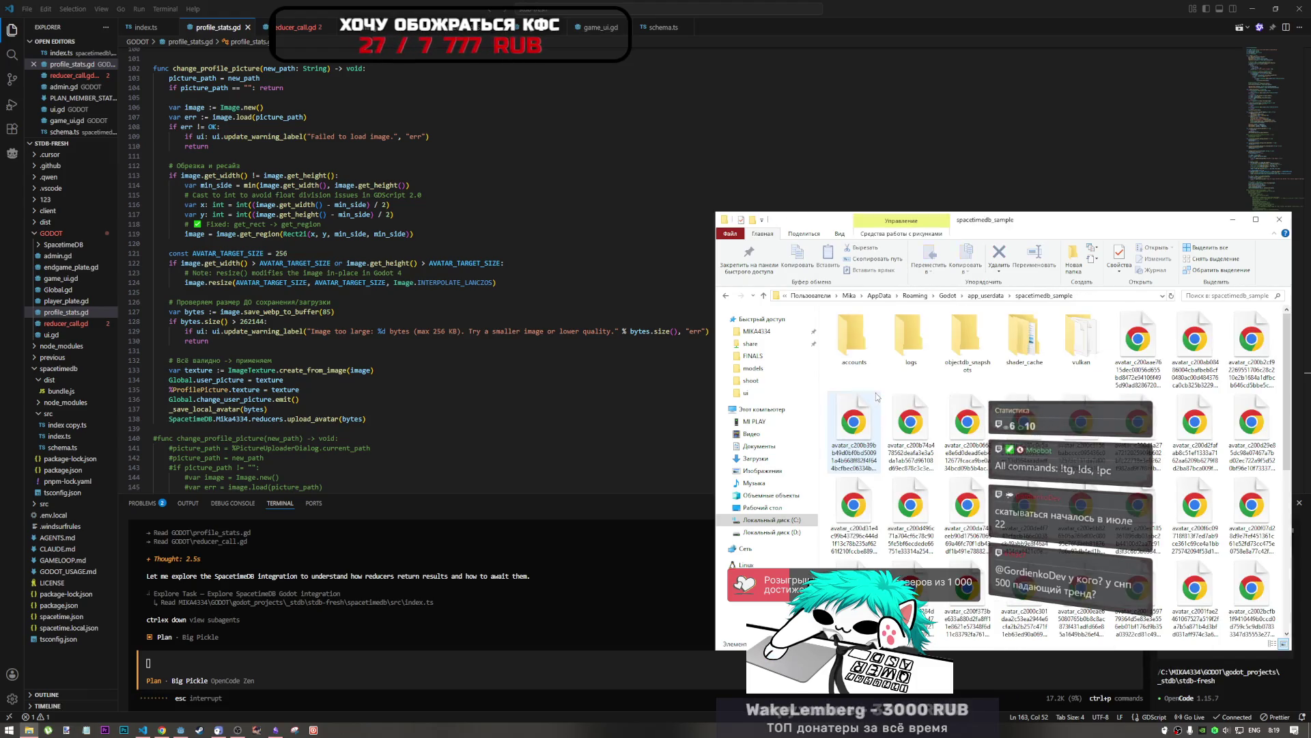
{"action": "left_click", "coordinate": [1142, 346]}
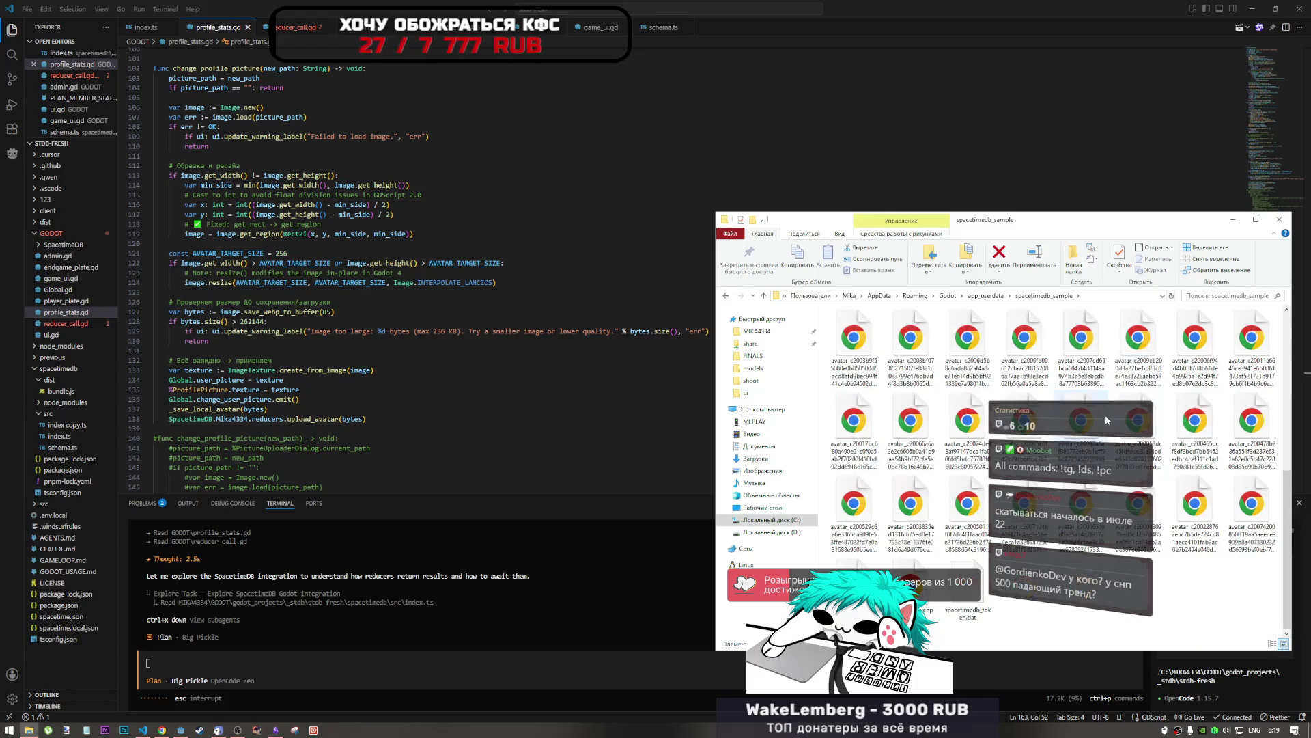
{"action": "scroll", "coordinate": [1091, 428], "scroll_direction": "down", "scroll_amount": 3}
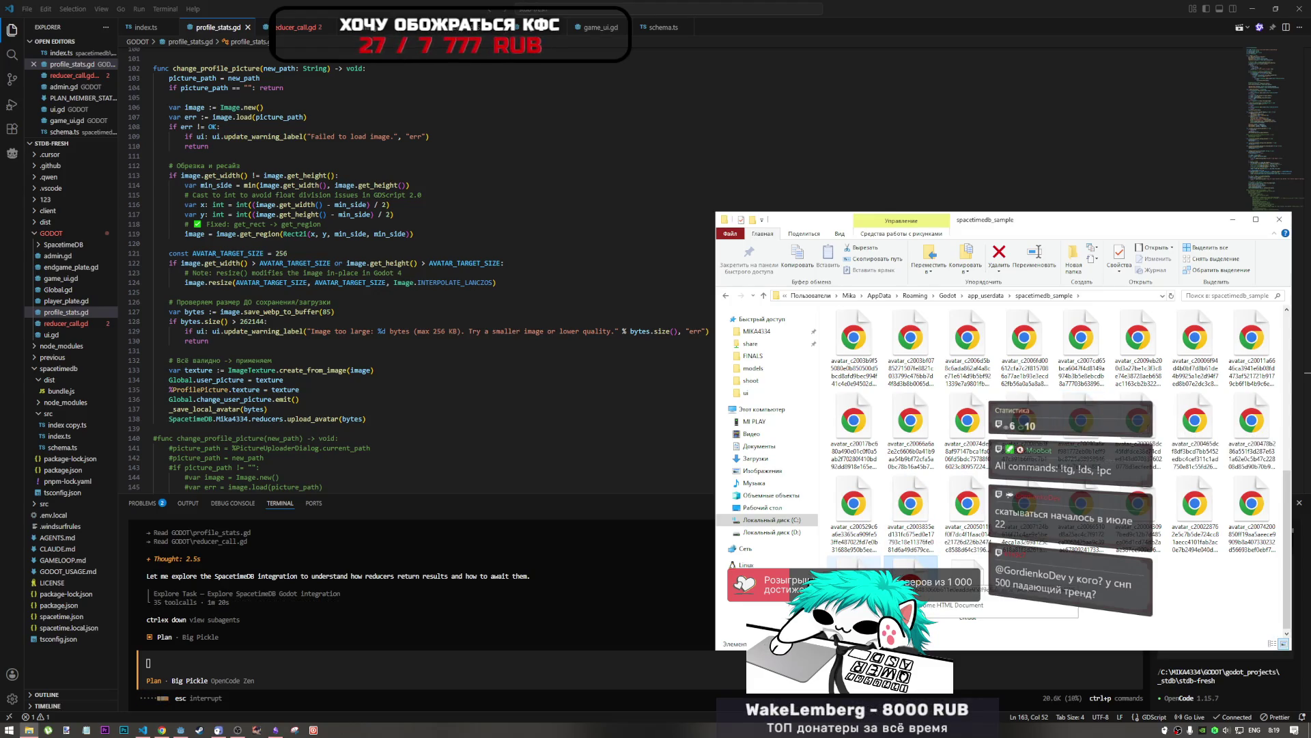
{"action": "left_click", "coordinate": [454, 585]}
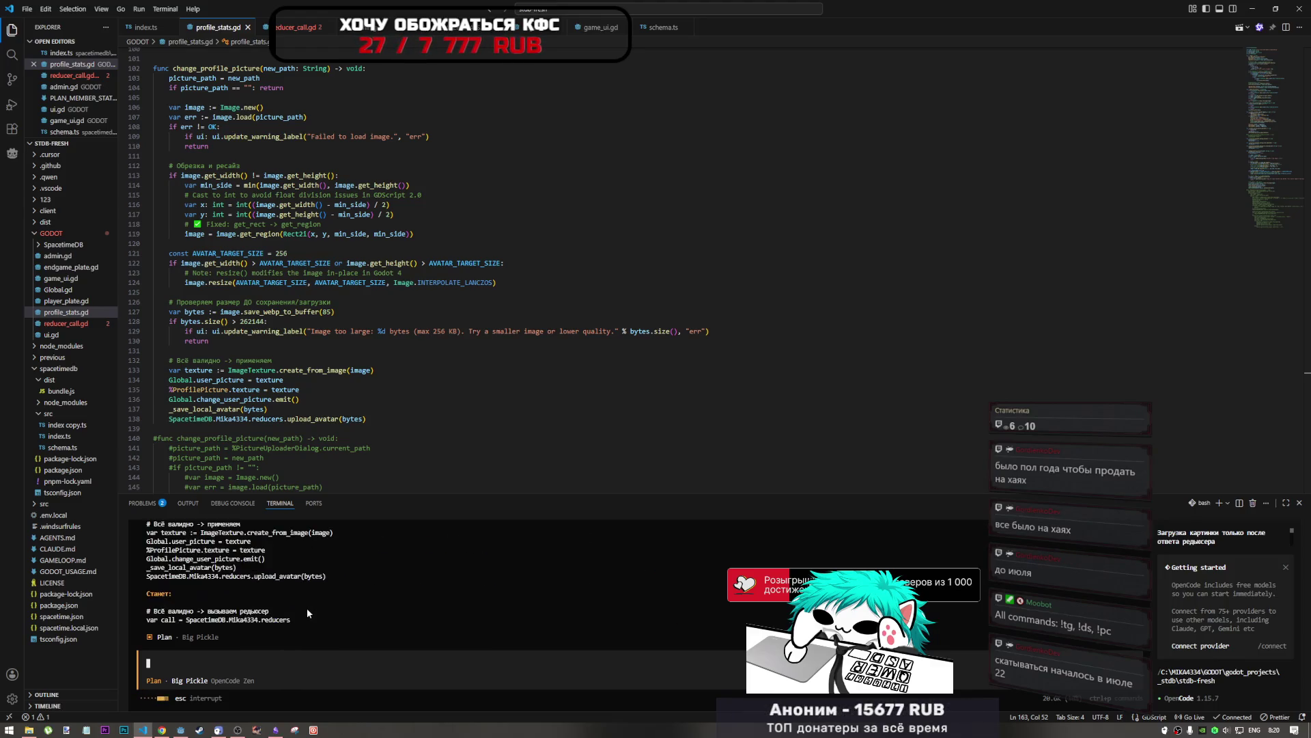
Step: Read through the assistant's plan, highlighting the SpacetimeDBReducerCall.response signal it relies on
{"action": "scroll", "coordinate": [272, 585], "scroll_direction": "up", "scroll_amount": 5}
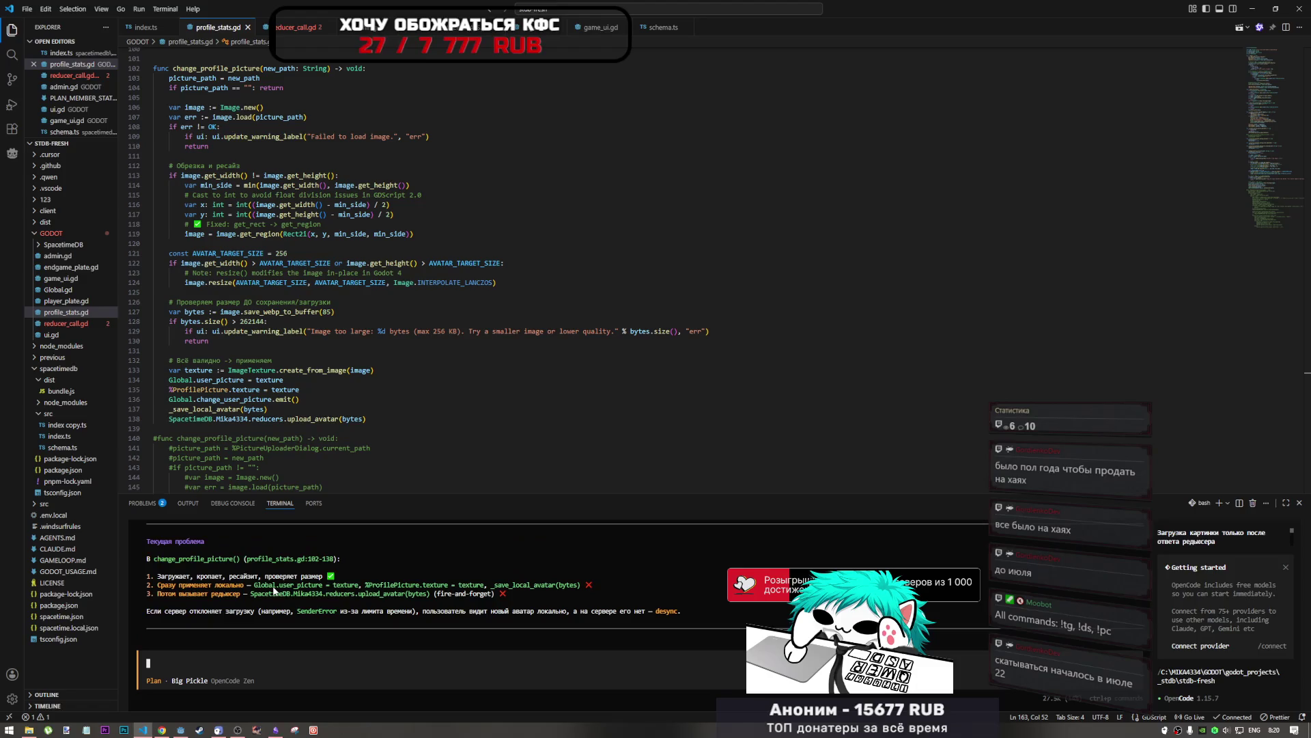
{"action": "scroll", "coordinate": [211, 590], "scroll_direction": "down", "scroll_amount": 1}
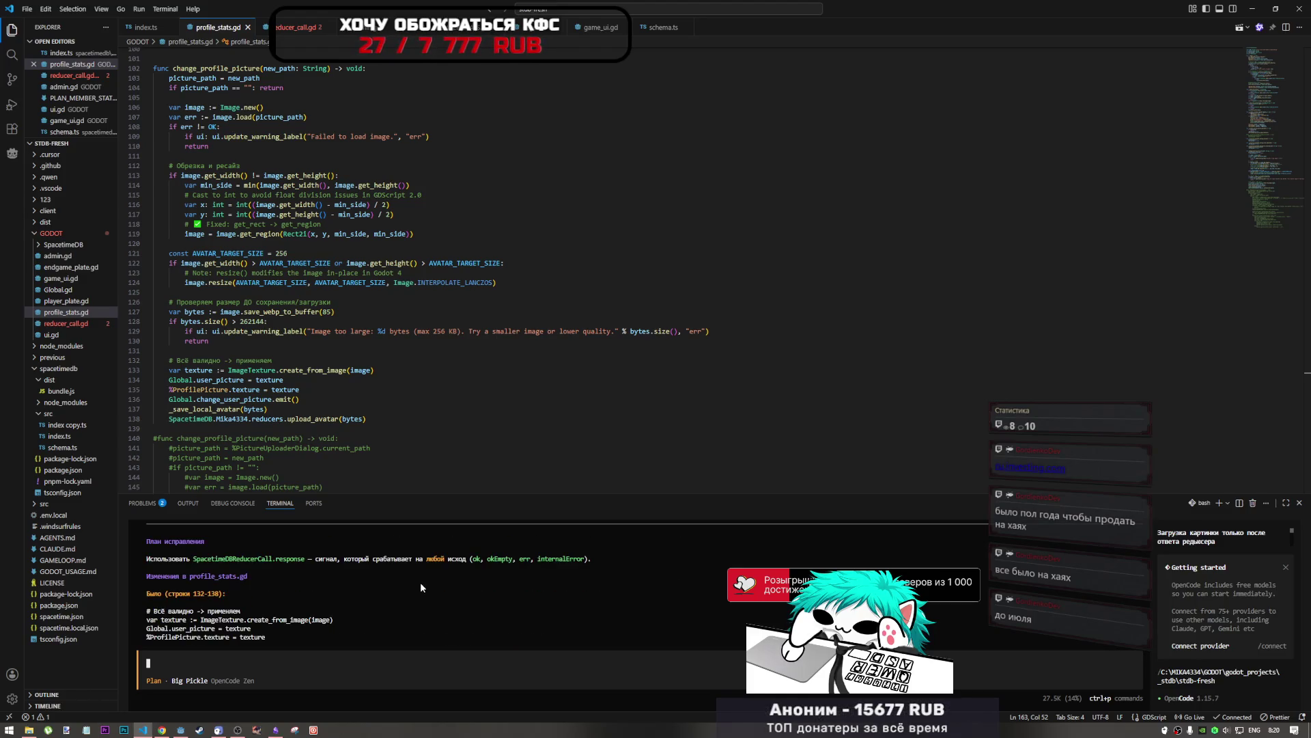
{"action": "left_click_drag", "start_coordinate": [290, 560], "coordinate": [319, 560]}
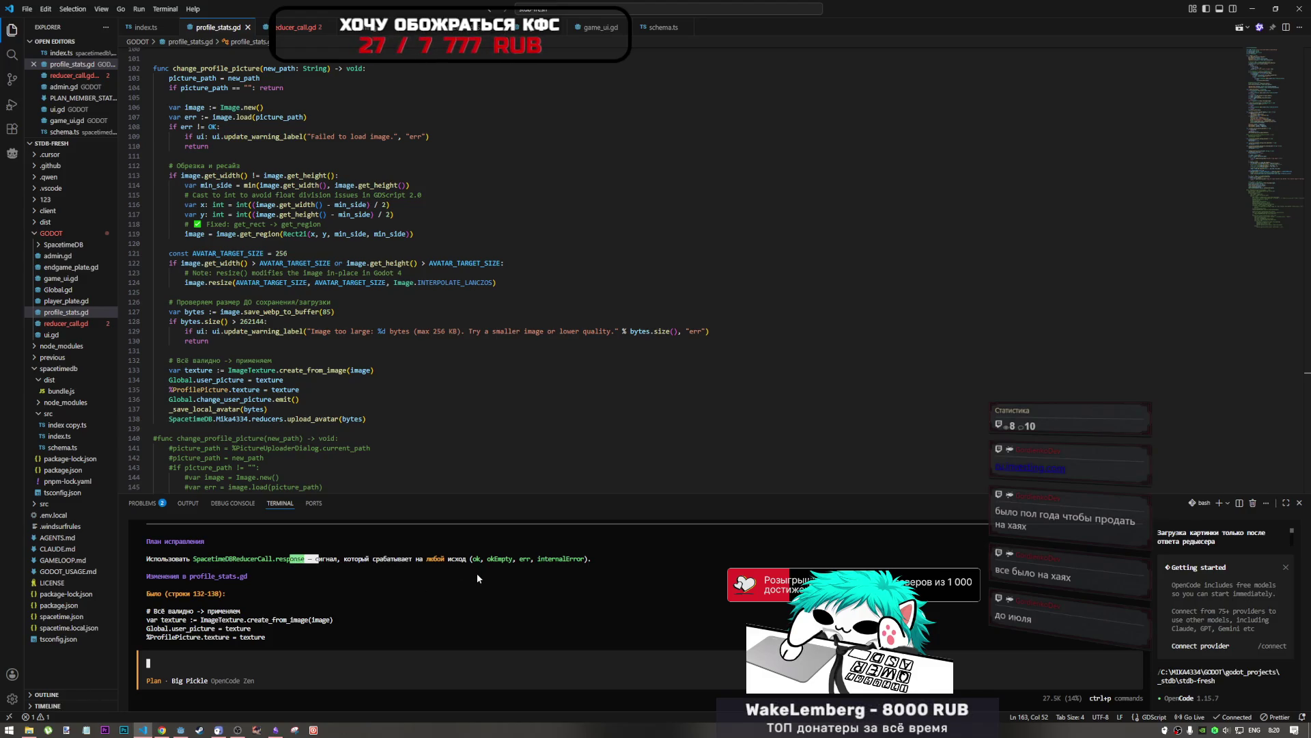
{"action": "scroll", "coordinate": [457, 575], "scroll_direction": "down", "scroll_amount": 5}
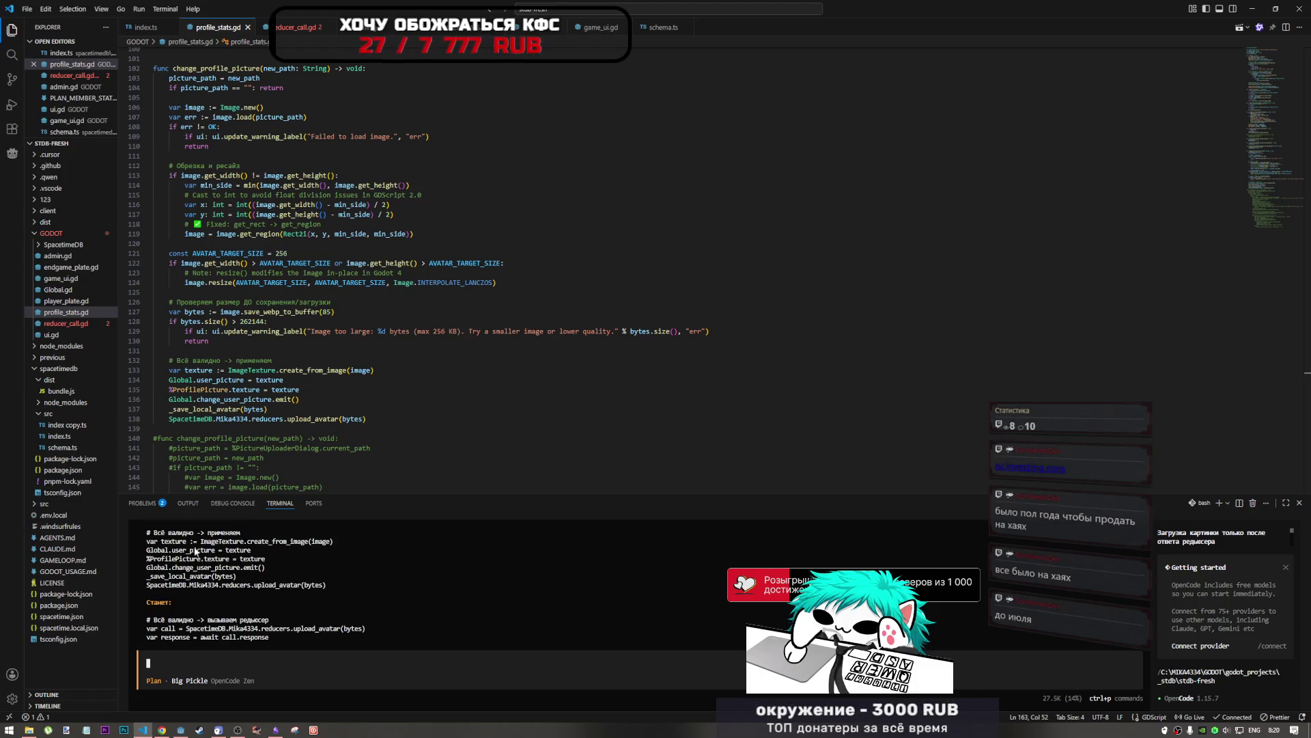
{"action": "scroll", "coordinate": [231, 587], "scroll_direction": "down", "scroll_amount": 2}
{"action": "scroll", "coordinate": [230, 587], "scroll_direction": "down", "scroll_amount": 5}
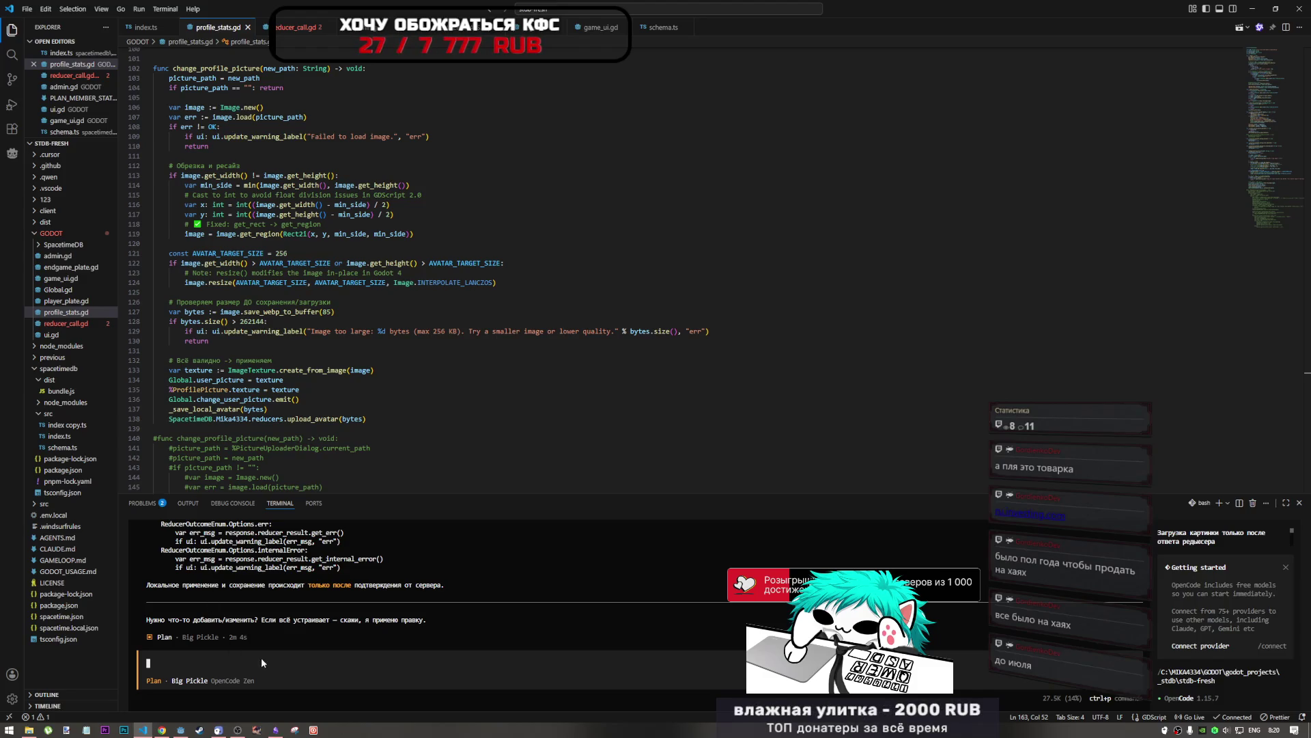
{"action": "scroll", "coordinate": [273, 635], "scroll_direction": "up", "scroll_amount": 2}
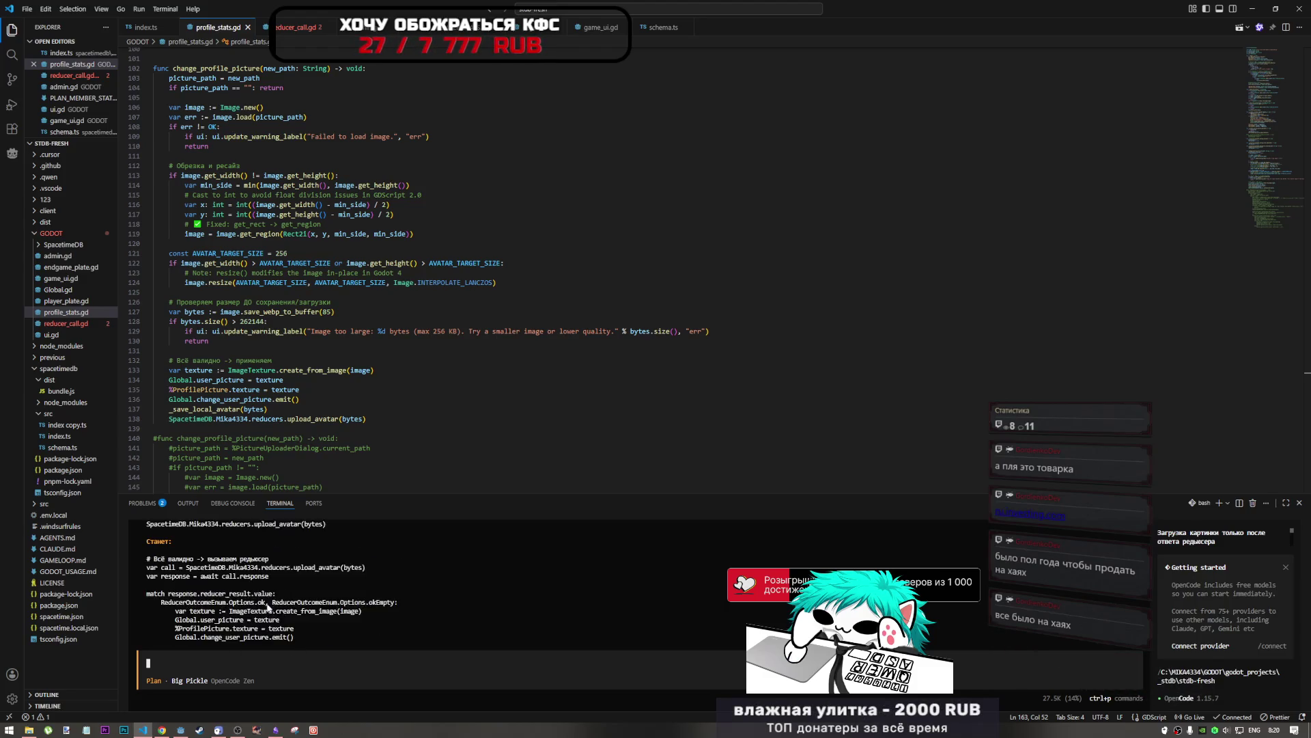
{"action": "scroll", "coordinate": [263, 605], "scroll_direction": "down", "scroll_amount": 2}
Step: Switch OpenCode to Build mode and tell it 'применяй' to apply the plan
{"action": "key", "text": "Tab"}
{"action": "type", "text": "1f"}
{"action": "key", "text": "BackSpace"}
{"action": "key", "text": "BackSpace"}
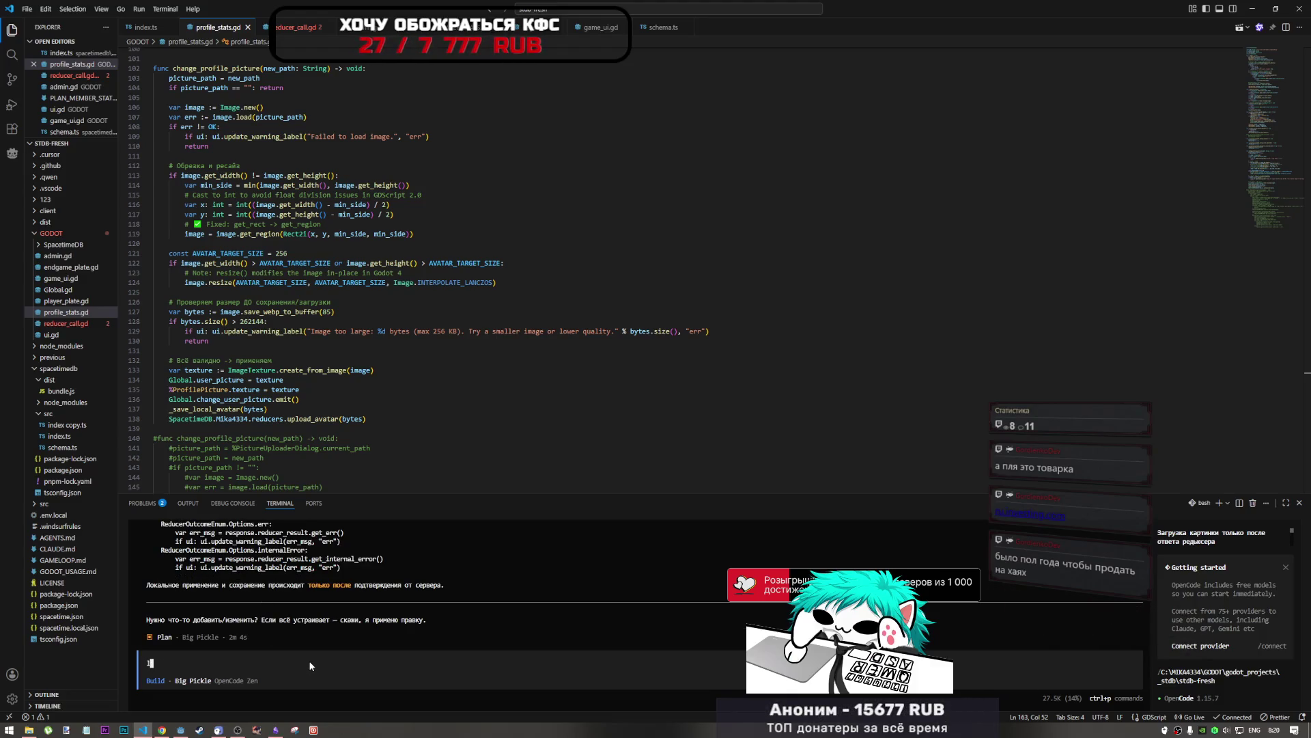
{"action": "key", "text": "alt+shift"}
{"action": "type", "text": "применяй"}
{"action": "key", "text": "Return"}
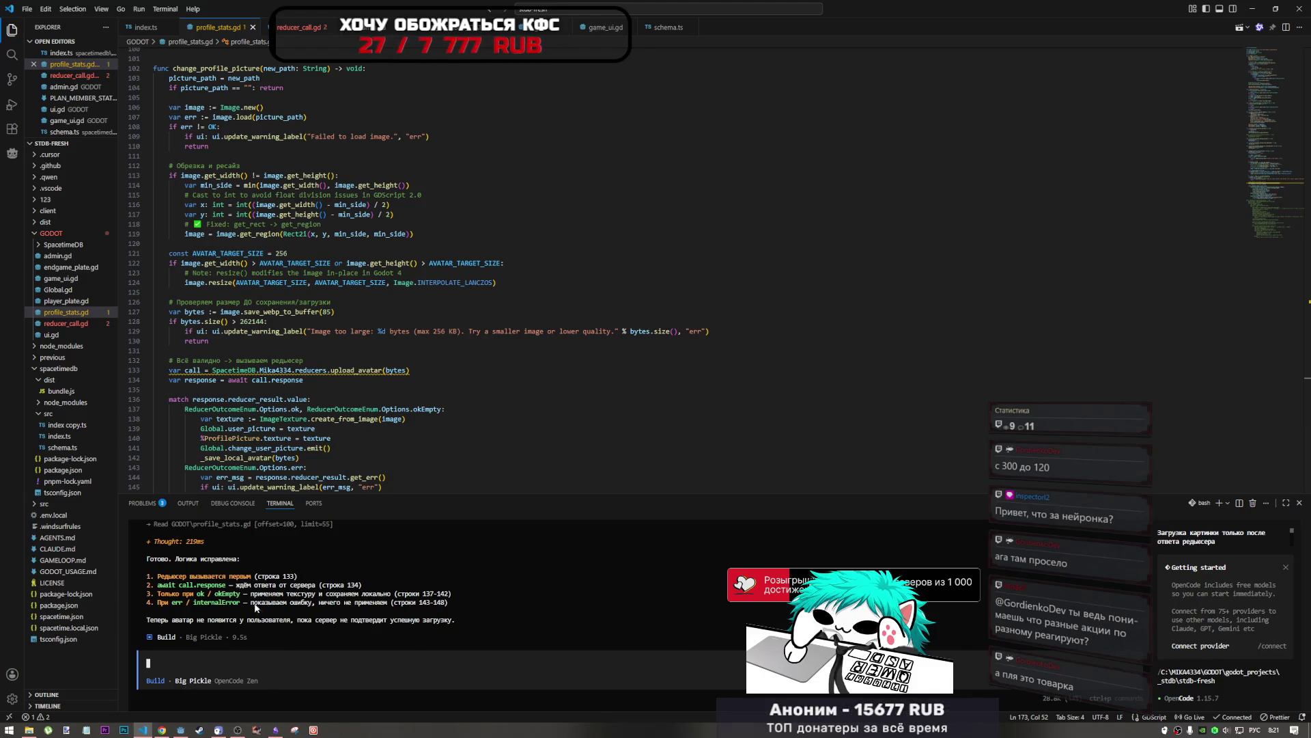
Step: Scroll back over the applied changes, then bring Godot to the front
{"action": "scroll", "coordinate": [353, 574], "scroll_direction": "up", "scroll_amount": 1}
{"action": "scroll", "coordinate": [352, 576], "scroll_direction": "up", "scroll_amount": 4}
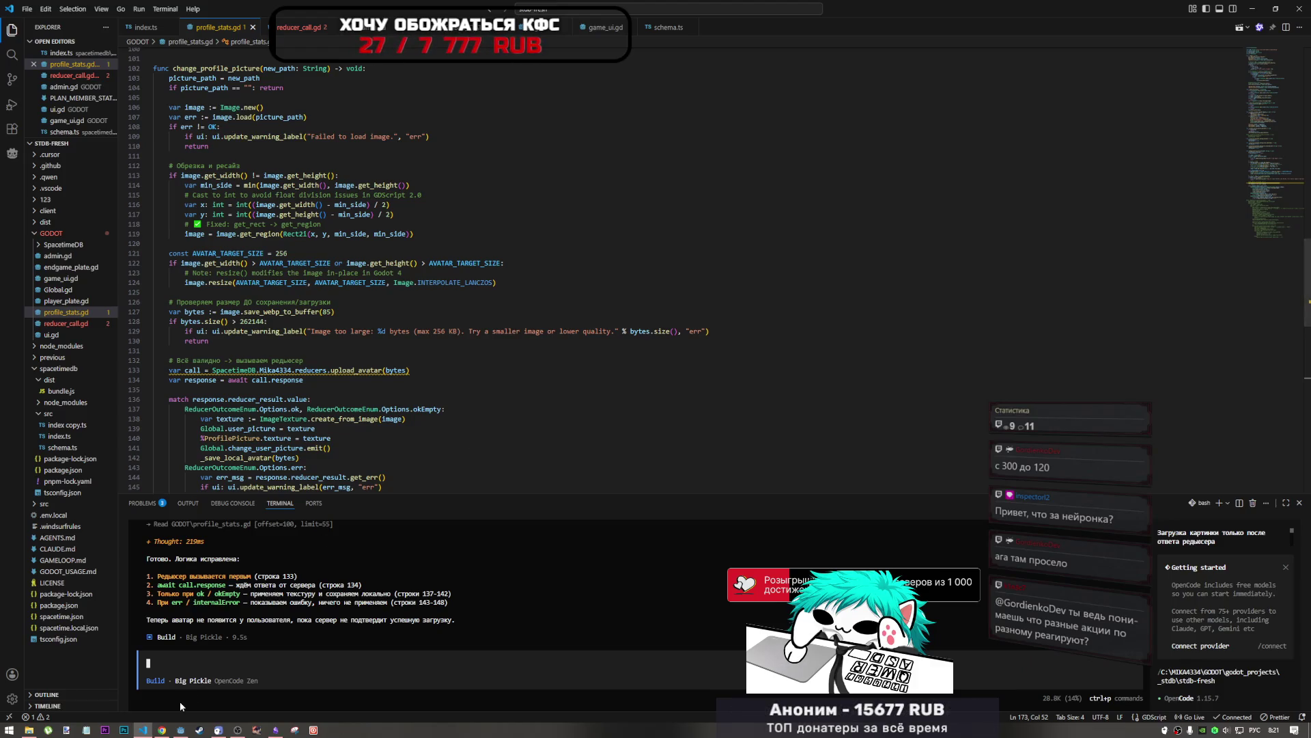
{"action": "left_click", "coordinate": [179, 728]}
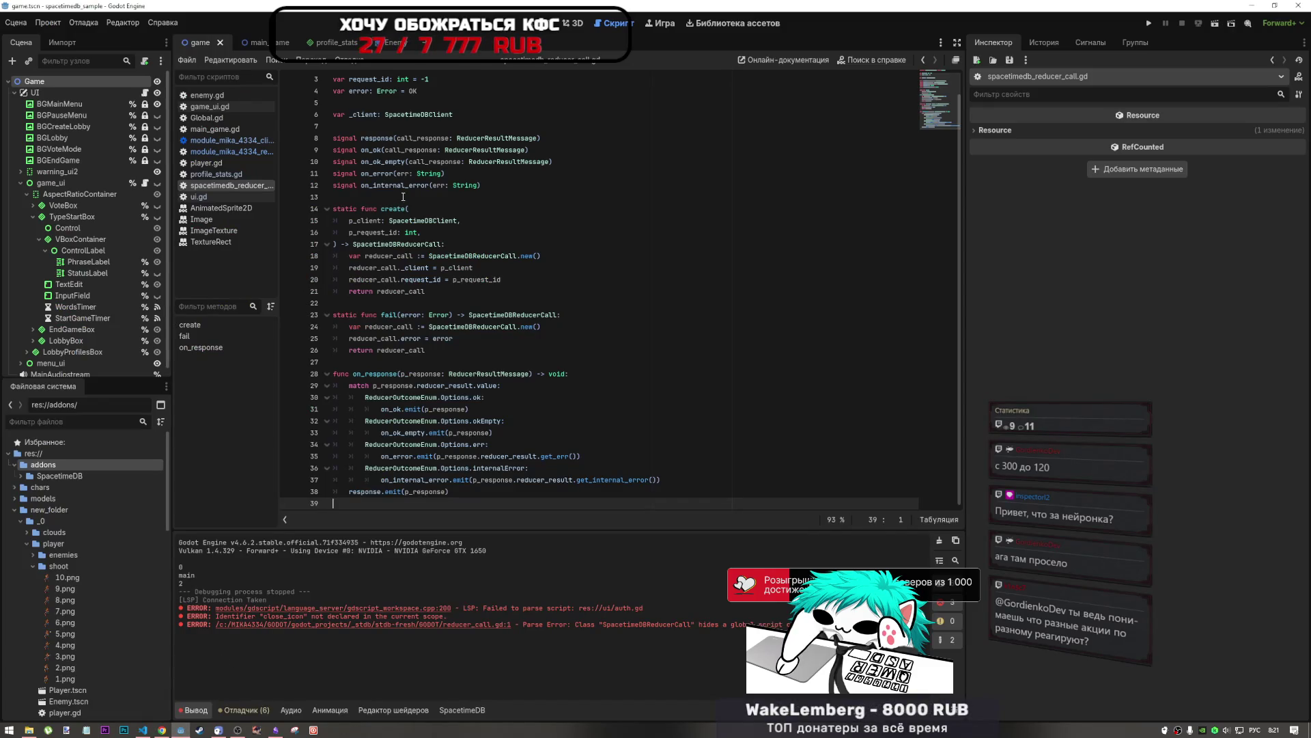
{"action": "left_click", "coordinate": [390, 162]}
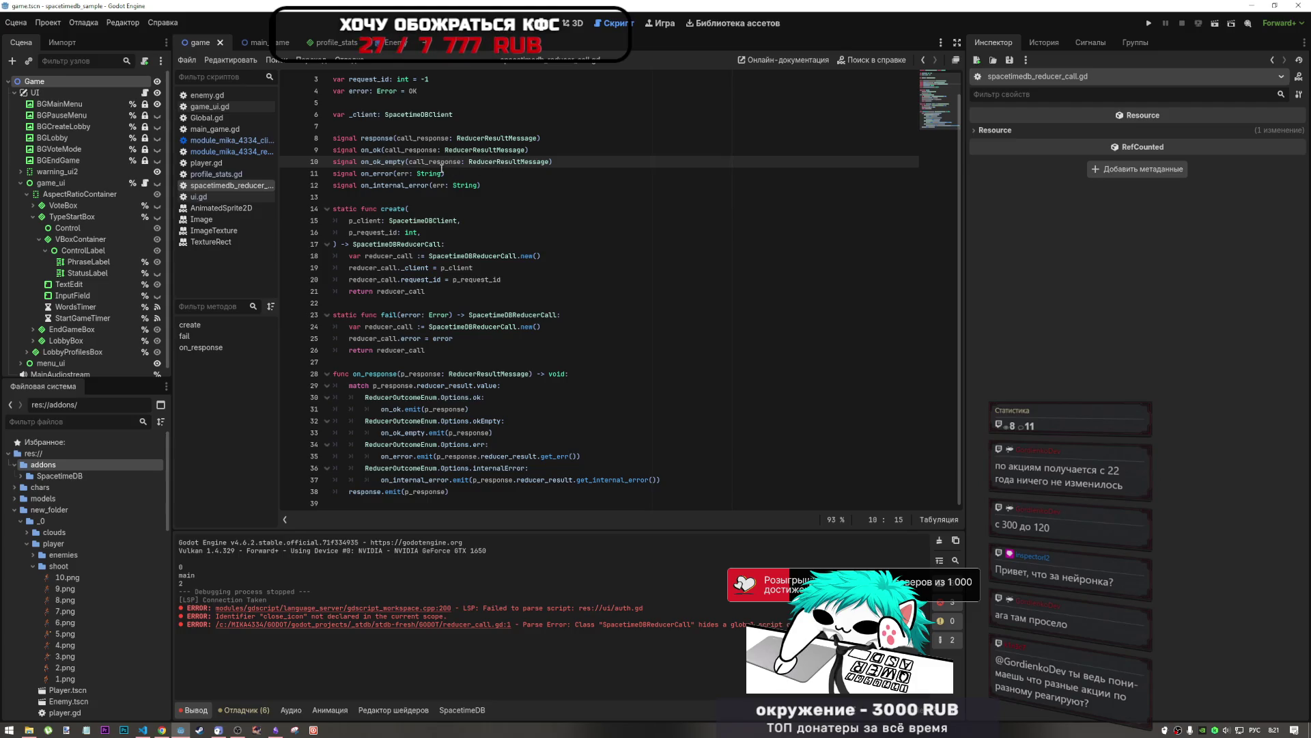
{"action": "double_click", "coordinate": [390, 161]}
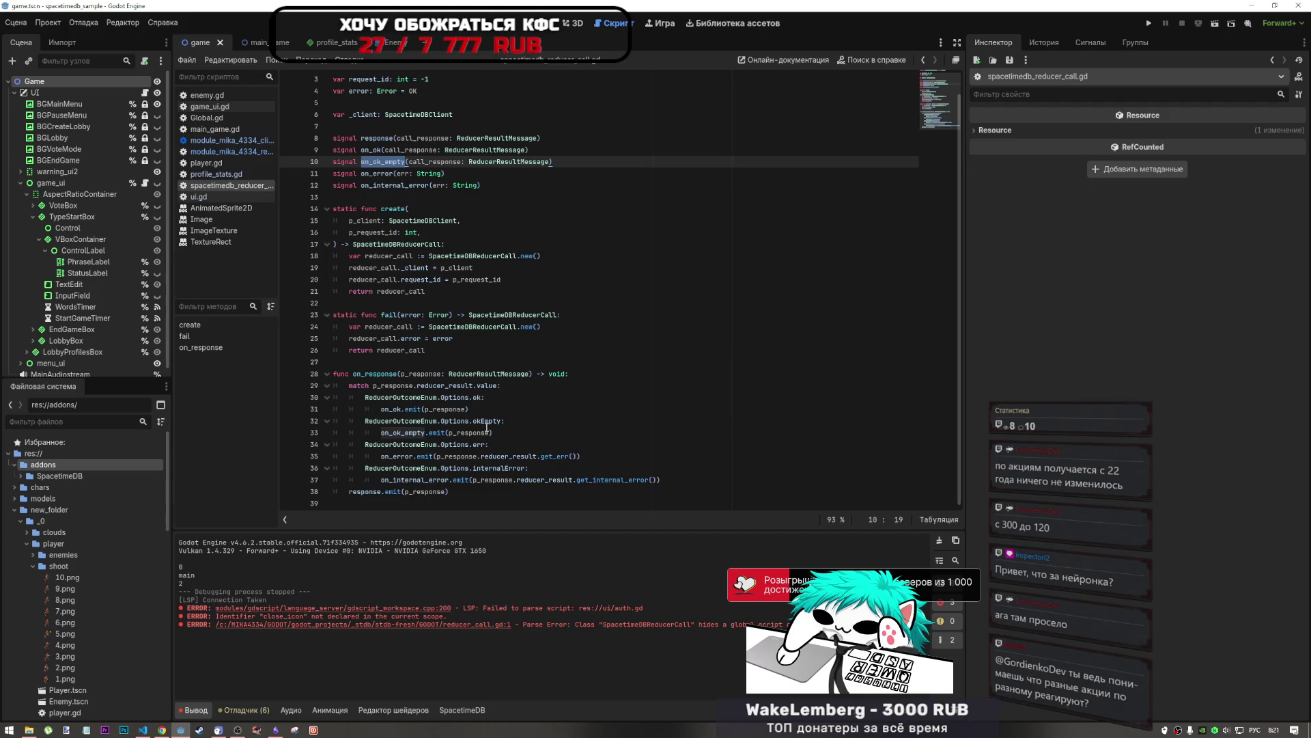
{"action": "left_click", "coordinate": [479, 421]}
{"action": "double_click", "coordinate": [479, 422]}
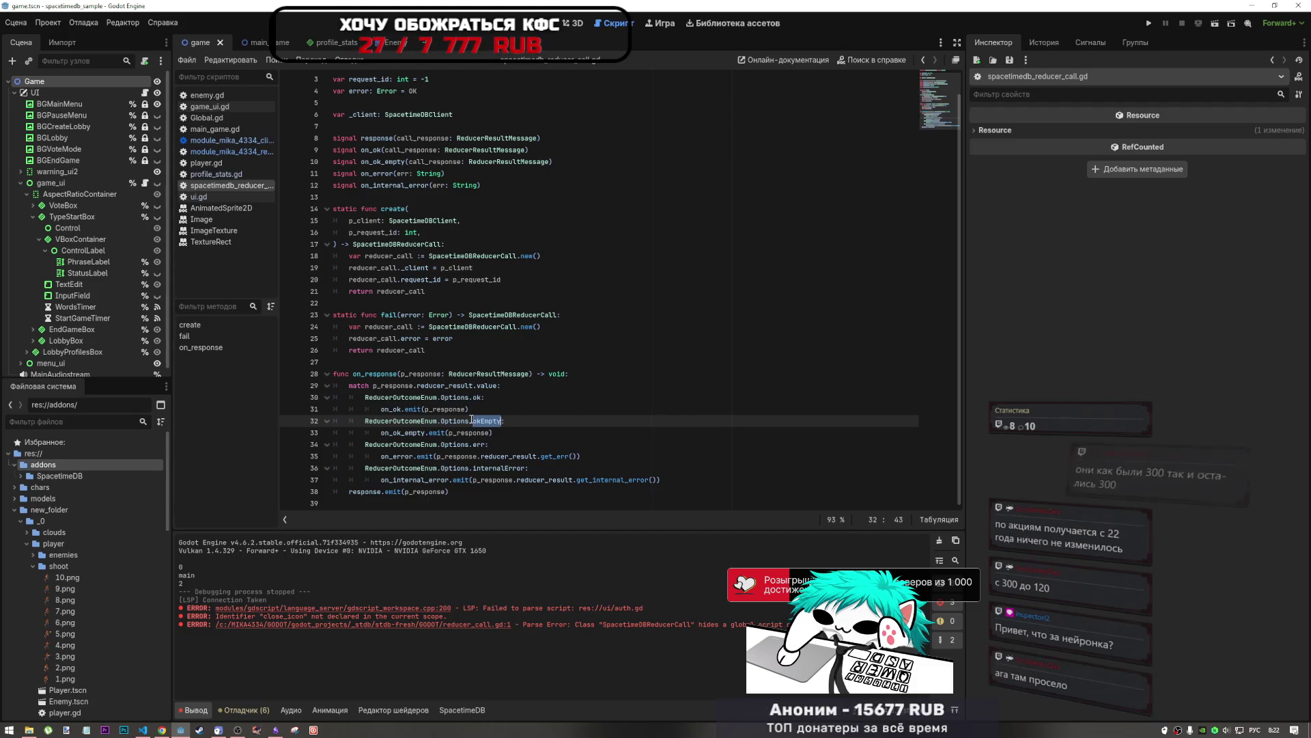
{"action": "key", "text": "shift+Left"}
{"action": "key", "text": "shift+Left"}
{"action": "key", "text": "shift+Left"}
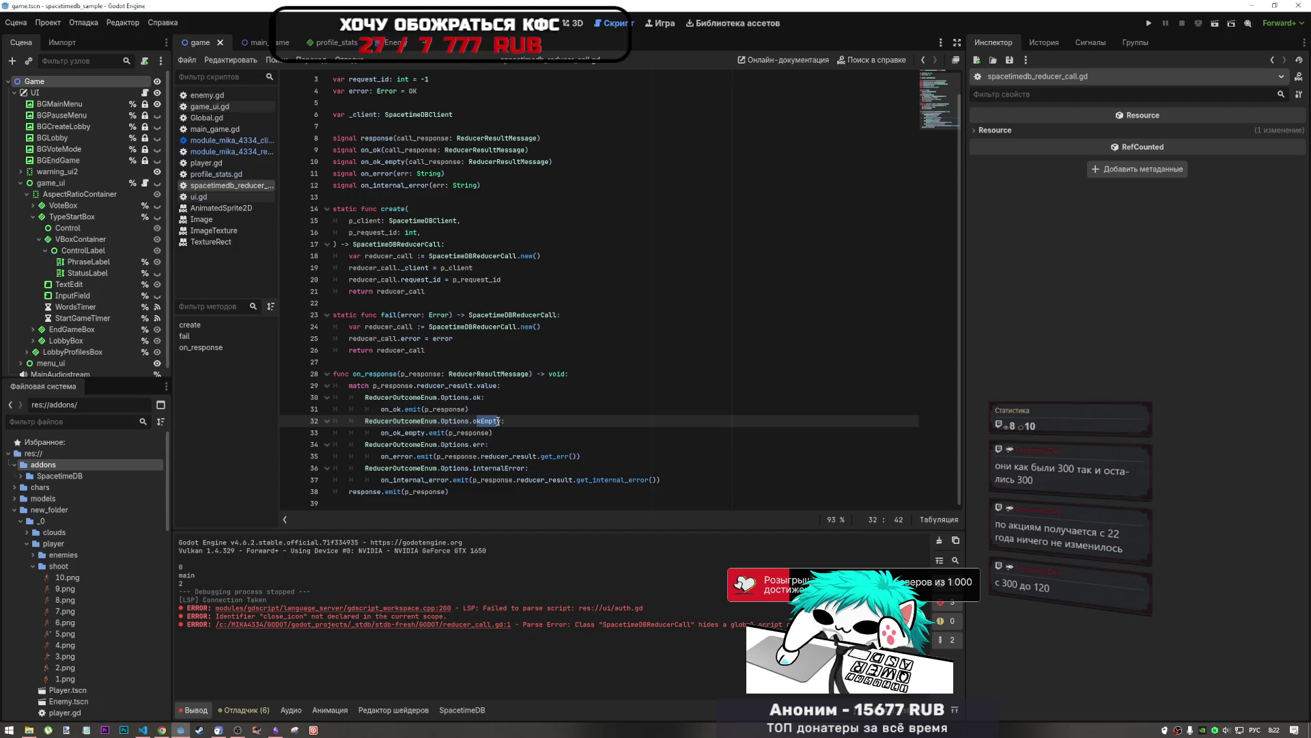
{"action": "type", "text": "y"}
{"action": "left_click", "coordinate": [501, 421]}
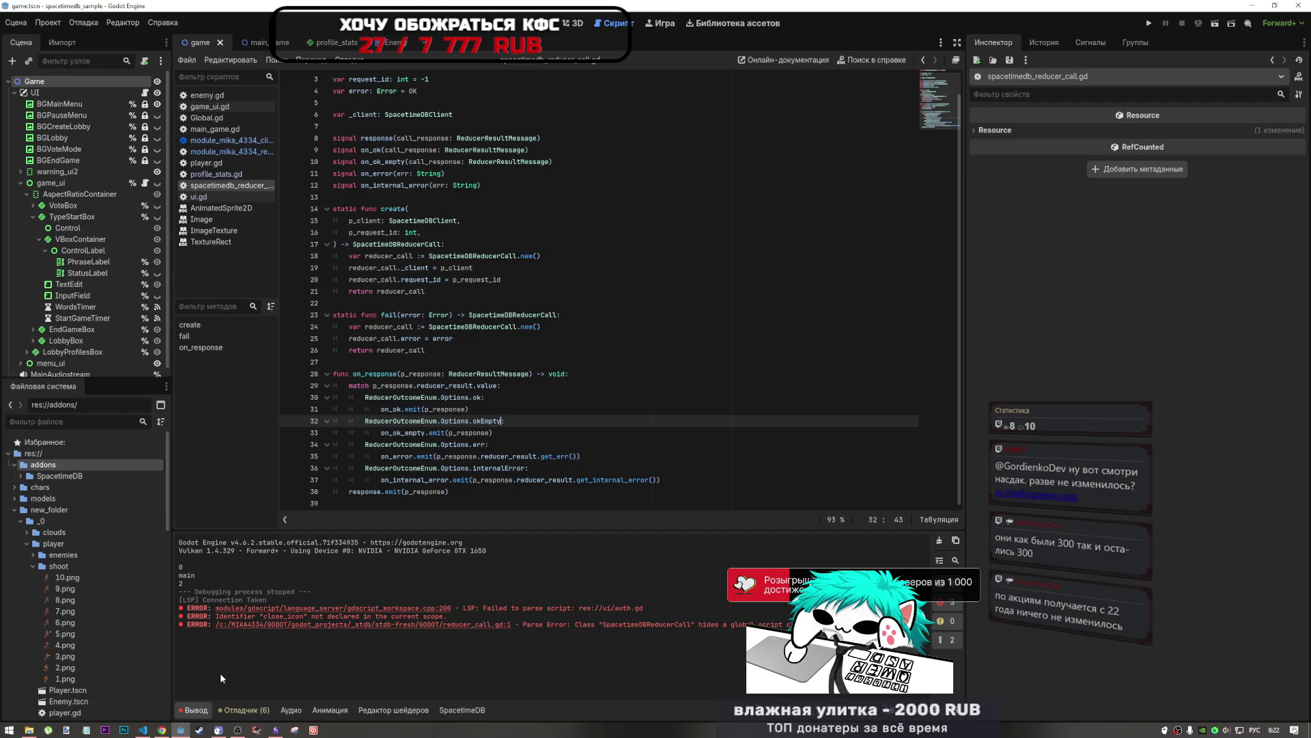
{"action": "left_click", "coordinate": [492, 432]}
{"action": "left_click", "coordinate": [466, 480]}
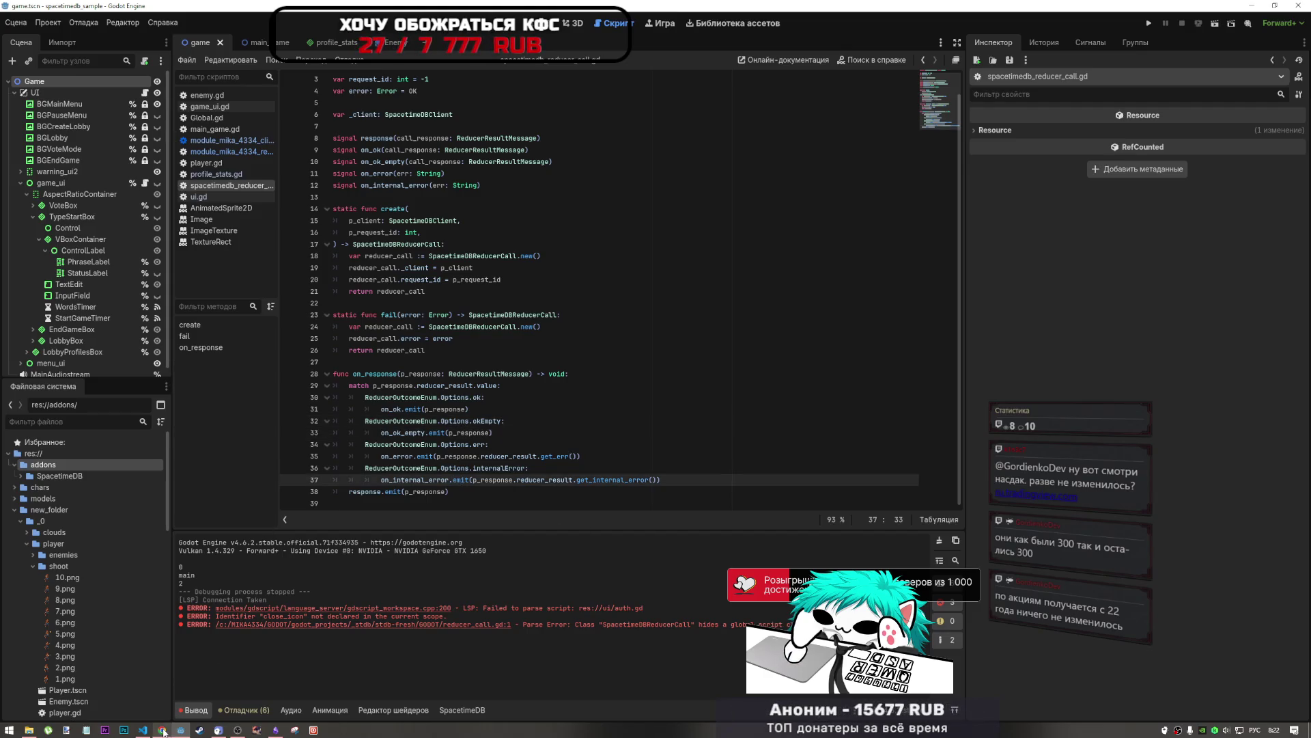
{"action": "mouse_move", "coordinate": [162, 729]}
{"action": "left_click", "coordinate": [466, 397]}
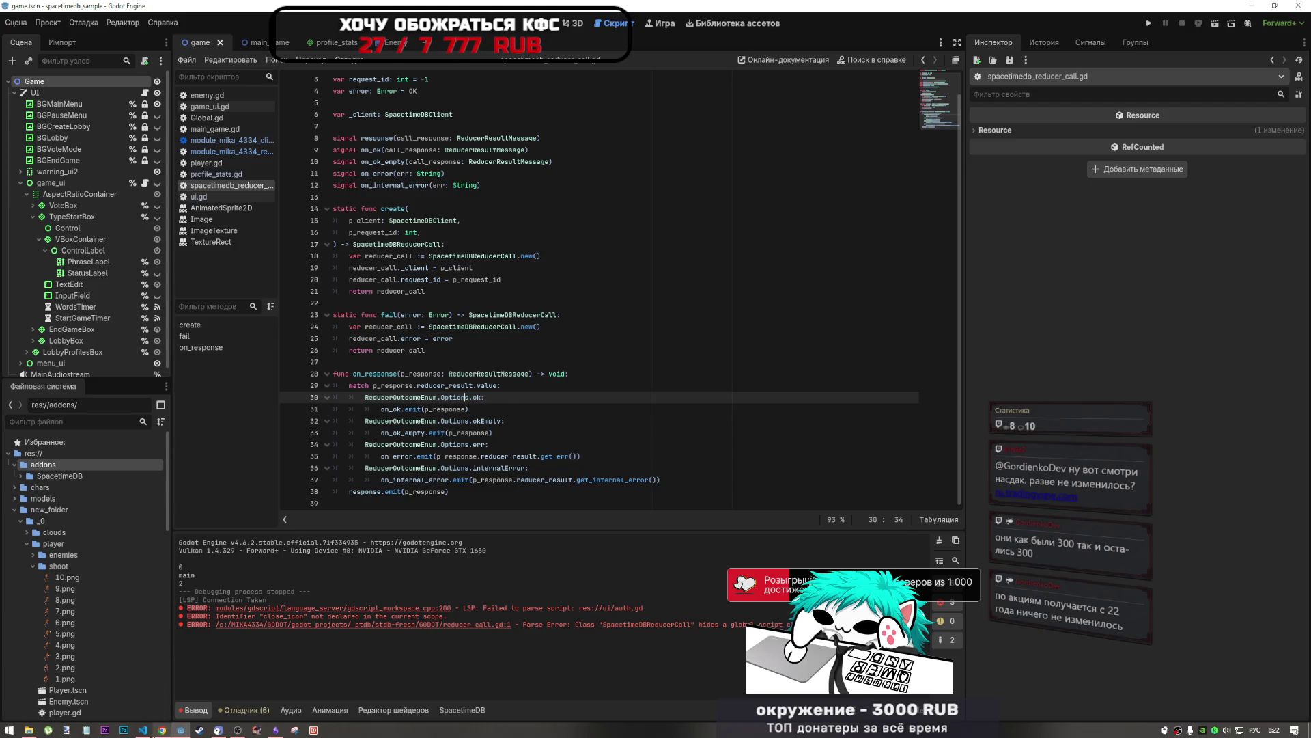
{"action": "mouse_move", "coordinate": [162, 730]}
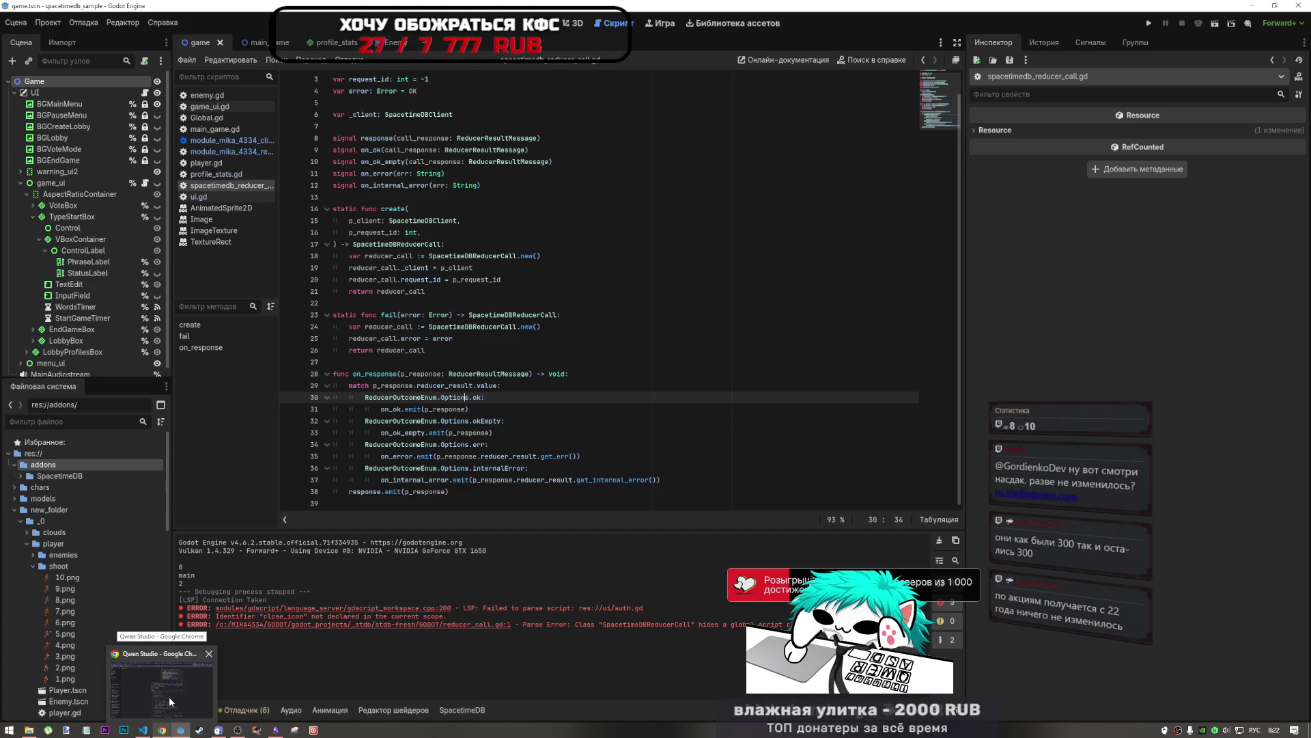
{"action": "left_click", "coordinate": [143, 730]}
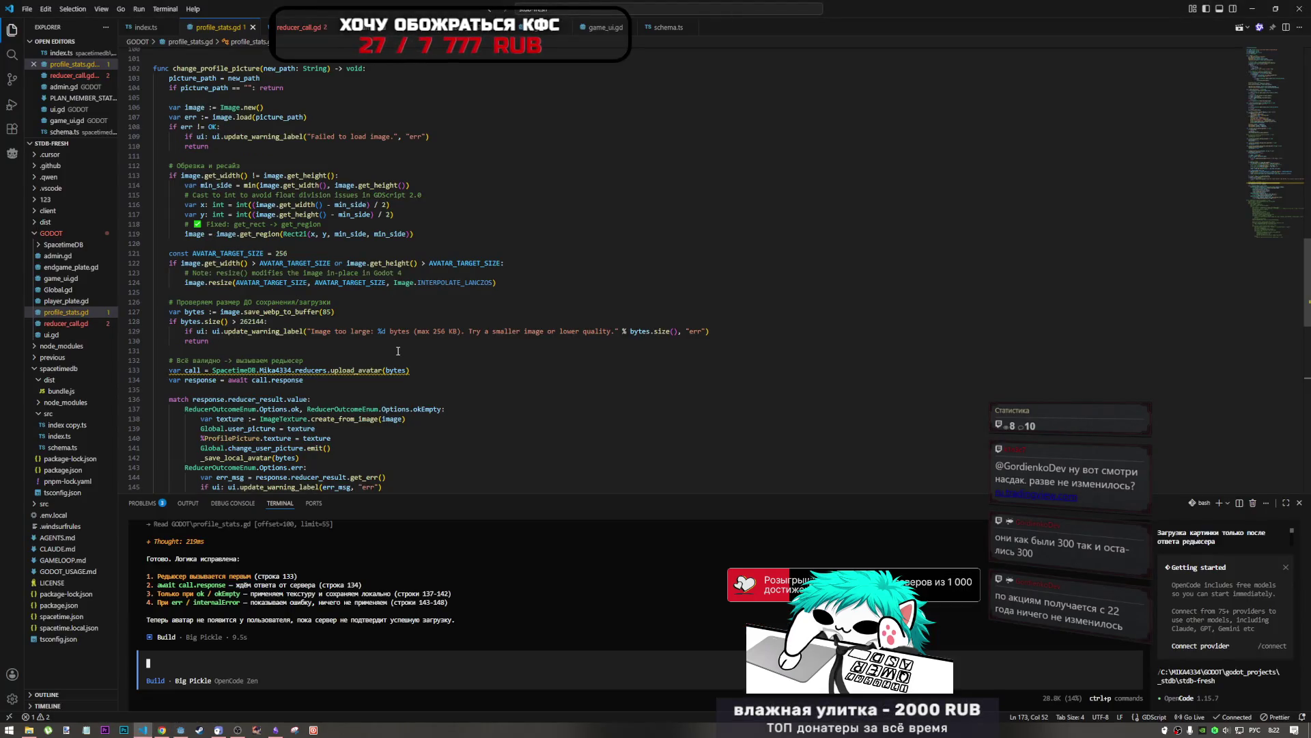
Step: Scroll through the rewritten profile_stats.gd, checking the 256 KB size check
{"action": "scroll", "coordinate": [471, 363], "scroll_direction": "down", "scroll_amount": 8}
{"action": "scroll", "coordinate": [472, 363], "scroll_direction": "down", "scroll_amount": 8}
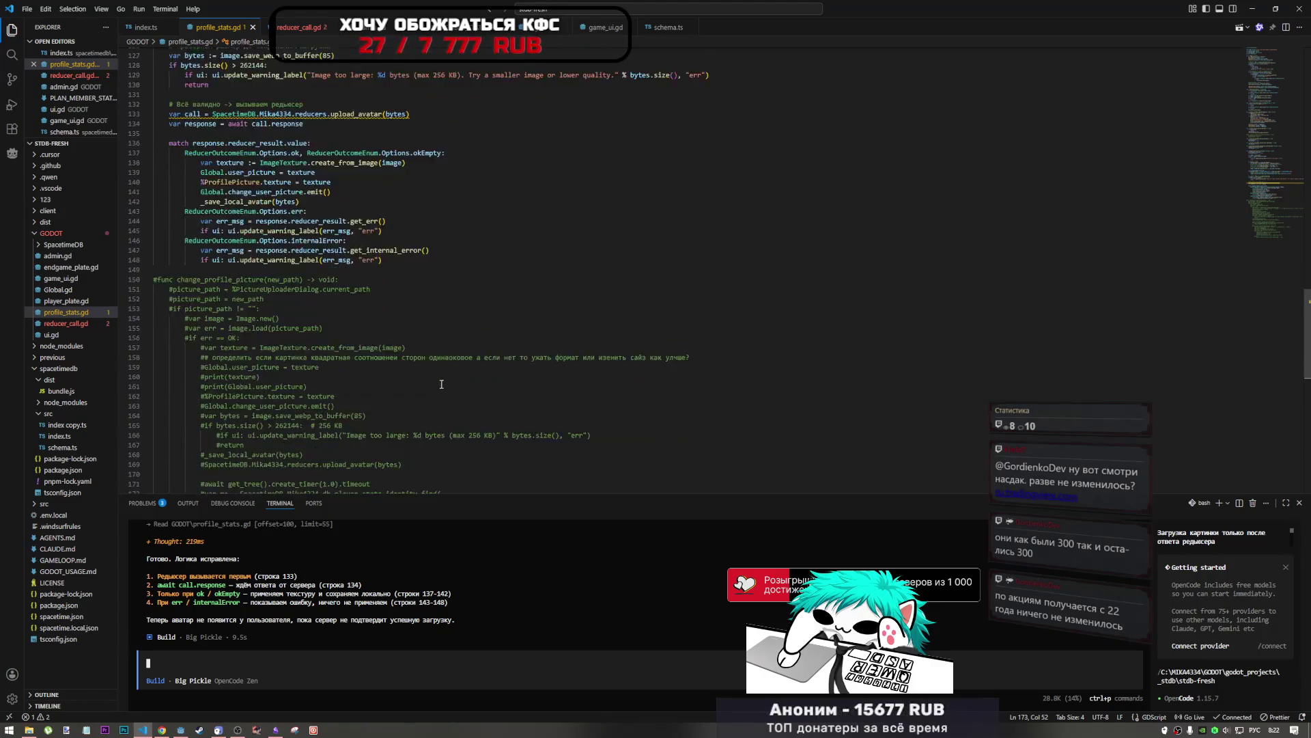
{"action": "scroll", "coordinate": [427, 368], "scroll_direction": "up", "scroll_amount": 20}
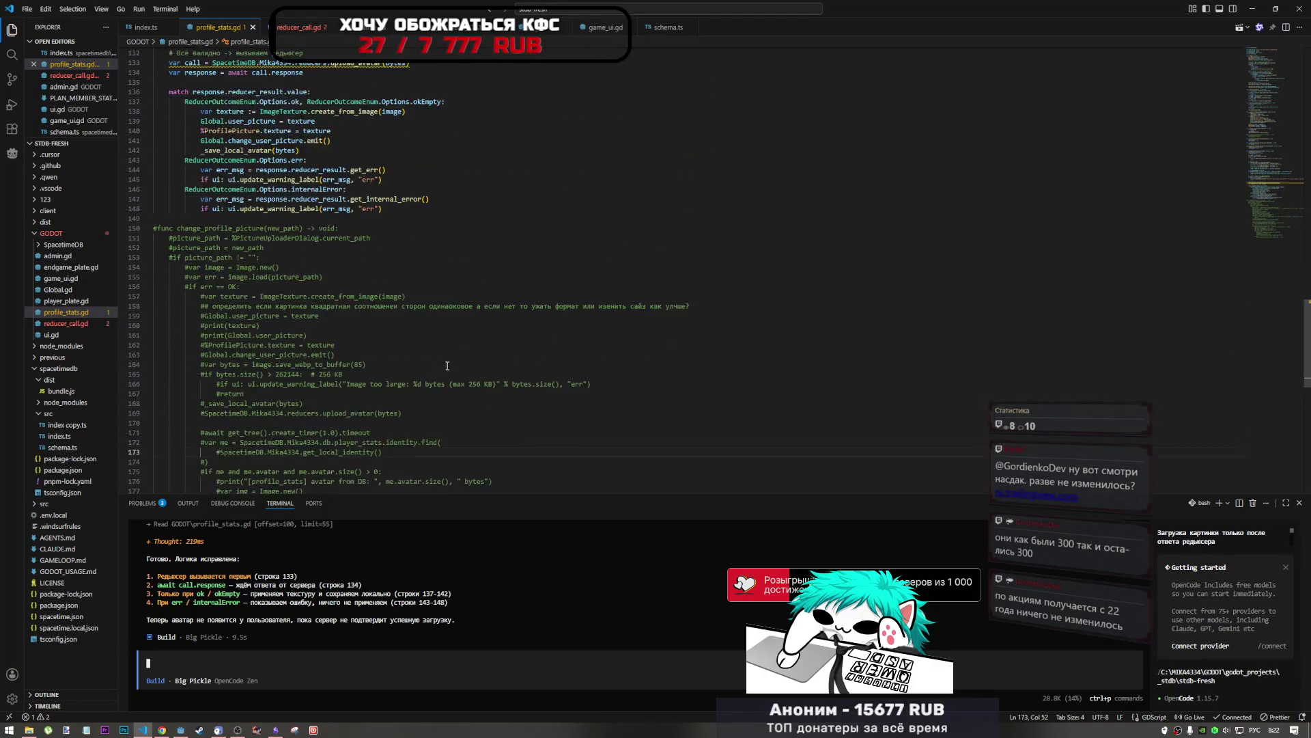
{"action": "scroll", "coordinate": [443, 348], "scroll_direction": "up", "scroll_amount": 20}
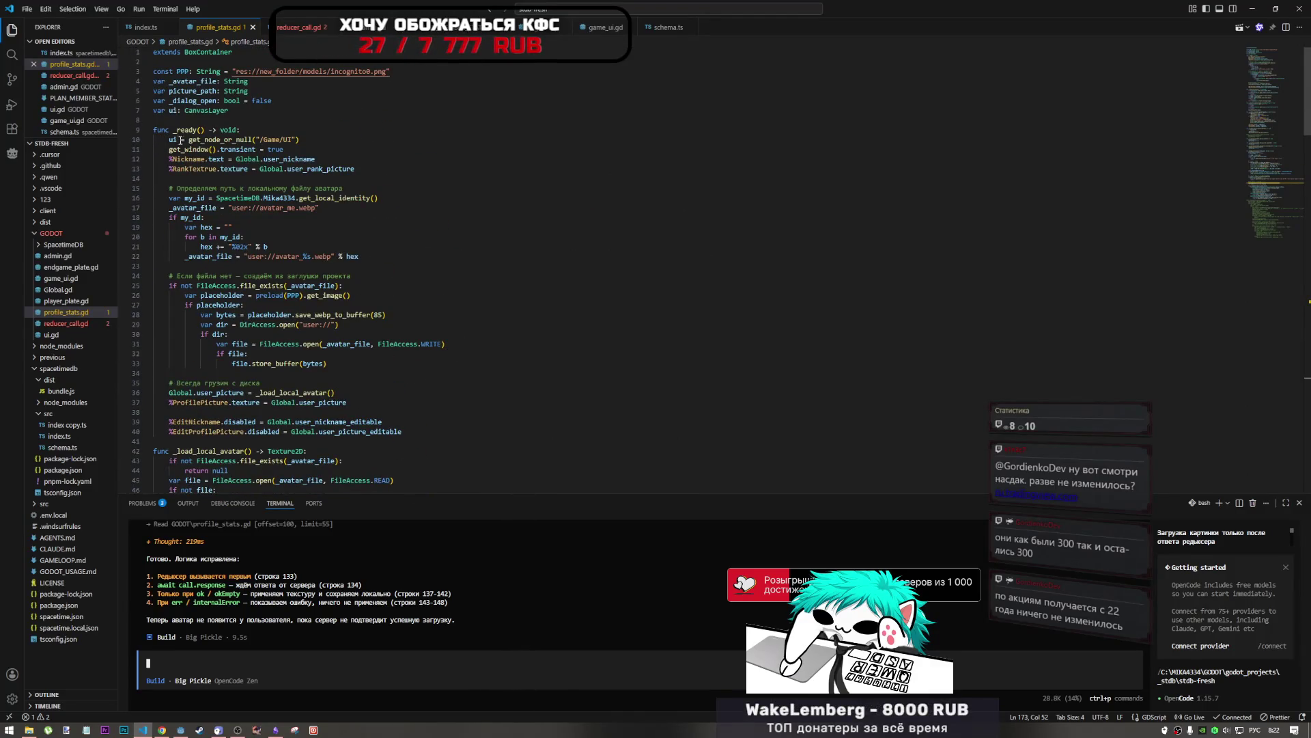
{"action": "scroll", "coordinate": [244, 166], "scroll_direction": "down", "scroll_amount": 20}
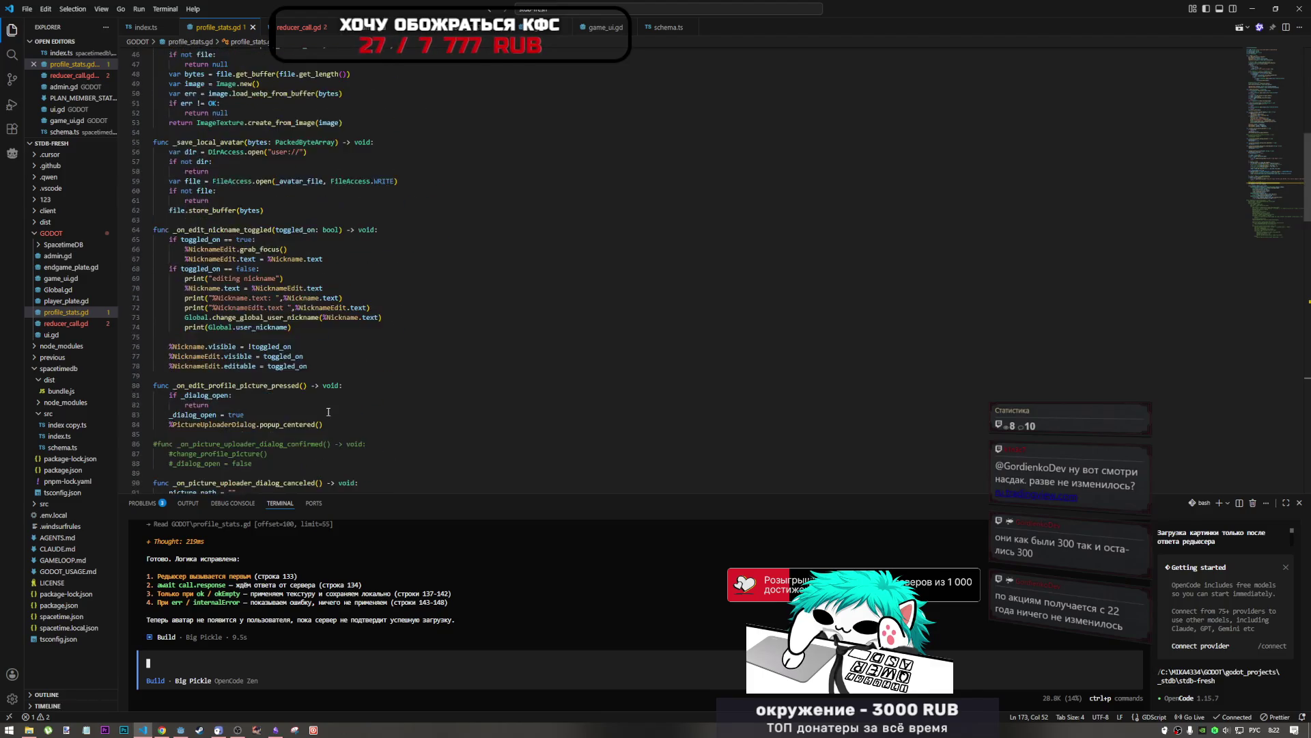
{"action": "scroll", "coordinate": [325, 423], "scroll_direction": "down", "scroll_amount": 5}
{"action": "scroll", "coordinate": [380, 260], "scroll_direction": "down", "scroll_amount": 3}
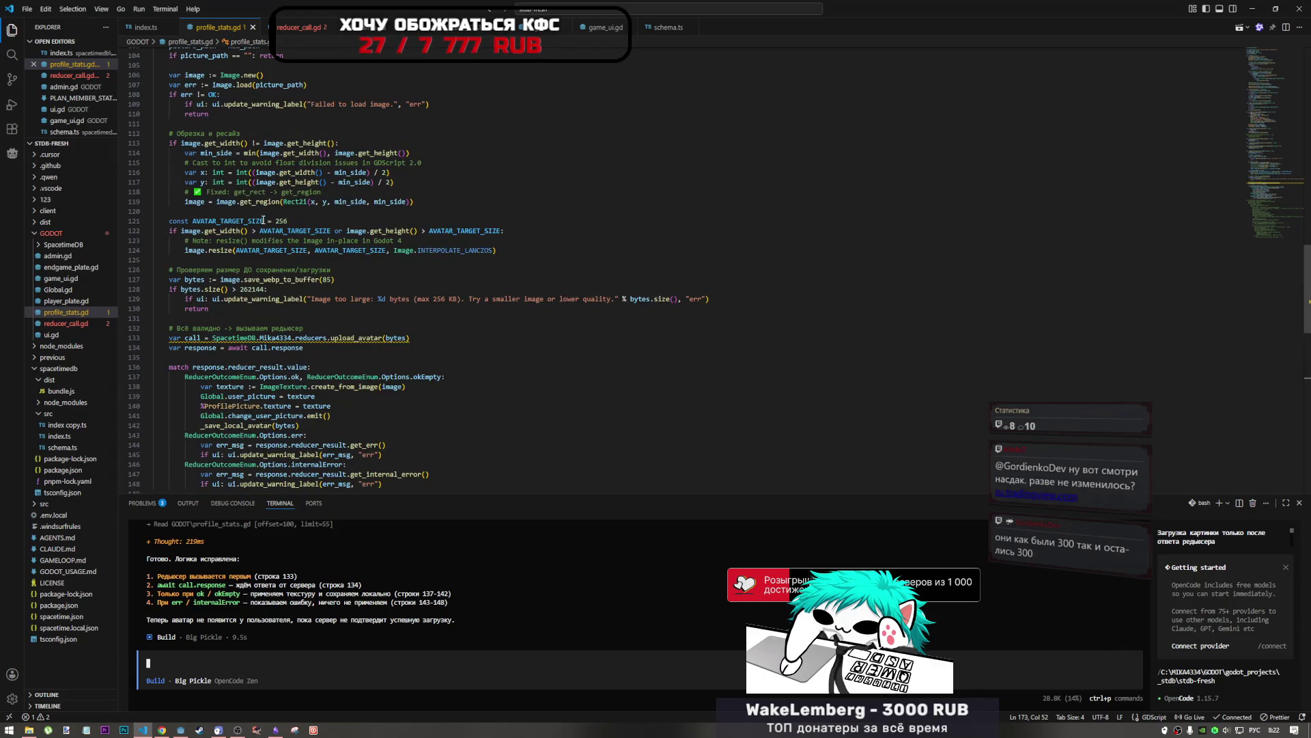
{"action": "scroll", "coordinate": [323, 189], "scroll_direction": "up", "scroll_amount": 4}
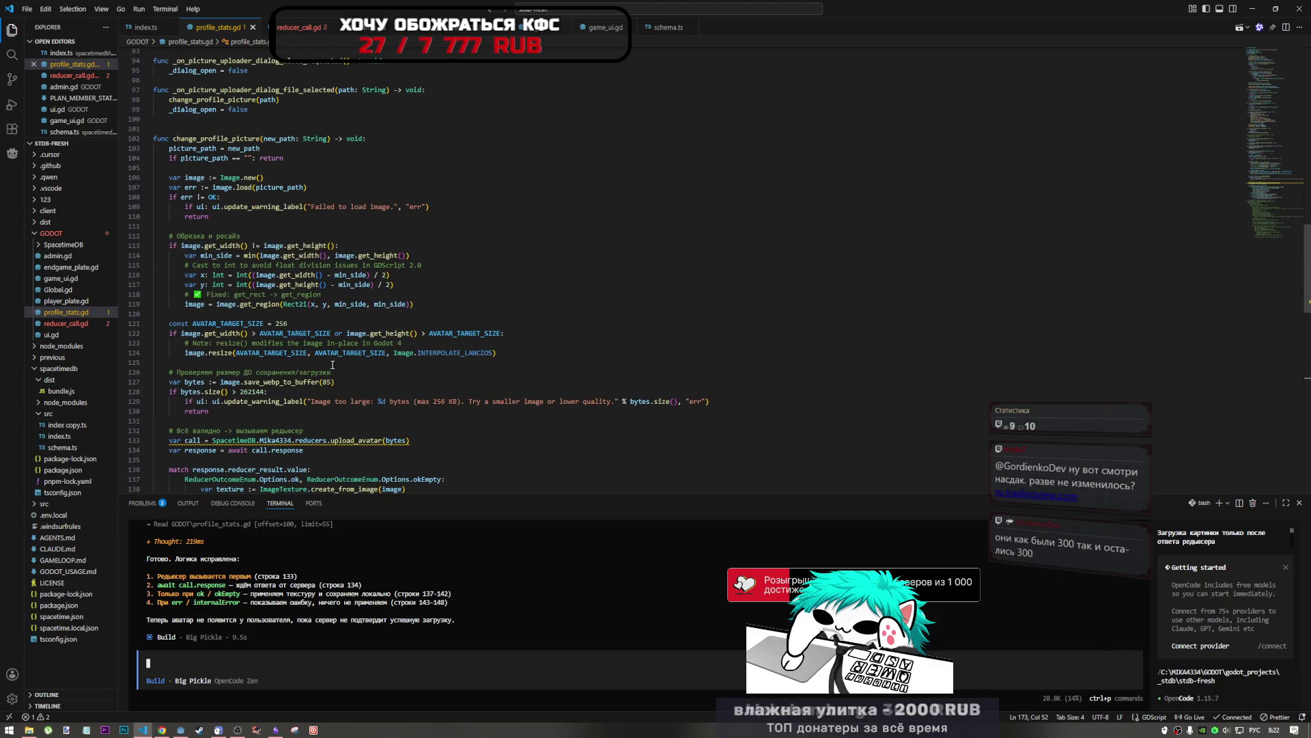
{"action": "scroll", "coordinate": [307, 376], "scroll_direction": "down", "scroll_amount": 3}
{"action": "left_click", "coordinate": [294, 315]}
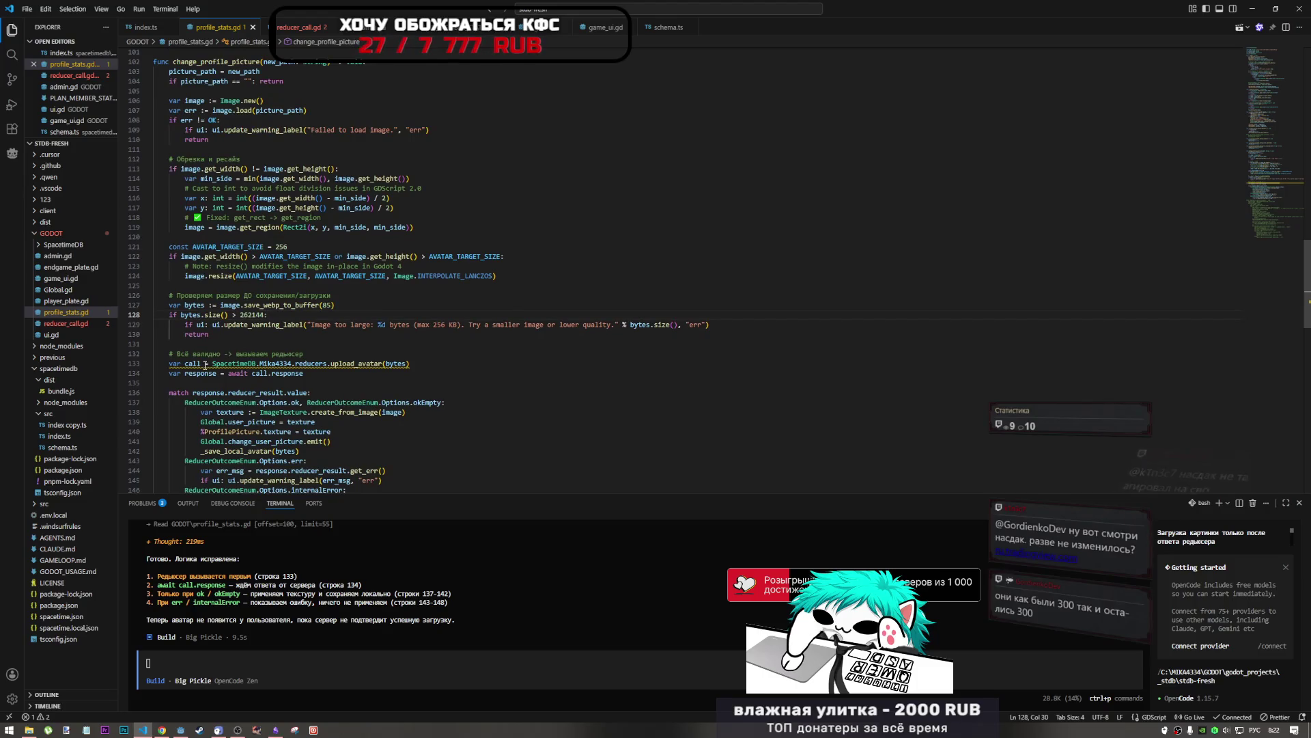
{"action": "scroll", "coordinate": [225, 341], "scroll_direction": "down", "scroll_amount": 3}
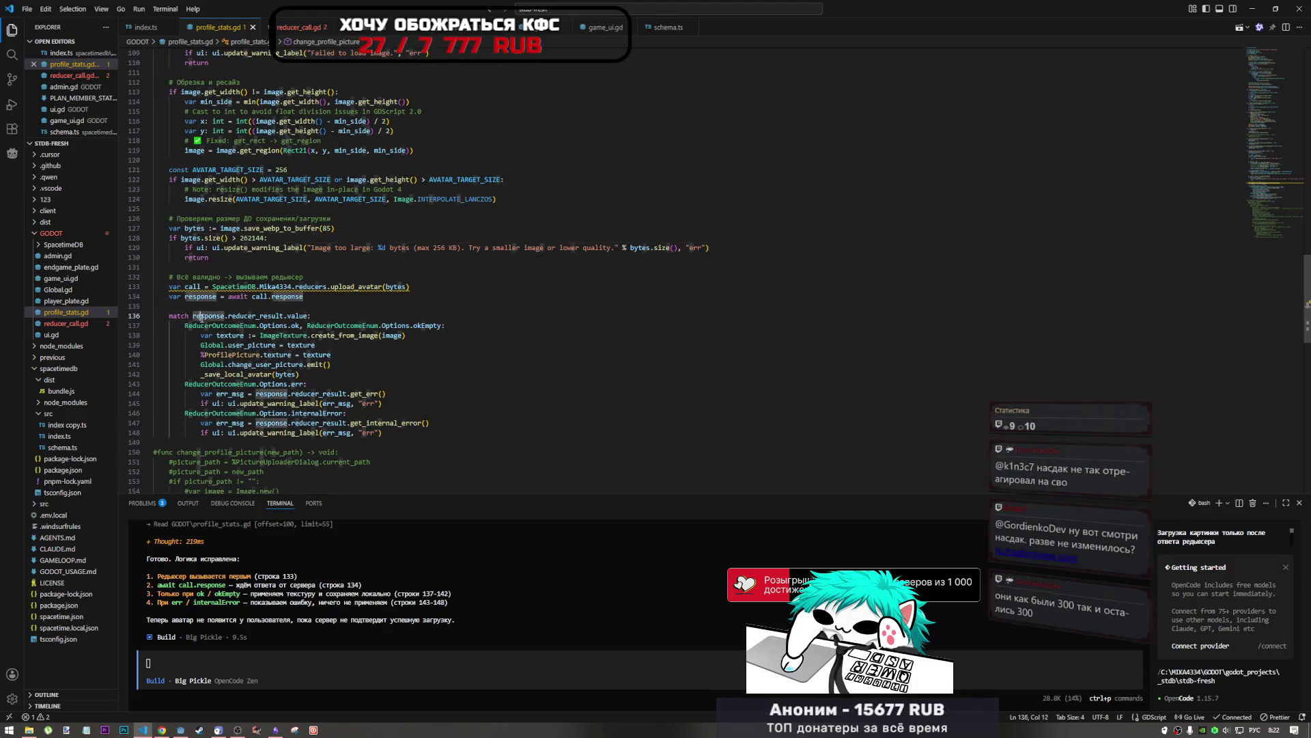
Step: Highlight the await on call.response and ReducerOutcomeEnum uses, then open reducer_call.gd
{"action": "left_click_drag", "start_coordinate": [228, 297], "coordinate": [266, 297]}
{"action": "left_click", "coordinate": [305, 296]}
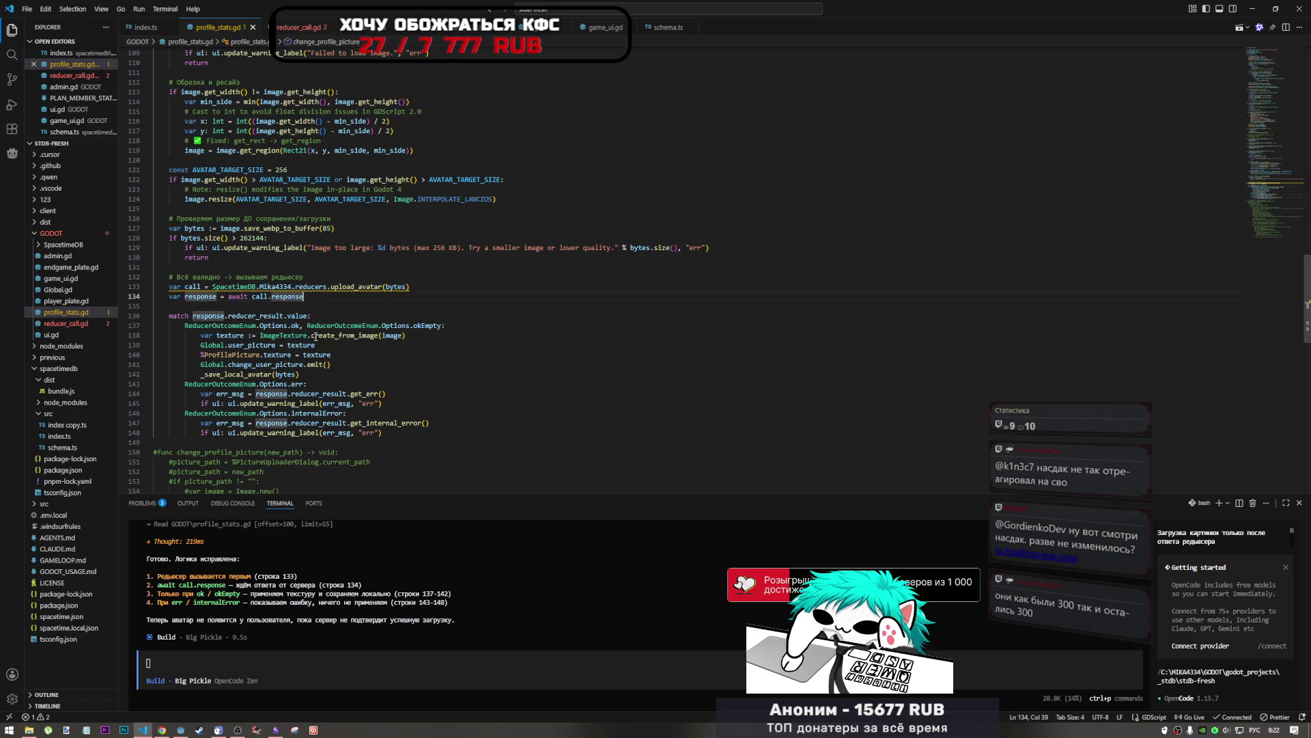
{"action": "mouse_move", "coordinate": [275, 366]}
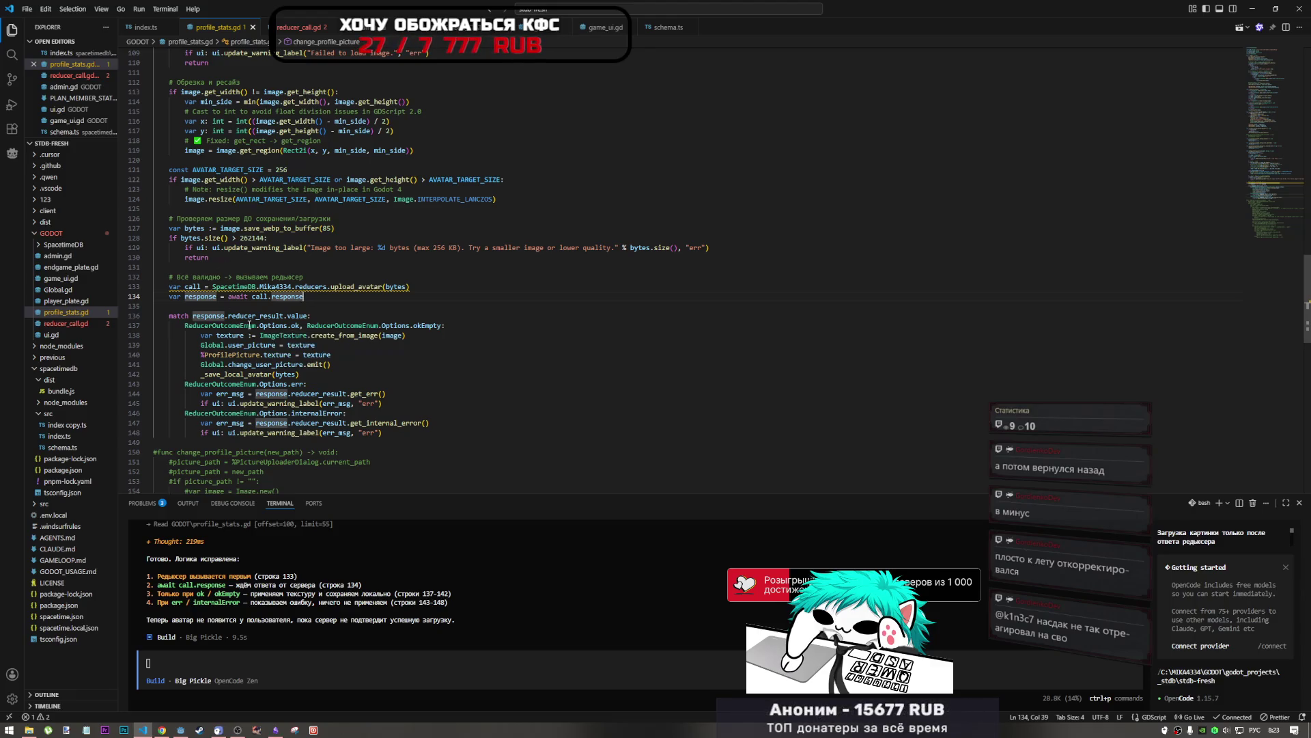
{"action": "left_click_drag", "start_coordinate": [243, 325], "coordinate": [248, 326]}
{"action": "left_click", "coordinate": [332, 31]}
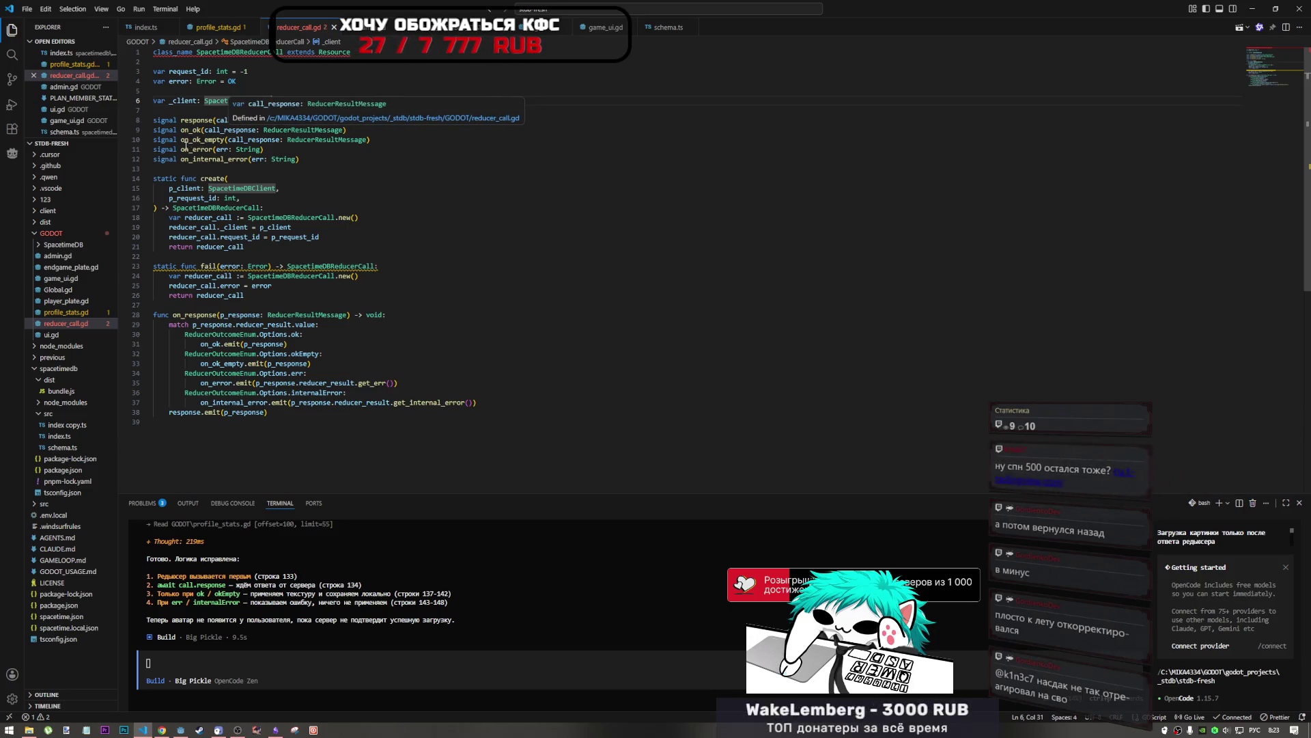
Step: Note the on_error signal in reducer_call.gd, then scroll through profile_stats.gd
{"action": "left_click_drag", "start_coordinate": [185, 149], "coordinate": [216, 149]}
{"action": "left_click", "coordinate": [219, 28]}
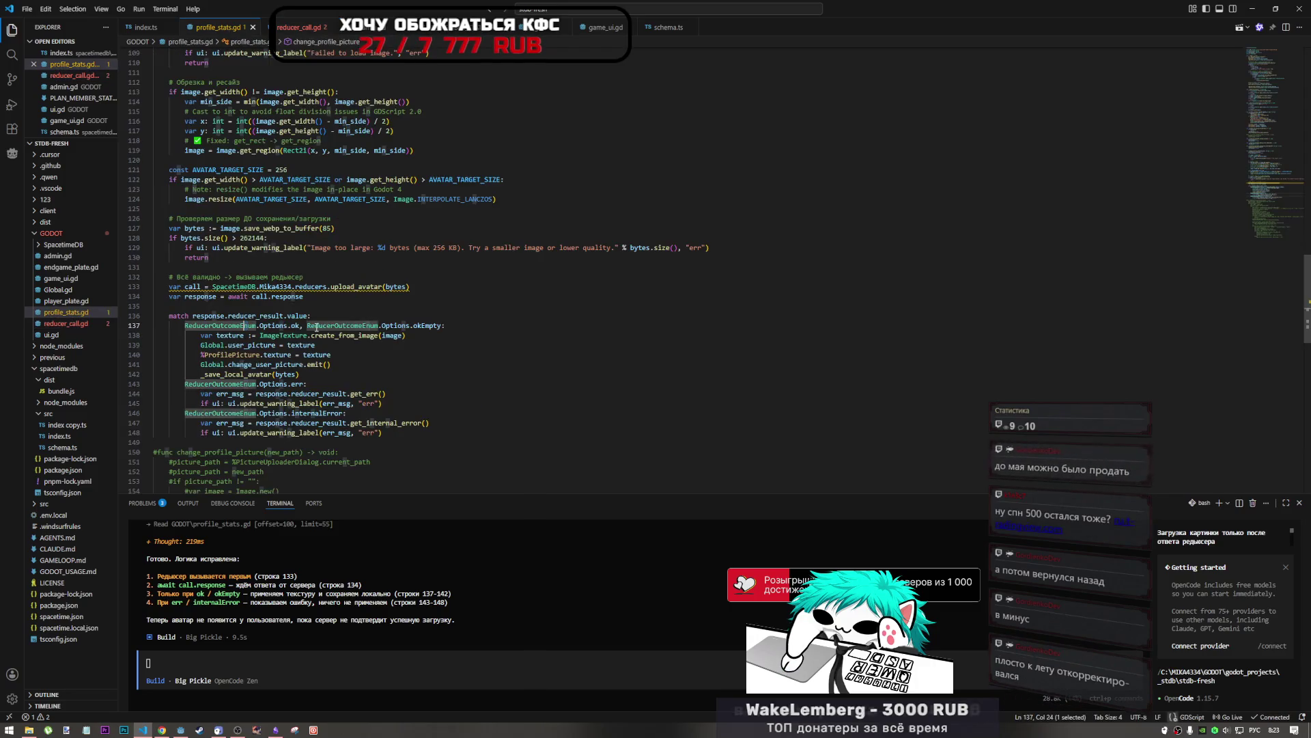
{"action": "scroll", "coordinate": [323, 419], "scroll_direction": "down", "scroll_amount": 2}
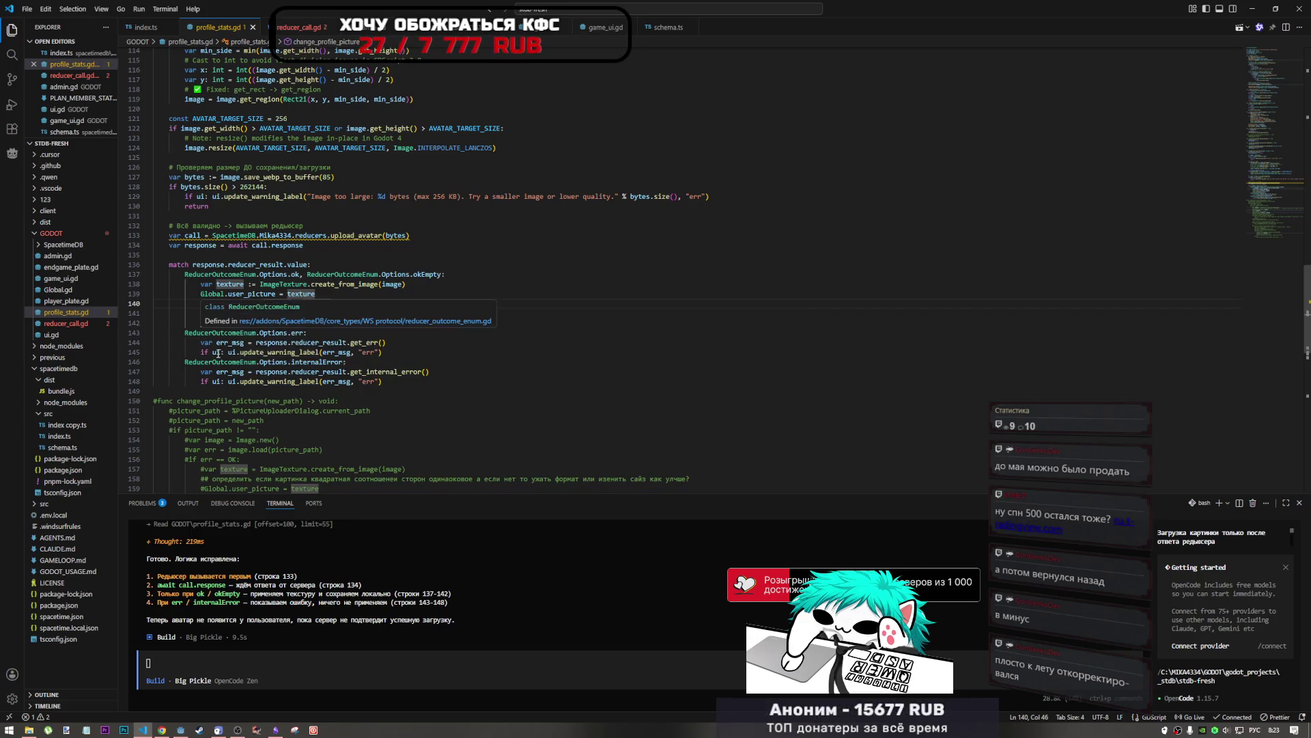
{"action": "scroll", "coordinate": [363, 346], "scroll_direction": "up", "scroll_amount": 6}
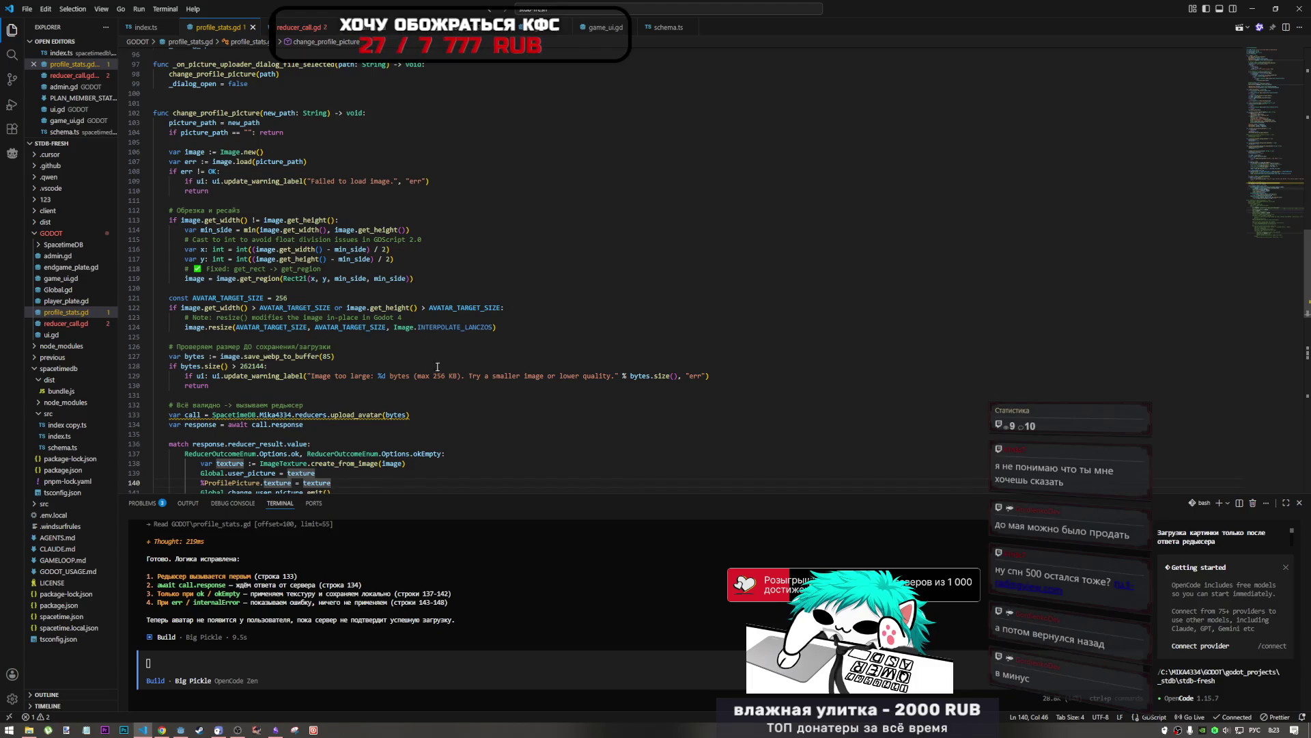
{"action": "scroll", "coordinate": [284, 406], "scroll_direction": "down", "scroll_amount": 3}
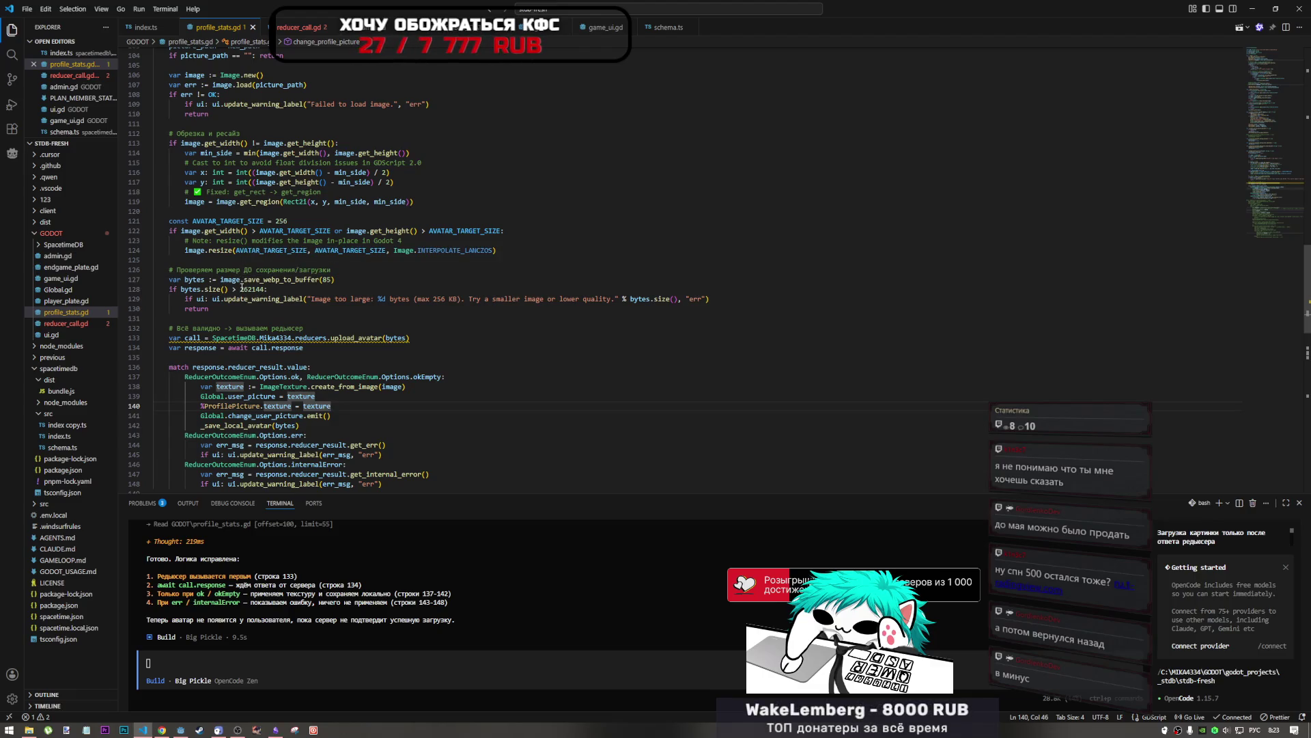
{"action": "mouse_move", "coordinate": [246, 341]}
{"action": "mouse_move", "coordinate": [213, 298]}
Step: Examine the upload_avatar reducer call on line 133 and the awaited call.response on line 134
{"action": "left_click_drag", "start_coordinate": [193, 328], "coordinate": [304, 328]}
{"action": "left_click_drag", "start_coordinate": [198, 338], "coordinate": [280, 338]}
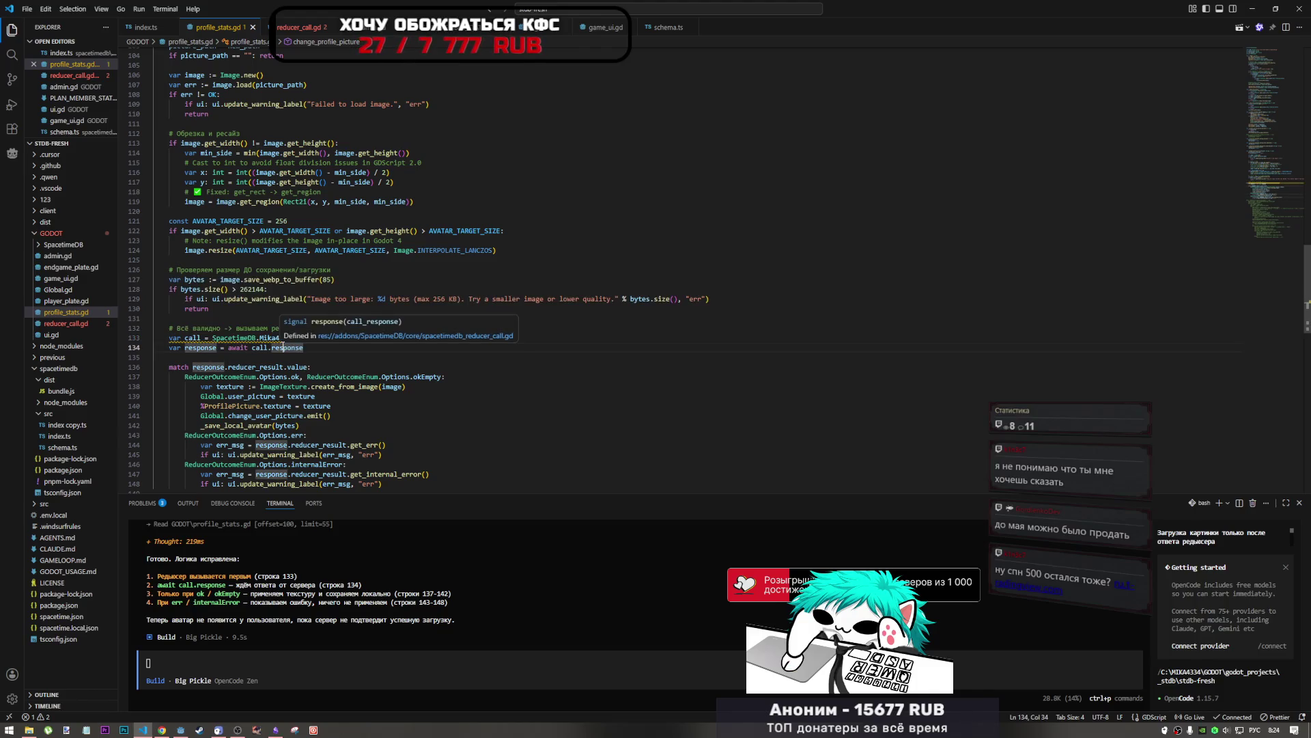
{"action": "left_click", "coordinate": [343, 354]}
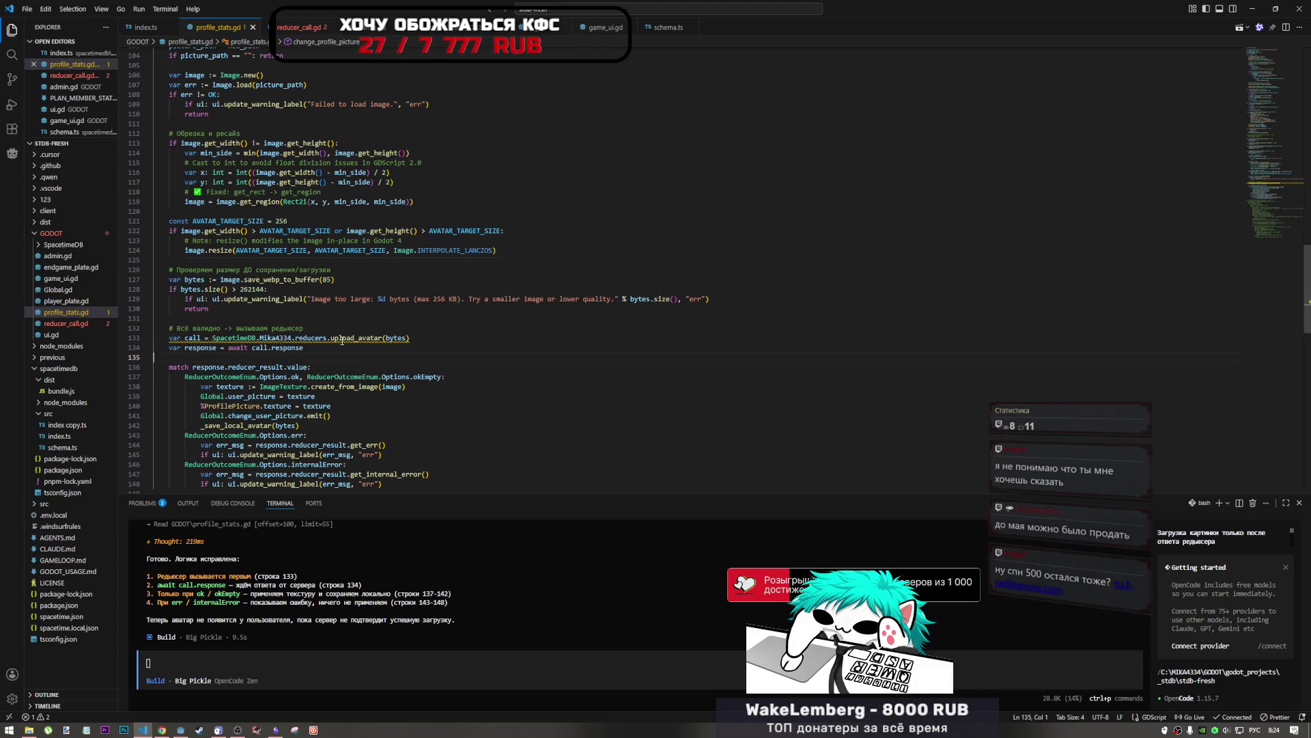
{"action": "mouse_move", "coordinate": [342, 340]}
{"action": "double_click", "coordinate": [396, 338]}
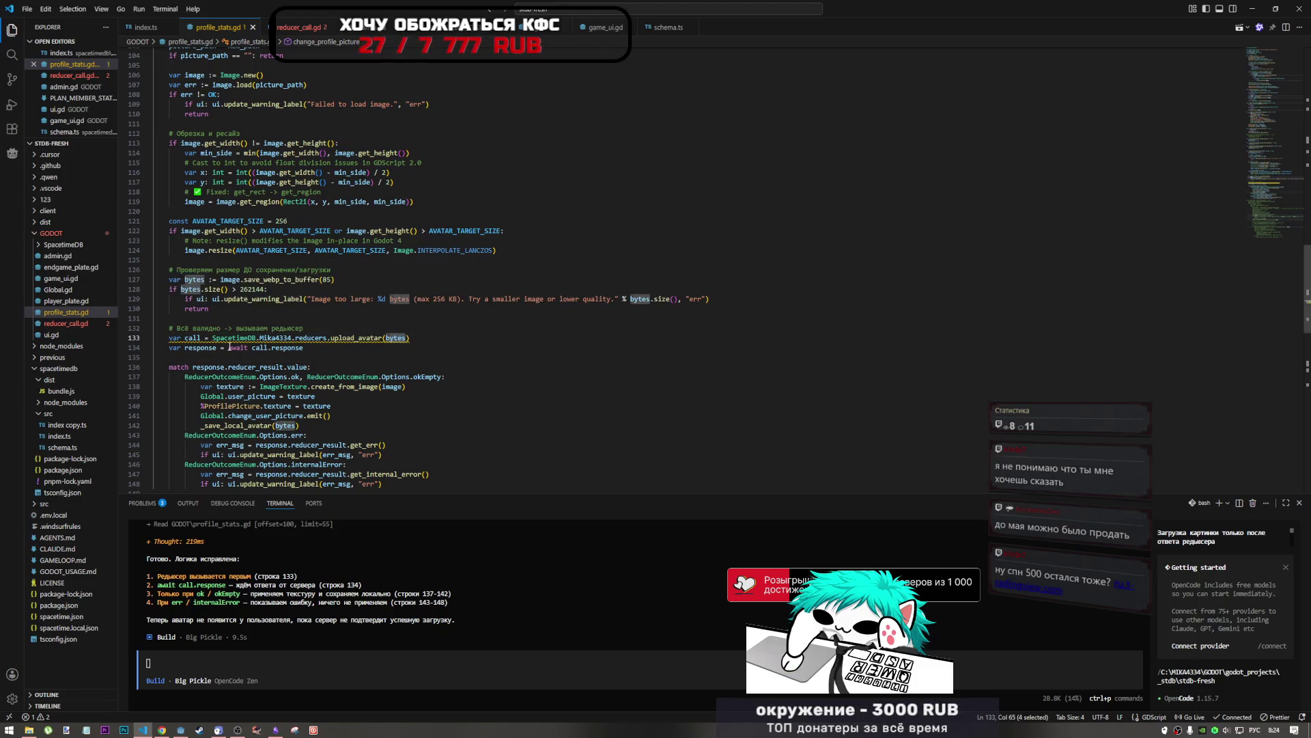
{"action": "mouse_move", "coordinate": [250, 347]}
{"action": "left_mouse_down"}
{"action": "mouse_move", "coordinate": [229, 347]}
{"action": "mouse_move", "coordinate": [293, 349]}
{"action": "left_mouse_up"}
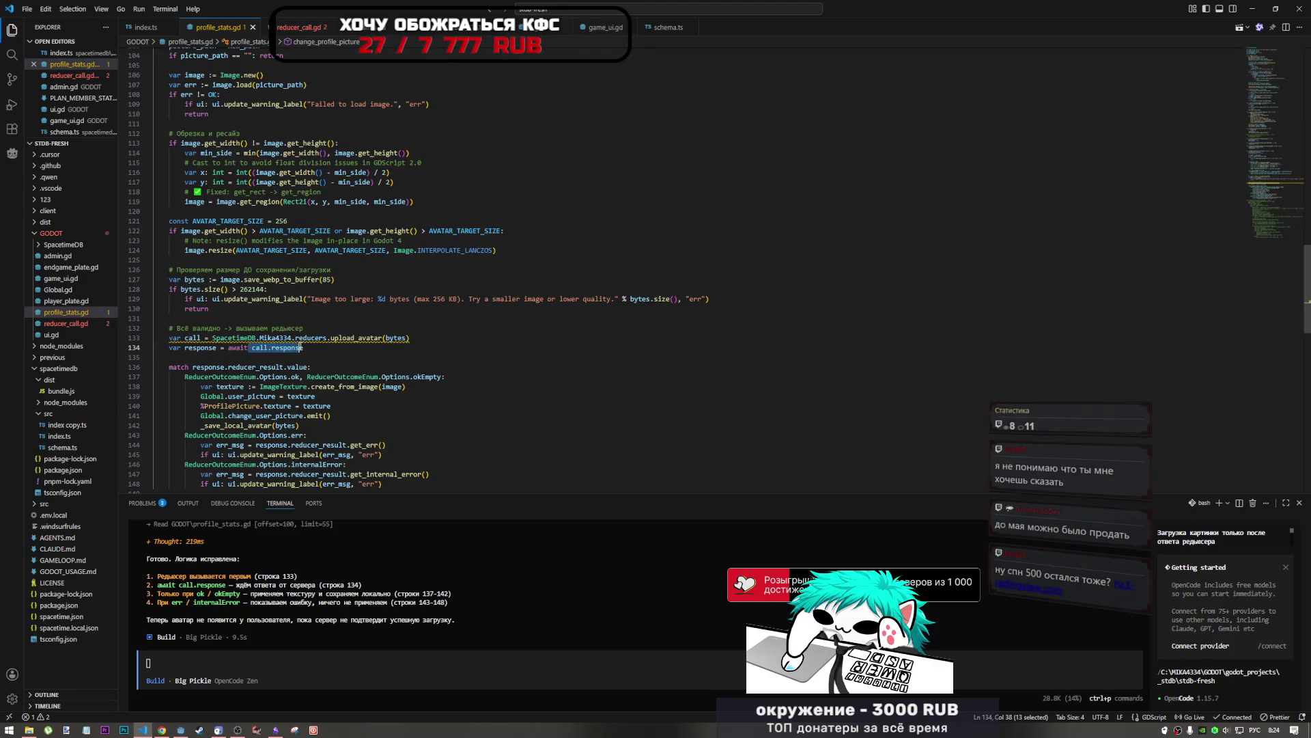
{"action": "left_click", "coordinate": [301, 348]}
{"action": "mouse_move", "coordinate": [291, 351]}
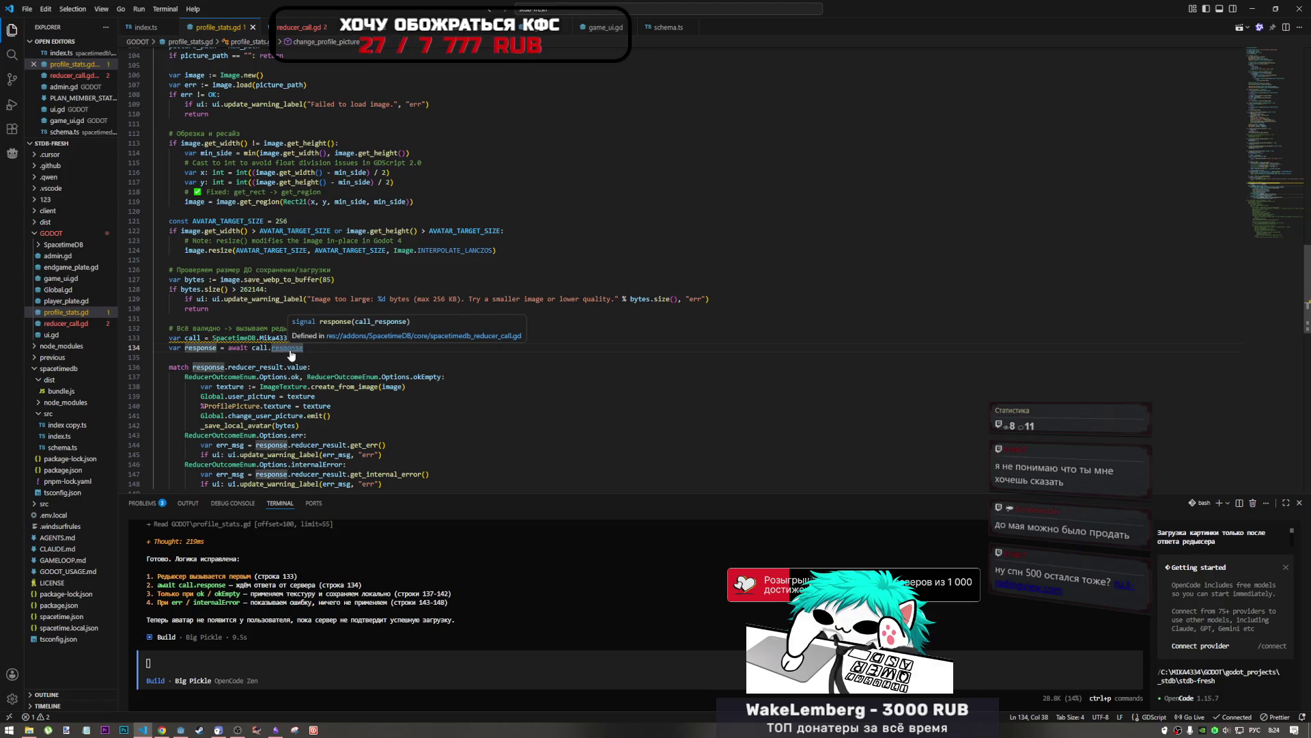
Step: Check p_response in reducer_call.gd's on_response handler, then bring Godot forward
{"action": "left_click", "coordinate": [295, 29]}
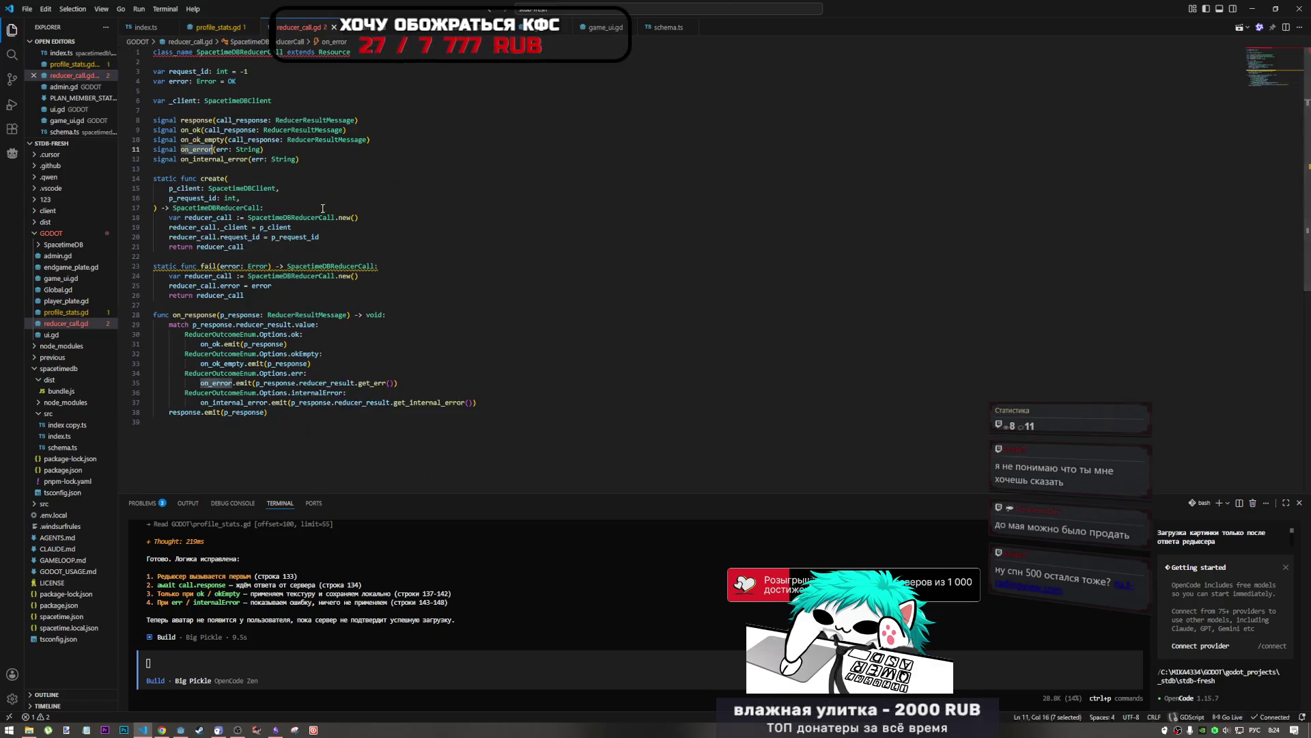
{"action": "mouse_move", "coordinate": [234, 321]}
{"action": "left_mouse_down"}
{"action": "mouse_move", "coordinate": [266, 413]}
{"action": "mouse_move", "coordinate": [221, 324]}
{"action": "left_mouse_up"}
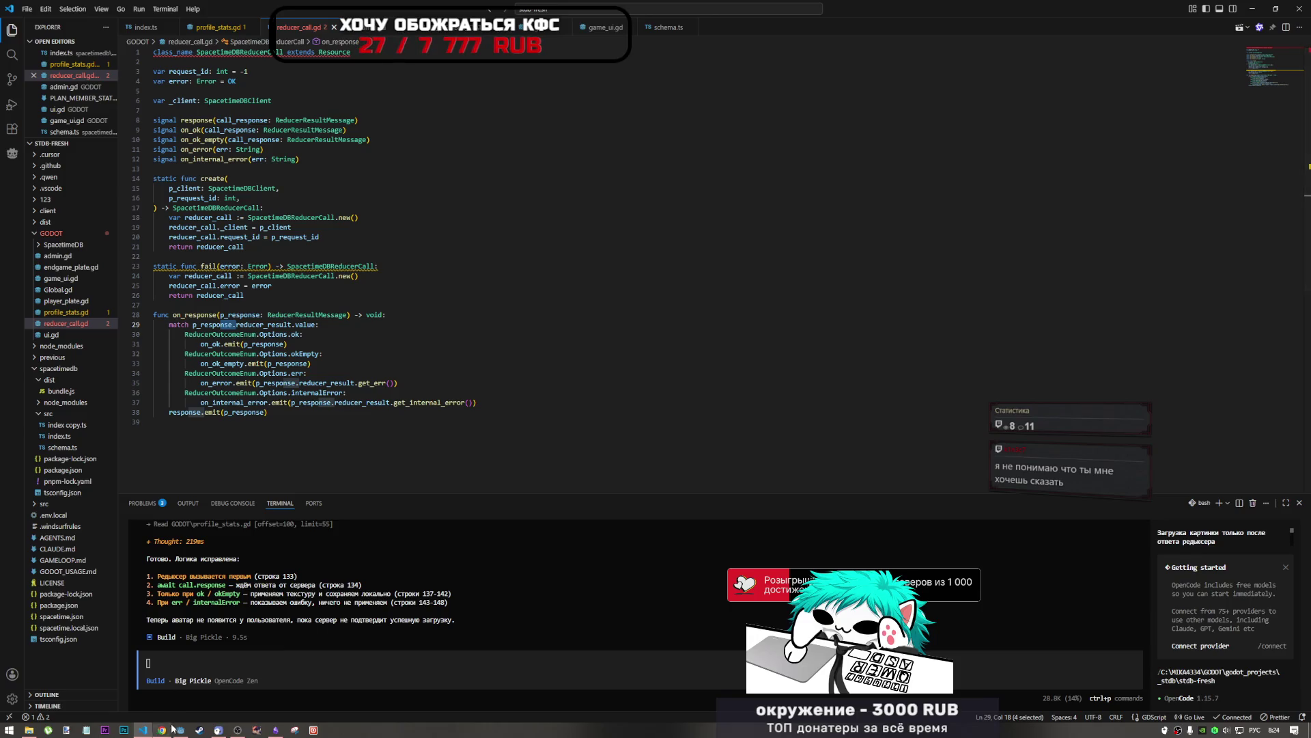
{"action": "left_click", "coordinate": [181, 686]}
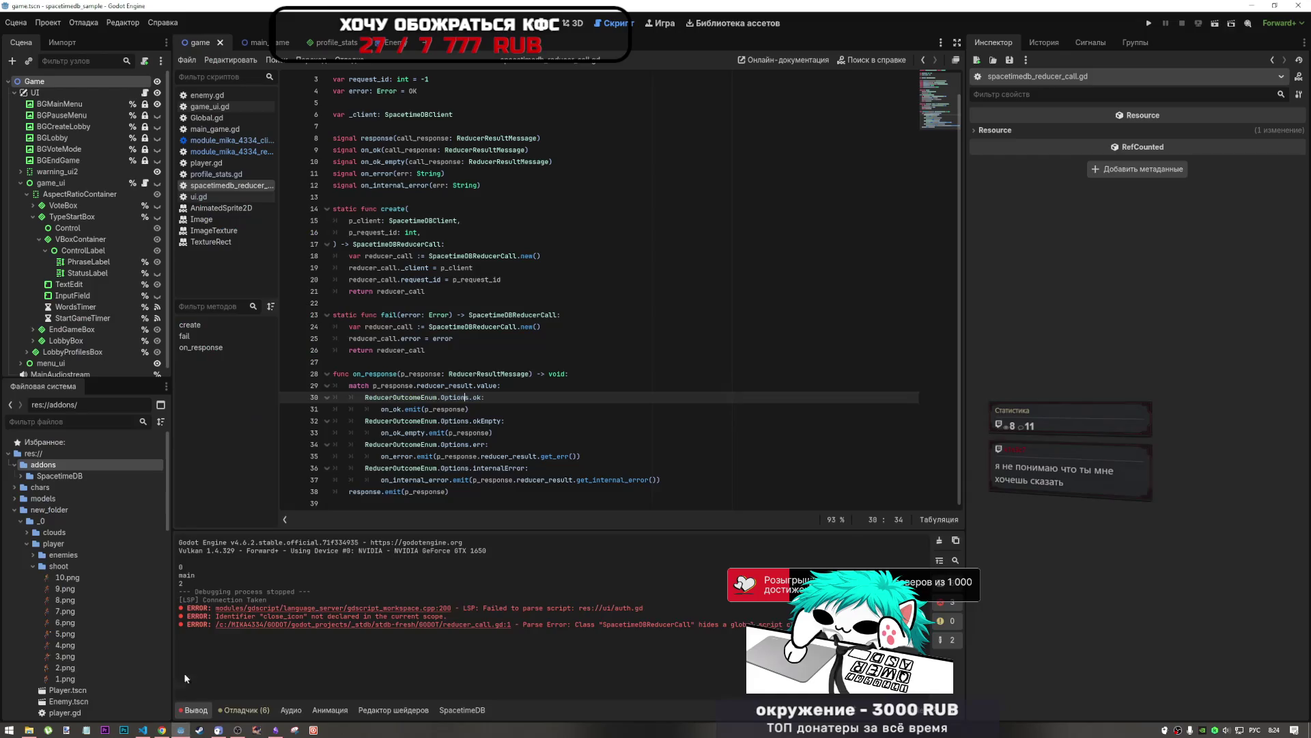
Step: Browse the module client, game_ui.gd and ui.gd scripts, settling on ui.gd
{"action": "left_click", "coordinate": [211, 140]}
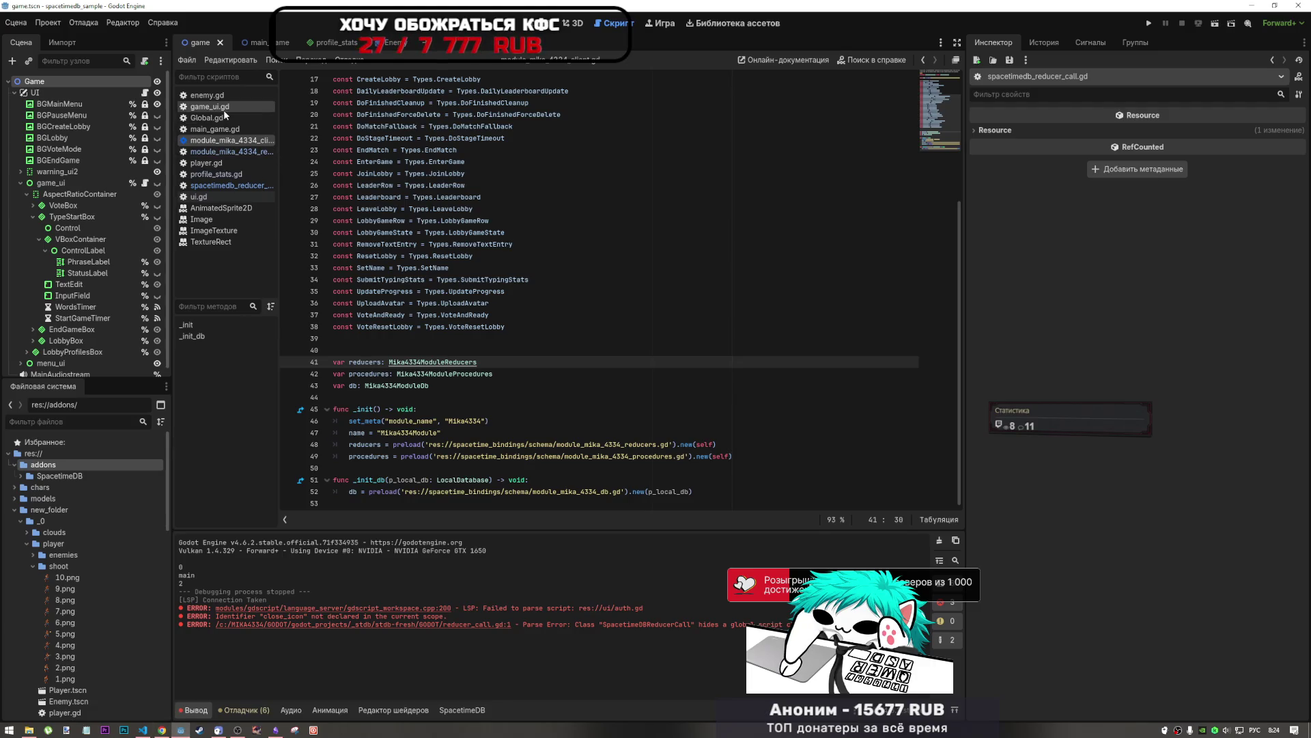
{"action": "left_click", "coordinate": [205, 186]}
{"action": "left_click", "coordinate": [203, 195]}
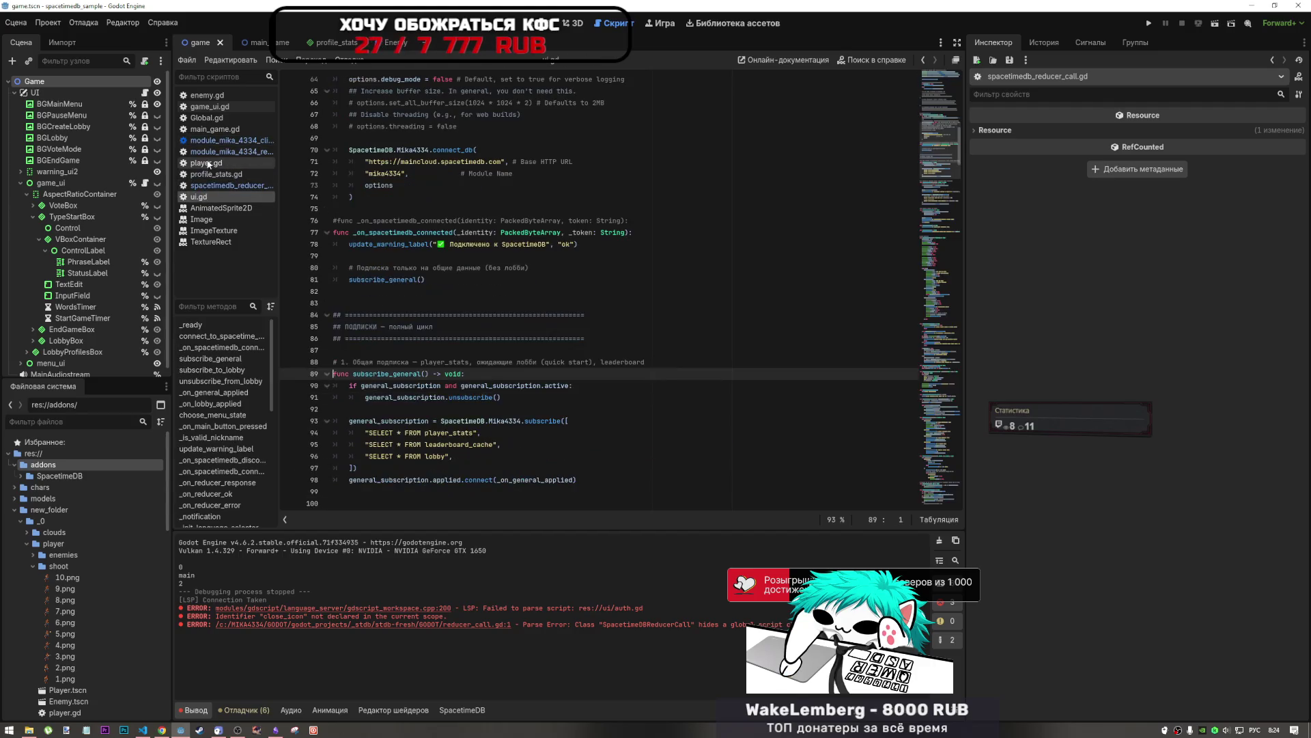
{"action": "left_click", "coordinate": [228, 107]}
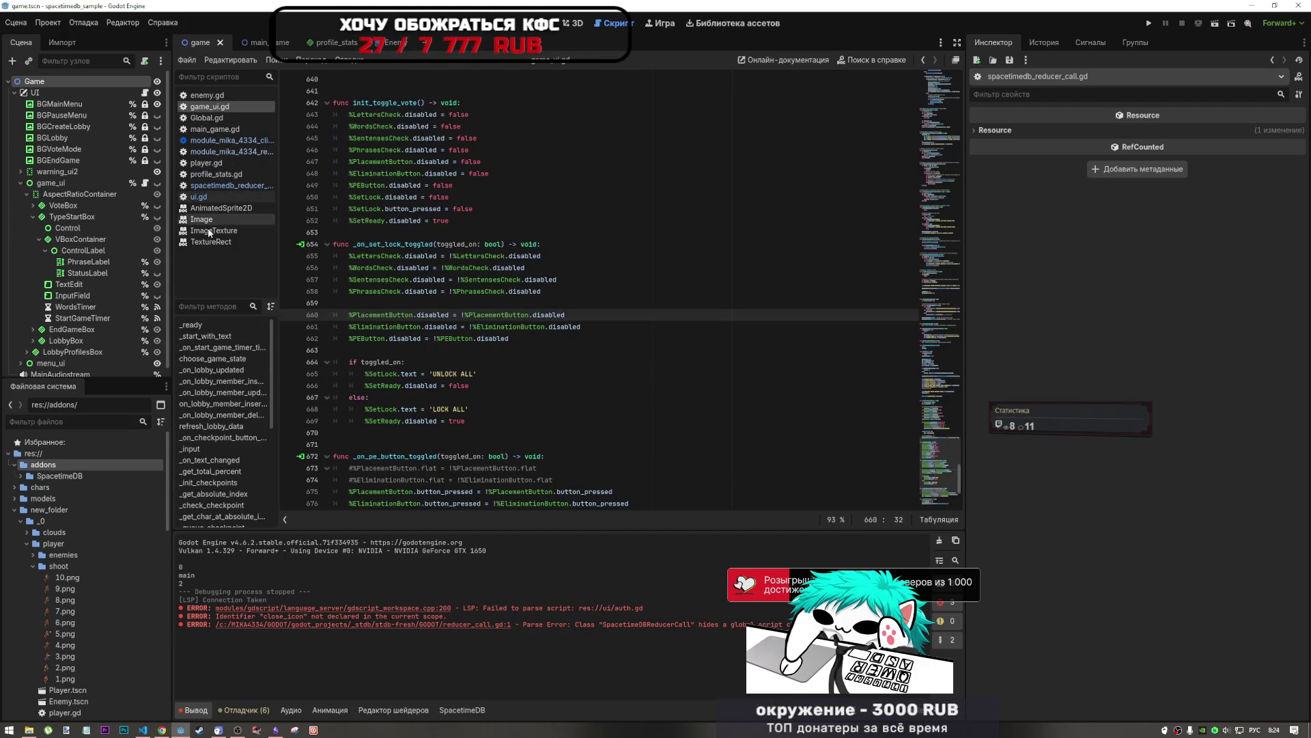
{"action": "left_click", "coordinate": [204, 196]}
{"action": "left_click", "coordinate": [502, 269]}
{"action": "scroll", "coordinate": [466, 322], "scroll_direction": "up", "scroll_amount": 5}
{"action": "scroll", "coordinate": [466, 322], "scroll_direction": "up", "scroll_amount": 3}
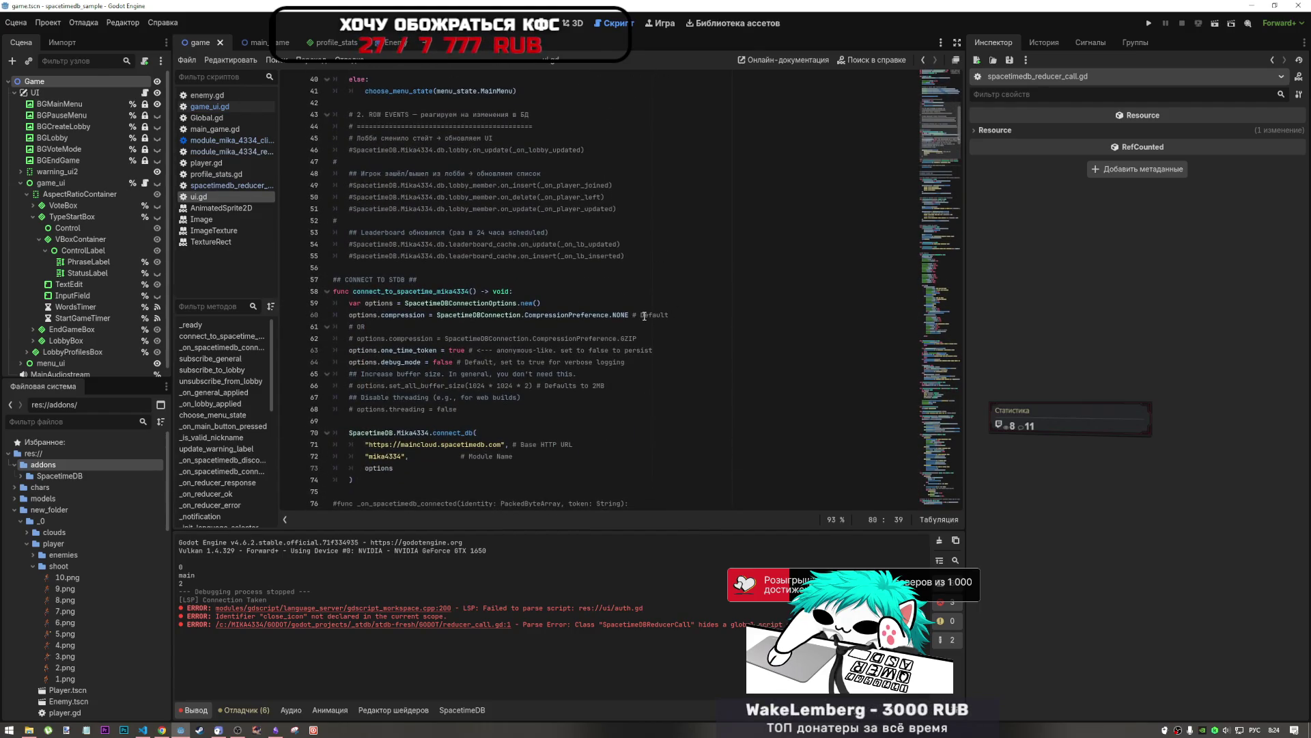
Step: Search ui.gd for 'resp' to locate _on_reducer_response
{"action": "key", "text": "ctrl+f"}
{"action": "type", "text": "куызщ"}
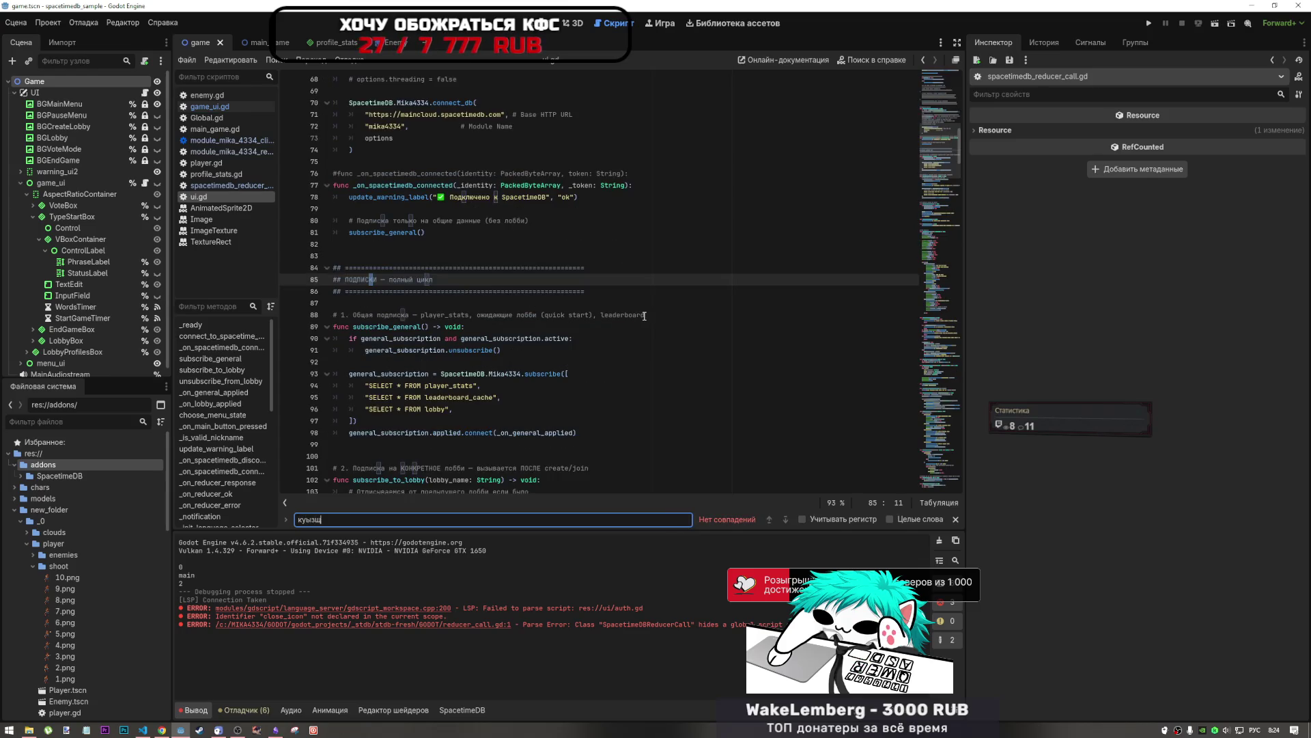
{"action": "key", "text": "BackSpace"}
{"action": "key", "text": "BackSpace"}
{"action": "key", "text": "BackSpace"}
{"action": "key", "text": "alt+shift"}
{"action": "type", "text": "respo"}
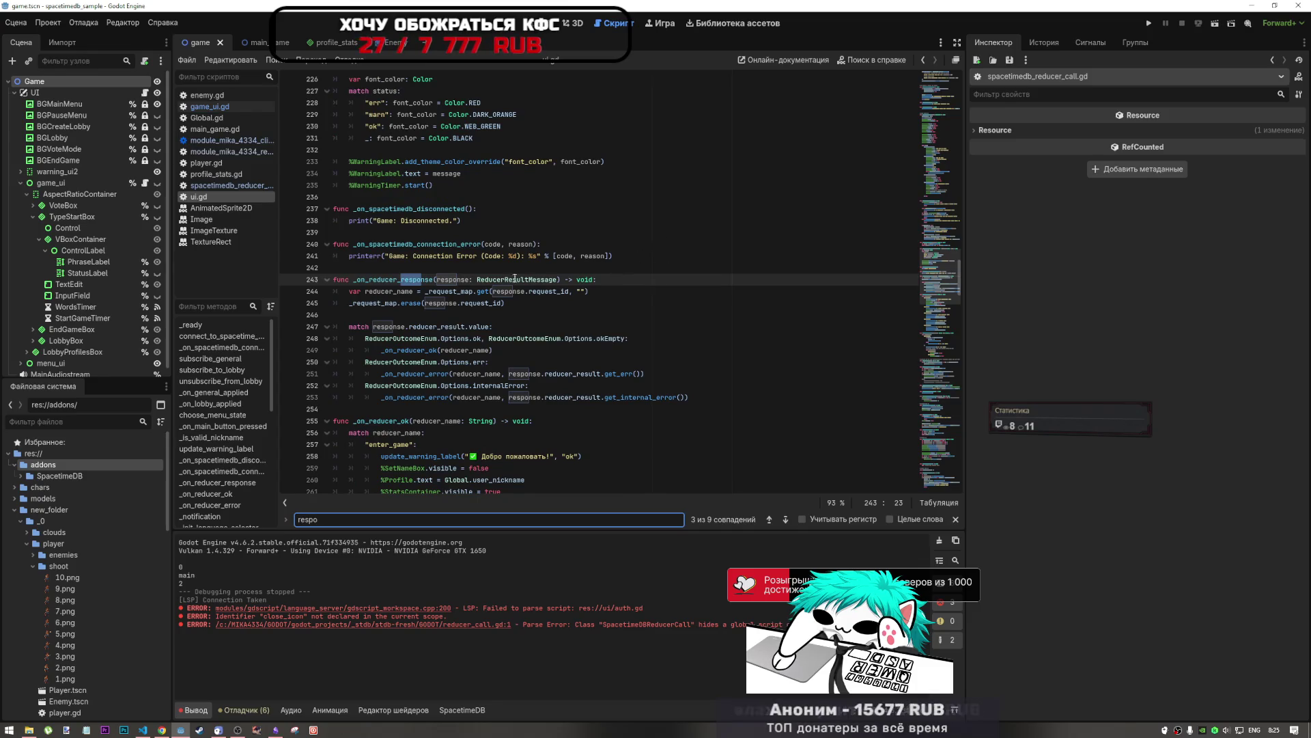
{"action": "left_click", "coordinate": [444, 281]}
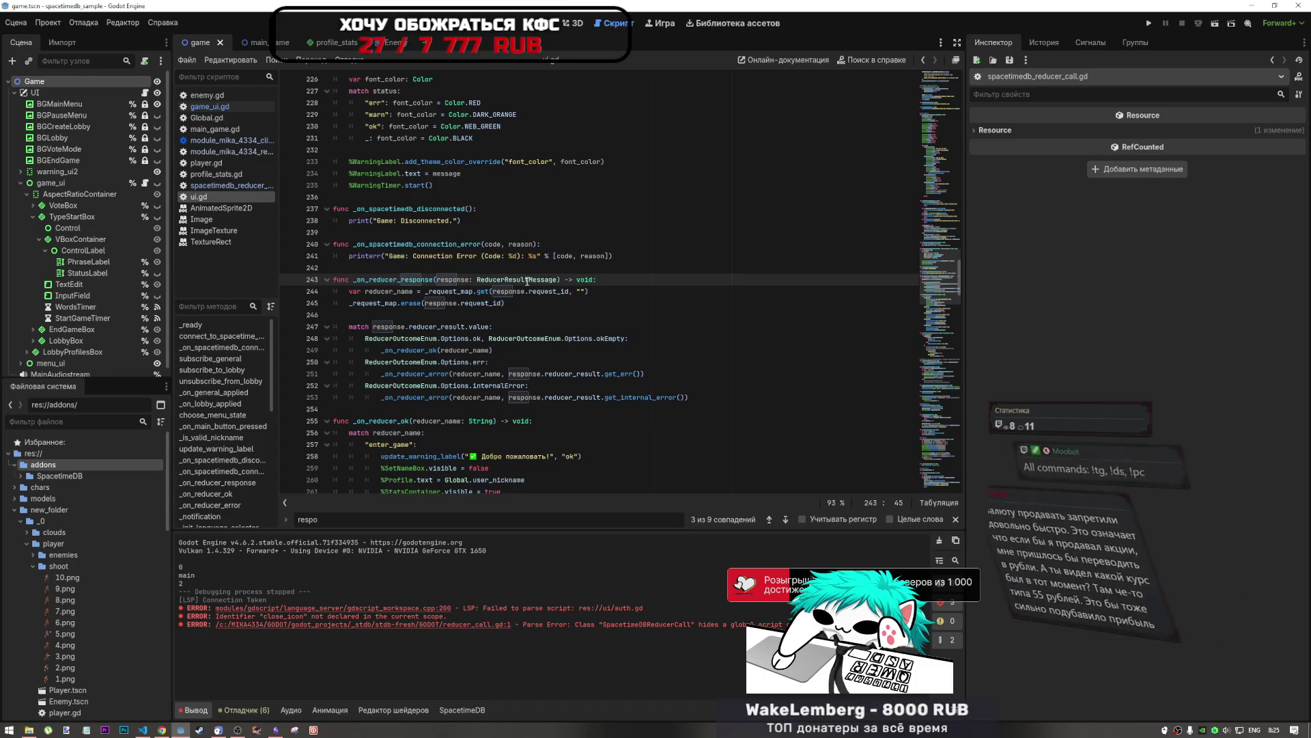
Step: Jump to the ReducerResultMessage and ReducerOutcomeEnum definitions, navigate back, and switch to VS Code
{"action": "left_click", "coordinate": [527, 280]}
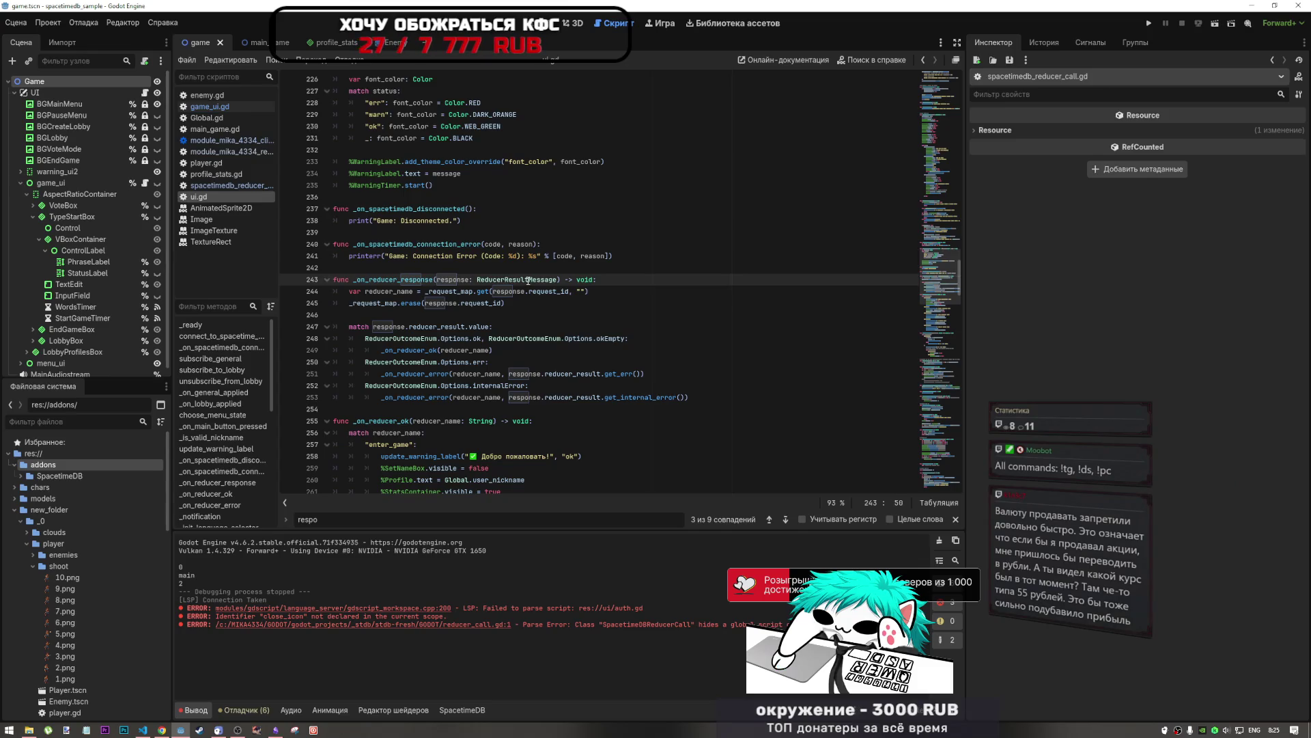
{"action": "left_click", "coordinate": [528, 279], "text": "ctrl"}
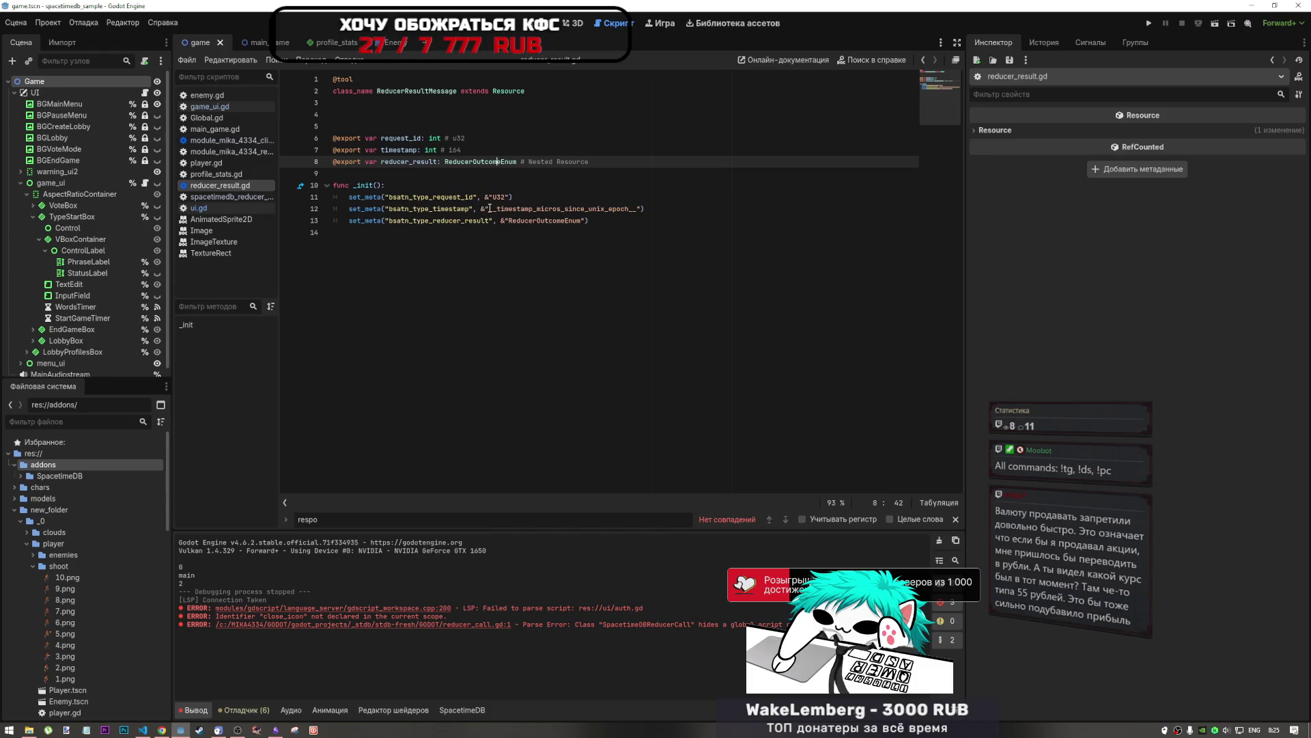
{"action": "left_click", "coordinate": [498, 163], "text": "ctrl"}
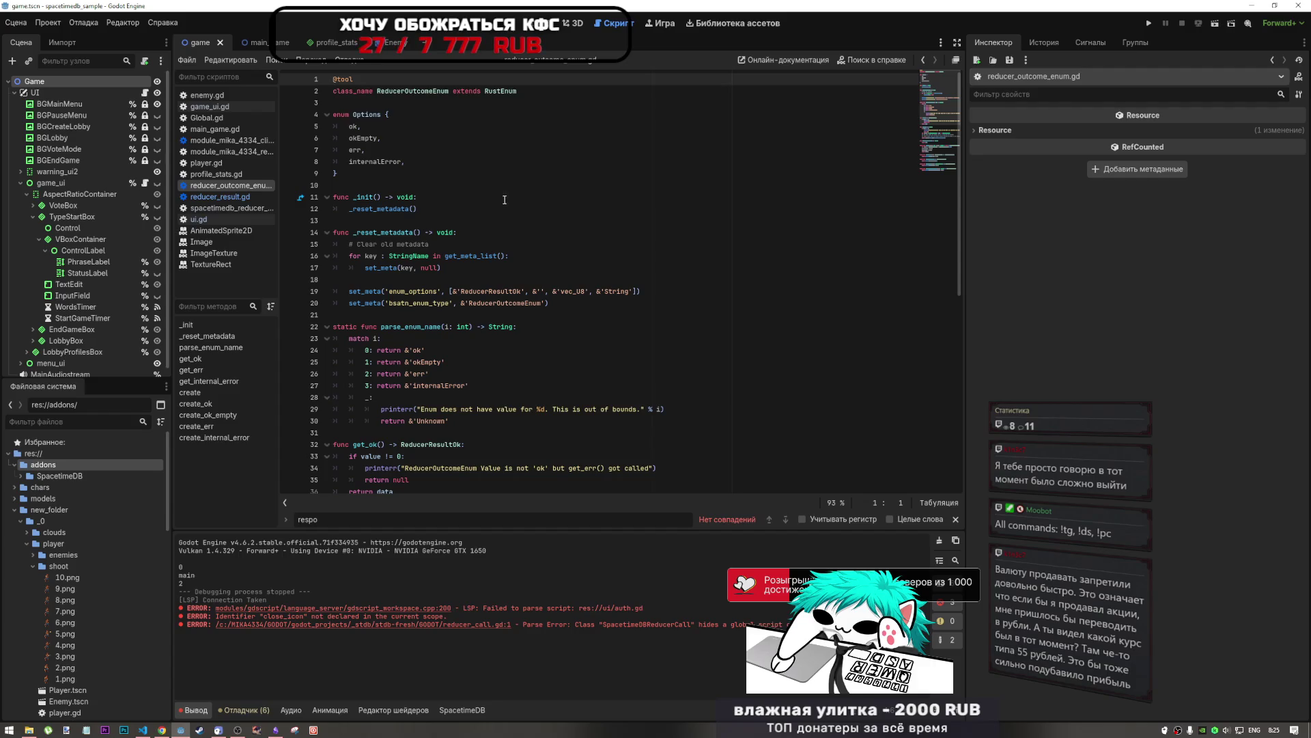
{"action": "left_click", "coordinate": [924, 61]}
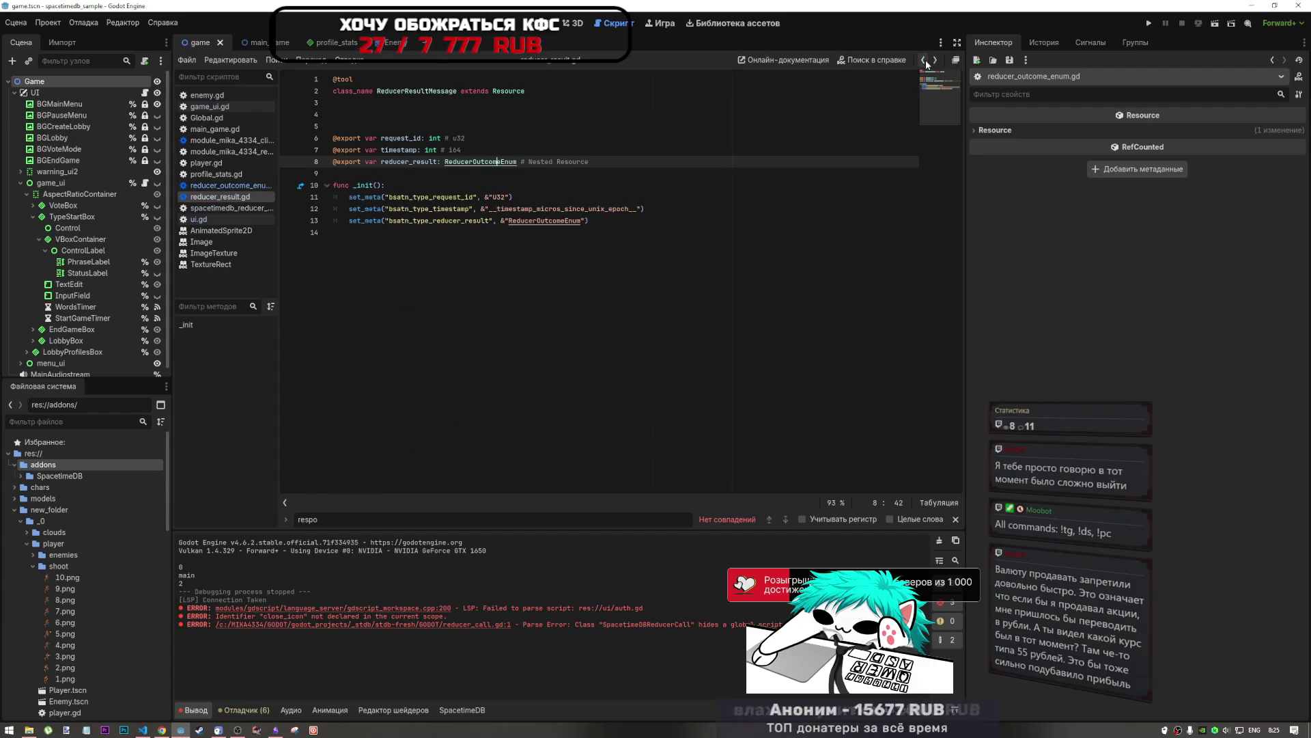
{"action": "left_click", "coordinate": [923, 61]}
{"action": "key", "text": "alt+Tab"}
{"action": "left_click", "coordinate": [583, 260]}
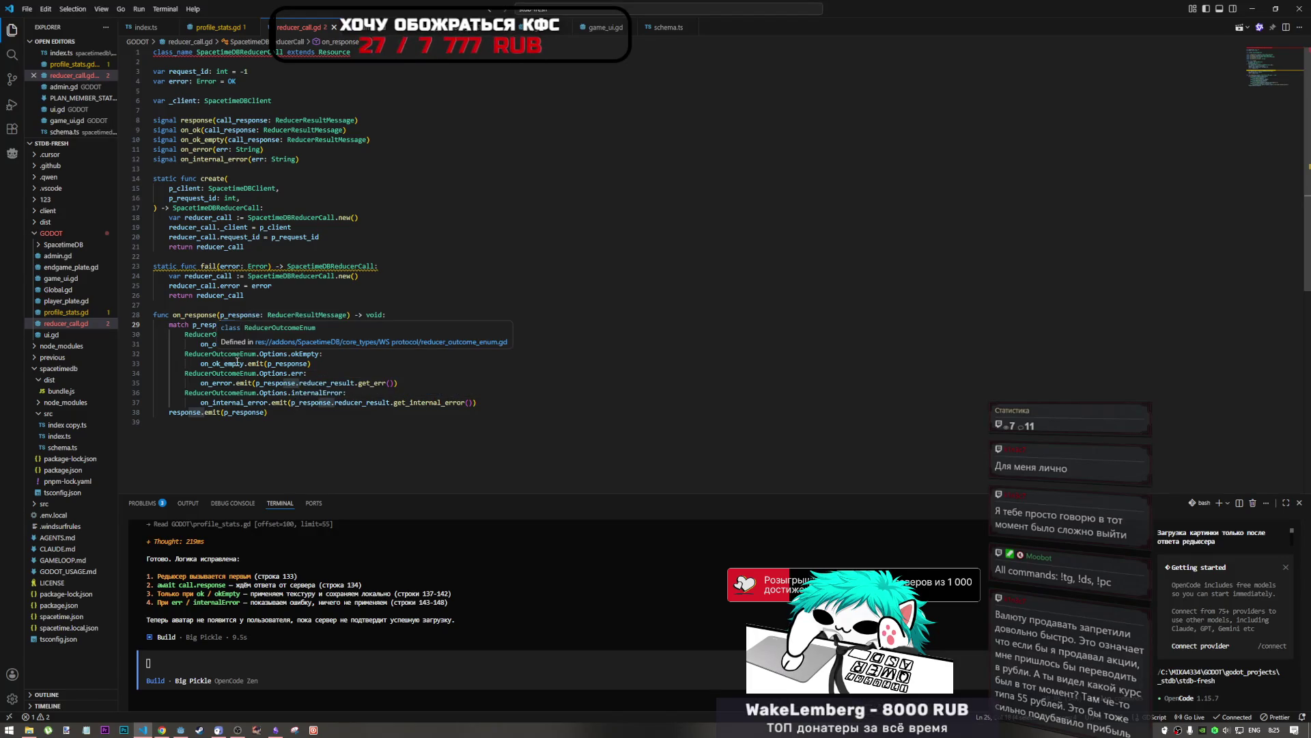
Step: Review reducer_call.gd's internalError branch and profile_stats.gd's avatar apply-and-save lines, then return to Godot
{"action": "left_click_drag", "start_coordinate": [266, 411], "coordinate": [252, 389]}
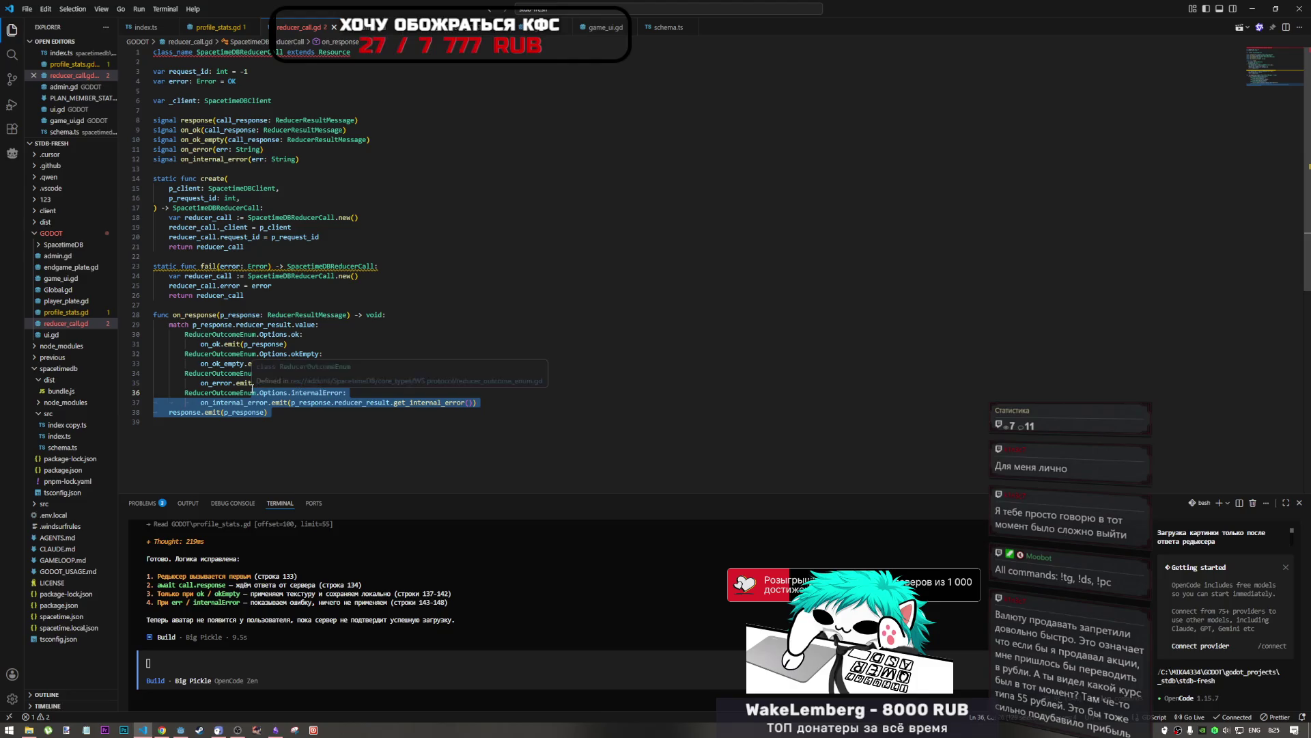
{"action": "key", "text": "ctrl+Tab"}
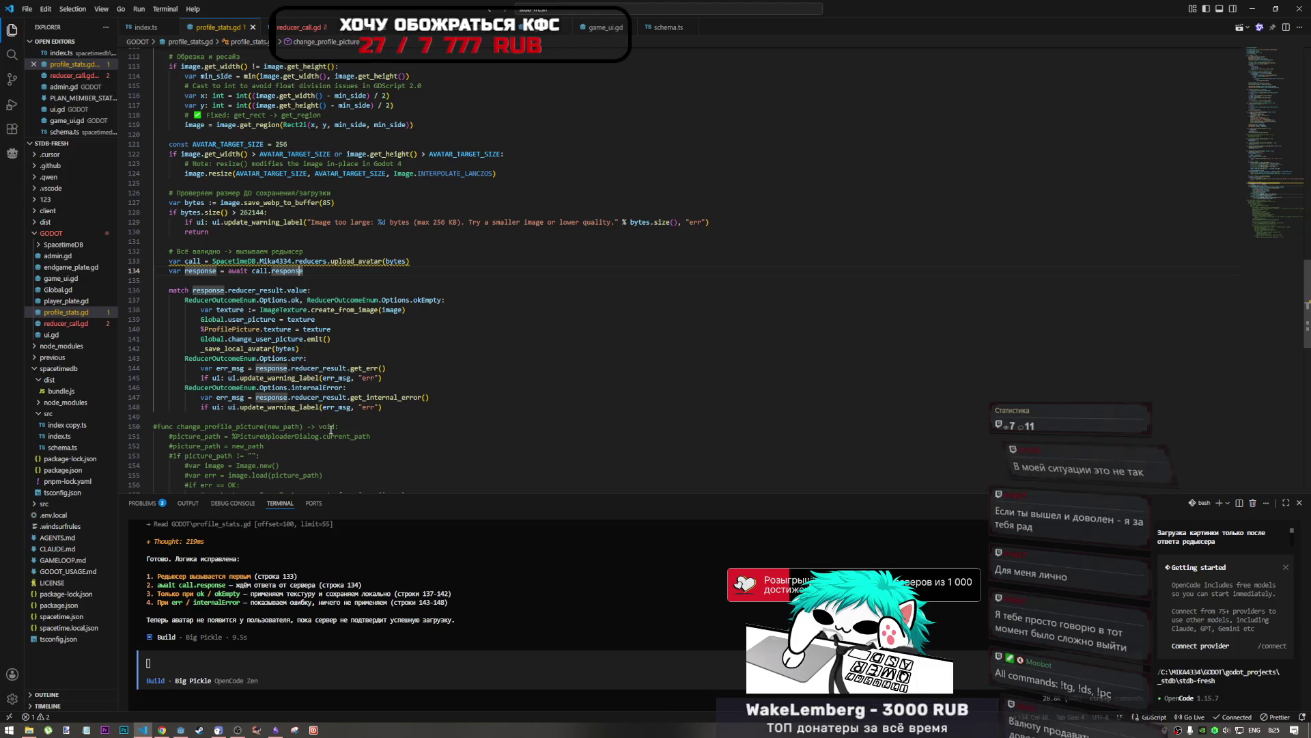
{"action": "mouse_move", "coordinate": [339, 436]}
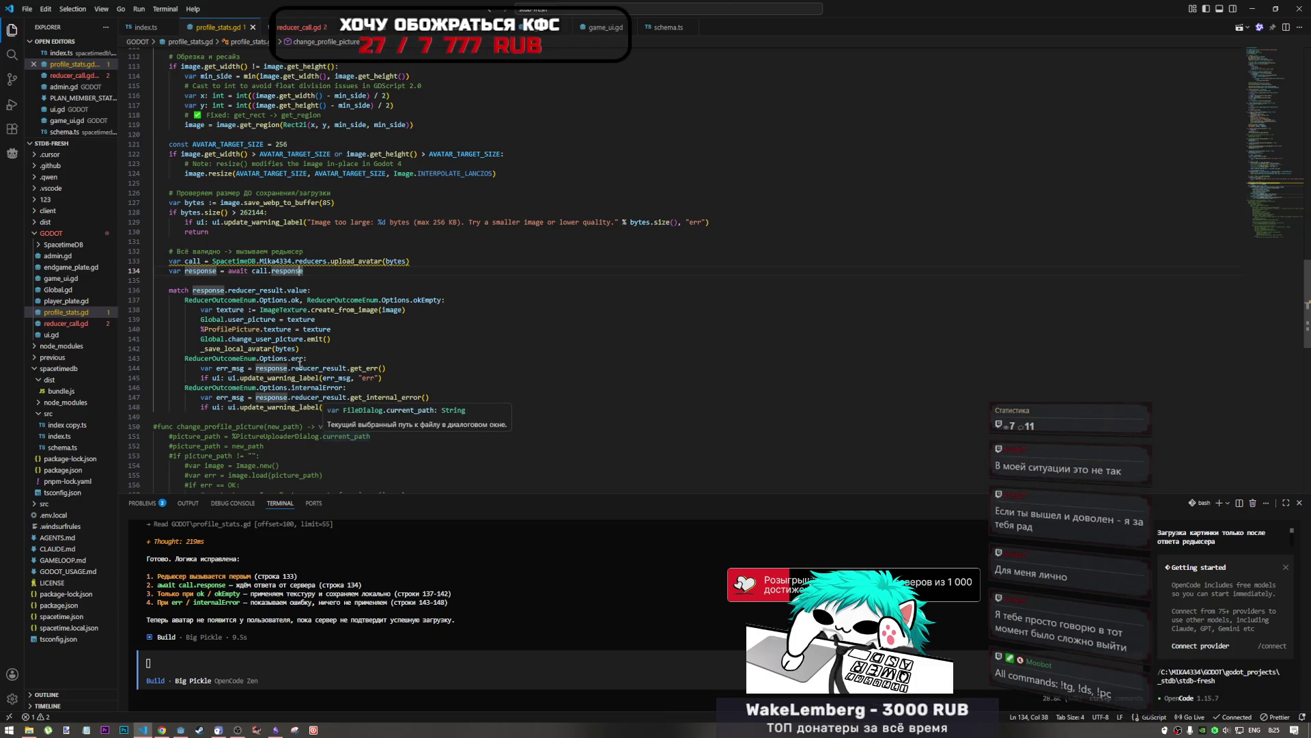
{"action": "mouse_move", "coordinate": [201, 319]}
{"action": "left_mouse_down"}
{"action": "mouse_move", "coordinate": [327, 339]}
{"action": "mouse_move", "coordinate": [293, 354]}
{"action": "mouse_move", "coordinate": [312, 352]}
{"action": "left_mouse_up"}
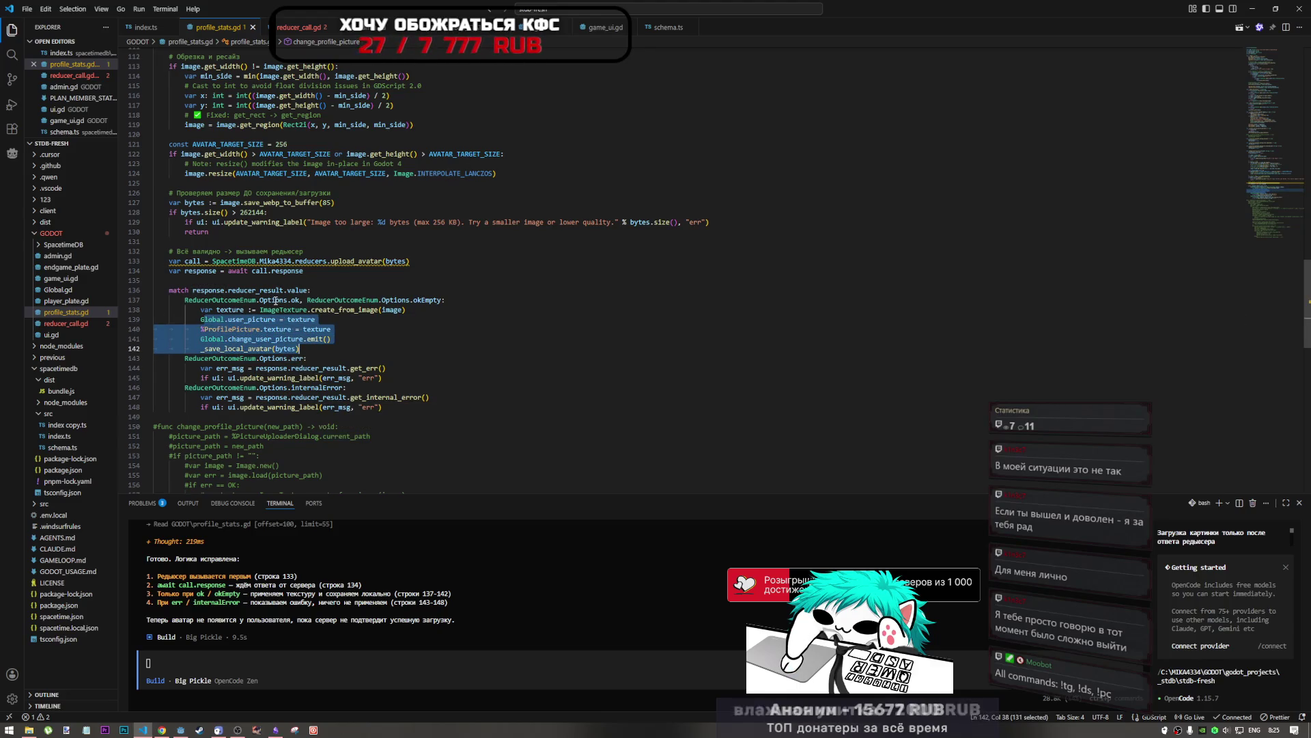
{"action": "left_click", "coordinate": [297, 330]}
{"action": "scroll", "coordinate": [420, 405], "scroll_direction": "up", "scroll_amount": 5}
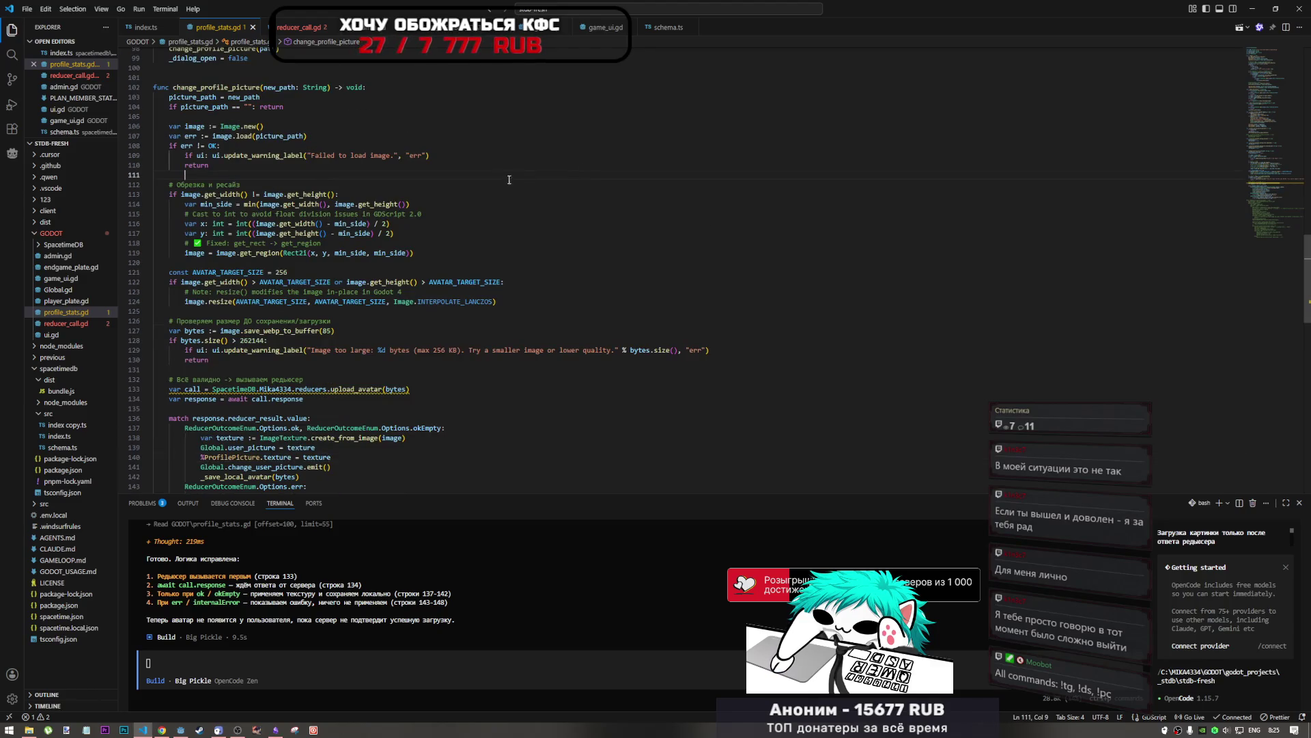
{"action": "key", "text": "ctrl+a"}
{"action": "left_click", "coordinate": [180, 730]}
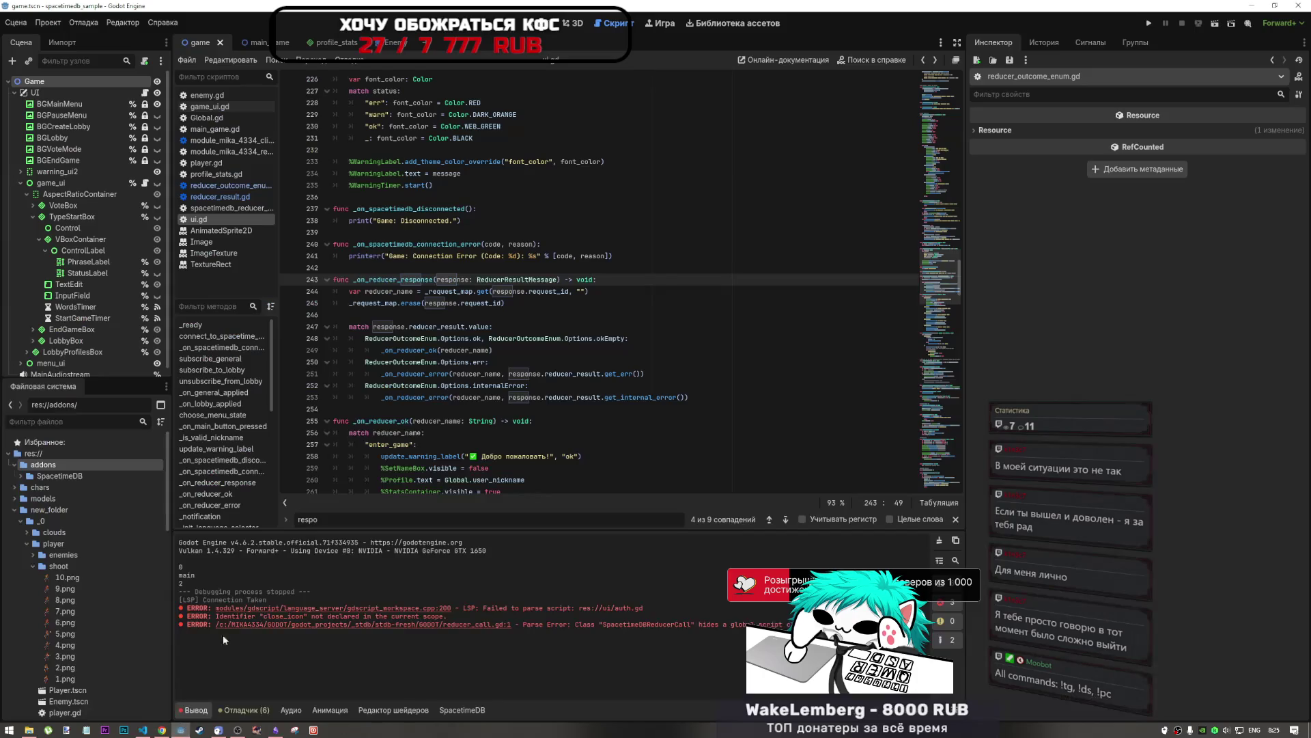
Step: Close the five SpacetimeDB binding scripts, from reducer_outcome_enum.gd through spacetimedb_reducer_call
{"action": "right_click", "coordinate": [215, 188]}
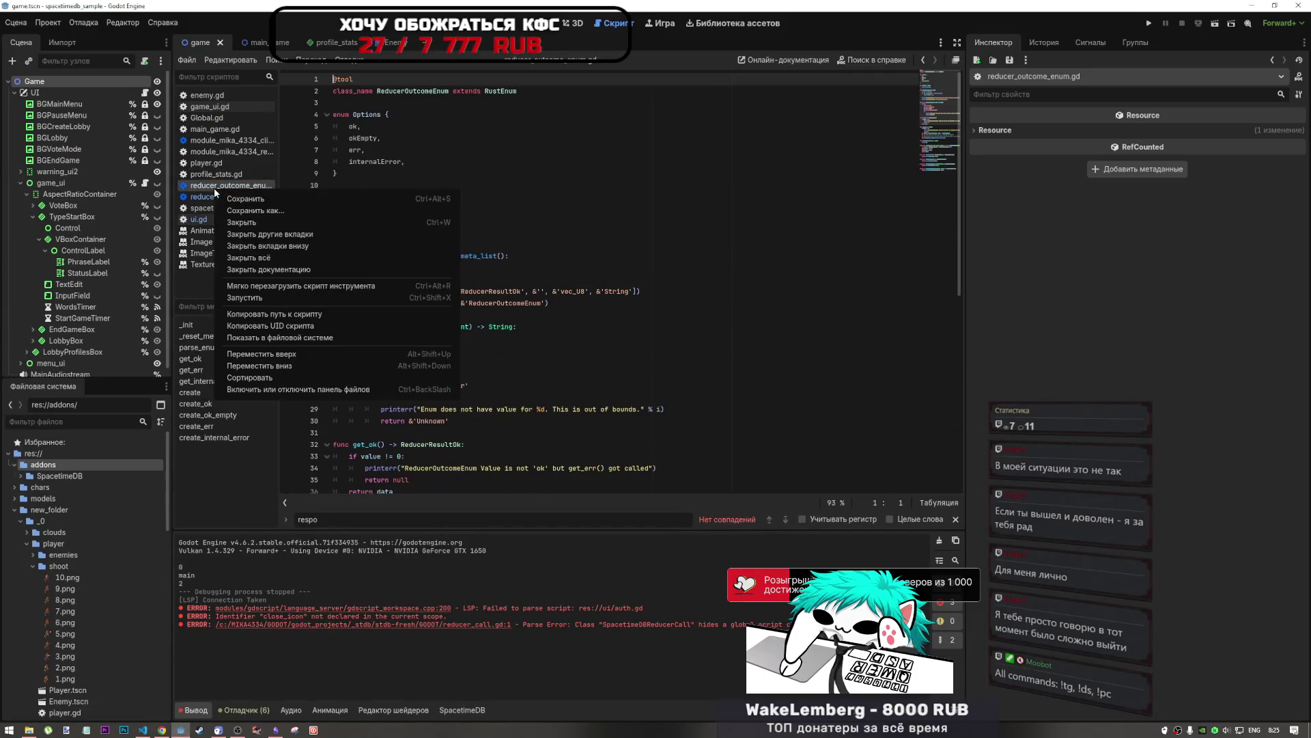
{"action": "left_click", "coordinate": [251, 224]}
{"action": "right_click", "coordinate": [235, 188]}
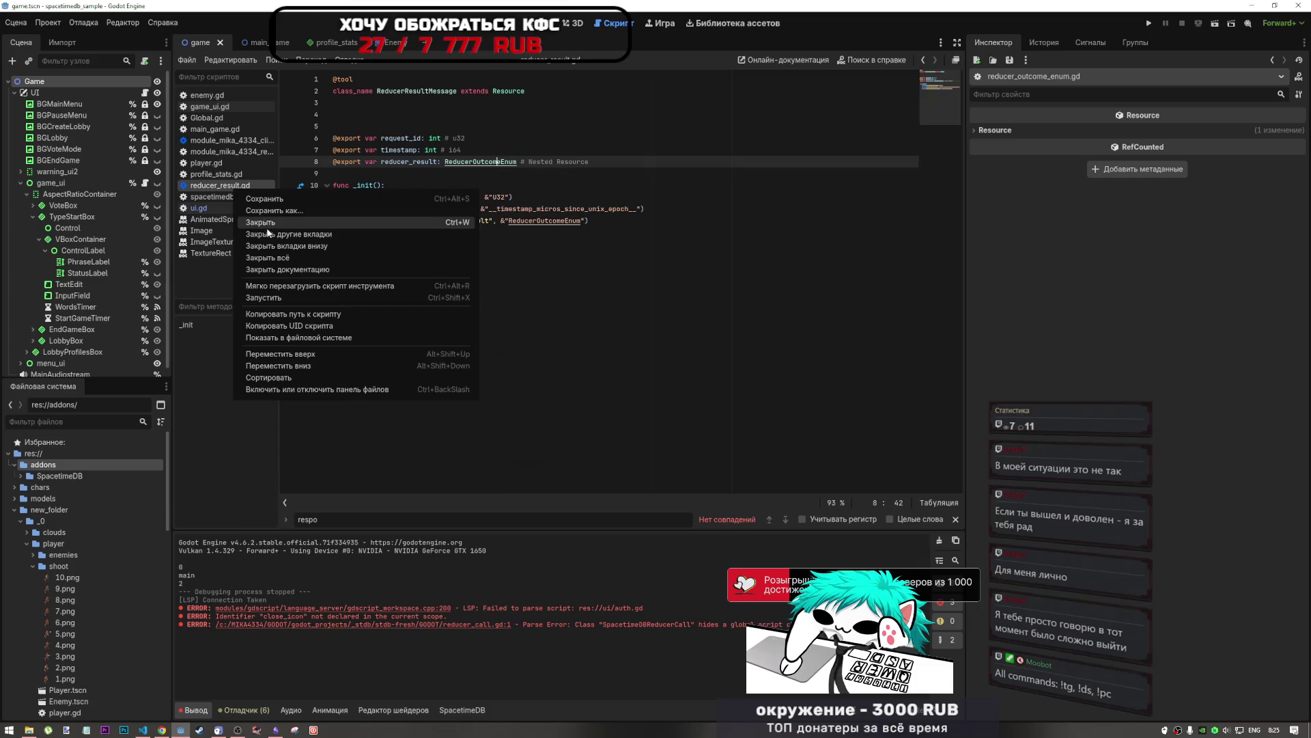
{"action": "left_click", "coordinate": [273, 224]}
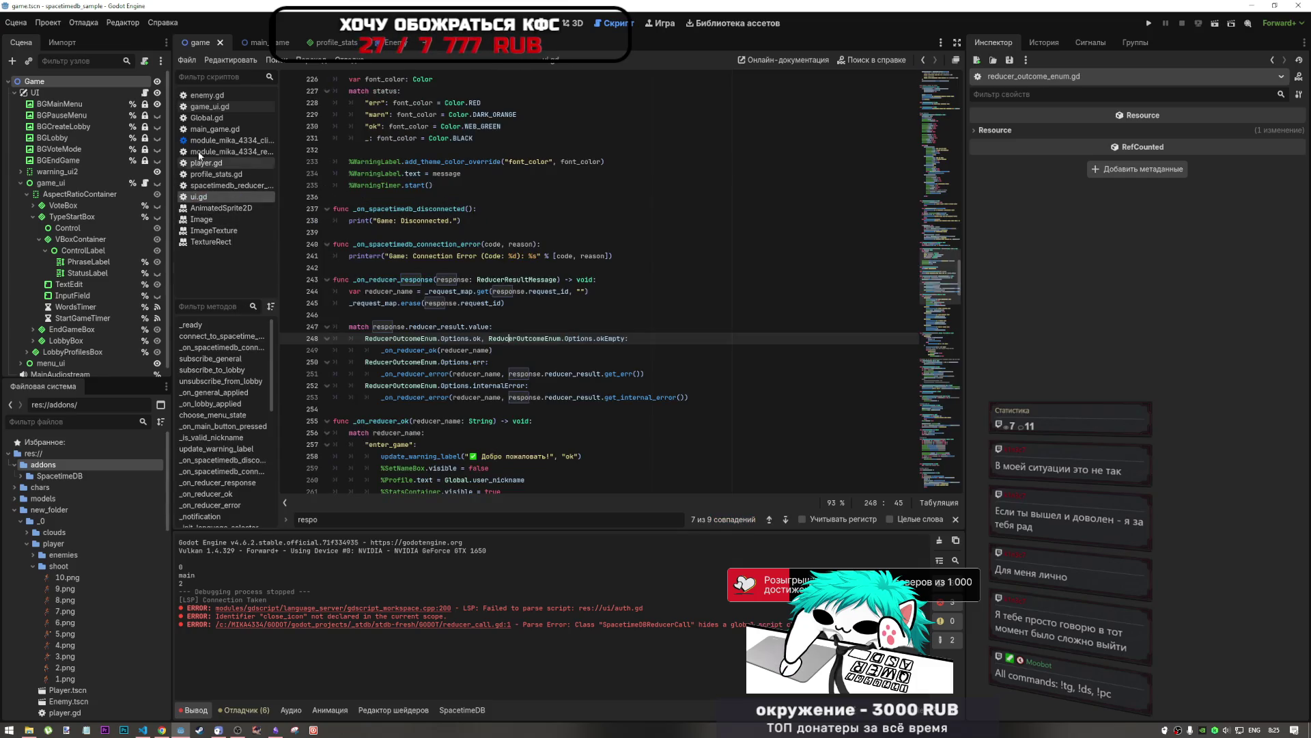
{"action": "right_click", "coordinate": [214, 139]}
{"action": "left_click", "coordinate": [236, 174]}
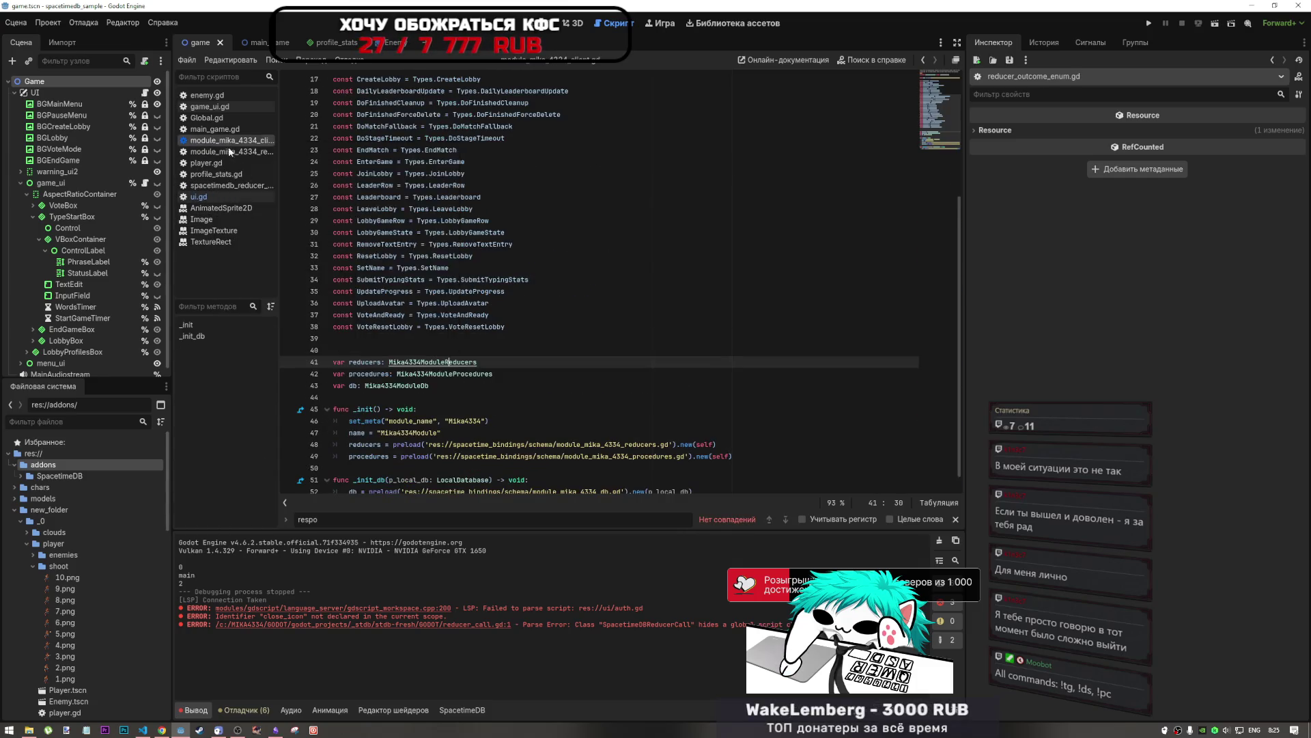
{"action": "right_click", "coordinate": [228, 142]}
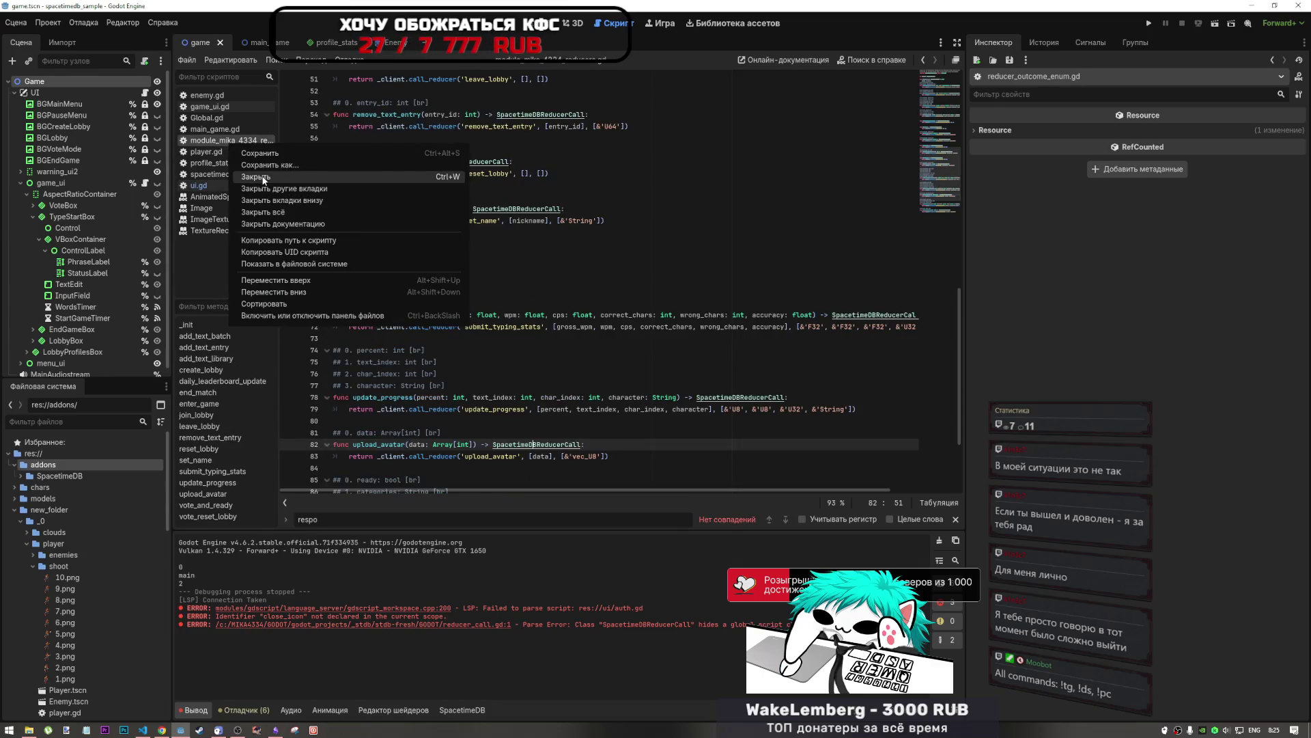
{"action": "left_click", "coordinate": [263, 178]}
{"action": "right_click", "coordinate": [236, 161]}
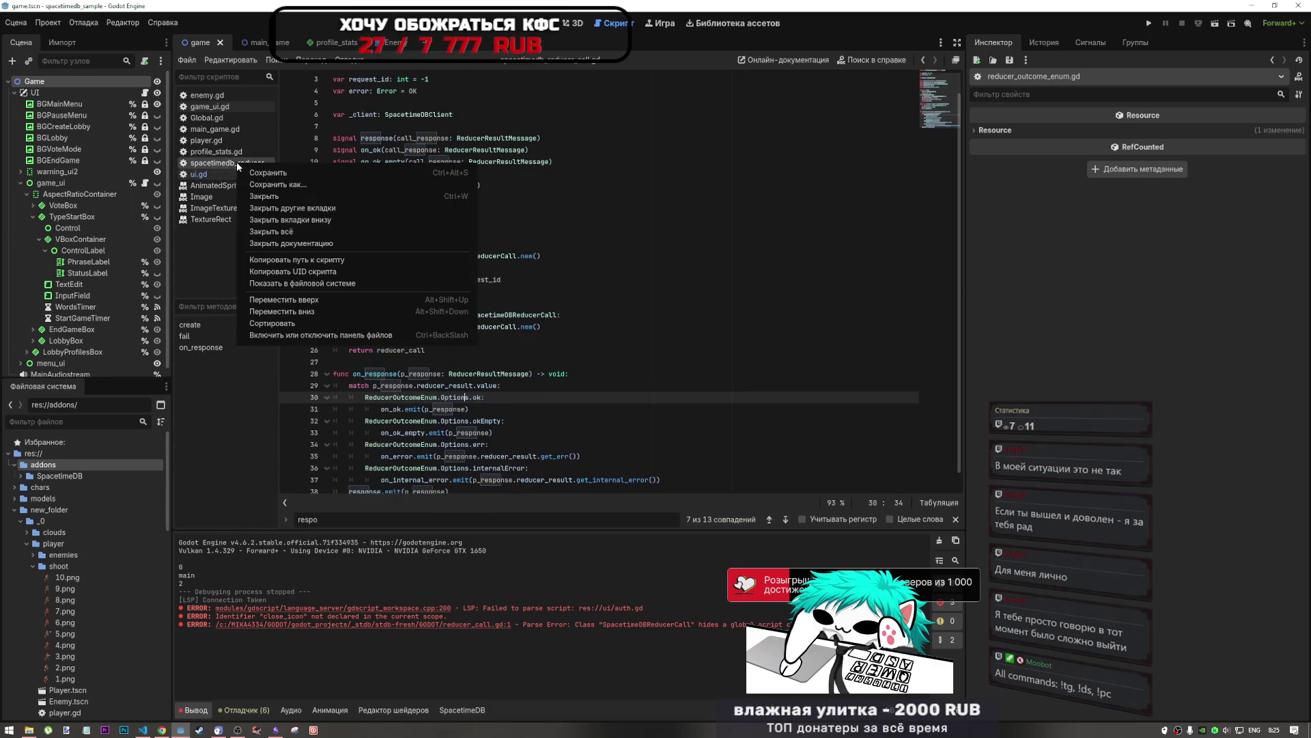
{"action": "left_click", "coordinate": [267, 196]}
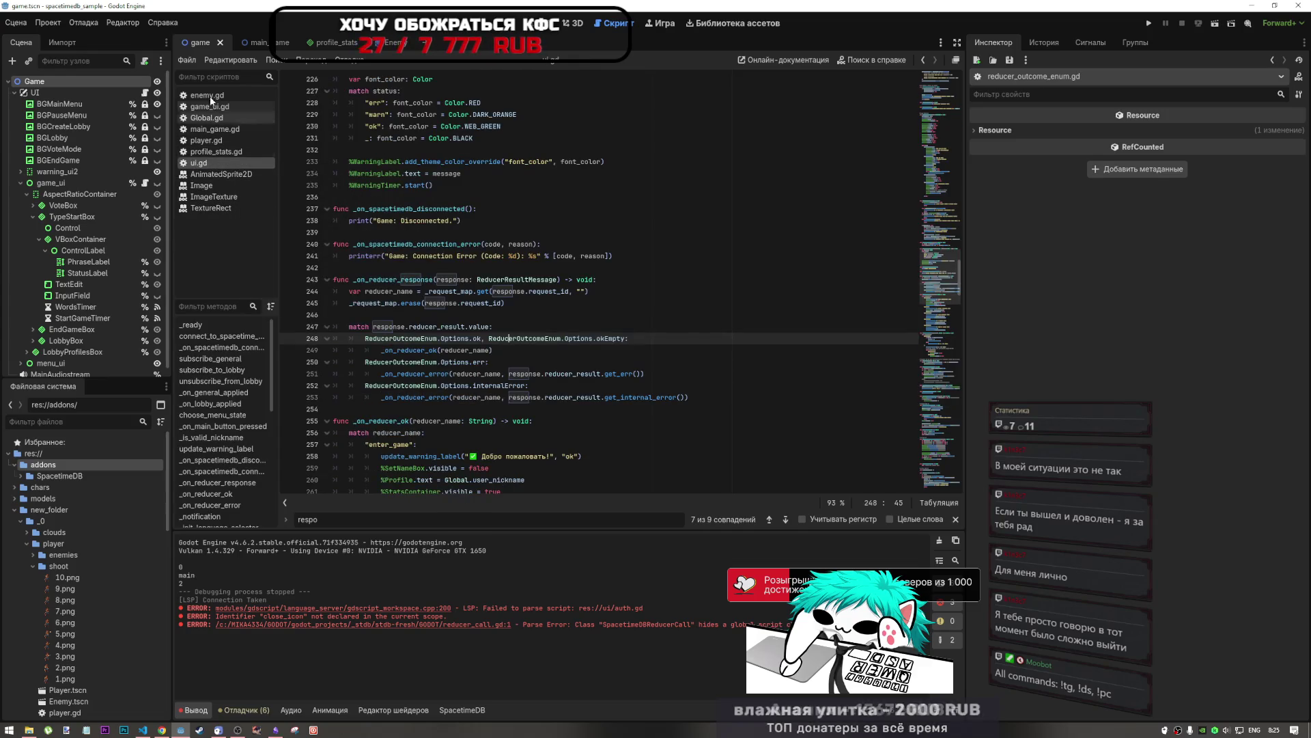
Step: Open profile_stats.gd and reload its updated code from disk
{"action": "left_click", "coordinate": [215, 152]}
{"action": "key", "text": "ctrl+a"}
{"action": "key", "text": "Right"}
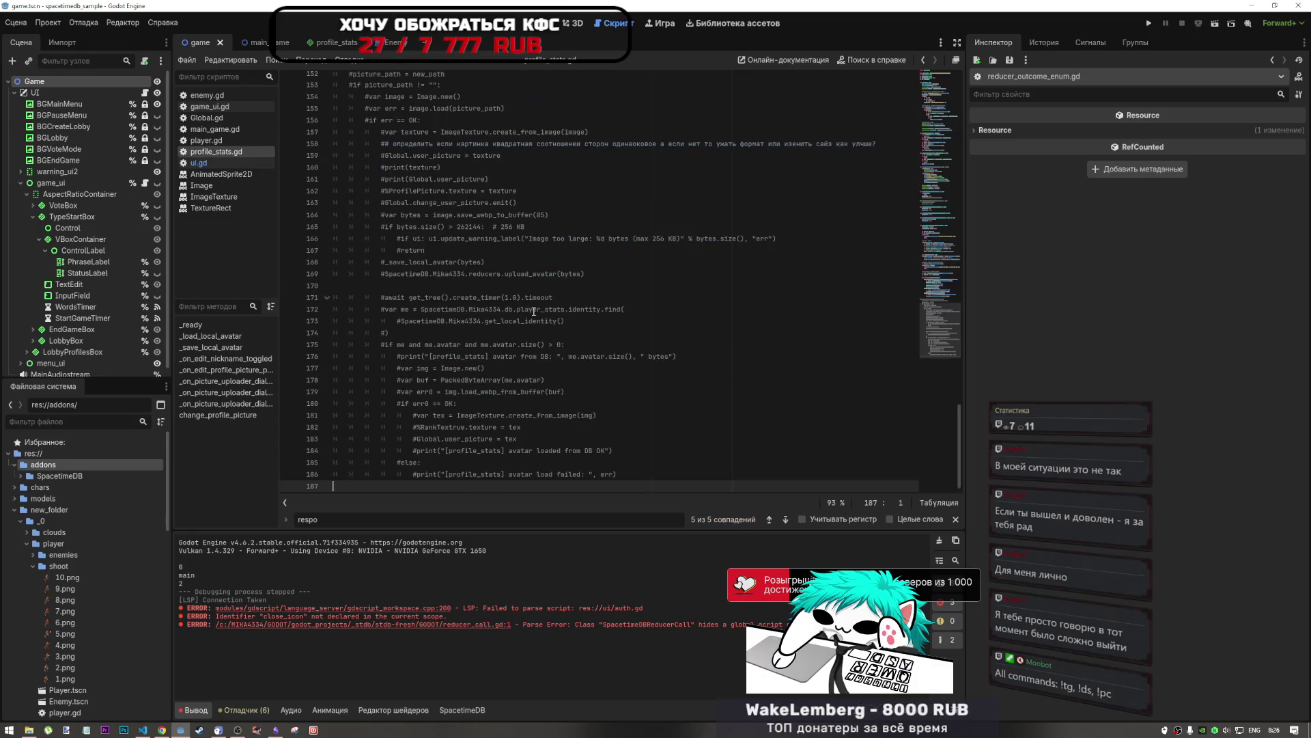
{"action": "left_click", "coordinate": [568, 384]}
{"action": "scroll", "coordinate": [805, 353], "scroll_direction": "up", "scroll_amount": 10}
{"action": "scroll", "coordinate": [806, 352], "scroll_direction": "up", "scroll_amount": 20}
{"action": "scroll", "coordinate": [809, 353], "scroll_direction": "down", "scroll_amount": 6}
{"action": "scroll", "coordinate": [809, 353], "scroll_direction": "up", "scroll_amount": 7}
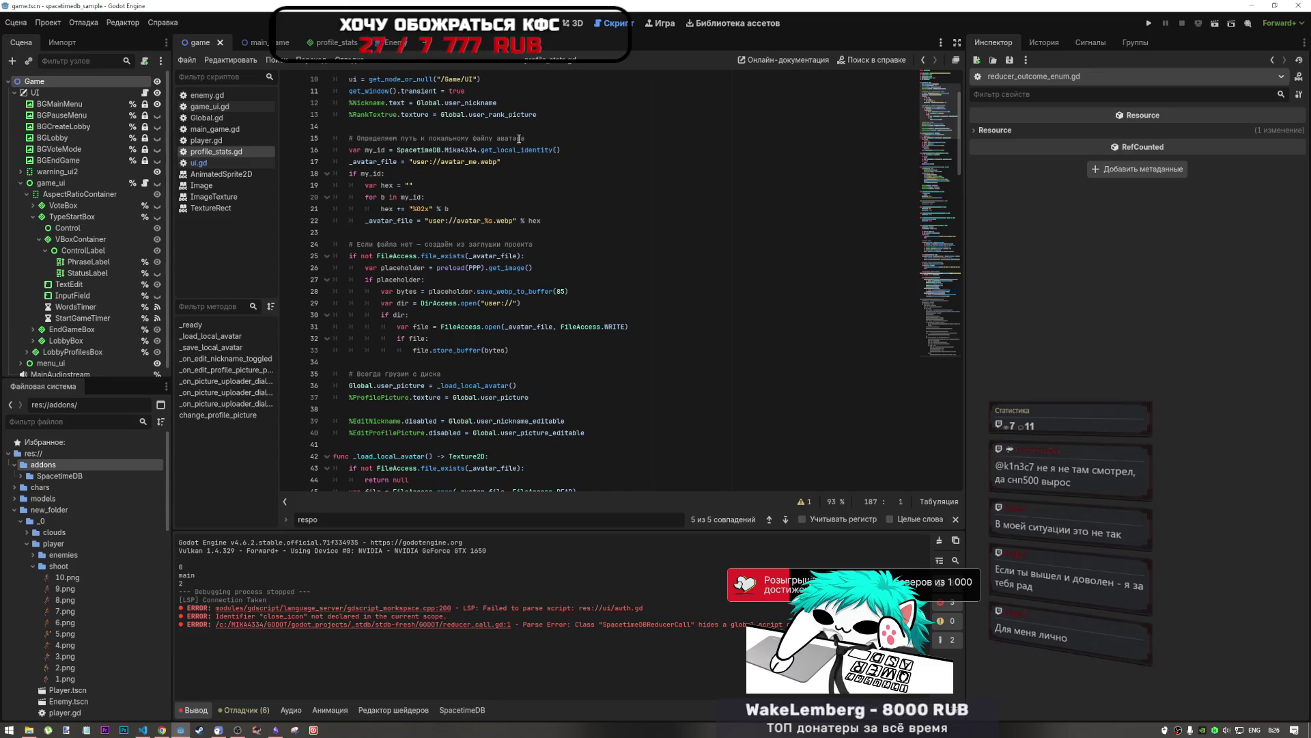
Step: Inspect the hex, avatar path, file-exists and store_buffer code on lines 16–33
{"action": "left_click", "coordinate": [372, 175]}
{"action": "left_click", "coordinate": [390, 185]}
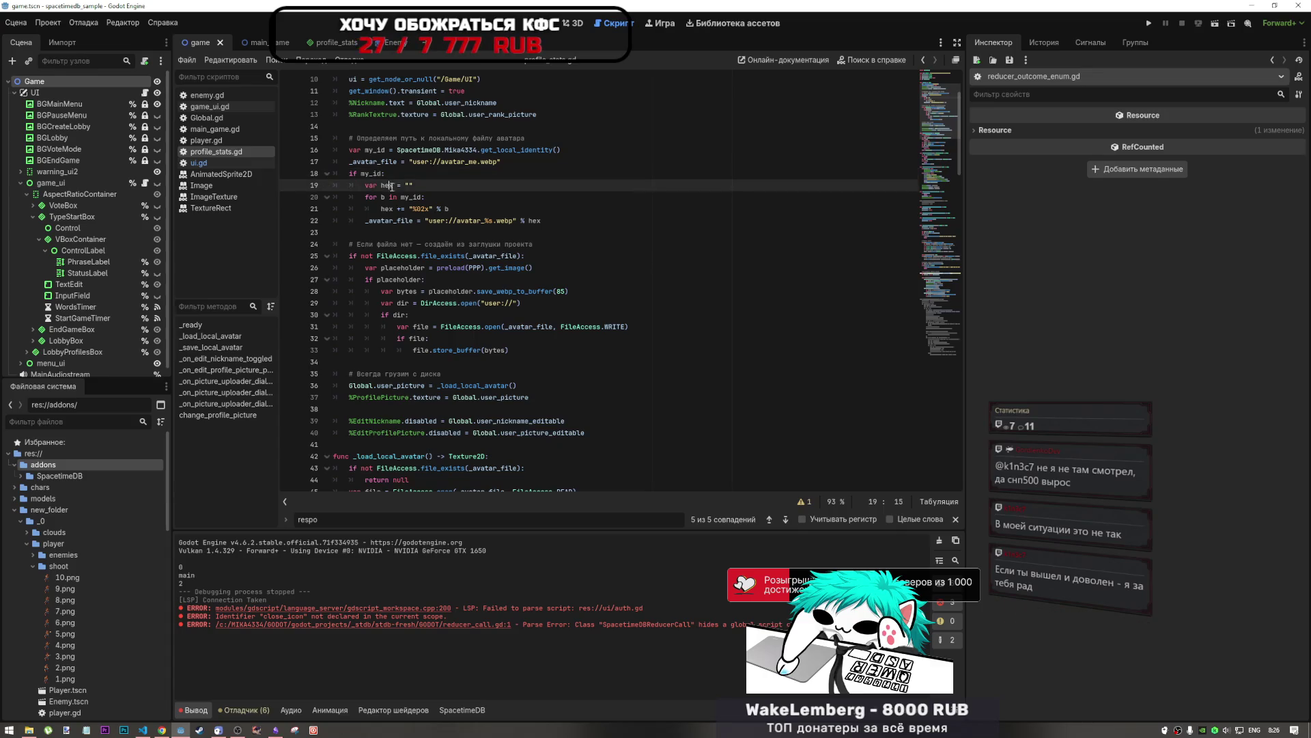
{"action": "left_click", "coordinate": [524, 221]}
{"action": "left_click", "coordinate": [516, 258]}
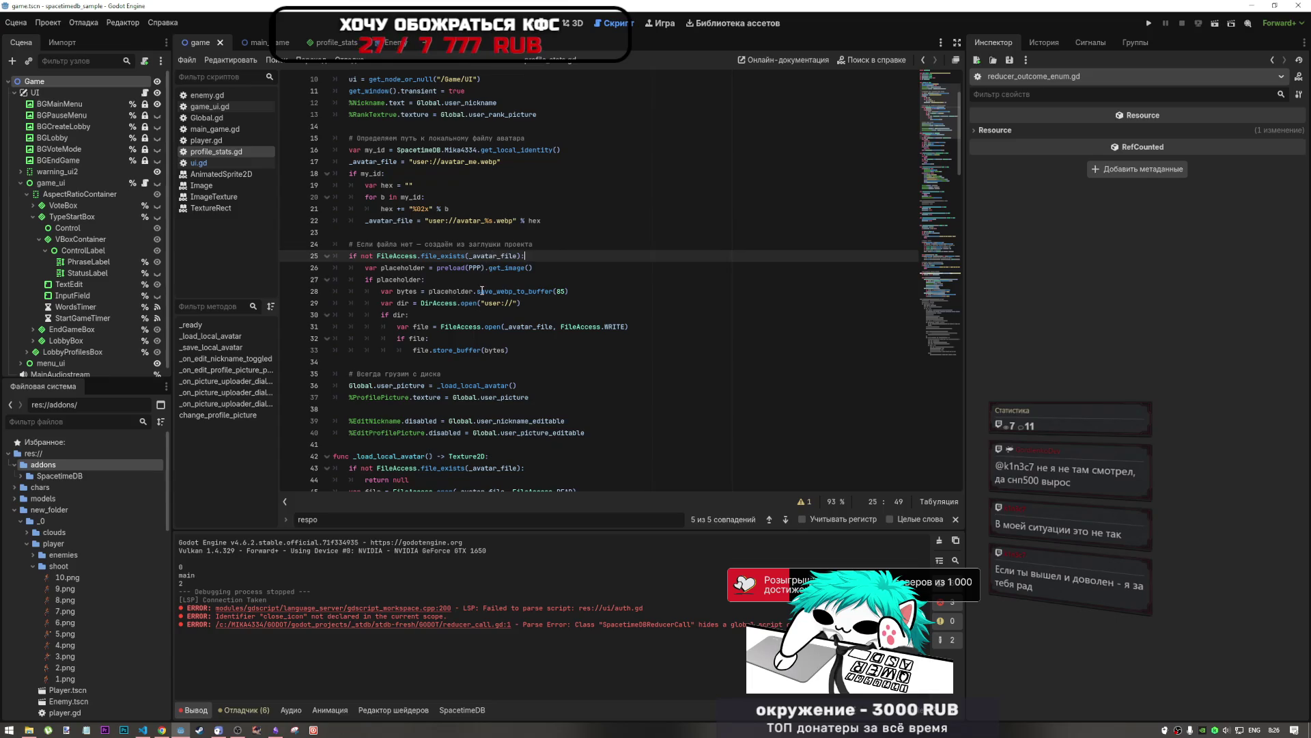
{"action": "left_click", "coordinate": [485, 349]}
{"action": "scroll", "coordinate": [398, 409], "scroll_direction": "down", "scroll_amount": 3}
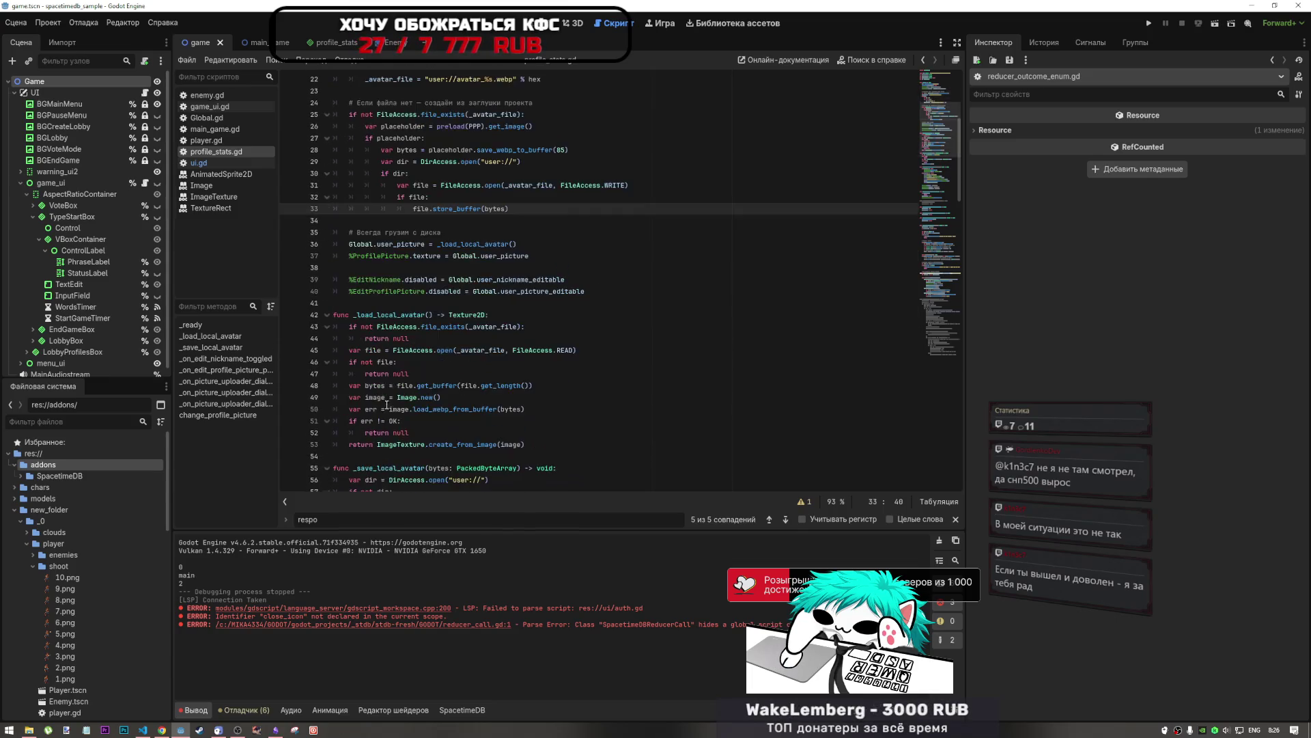
{"action": "scroll", "coordinate": [398, 408], "scroll_direction": "up", "scroll_amount": 6}
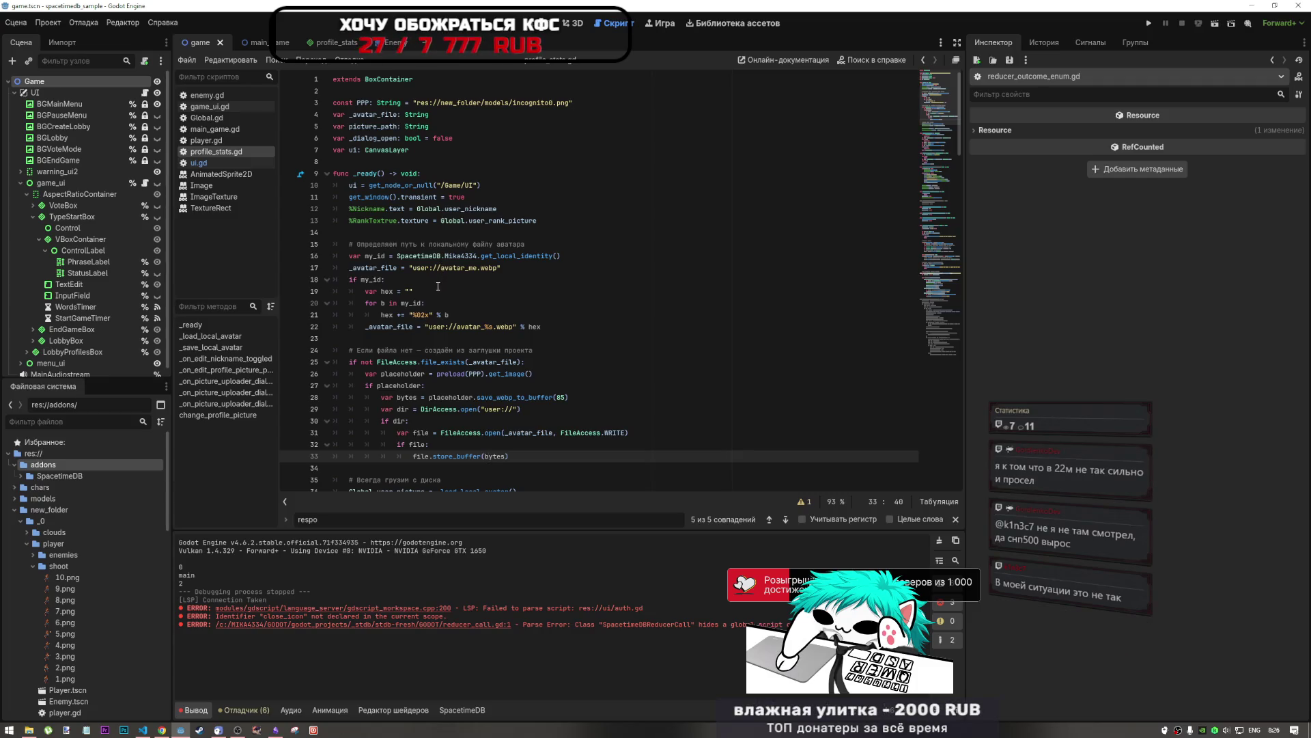
{"action": "left_click", "coordinate": [485, 326]}
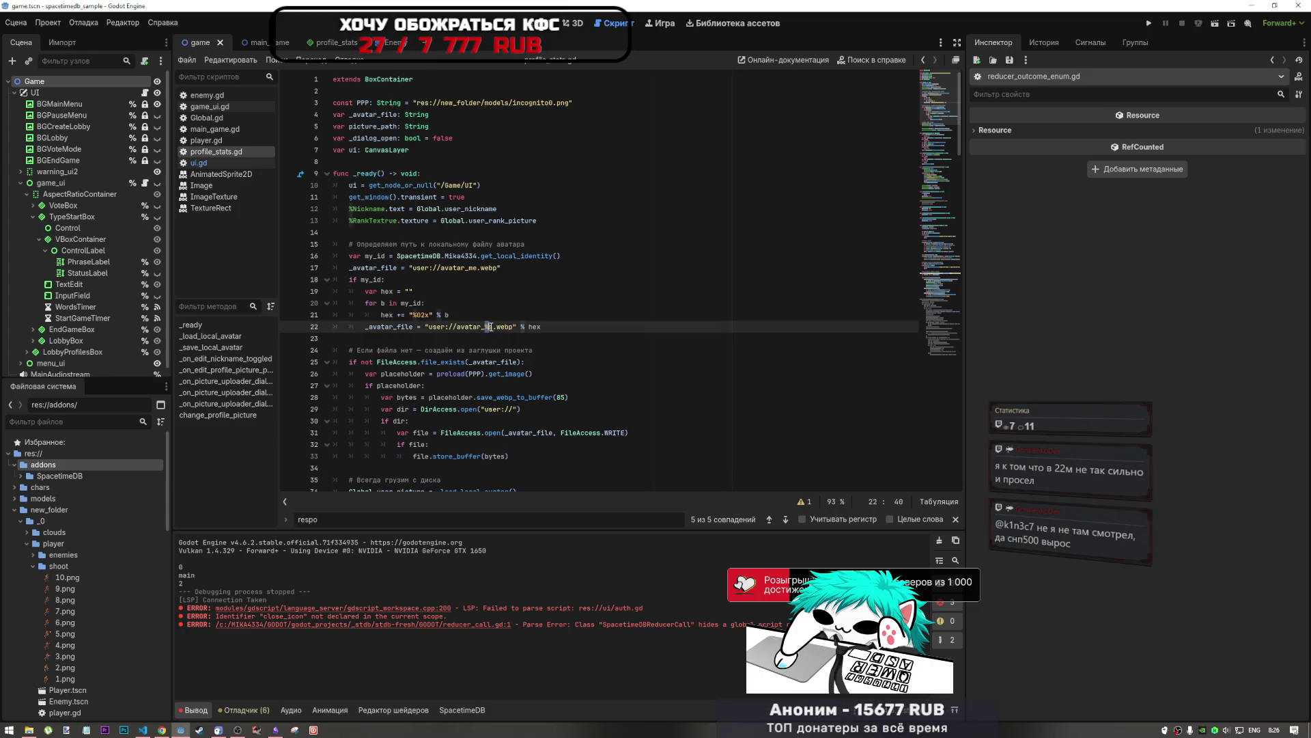
{"action": "left_click_drag", "start_coordinate": [482, 255], "coordinate": [532, 255]}
{"action": "left_click", "coordinate": [486, 327]}
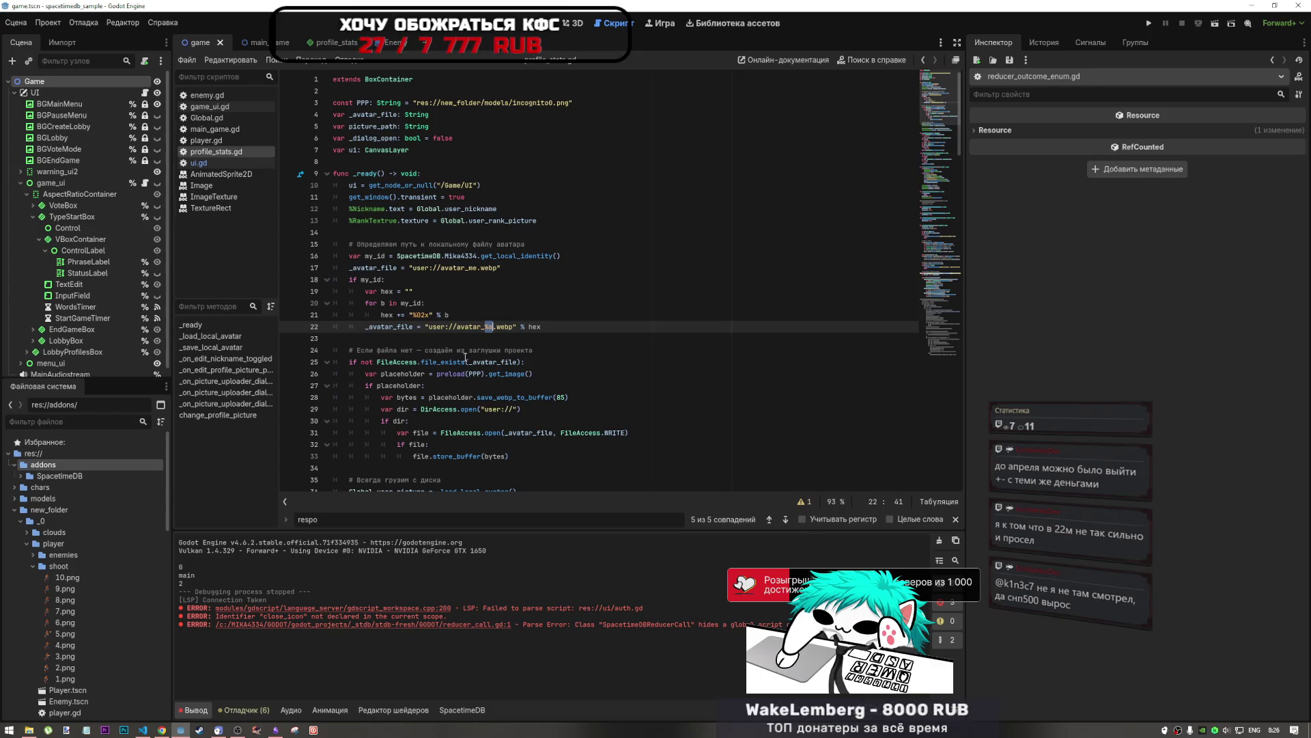
Step: Review the avatar_me and avatar_%s.webp names and _save_local_avatar, then run the scene with F6
{"action": "scroll", "coordinate": [504, 433], "scroll_direction": "down", "scroll_amount": 3}
{"action": "scroll", "coordinate": [497, 396], "scroll_direction": "up", "scroll_amount": 3}
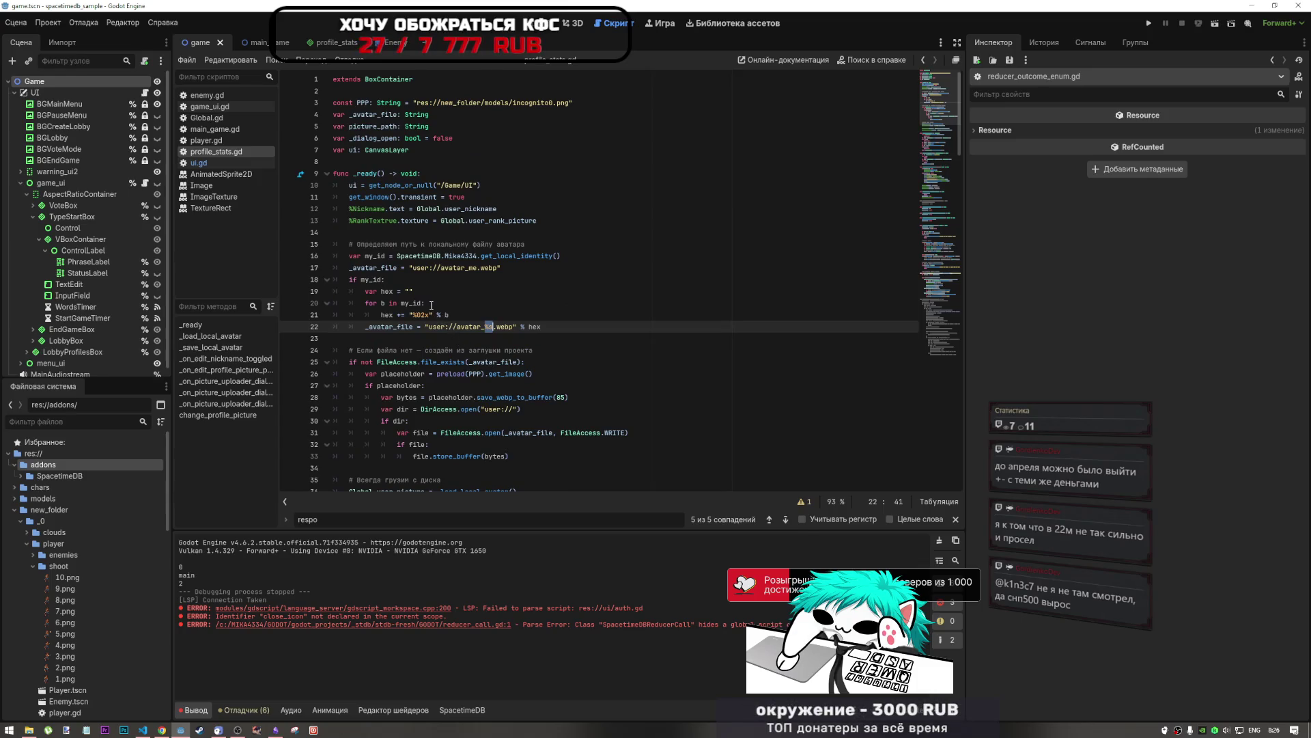
{"action": "left_click_drag", "start_coordinate": [452, 268], "coordinate": [478, 267]}
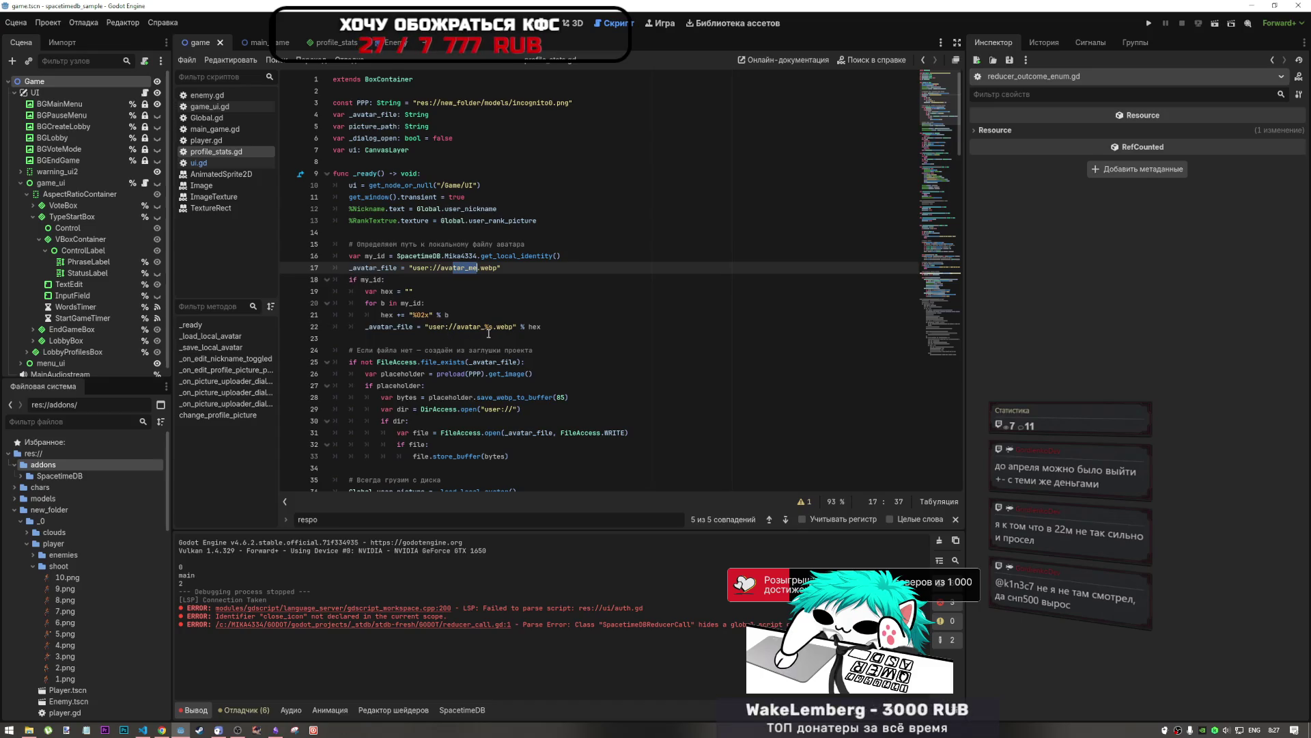
{"action": "left_click_drag", "start_coordinate": [513, 327], "coordinate": [459, 327]}
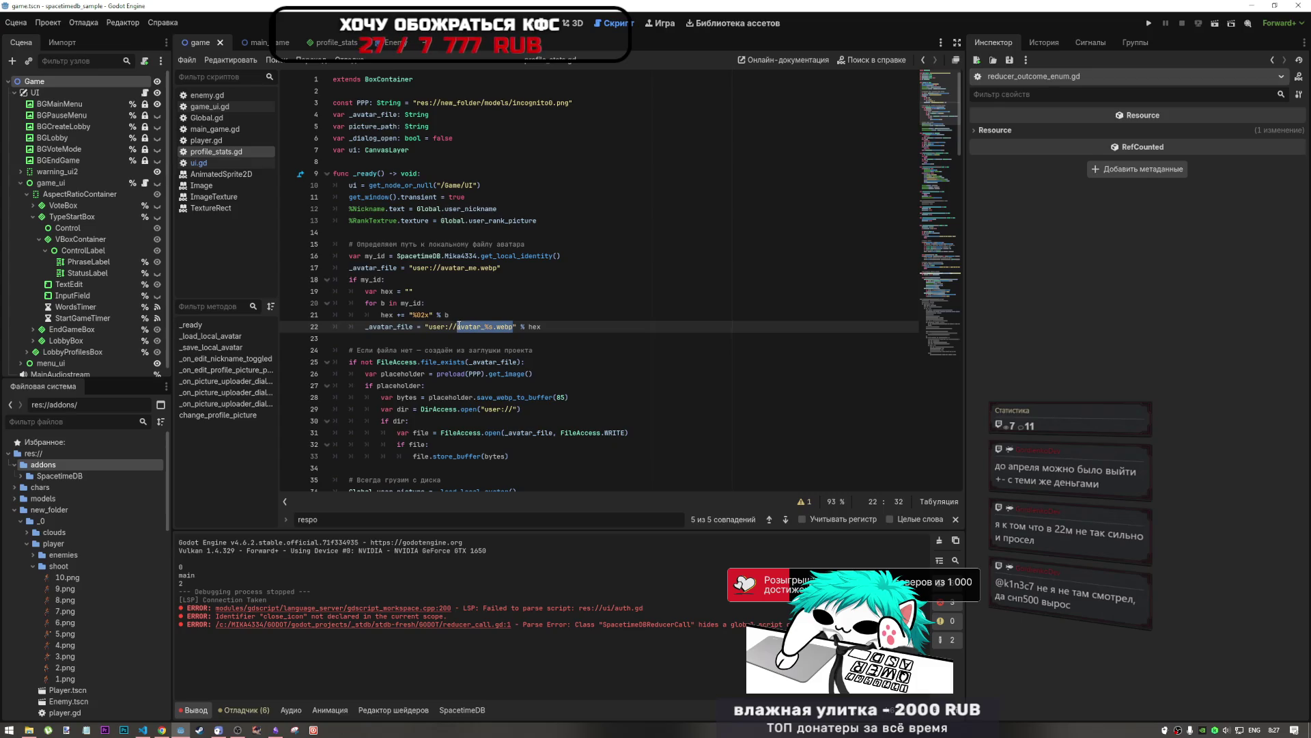
{"action": "left_click", "coordinate": [568, 295]}
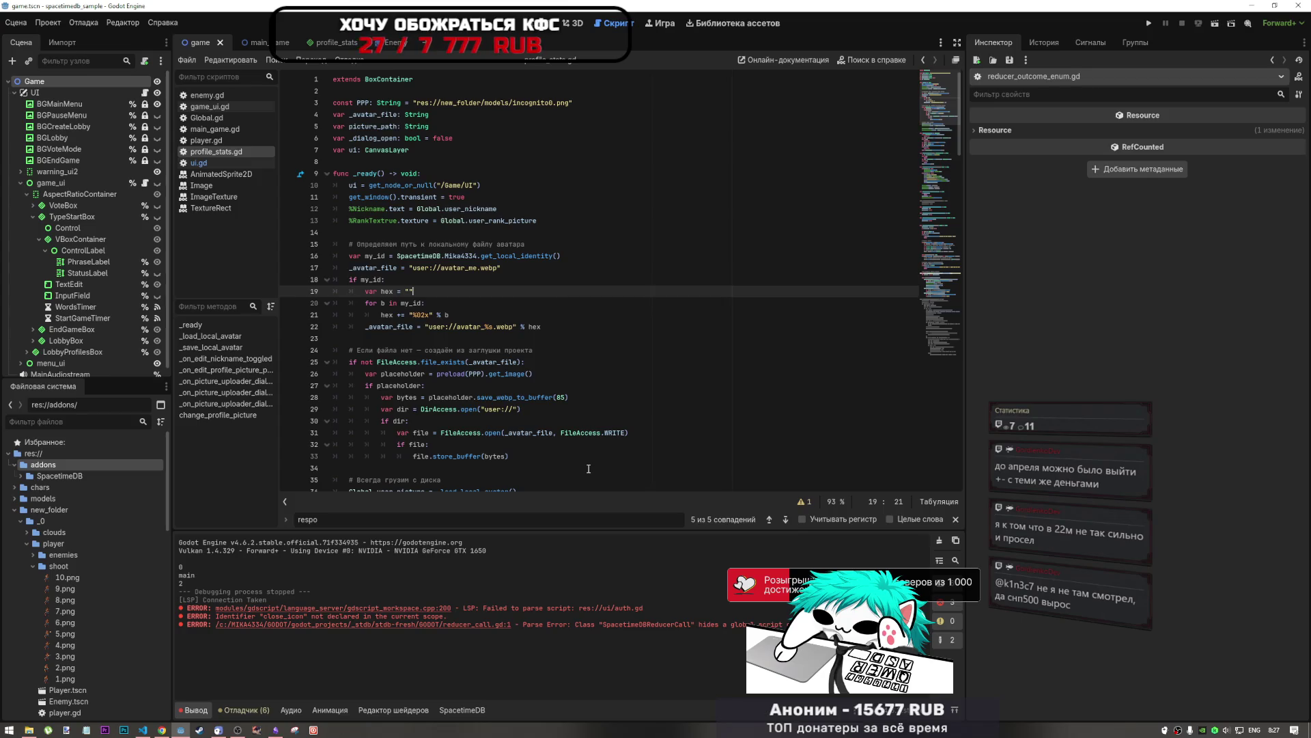
{"action": "left_click", "coordinate": [567, 374]}
{"action": "scroll", "coordinate": [548, 424], "scroll_direction": "down", "scroll_amount": 7}
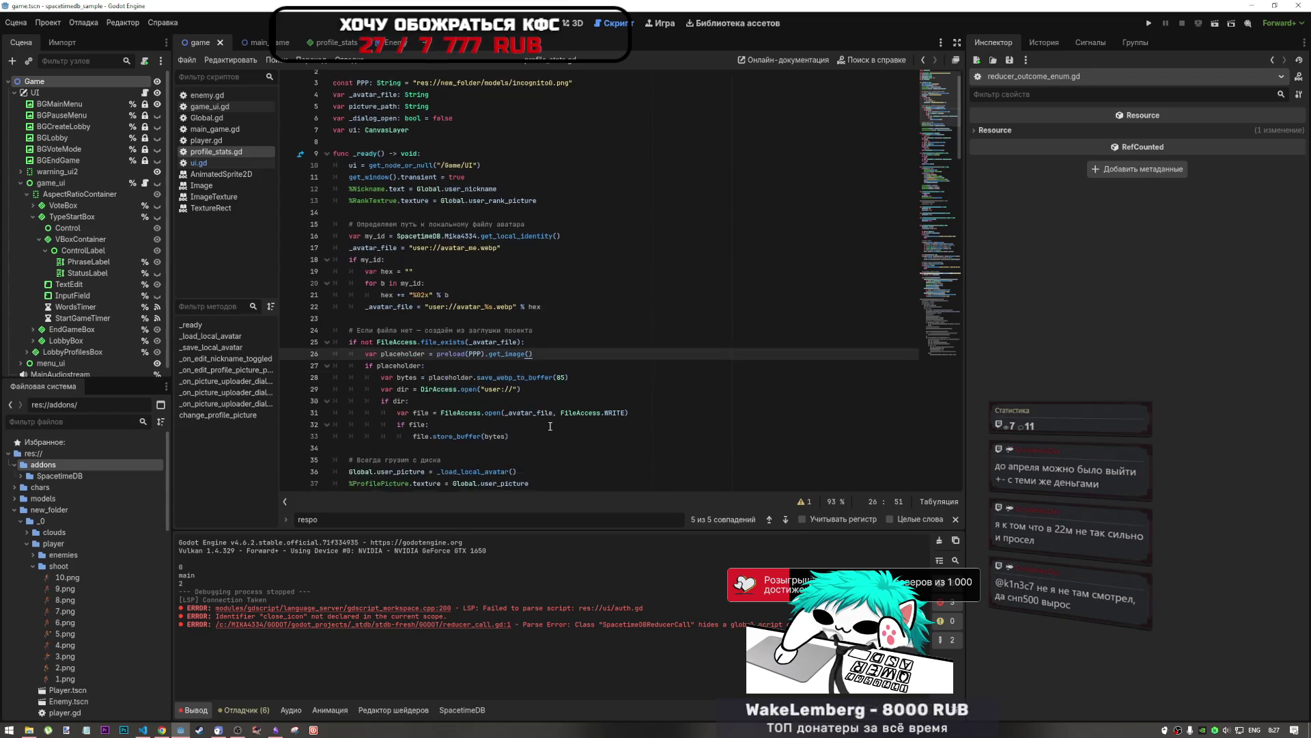
{"action": "scroll", "coordinate": [549, 424], "scroll_direction": "down", "scroll_amount": 5}
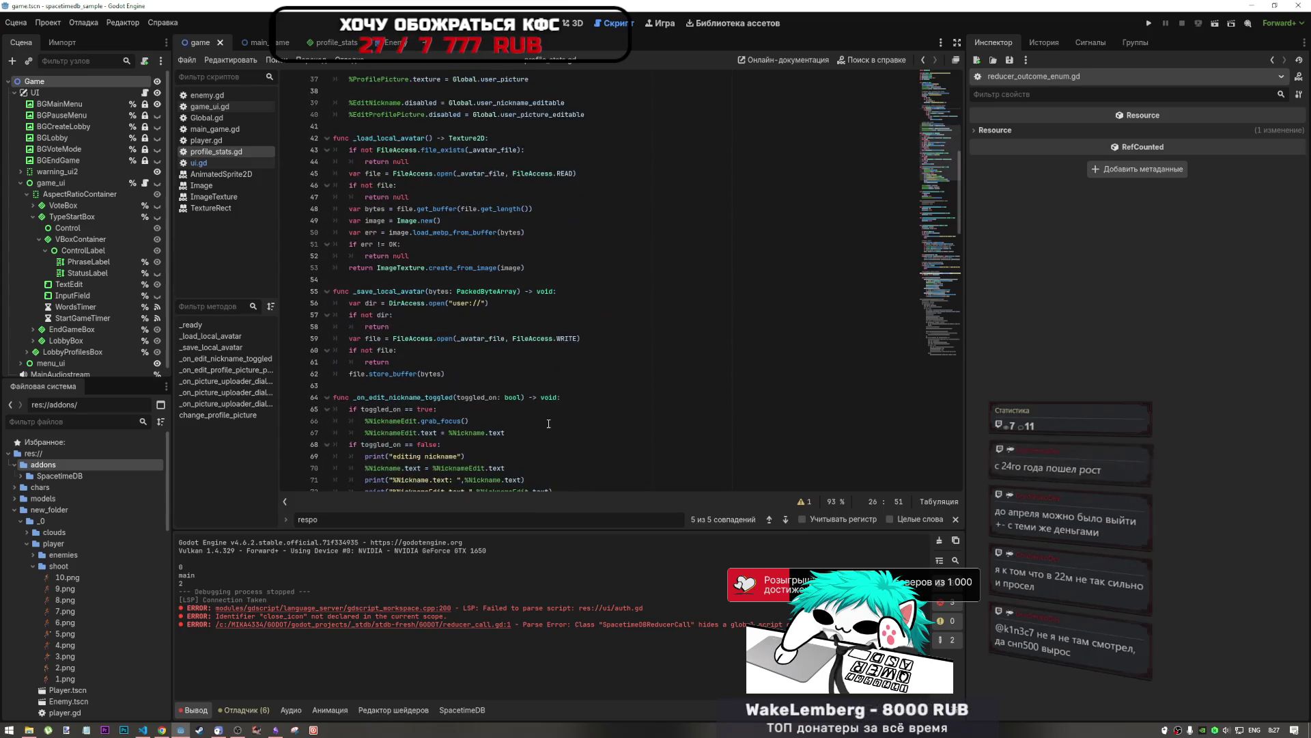
{"action": "left_click", "coordinate": [512, 351]}
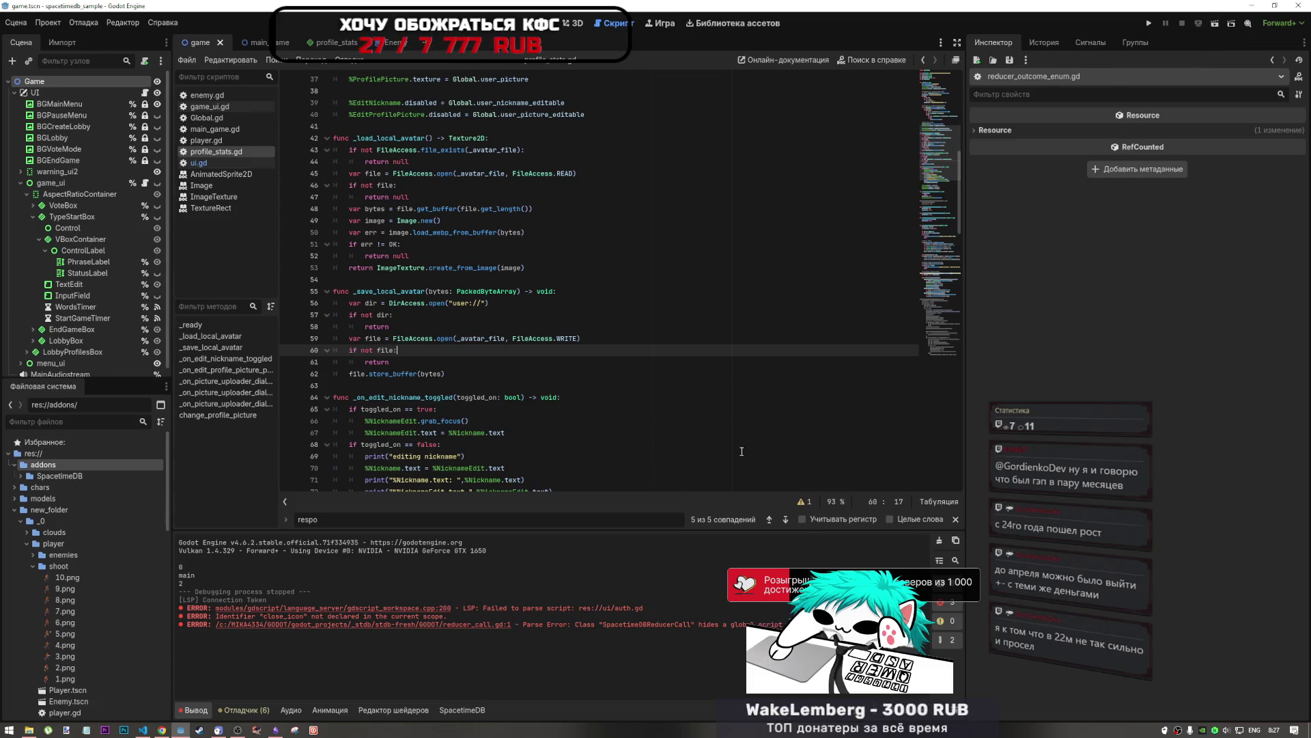
{"action": "scroll", "coordinate": [741, 449], "scroll_direction": "up", "scroll_amount": 3}
{"action": "key", "text": "F6"}
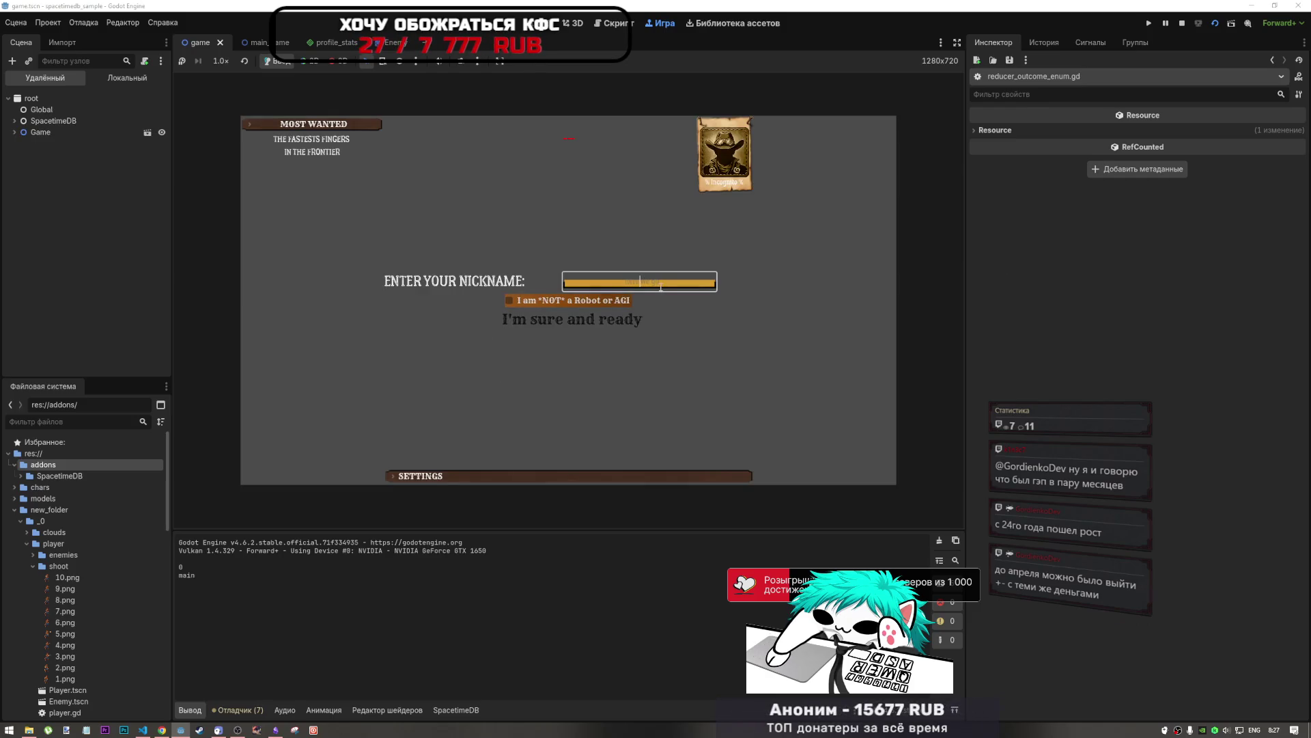
Step: Join as 'qqqwww', set the avatar to Desktop's 8v8oZn5nJ3k.jpg, then switch to the Qwen chat
{"action": "type", "text": "qqqwww"}
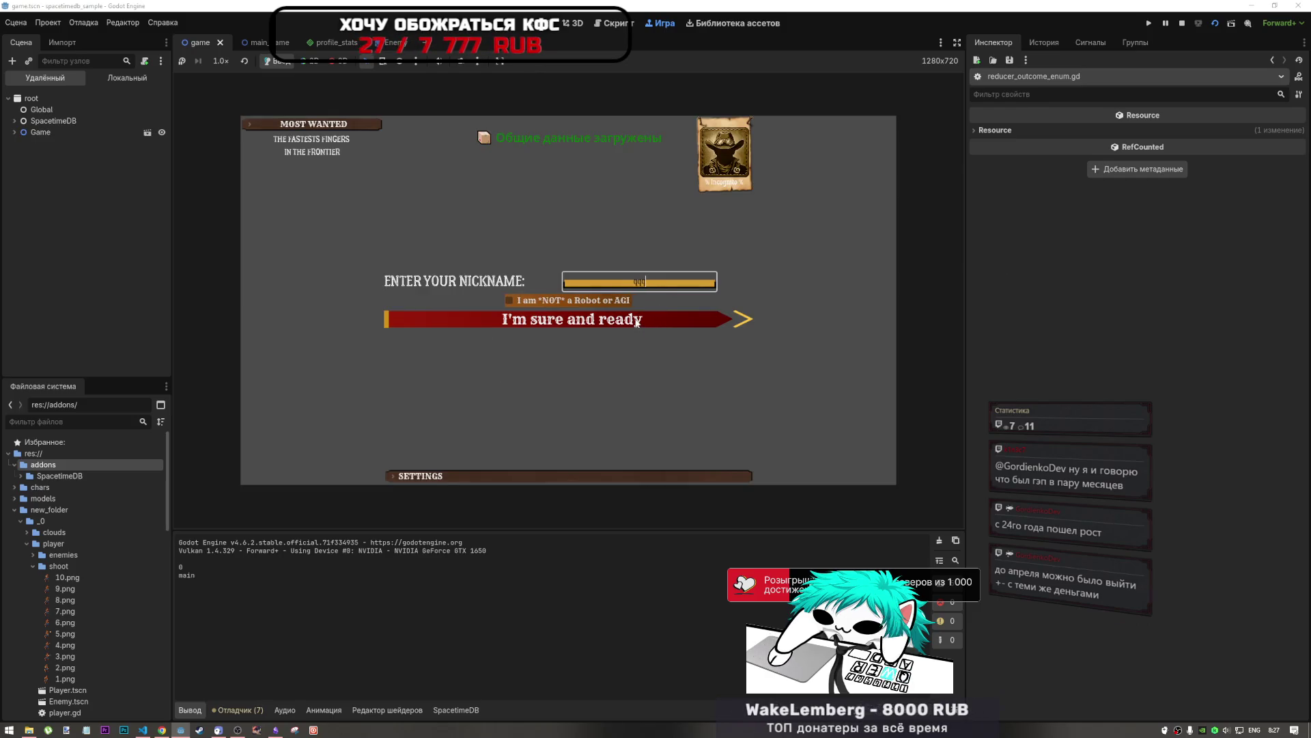
{"action": "left_click", "coordinate": [584, 315]}
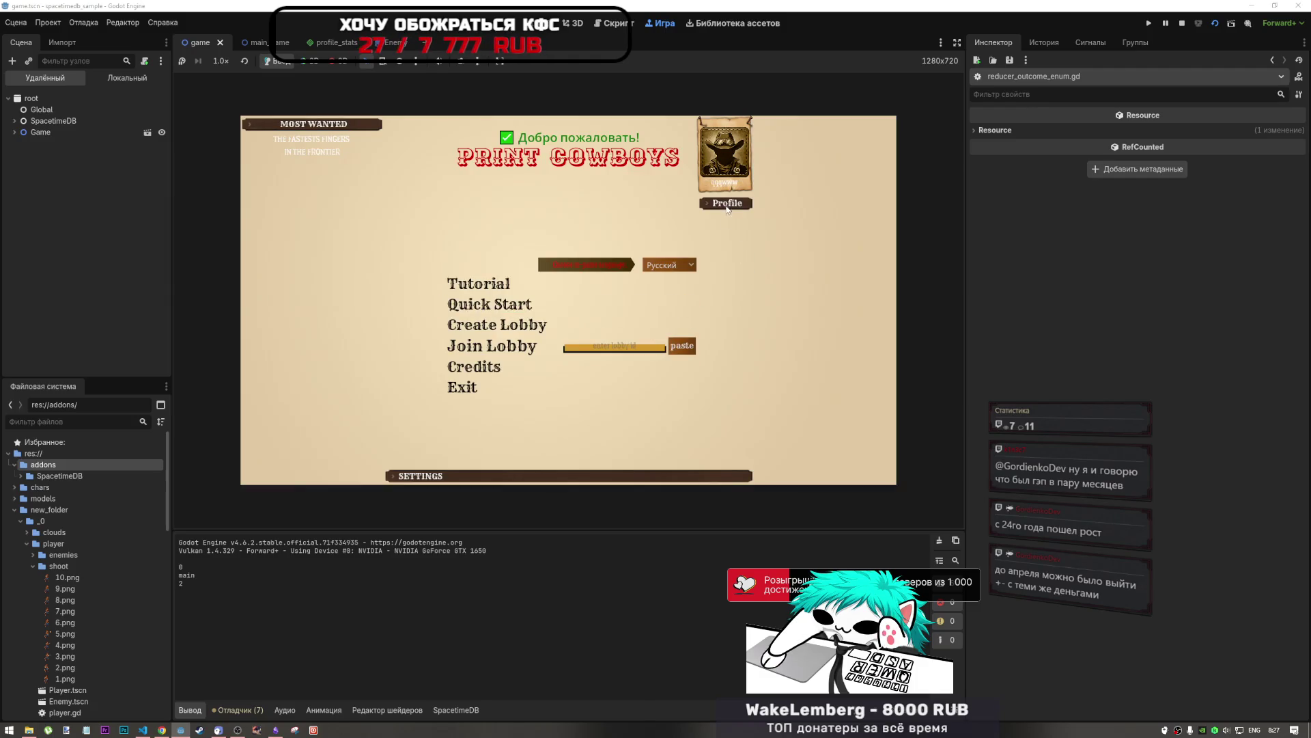
{"action": "left_click", "coordinate": [509, 261]}
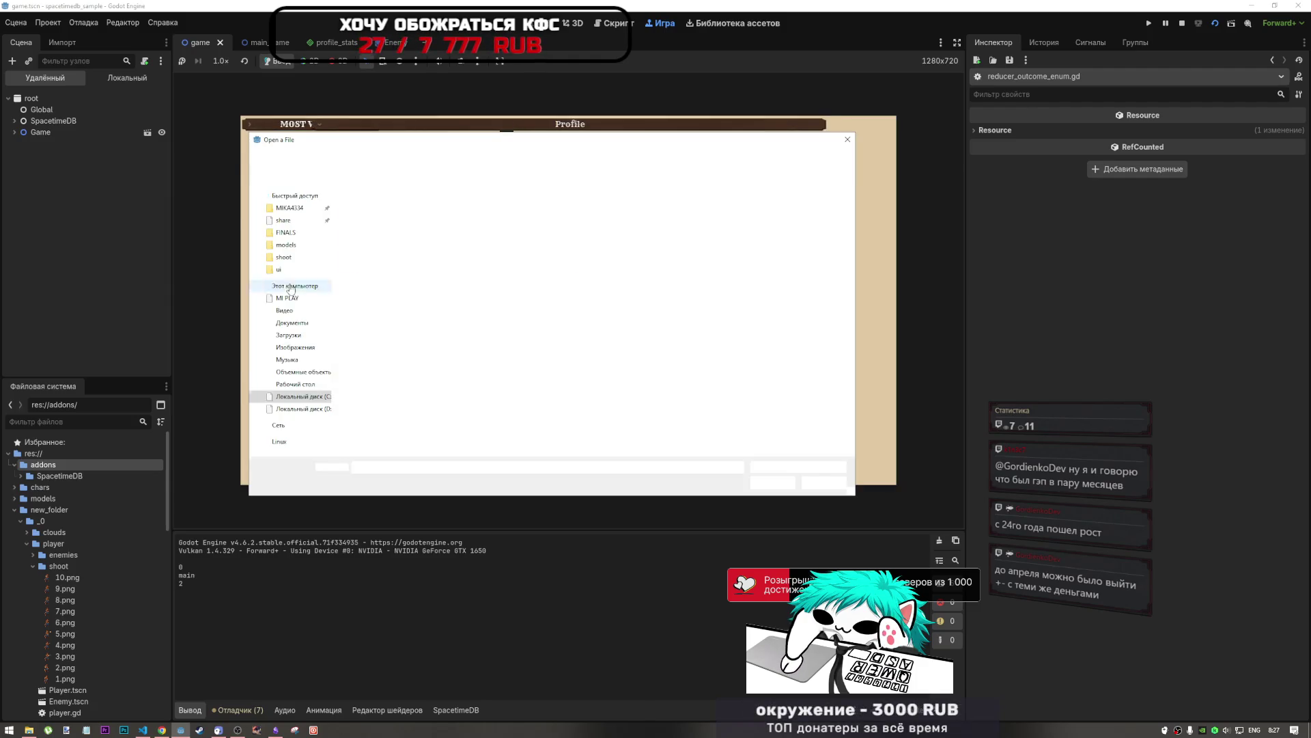
{"action": "left_click", "coordinate": [298, 384]}
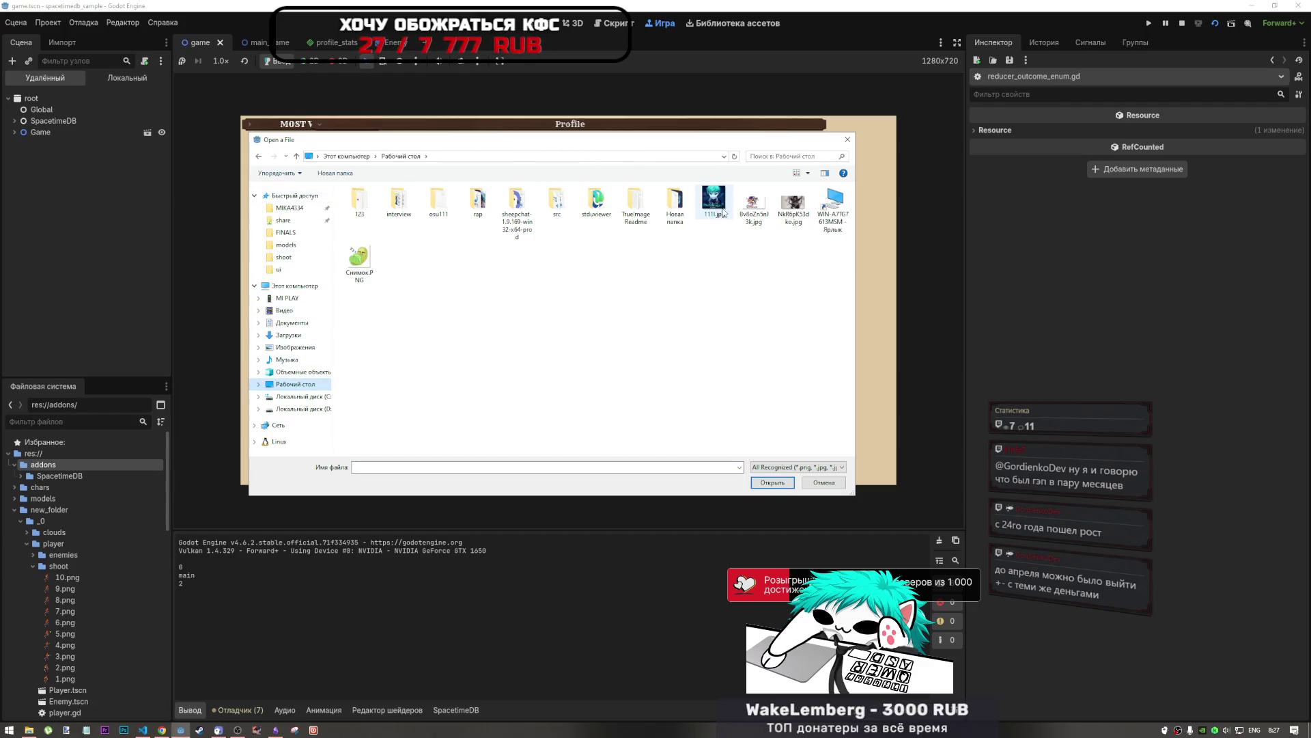
{"action": "left_click", "coordinate": [753, 204]}
{"action": "left_click", "coordinate": [758, 479]}
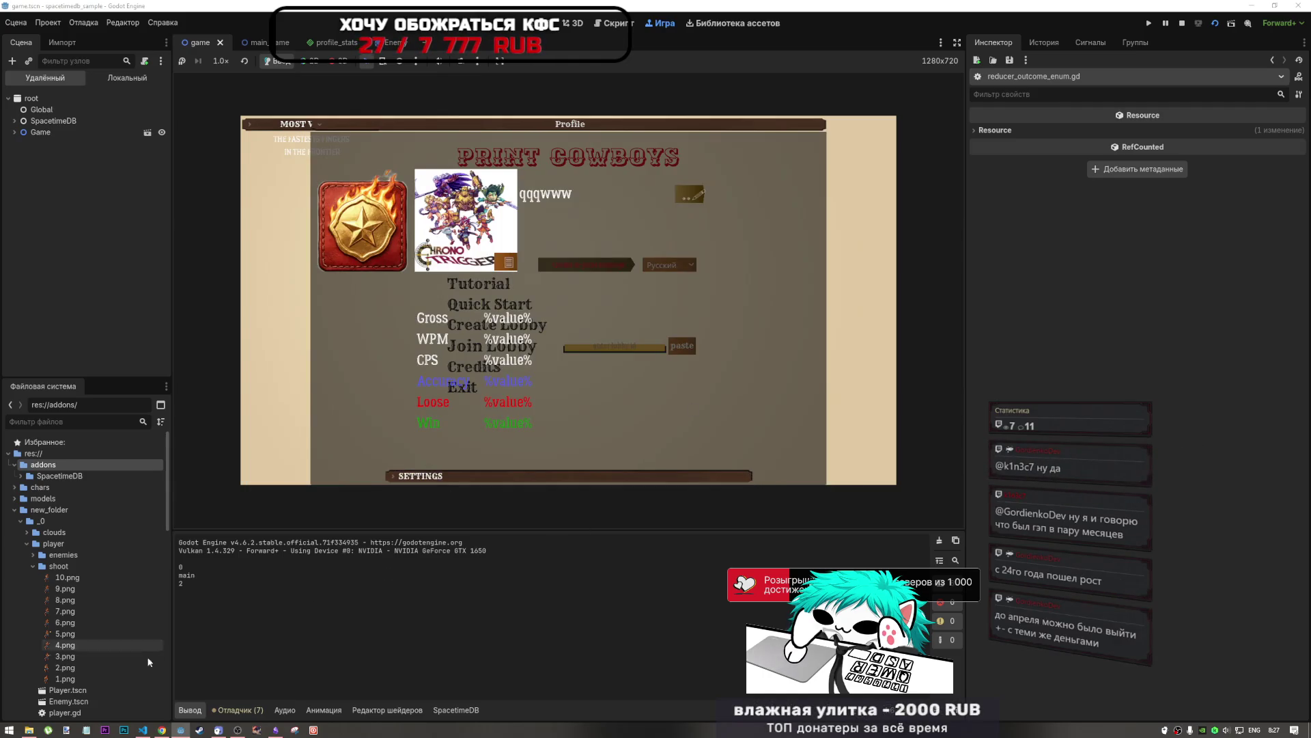
{"action": "mouse_move", "coordinate": [161, 729]}
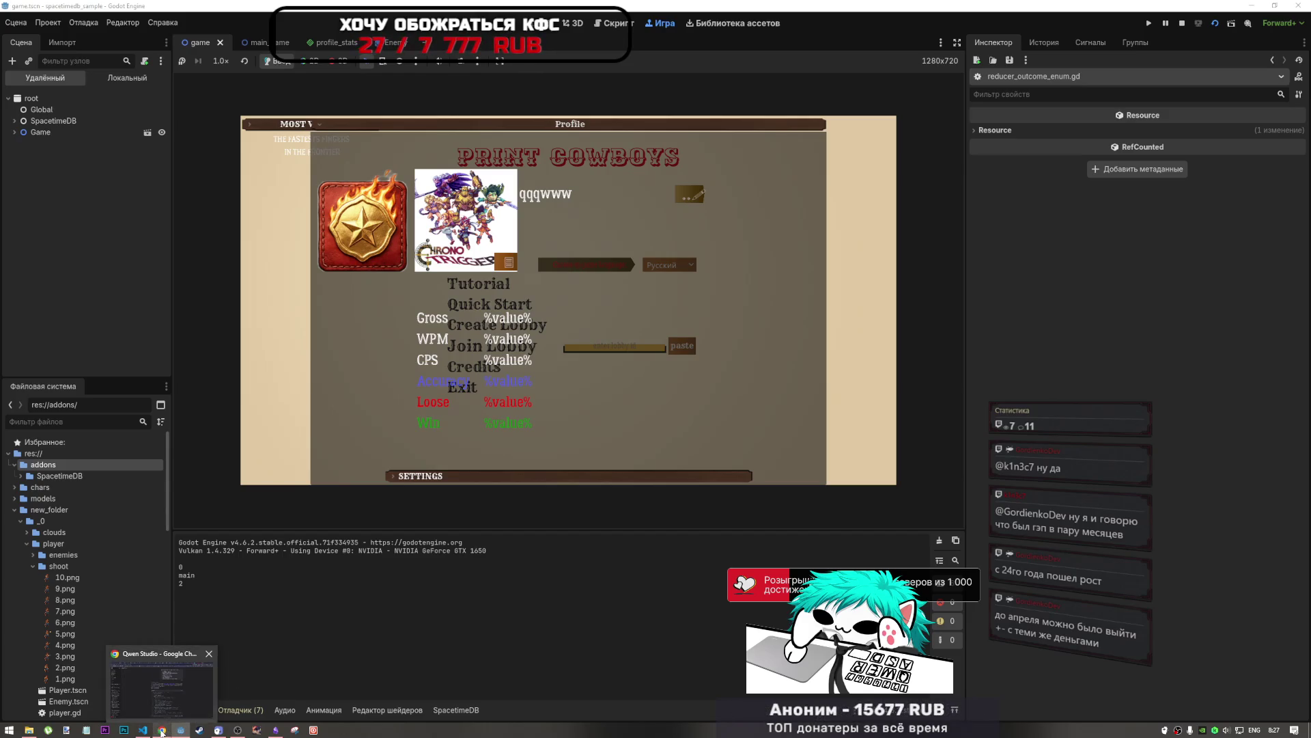
{"action": "left_click", "coordinate": [162, 722]}
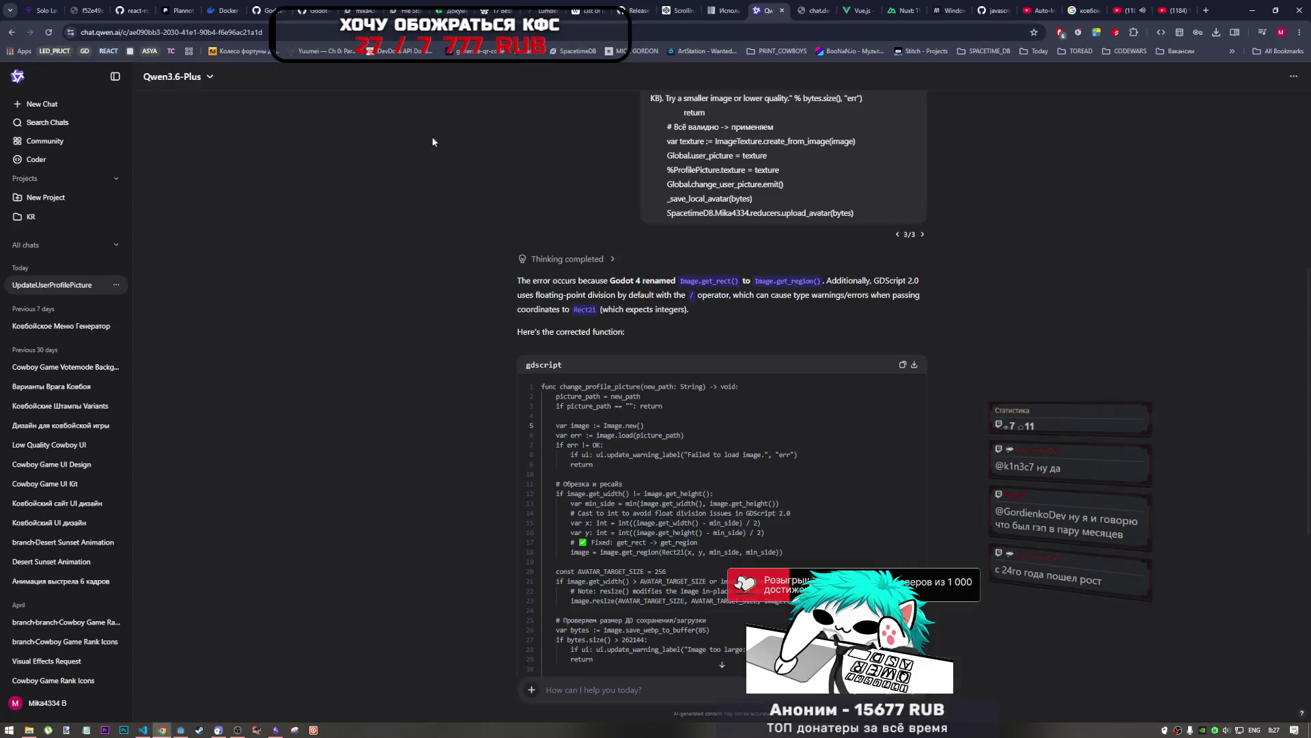
Step: Check the first row's stored avatar value in the player_stats table, then return to Godot
{"action": "left_click", "coordinate": [360, 6]}
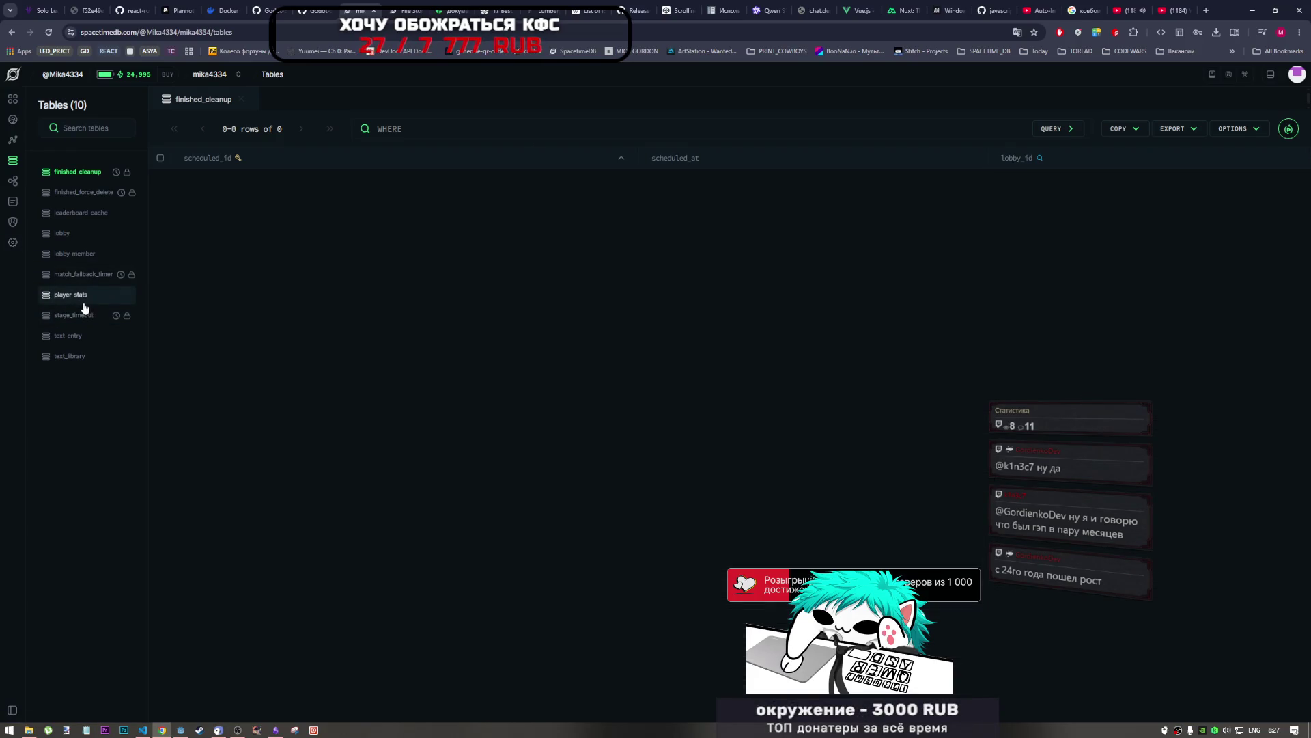
{"action": "left_click", "coordinate": [78, 296]}
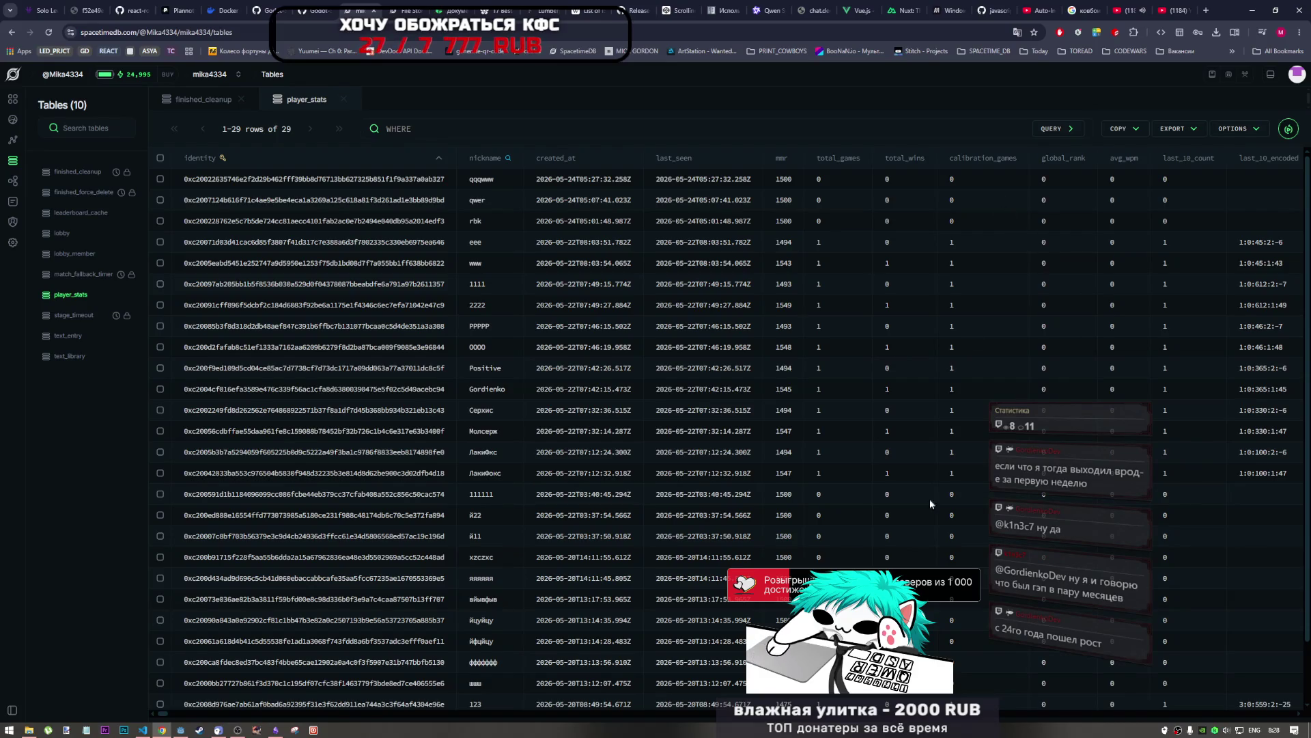
{"action": "left_click_drag", "start_coordinate": [155, 715], "coordinate": [168, 713]}
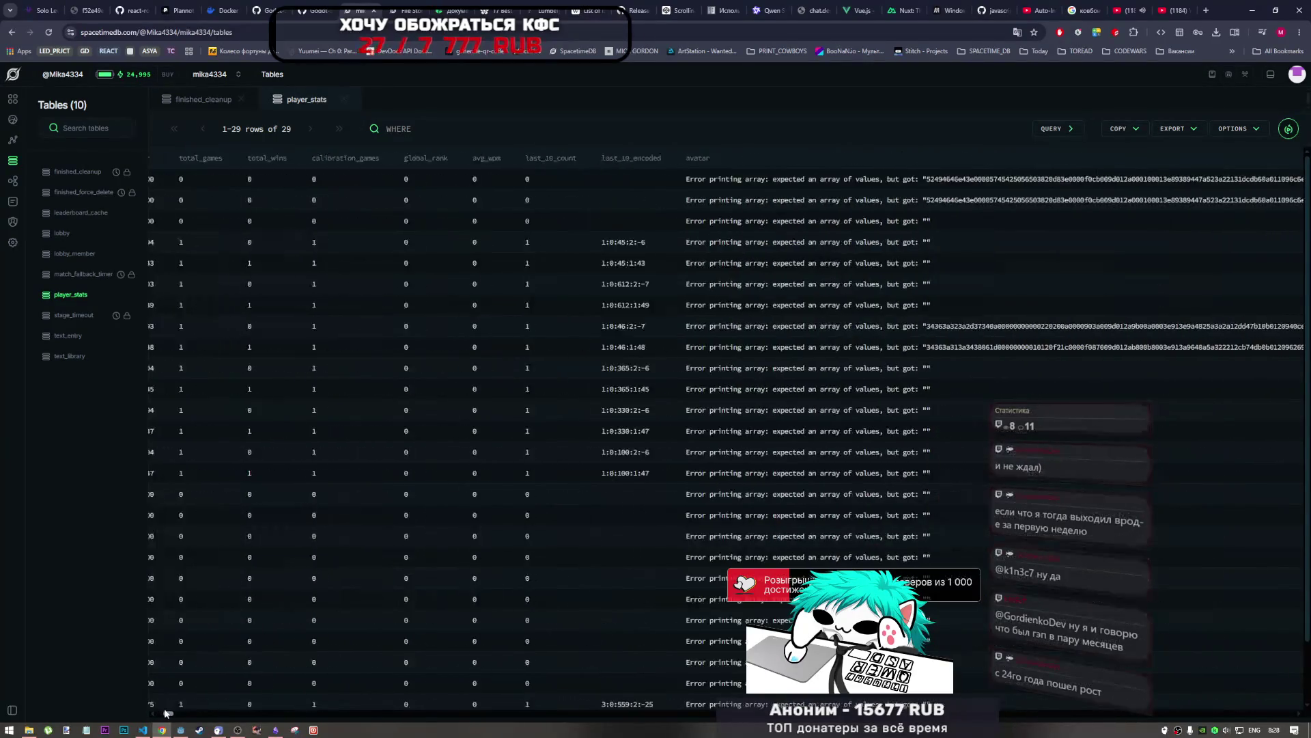
{"action": "left_click", "coordinate": [687, 188]}
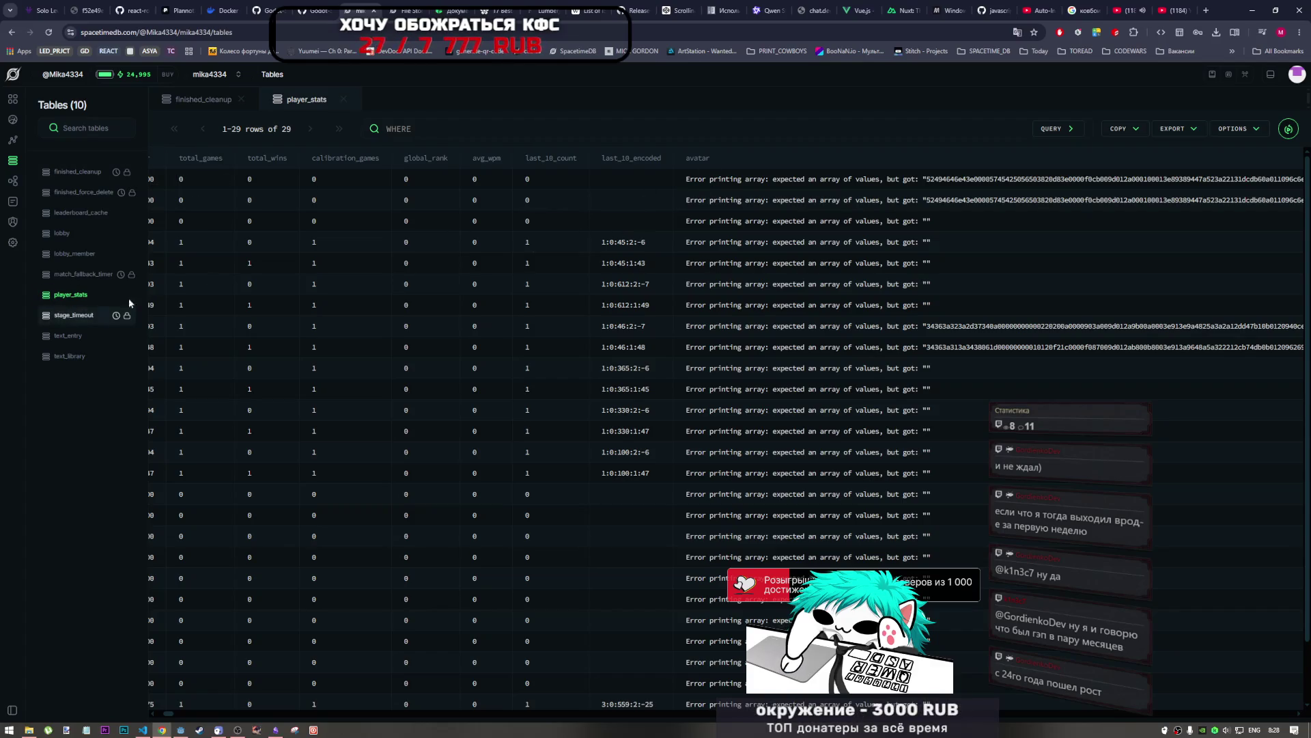
{"action": "mouse_move", "coordinate": [236, 731]}
{"action": "mouse_move", "coordinate": [180, 729]}
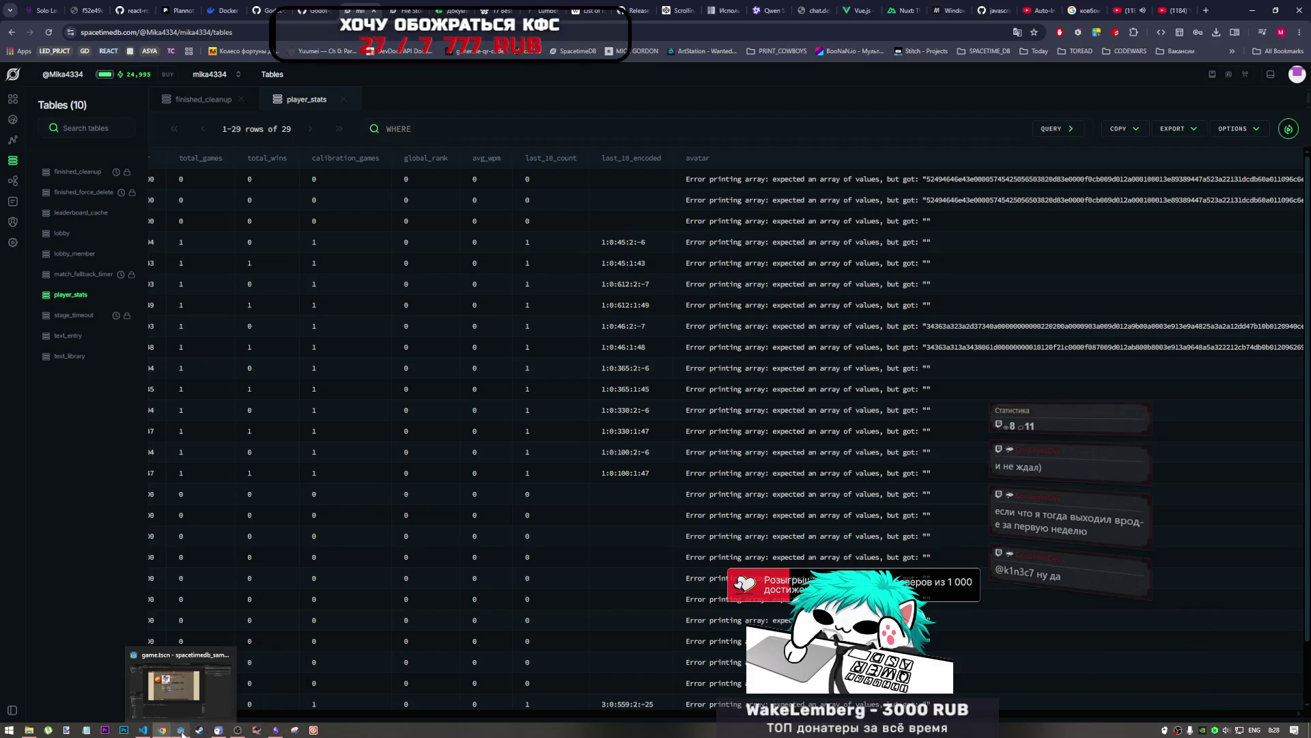
{"action": "left_click", "coordinate": [179, 706]}
Step: Upload a new avatar image in the running game, stop it, and view line 57's dir check
{"action": "left_click", "coordinate": [506, 260]}
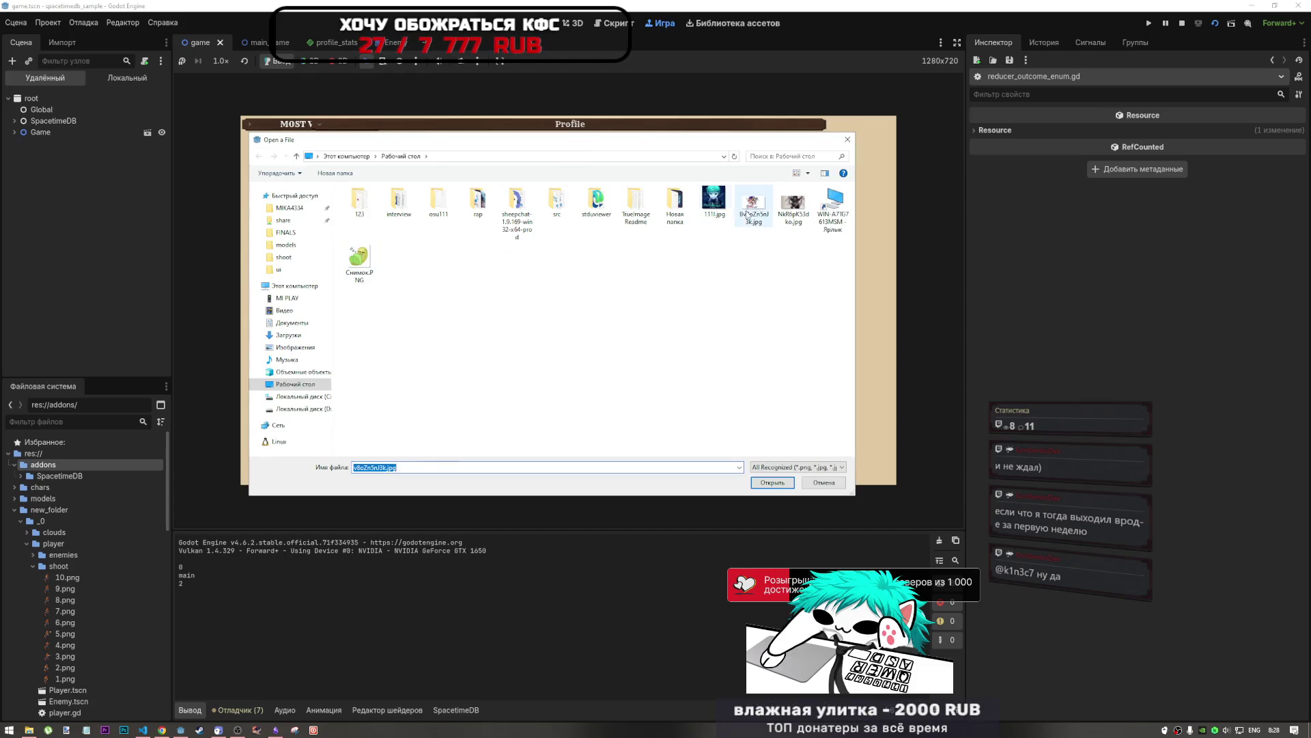
{"action": "left_click", "coordinate": [768, 484]}
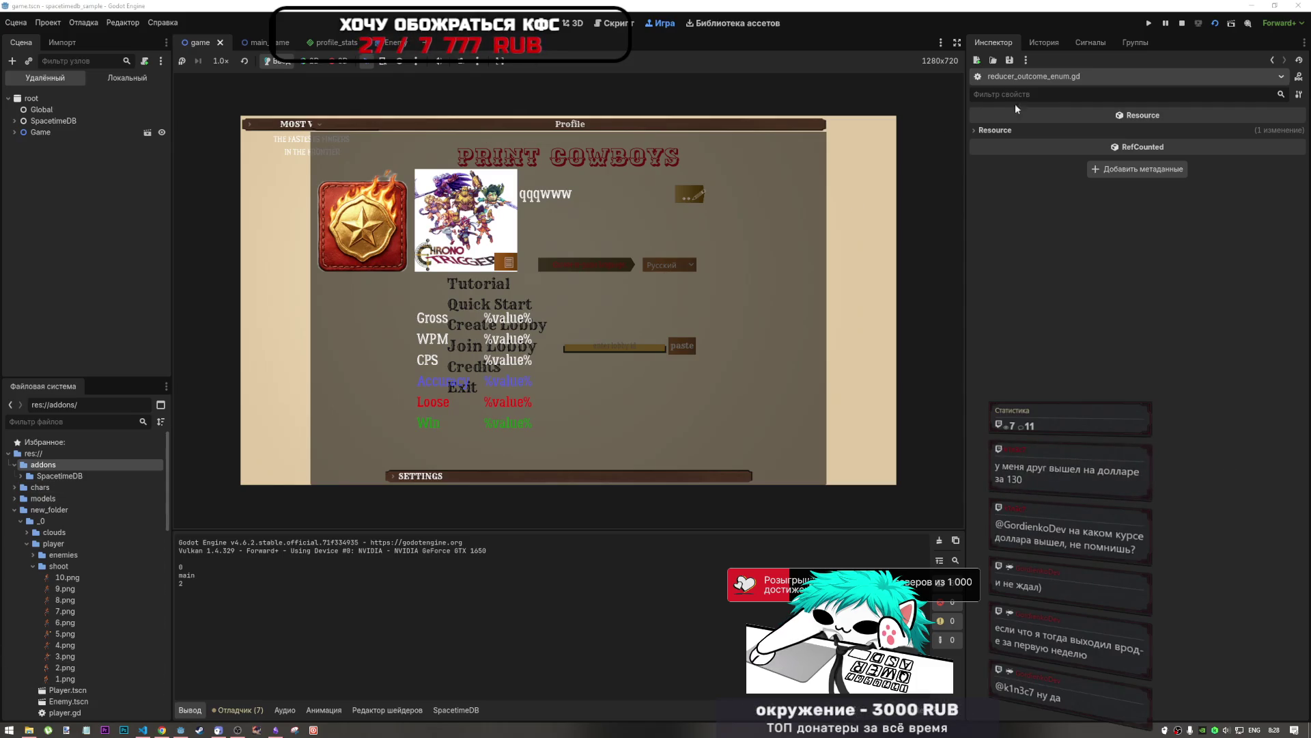
{"action": "left_click", "coordinate": [1181, 25]}
{"action": "left_click", "coordinate": [496, 101]}
{"action": "left_click", "coordinate": [418, 281]}
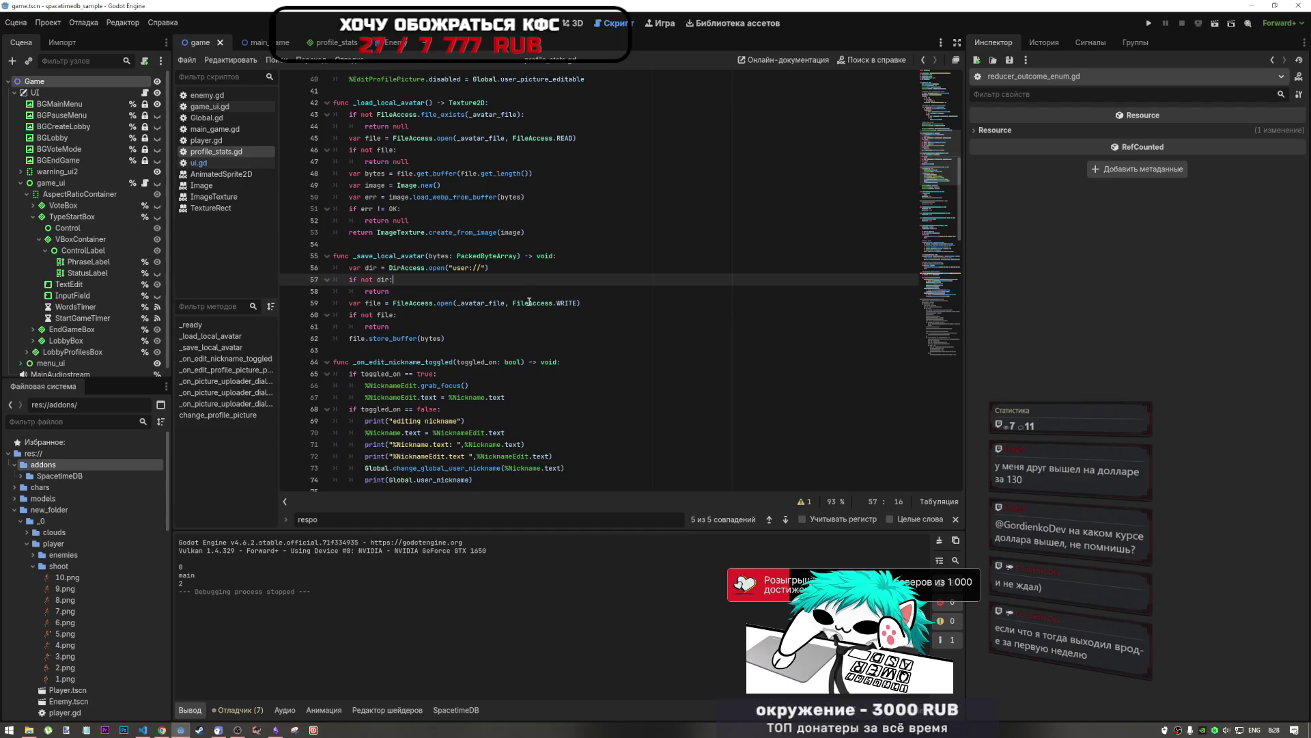
{"action": "mouse_move", "coordinate": [530, 302]}
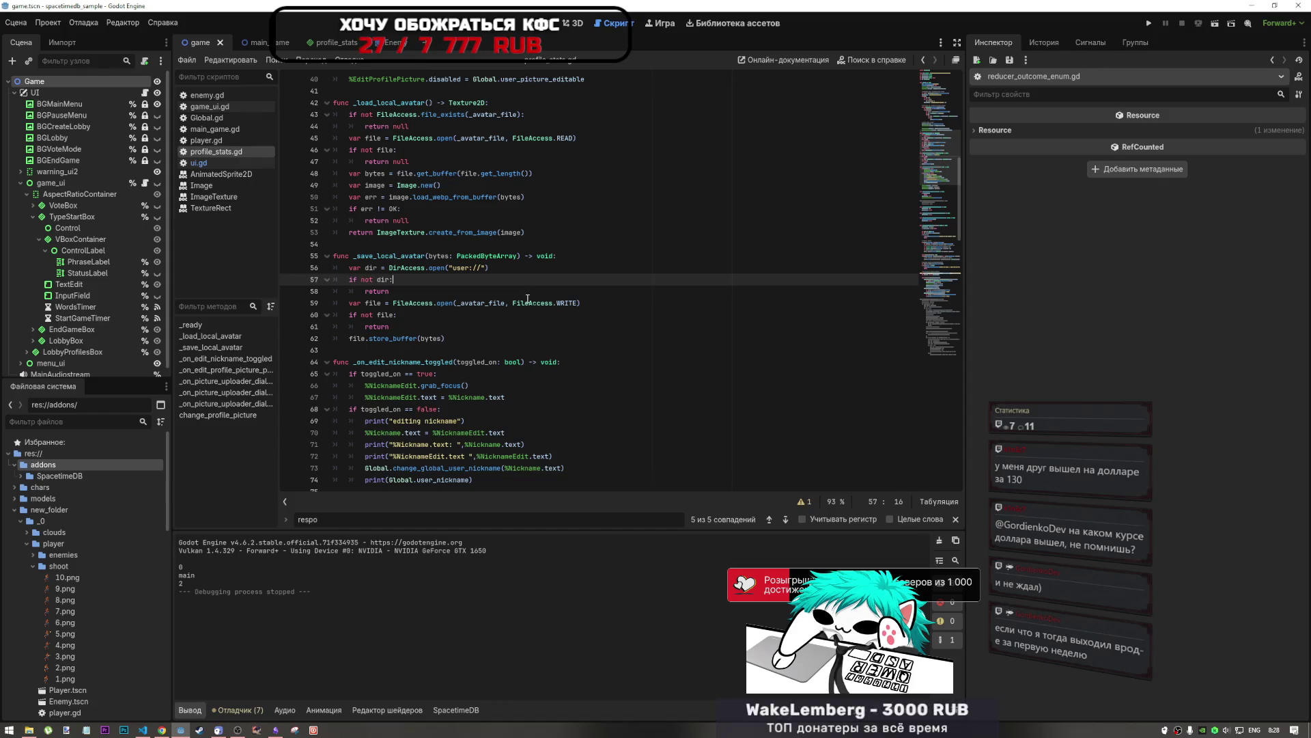
{"action": "key", "text": "Down"}
{"action": "left_click", "coordinate": [424, 318]}
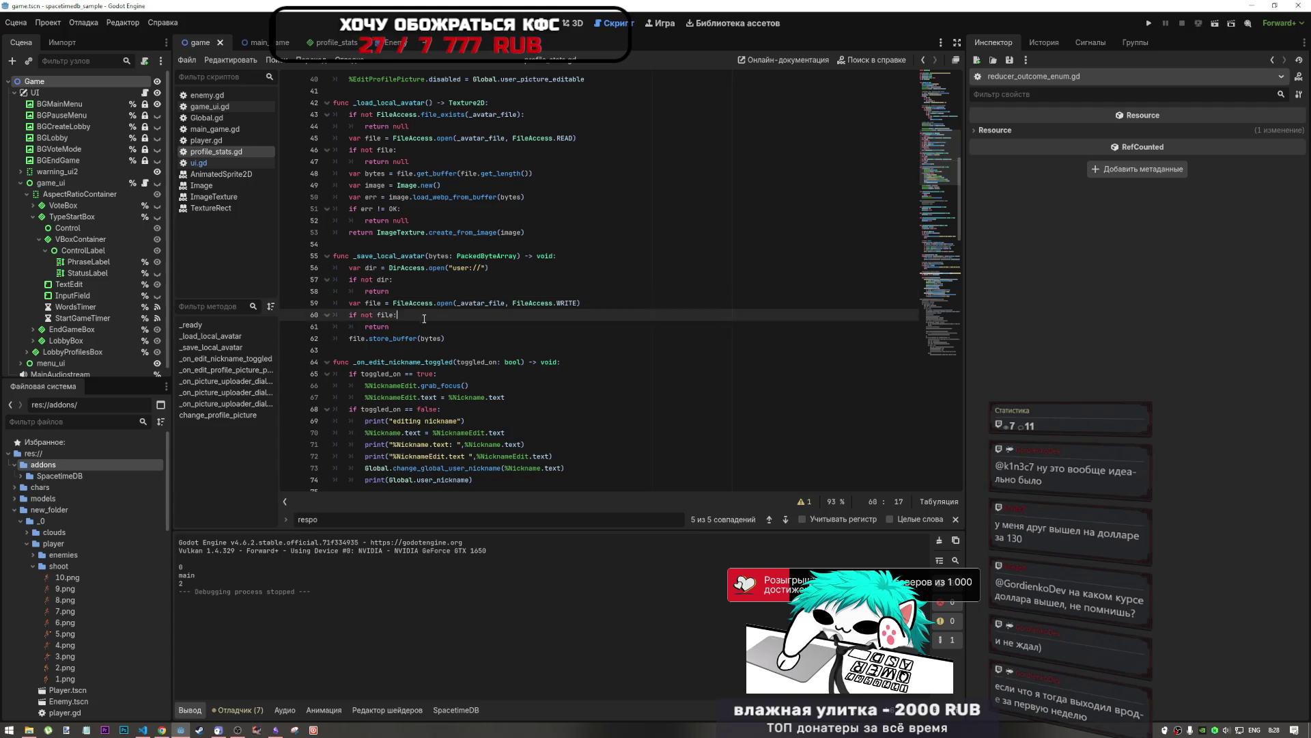
{"action": "left_click", "coordinate": [427, 244]}
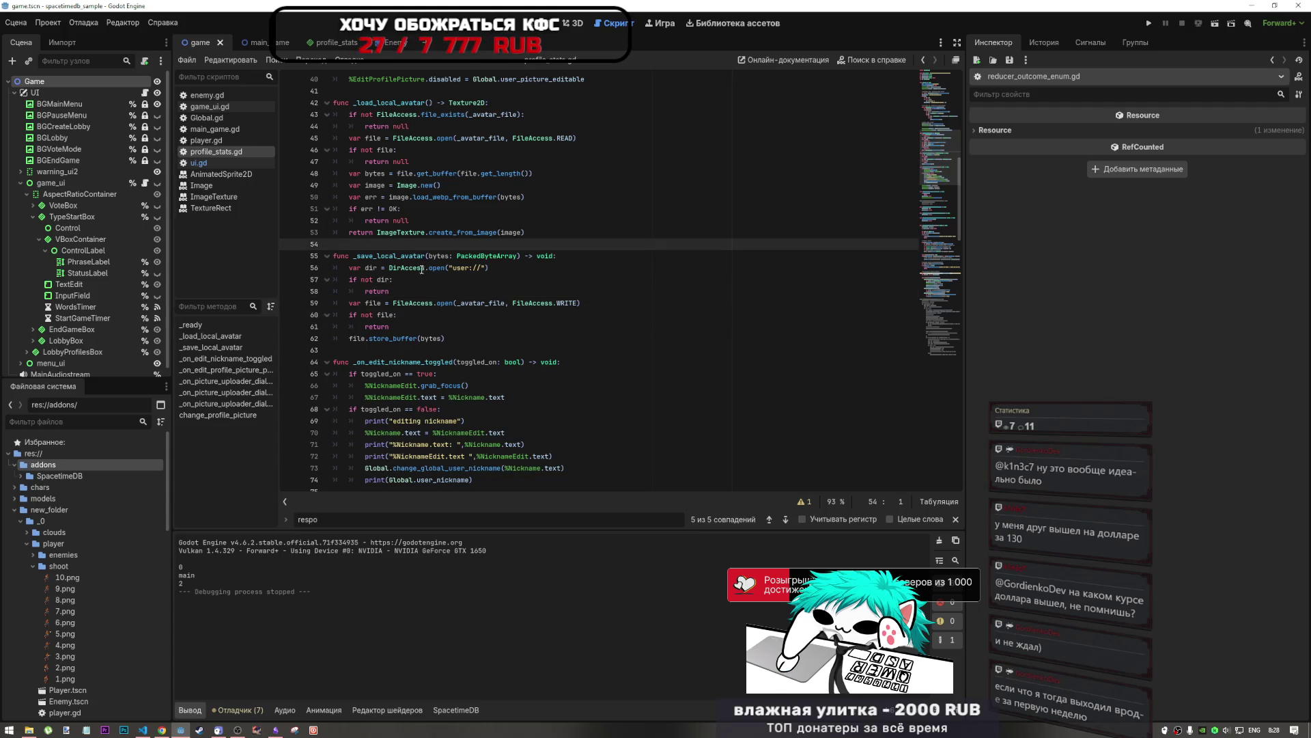
{"action": "scroll", "coordinate": [503, 288], "scroll_direction": "up", "scroll_amount": 4}
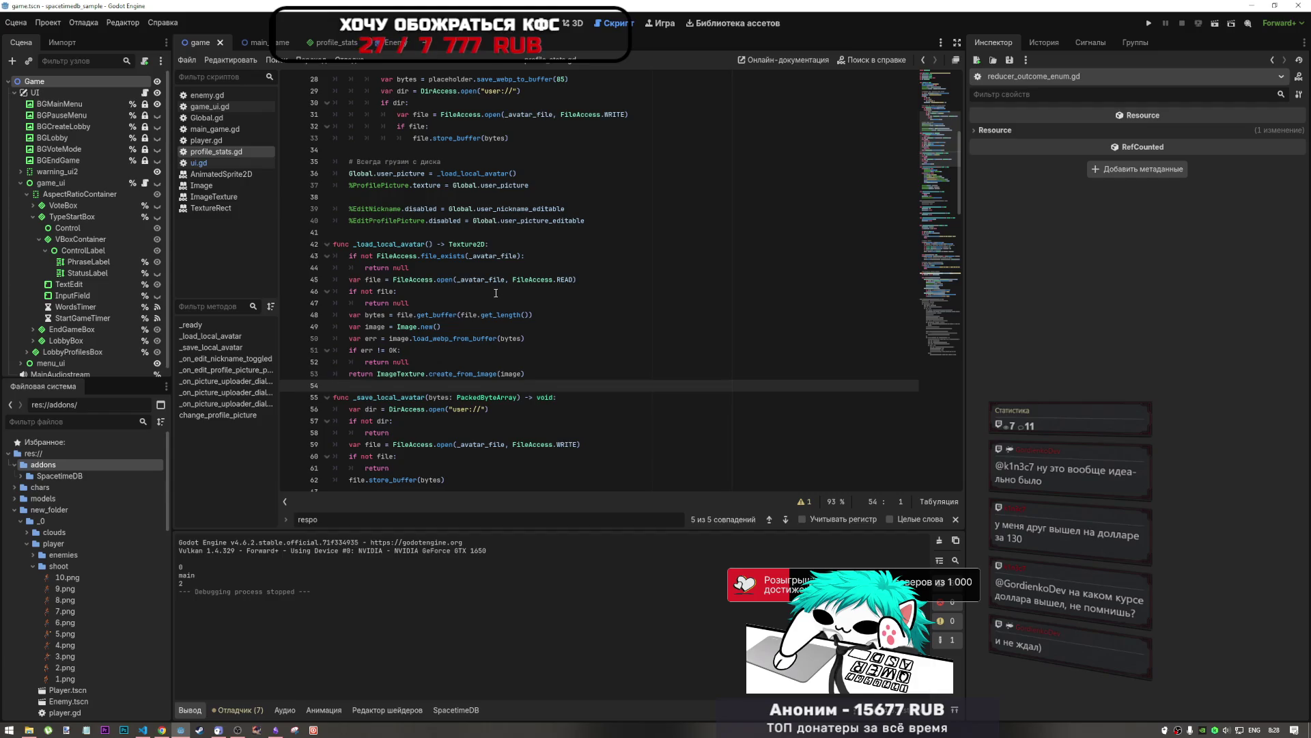
{"action": "scroll", "coordinate": [471, 315], "scroll_direction": "up", "scroll_amount": 8}
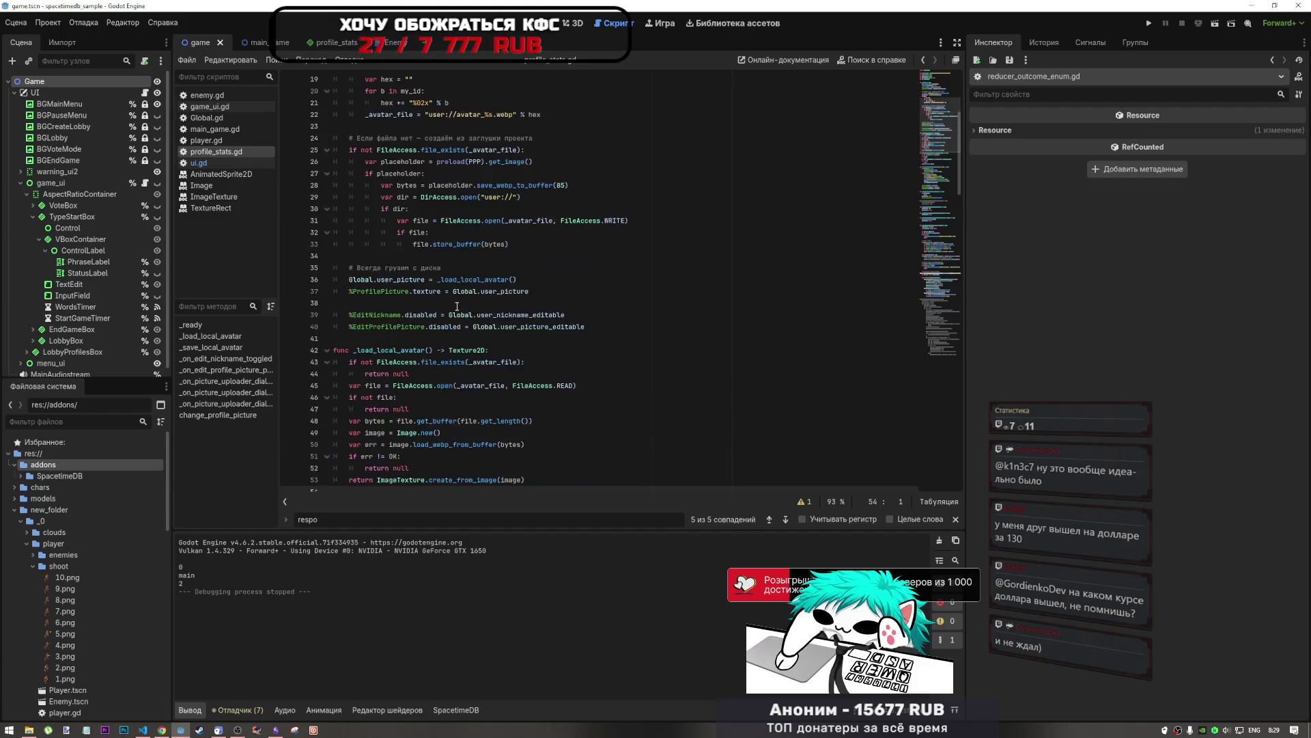
{"action": "left_click", "coordinate": [442, 292]}
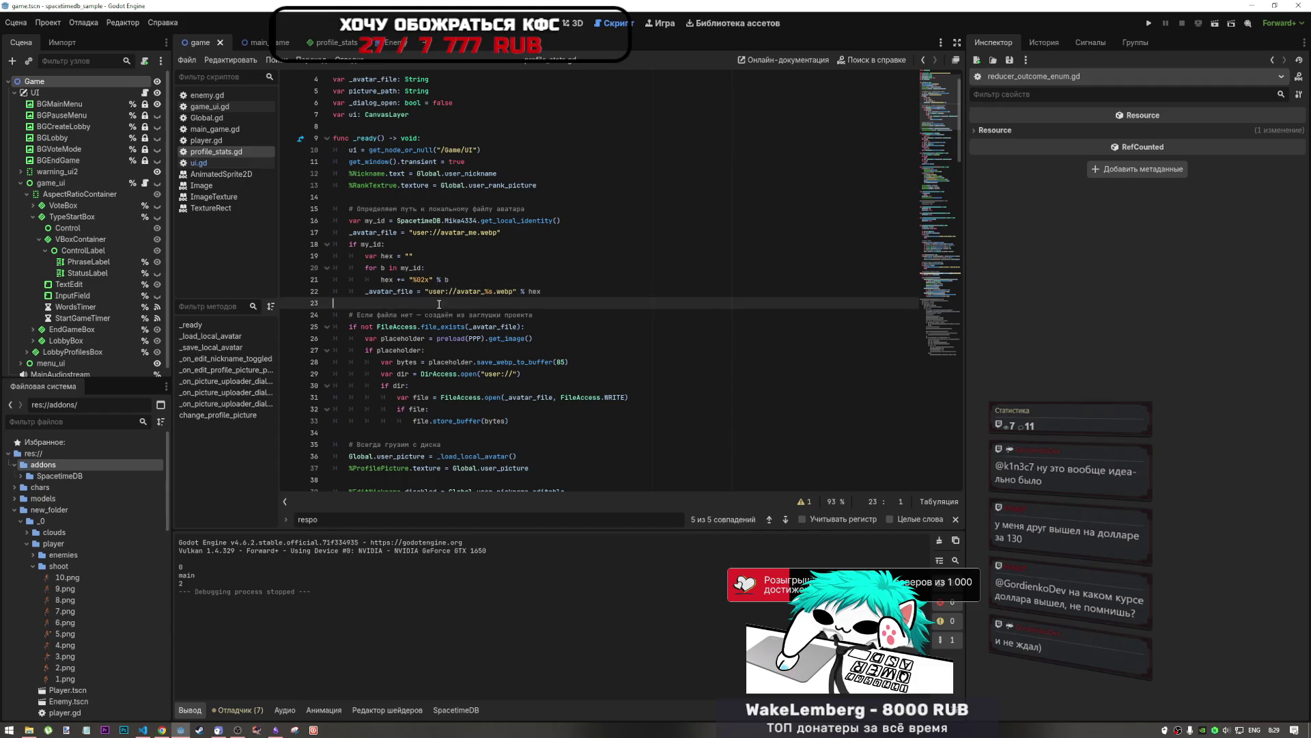
{"action": "left_click", "coordinate": [526, 316]}
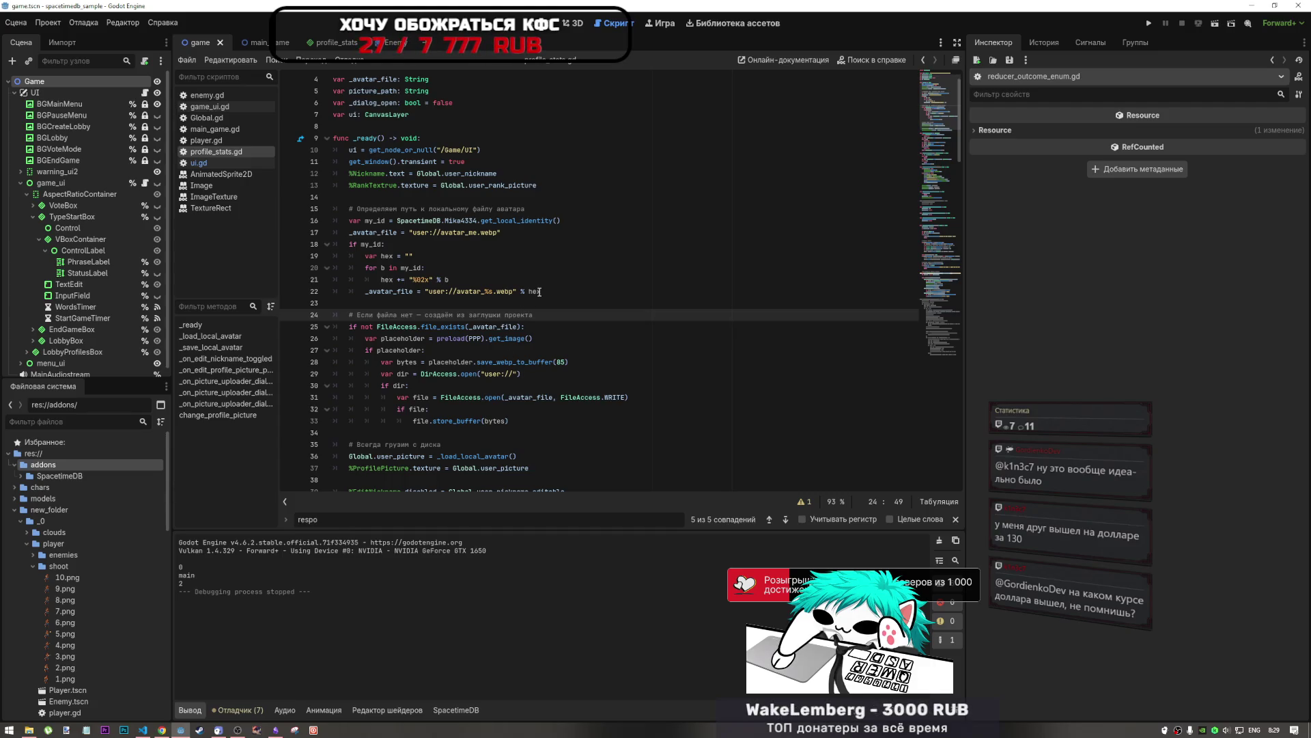
{"action": "left_click", "coordinate": [448, 301]}
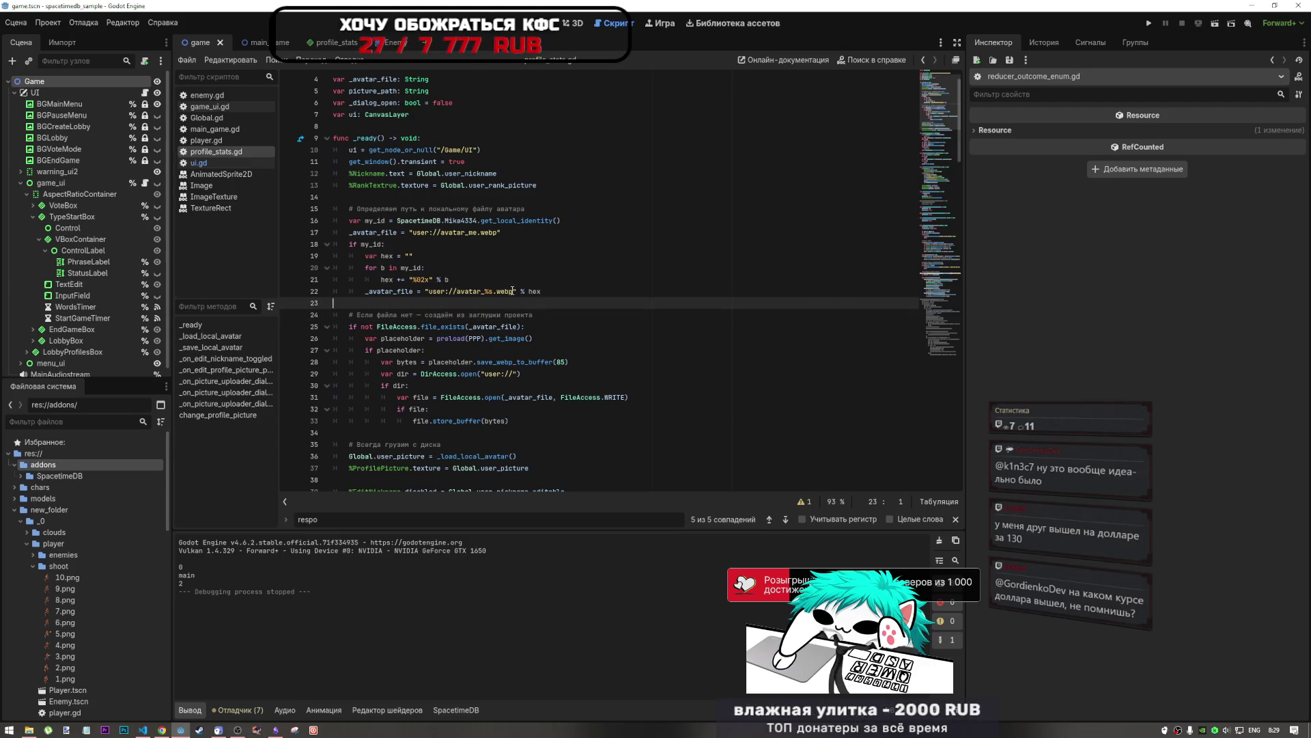
{"action": "scroll", "coordinate": [349, 275], "scroll_direction": "up", "scroll_amount": 1}
{"action": "left_click", "coordinate": [478, 232]}
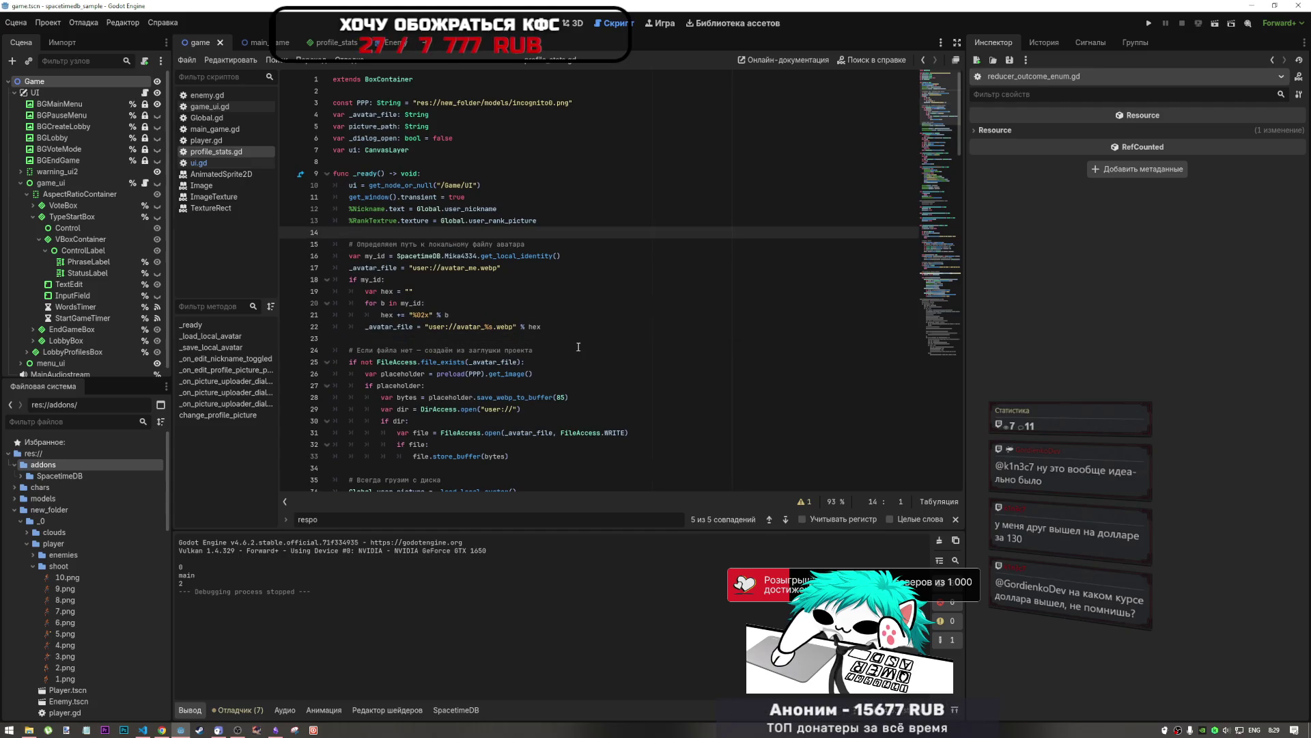
{"action": "left_click", "coordinate": [485, 336]}
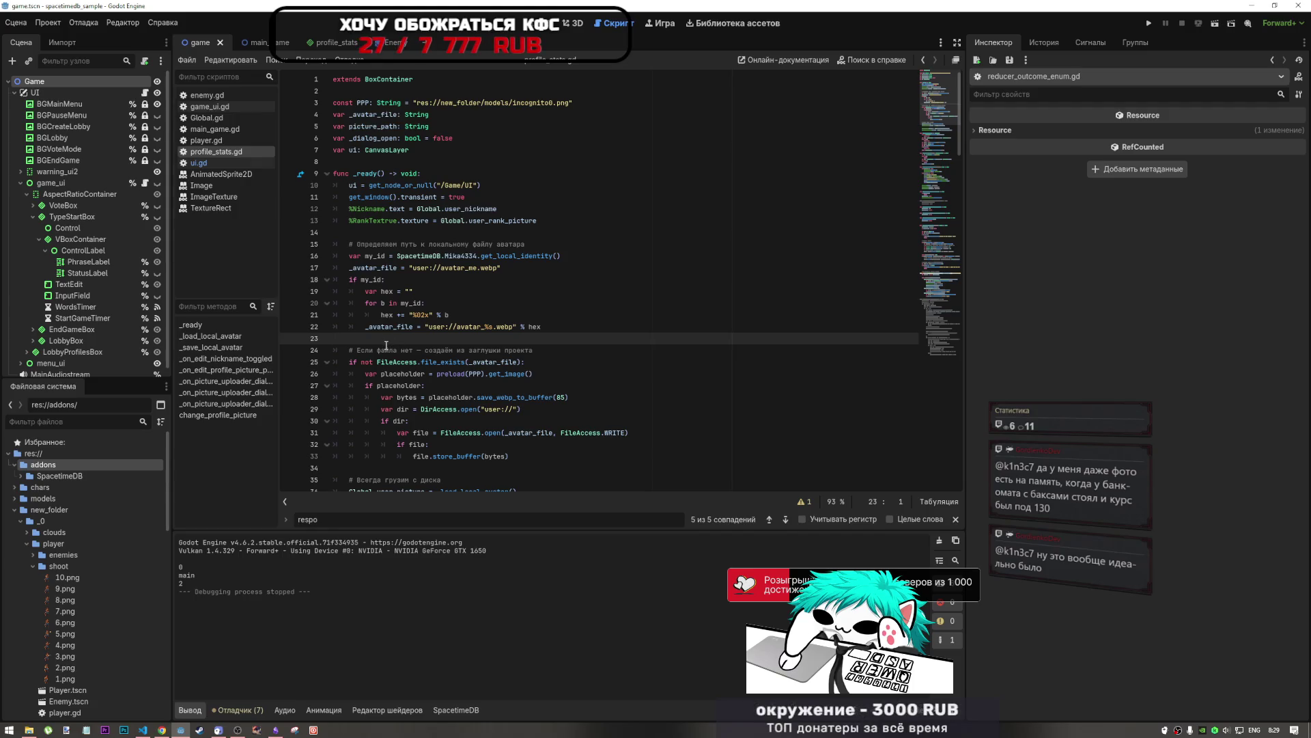
{"action": "key", "text": "BackSpace"}
Step: Delete the empty lines 14 and 32 inside _ready
{"action": "left_click", "coordinate": [401, 232]}
{"action": "key", "text": "BackSpace"}
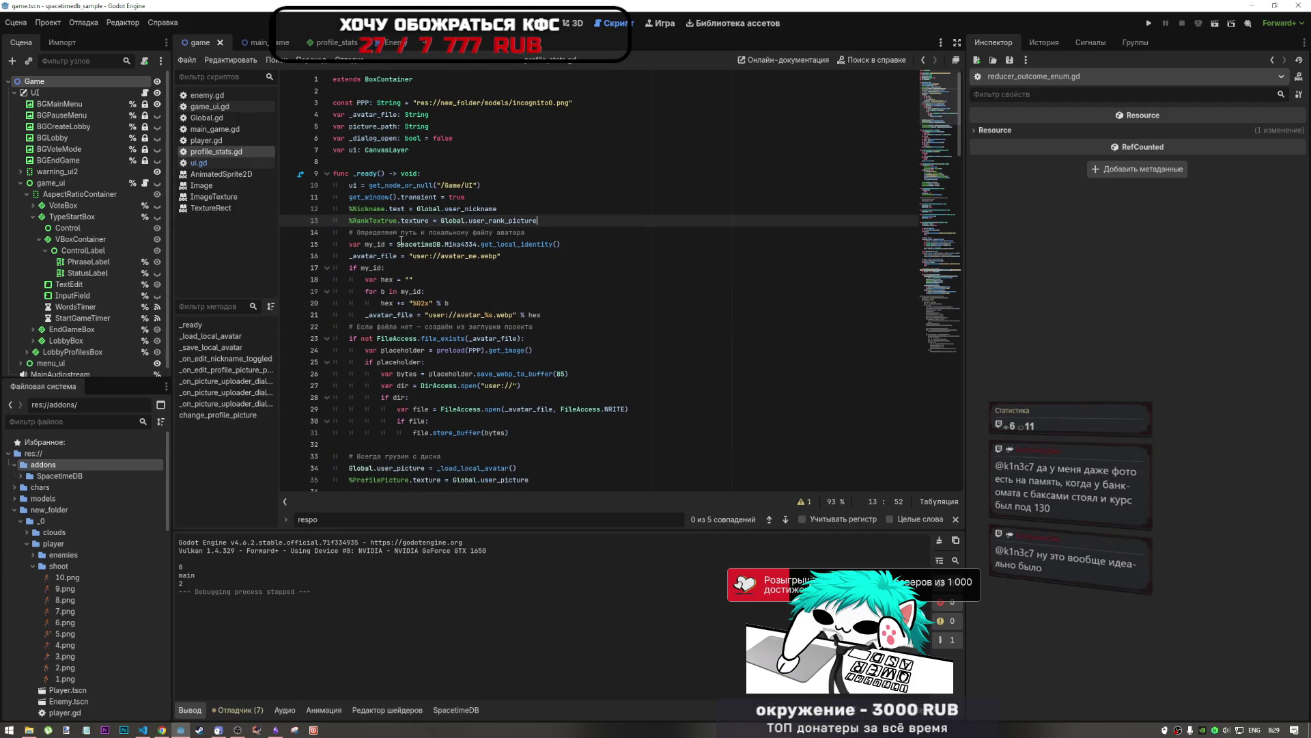
{"action": "scroll", "coordinate": [512, 253], "scroll_direction": "down", "scroll_amount": 5}
{"action": "left_click", "coordinate": [393, 269]}
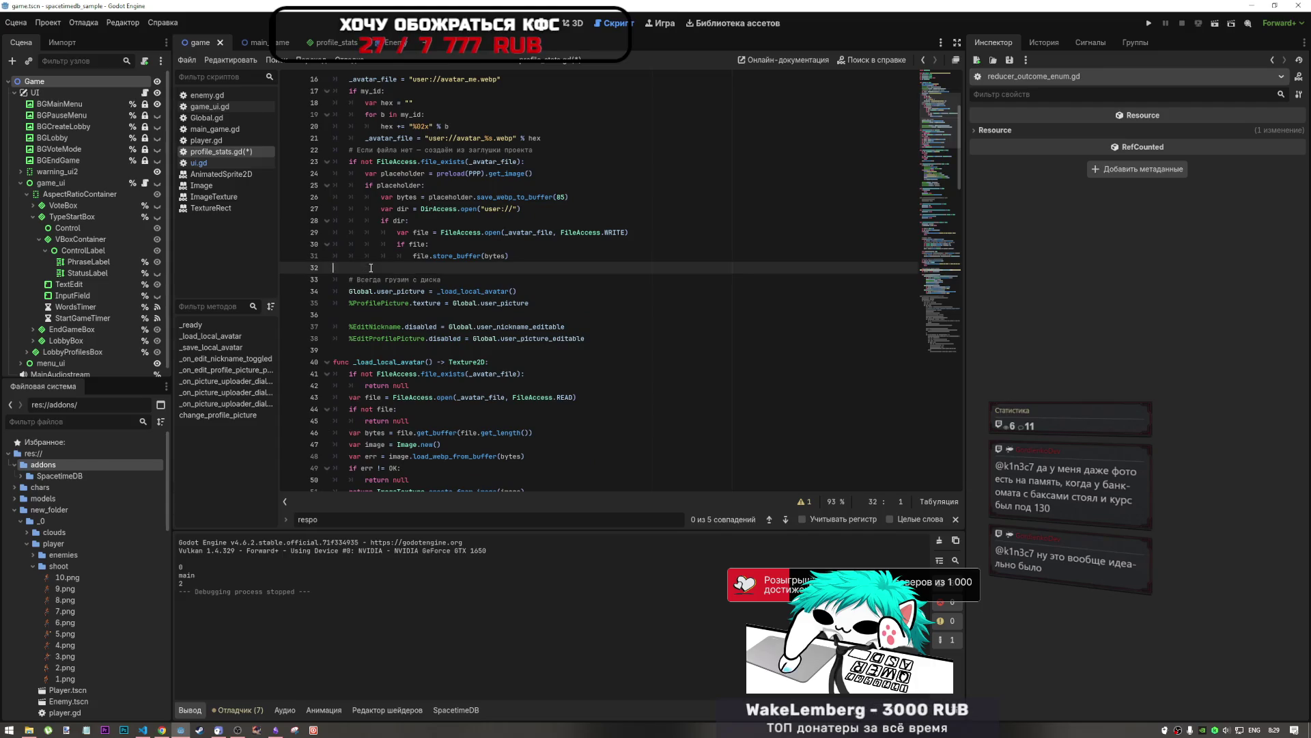
{"action": "key", "text": "BackSpace"}
{"action": "left_click", "coordinate": [387, 302]}
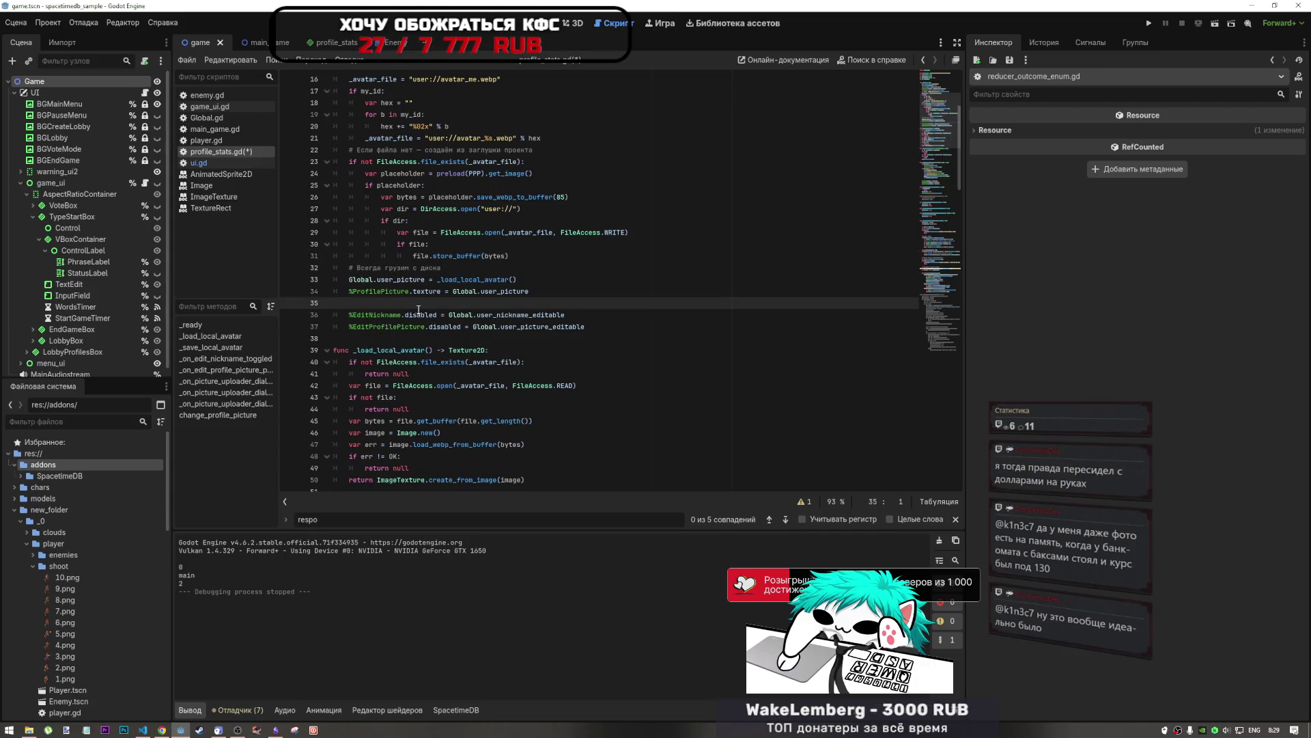
Step: Review the script around lines 81–84 and save it with Ctrl+S
{"action": "scroll", "coordinate": [575, 300], "scroll_direction": "down", "scroll_amount": 10}
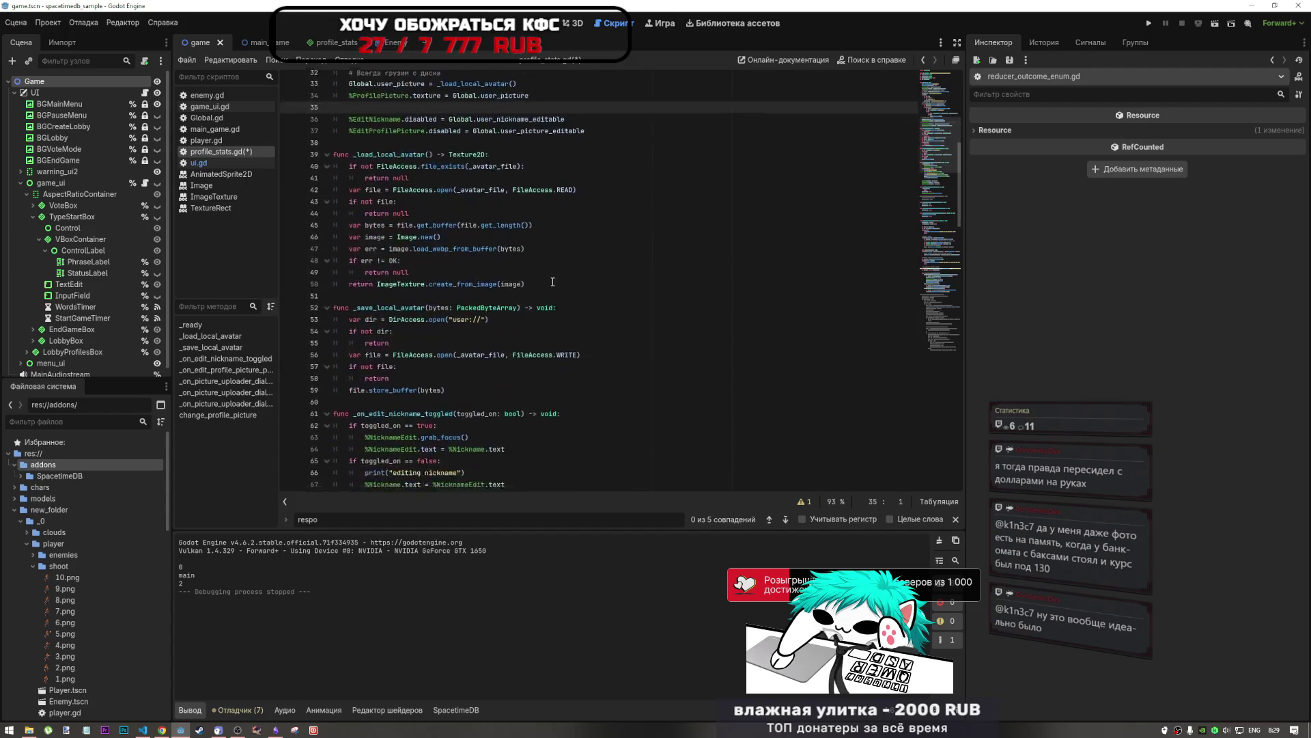
{"action": "scroll", "coordinate": [548, 282], "scroll_direction": "down", "scroll_amount": 7}
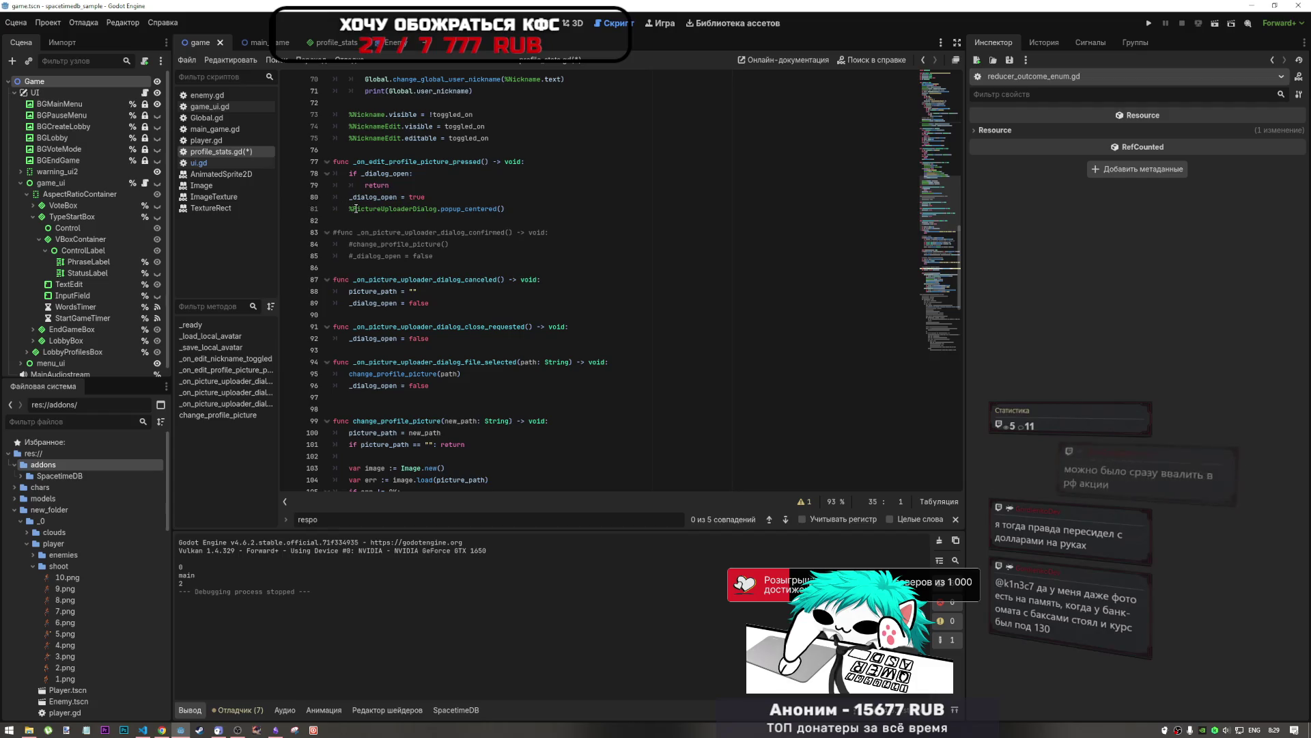
{"action": "left_click", "coordinate": [461, 245]}
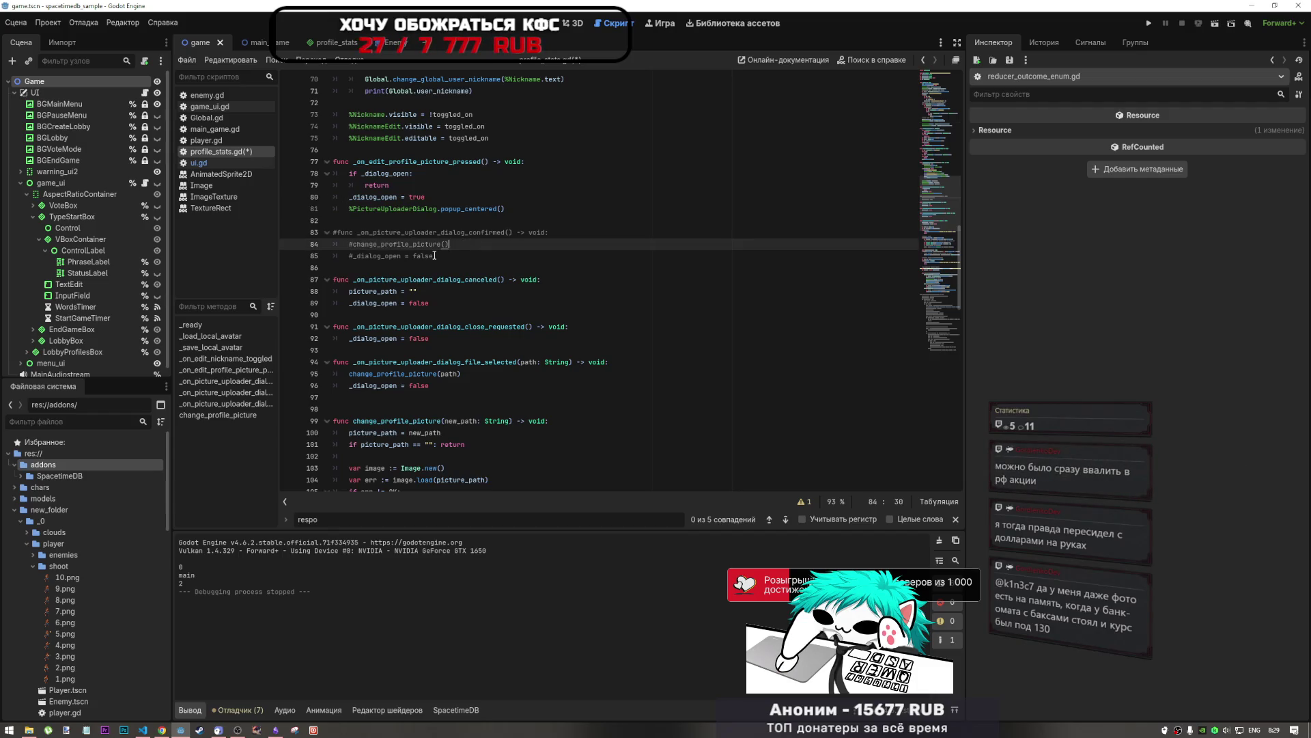
{"action": "scroll", "coordinate": [434, 255], "scroll_direction": "down", "scroll_amount": 6}
{"action": "scroll", "coordinate": [557, 309], "scroll_direction": "up", "scroll_amount": 6}
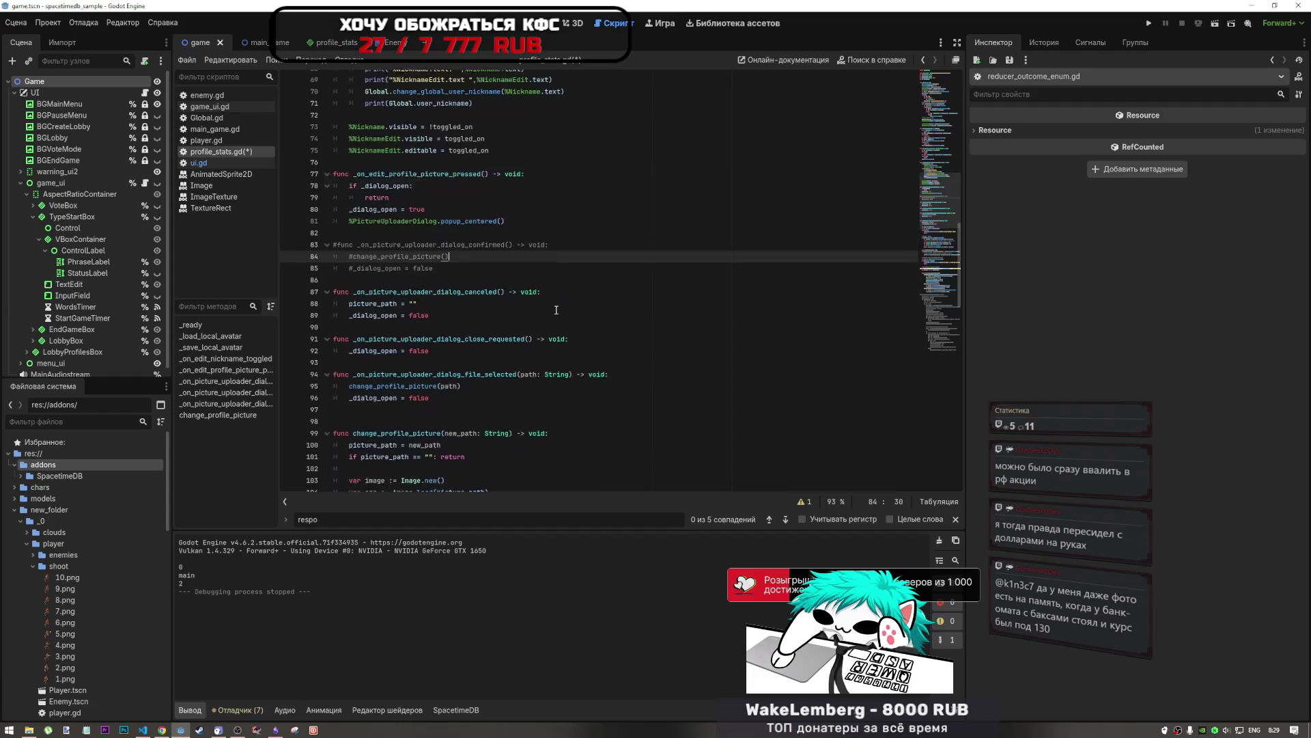
{"action": "scroll", "coordinate": [556, 309], "scroll_direction": "up", "scroll_amount": 12}
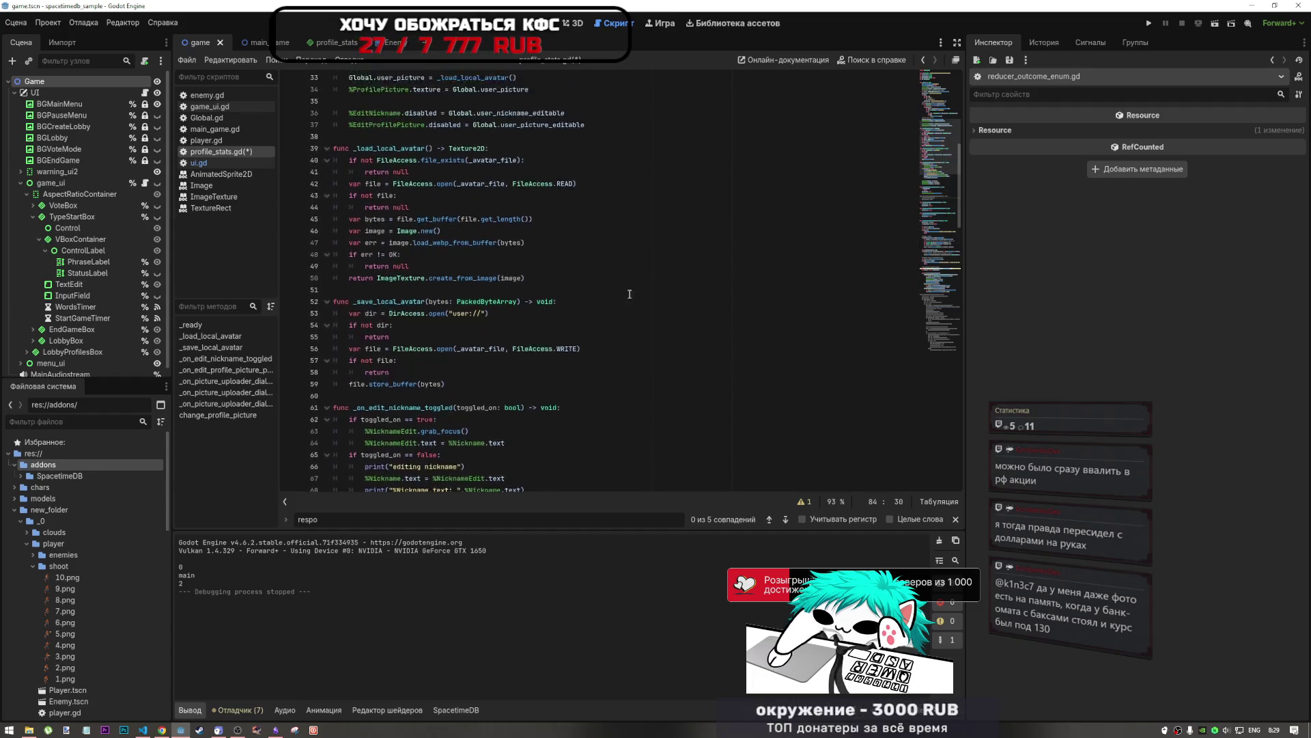
{"action": "mouse_move", "coordinate": [941, 96]}
{"action": "left_mouse_down"}
{"action": "mouse_move", "coordinate": [941, 293]}
{"action": "mouse_move", "coordinate": [930, 92]}
{"action": "mouse_move", "coordinate": [940, 200]}
{"action": "left_mouse_up"}
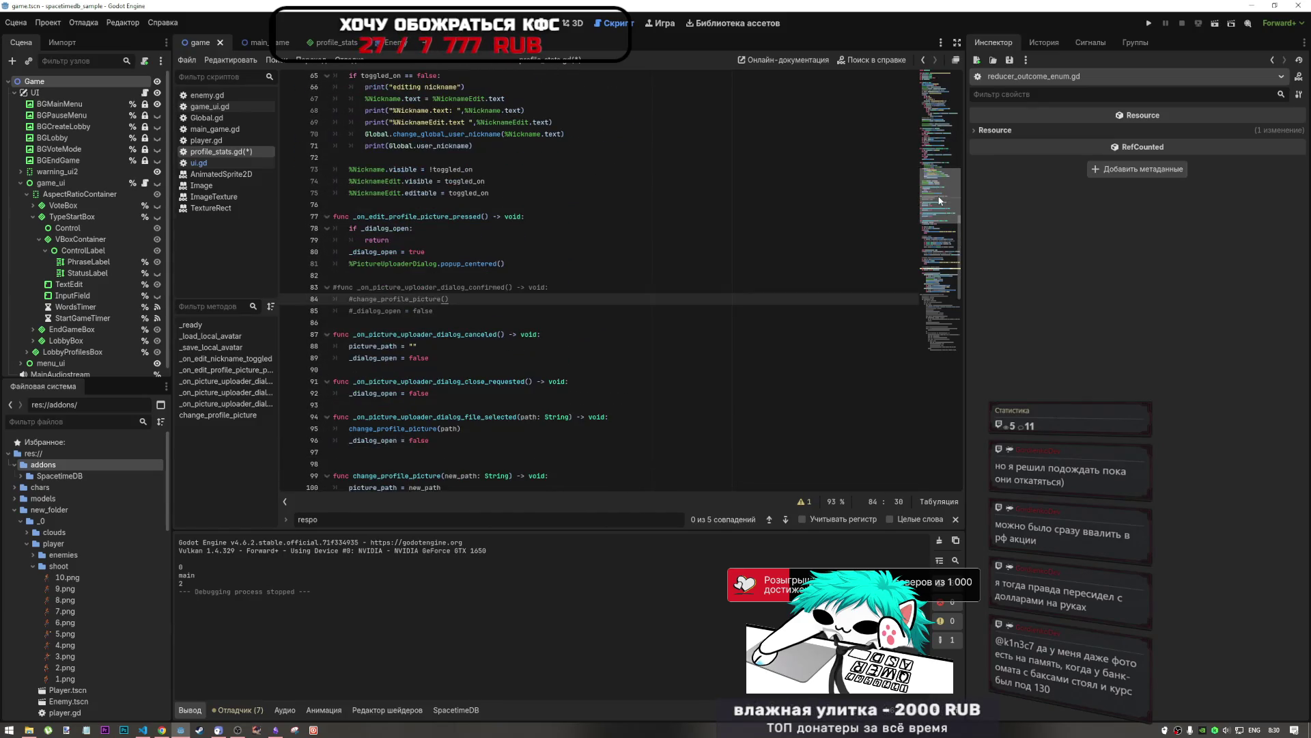
{"action": "left_click", "coordinate": [519, 263]}
{"action": "key", "text": "ctrl+s"}
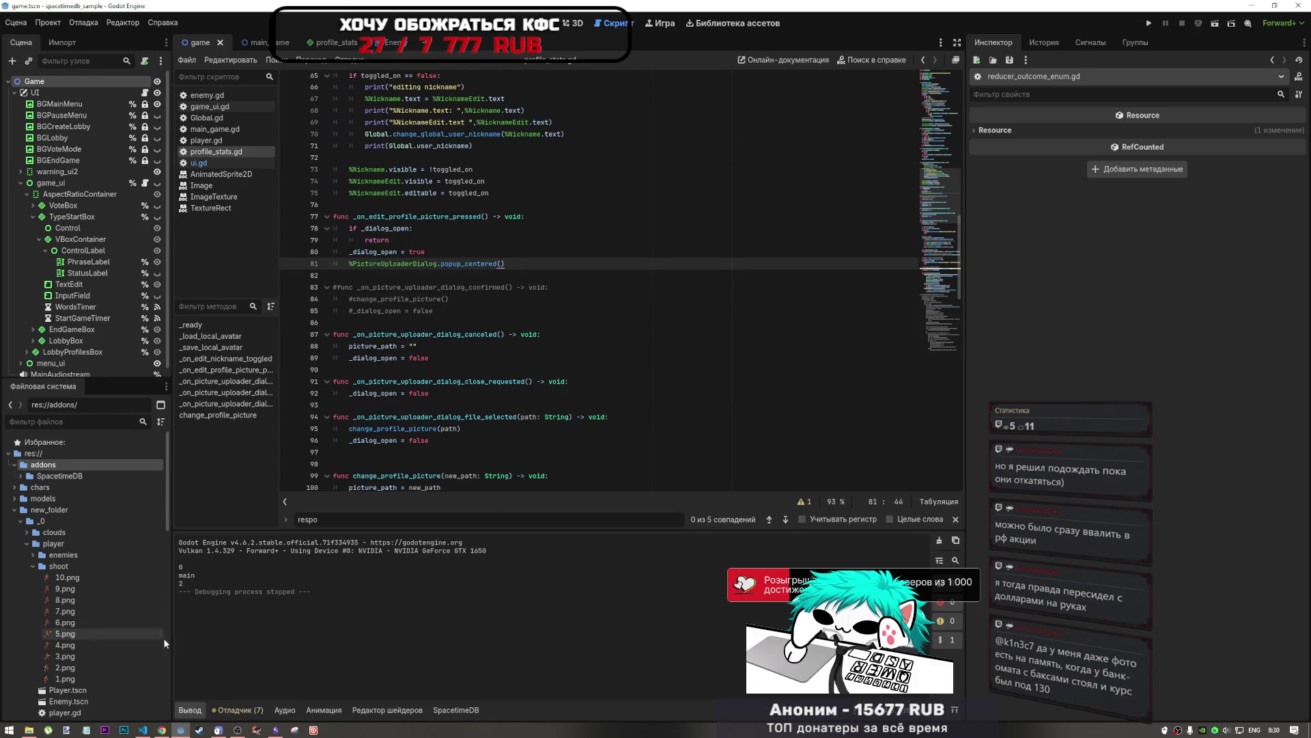
Step: Tick the image-check task in the Obsidian task list, then return to Godot's profile_stats.gd
{"action": "left_click", "coordinate": [145, 730]}
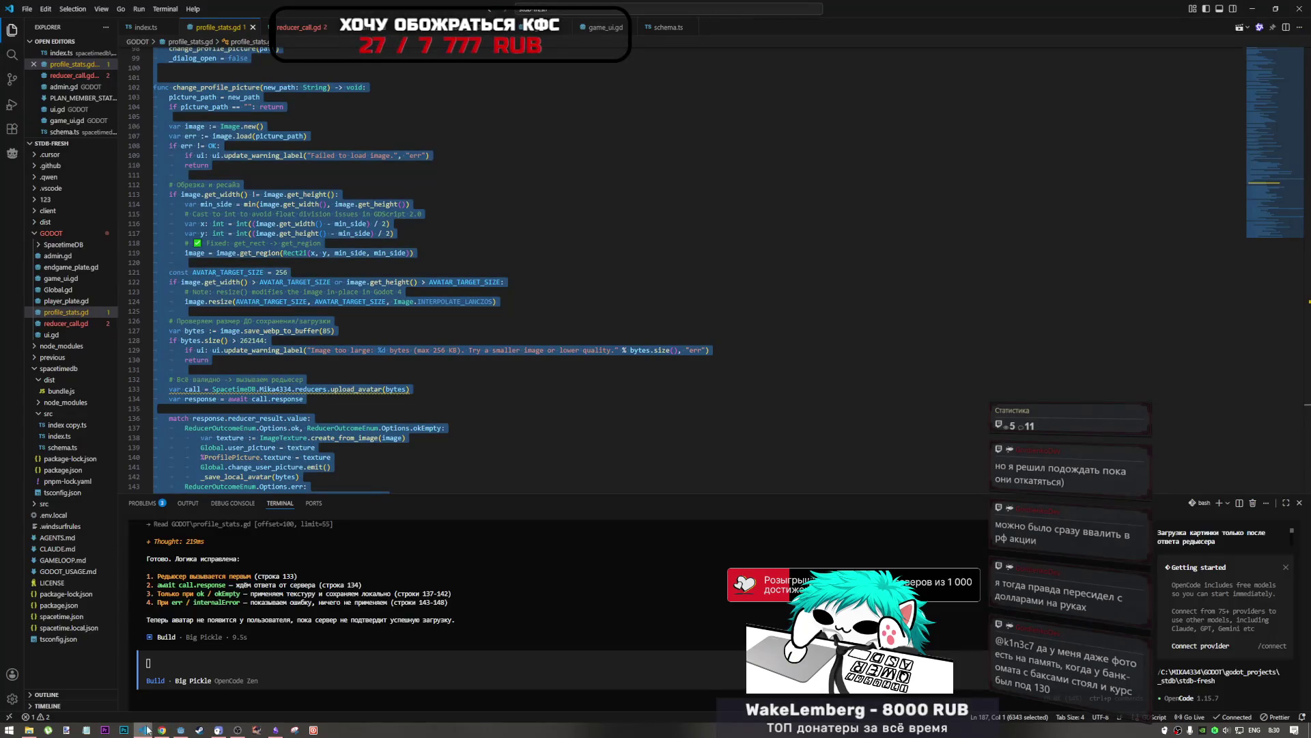
{"action": "left_click", "coordinate": [274, 729]}
{"action": "left_click", "coordinate": [874, 273]}
{"action": "left_click", "coordinate": [874, 274]}
{"action": "left_click", "coordinate": [874, 287]}
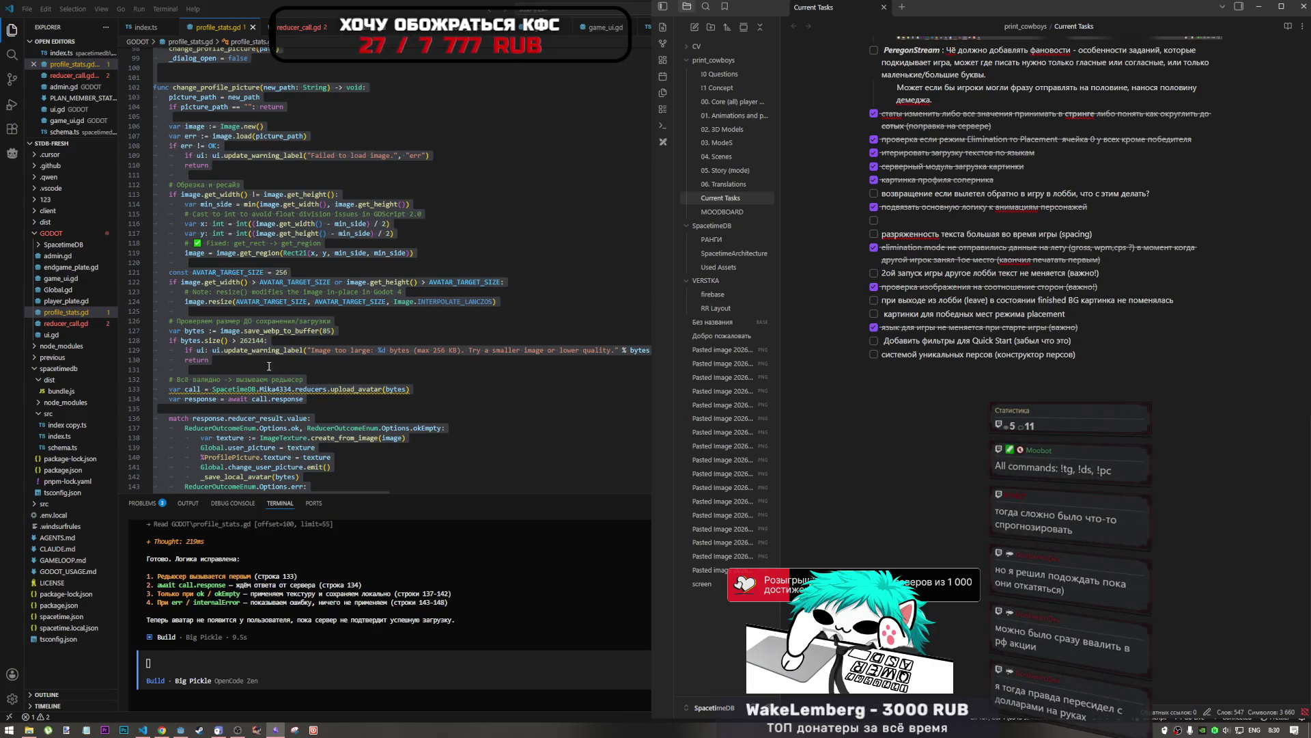
{"action": "left_click", "coordinate": [401, 332]}
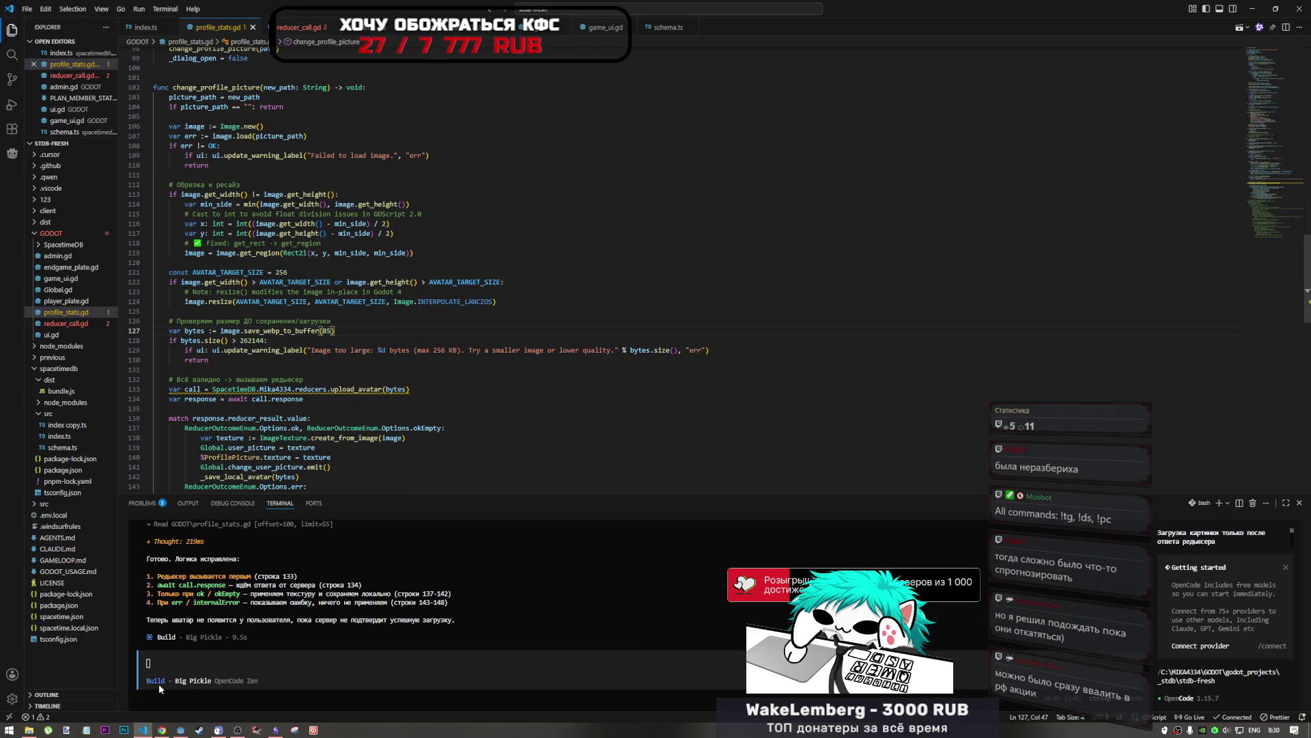
{"action": "left_click", "coordinate": [181, 729]}
{"action": "scroll", "coordinate": [488, 369], "scroll_direction": "down", "scroll_amount": 4}
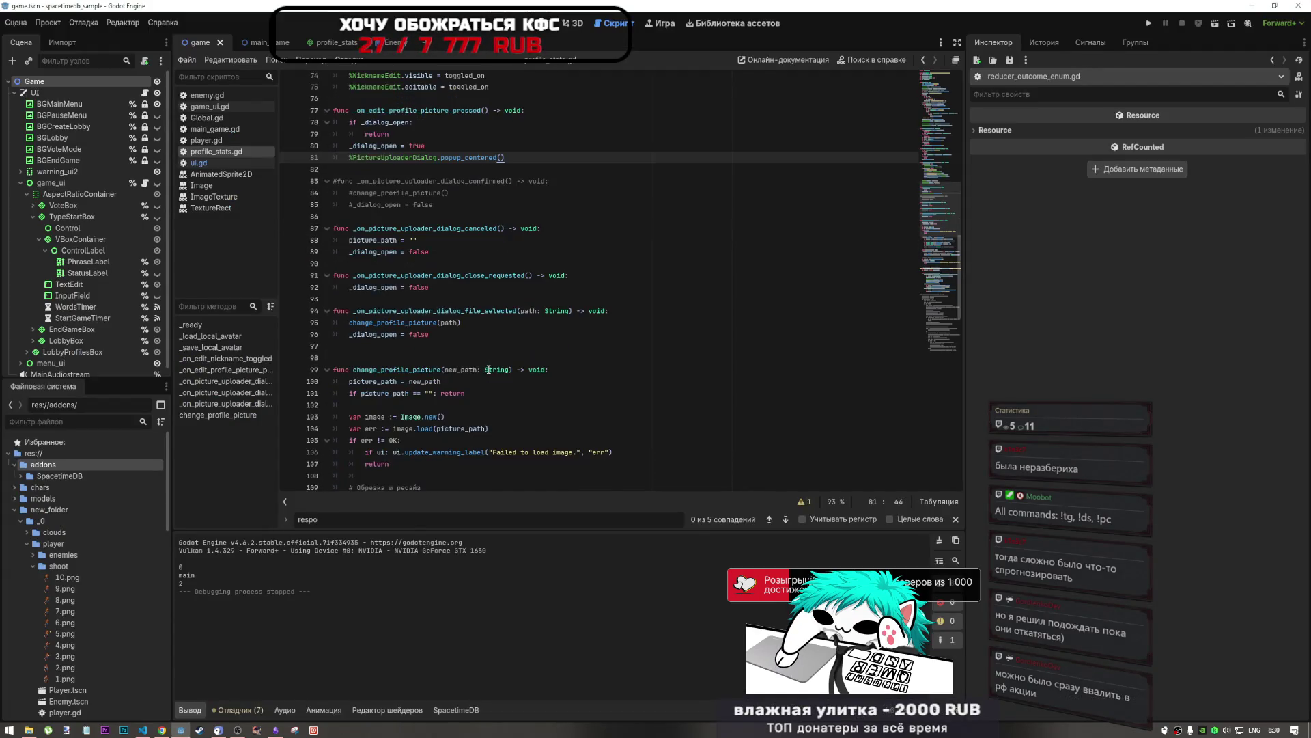
Step: Review the avatar cropping code, including min_side in the x offset calculation
{"action": "scroll", "coordinate": [487, 369], "scroll_direction": "down", "scroll_amount": 3}
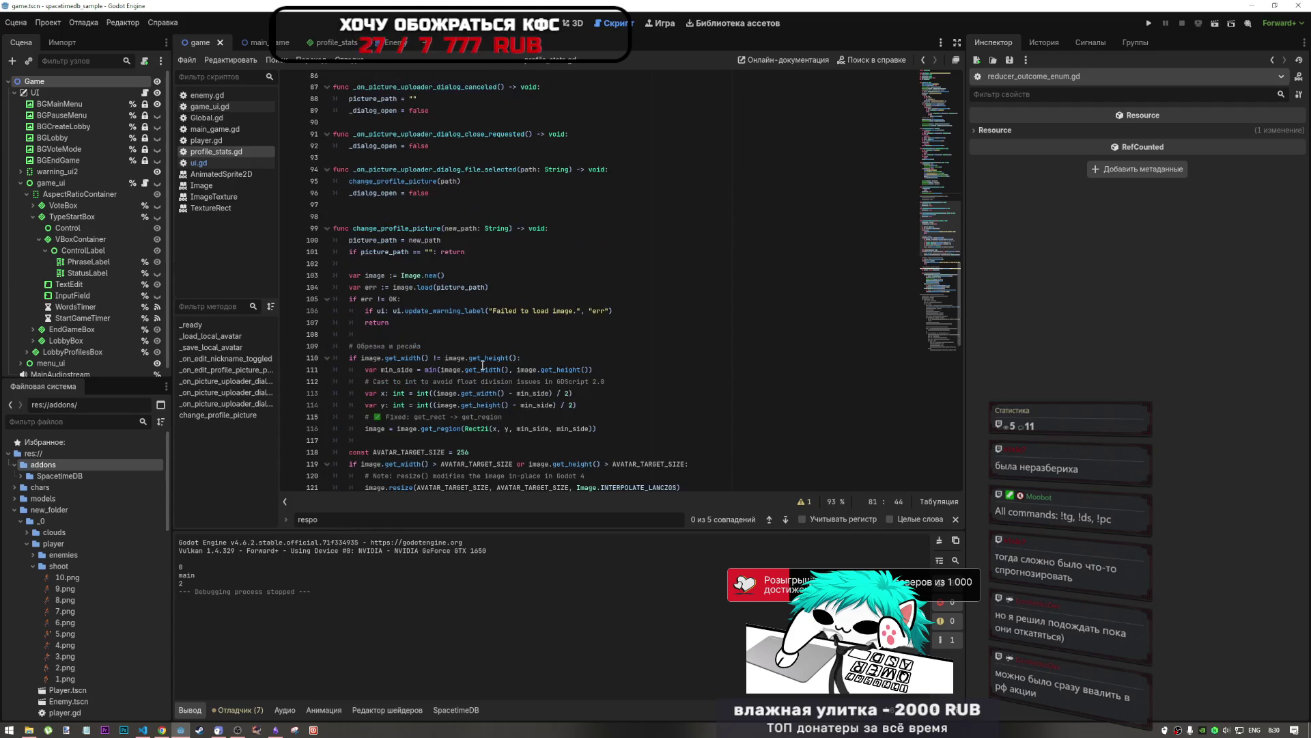
{"action": "scroll", "coordinate": [481, 365], "scroll_direction": "down", "scroll_amount": 3}
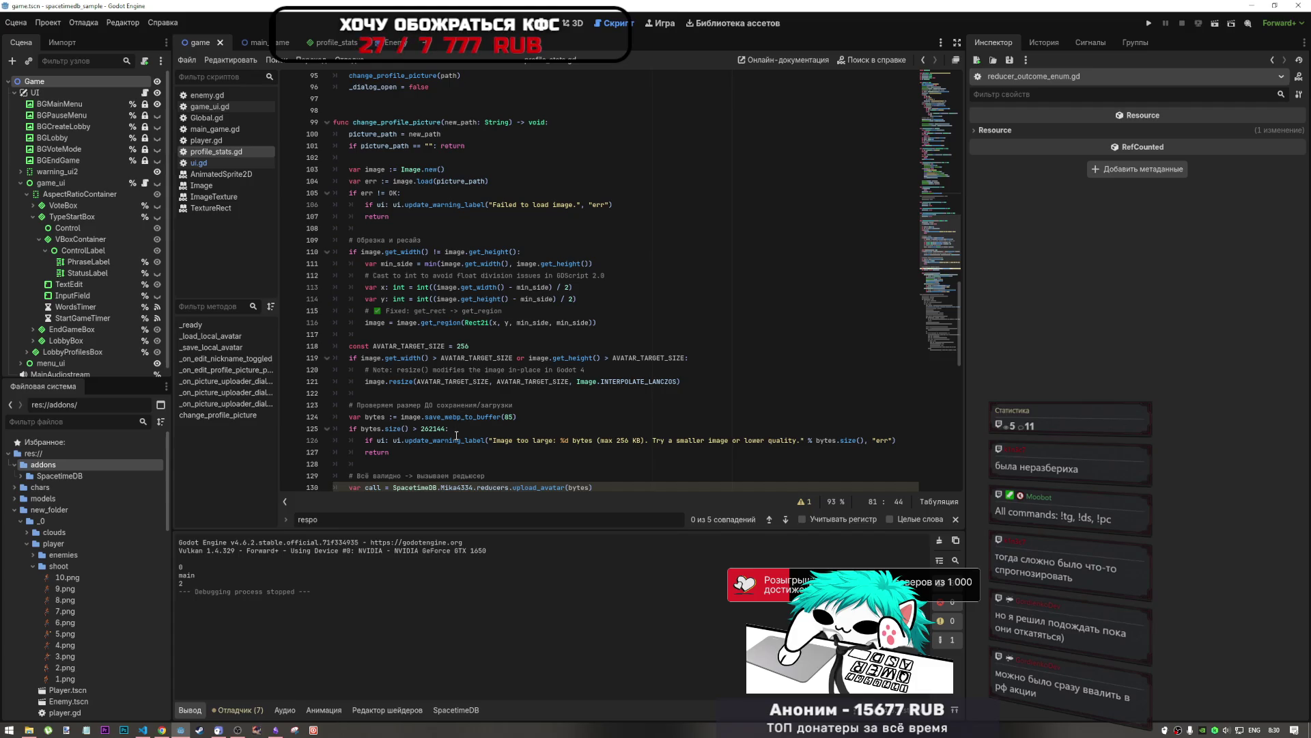
{"action": "scroll", "coordinate": [480, 287], "scroll_direction": "up", "scroll_amount": 2}
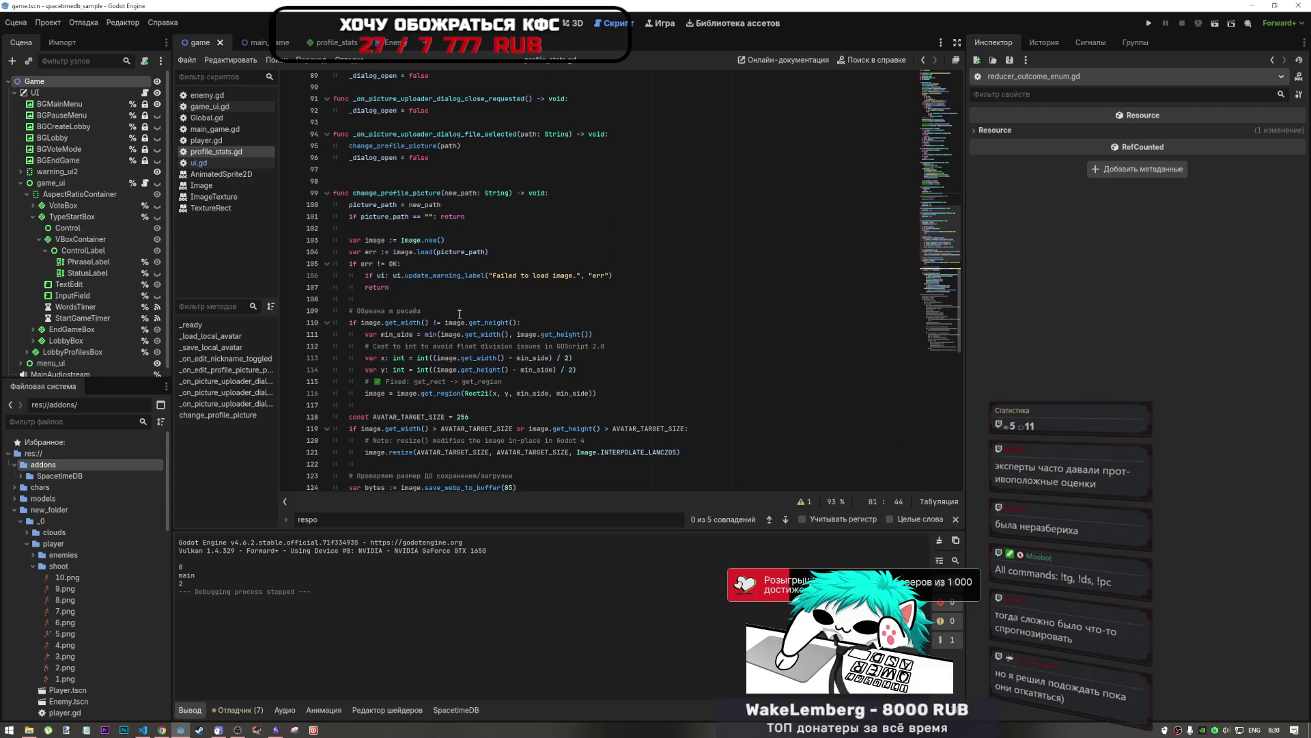
{"action": "left_click_drag", "start_coordinate": [525, 358], "coordinate": [546, 358]}
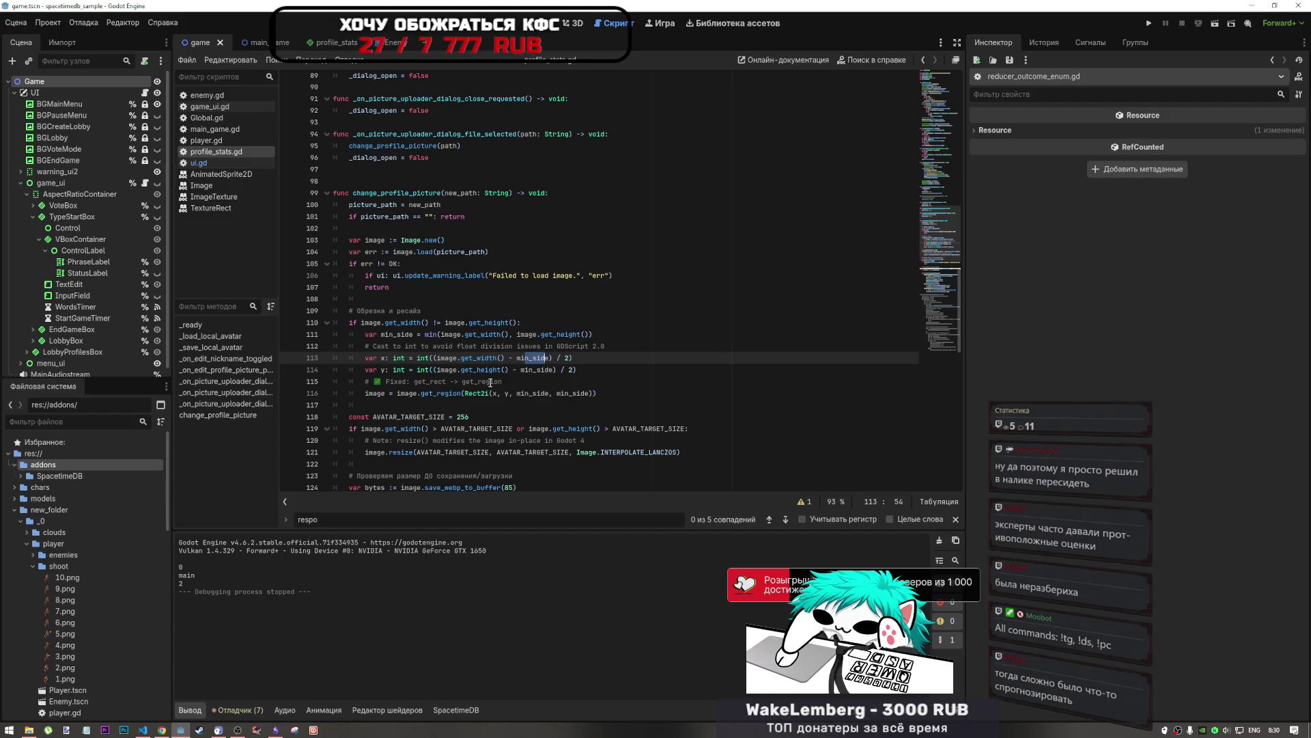
{"action": "scroll", "coordinate": [490, 383], "scroll_direction": "down", "scroll_amount": 2}
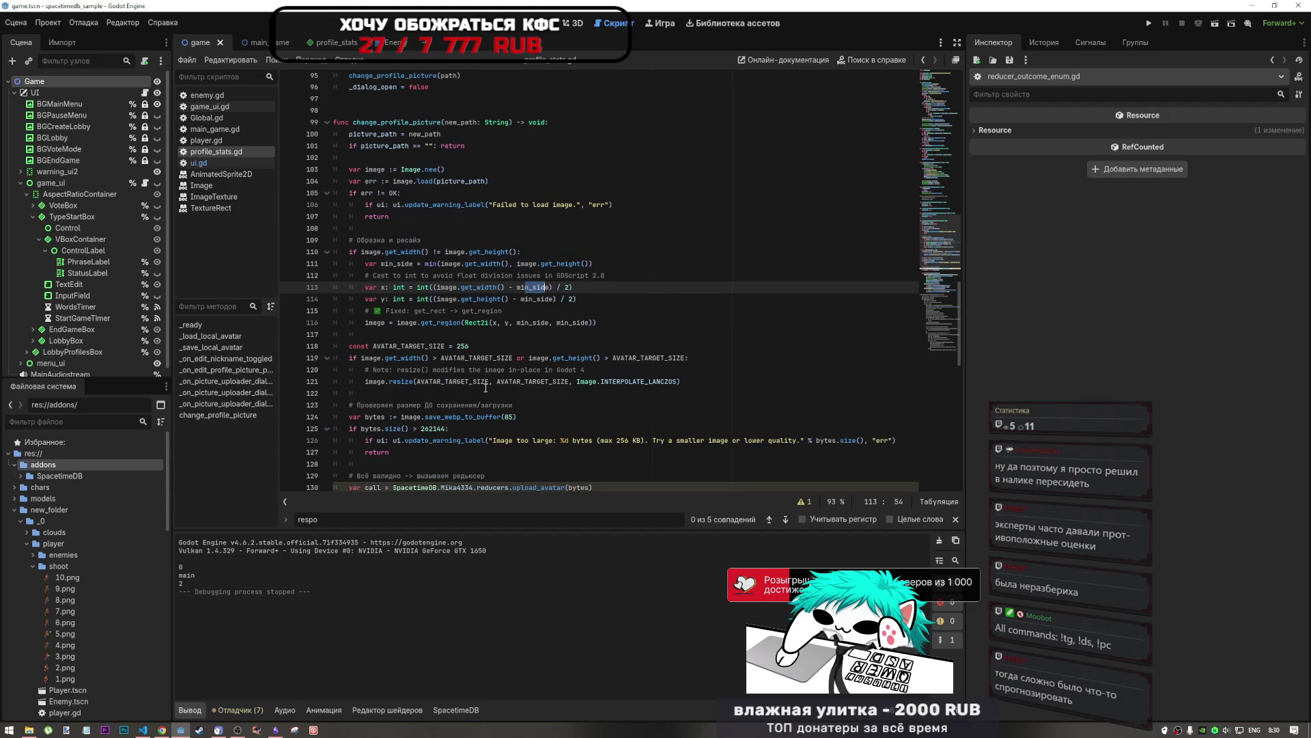
{"action": "scroll", "coordinate": [531, 413], "scroll_direction": "up", "scroll_amount": 7}
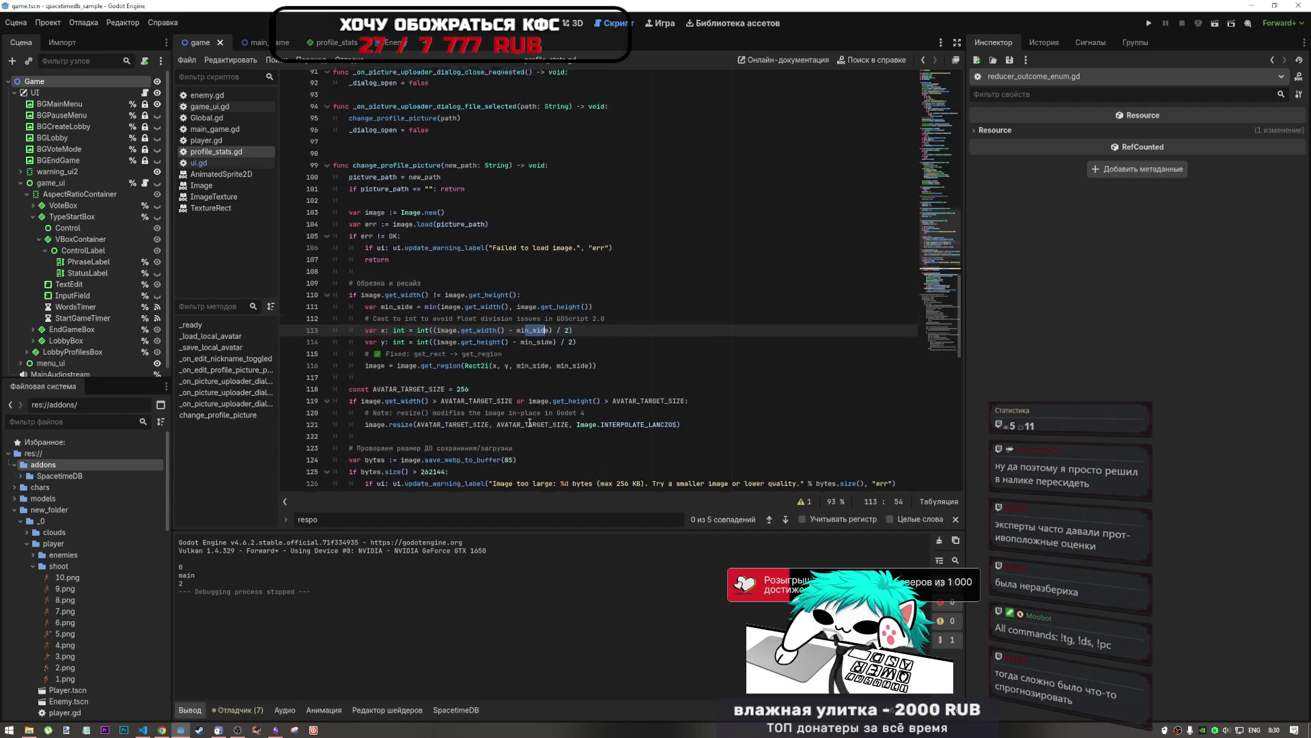
{"action": "scroll", "coordinate": [486, 376], "scroll_direction": "down", "scroll_amount": 12}
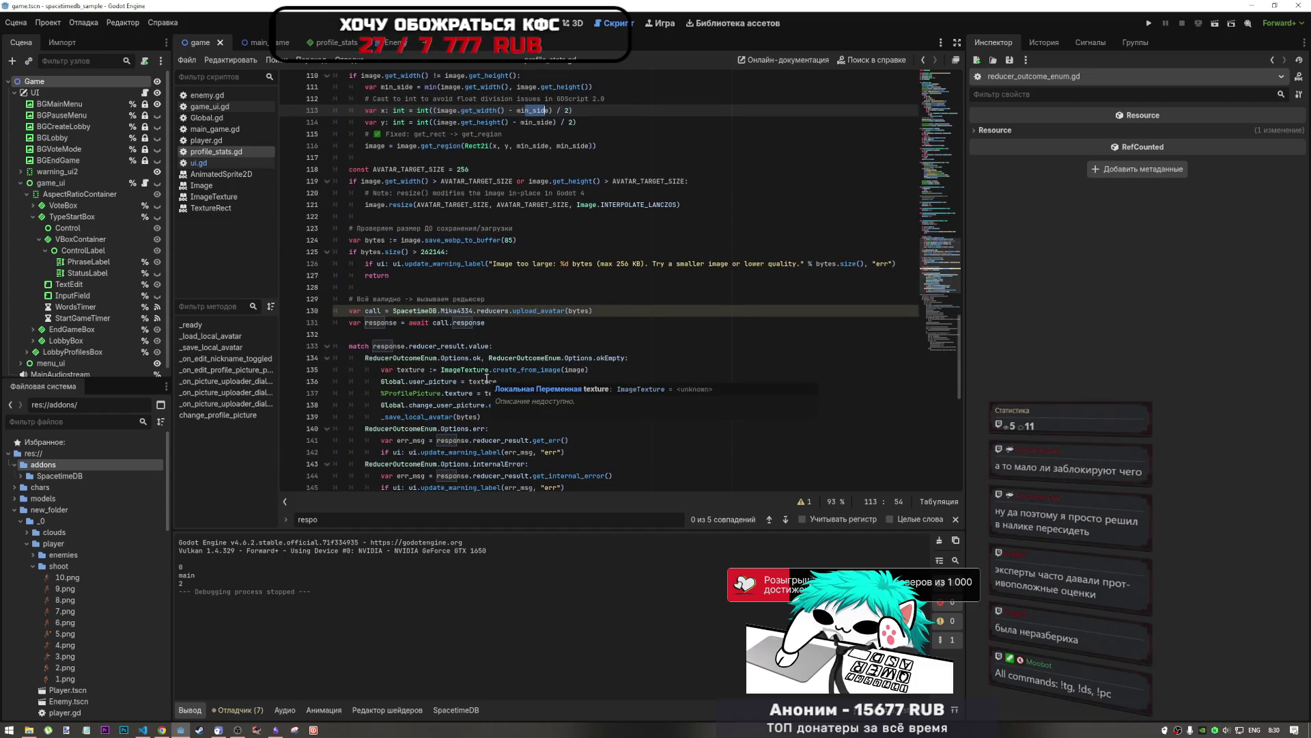
Step: Change AVATAR_TARGET_SIZE from 256 to 512, save, and run the game
{"action": "double_click", "coordinate": [461, 169]}
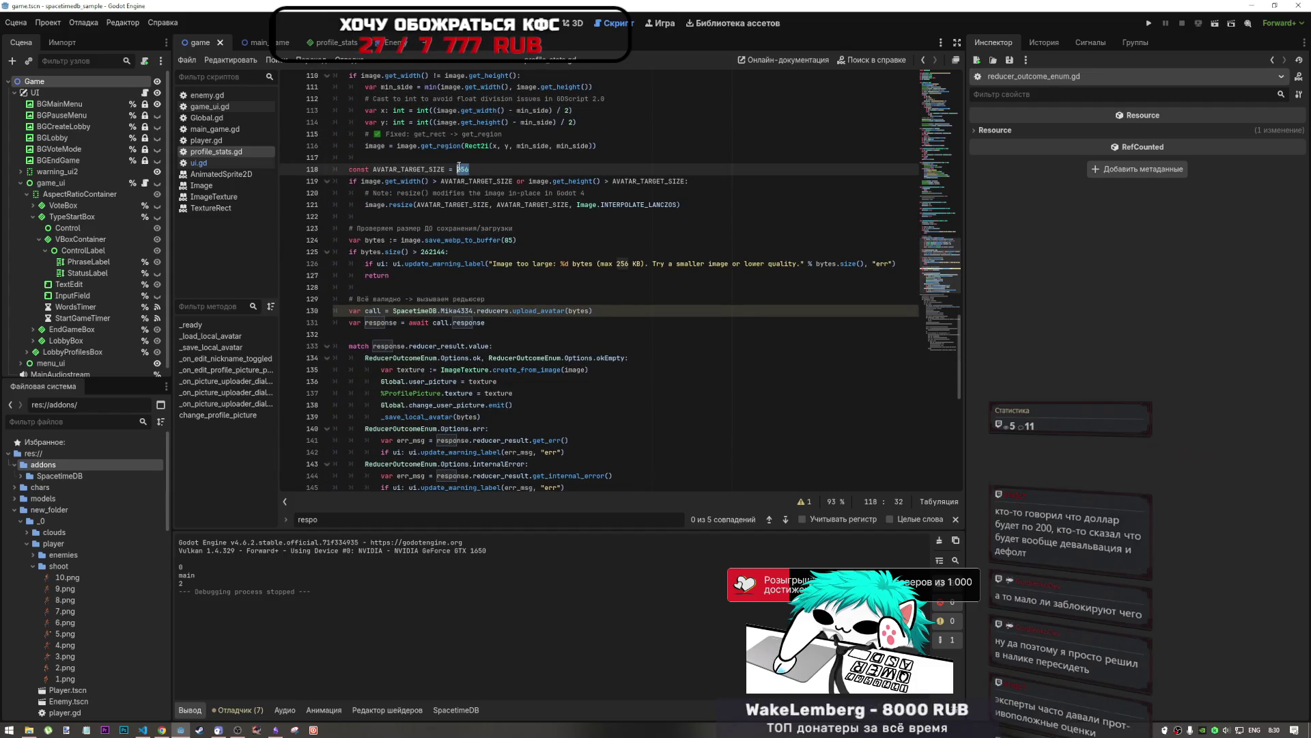
{"action": "type", "text": "512"}
{"action": "key", "text": "ctrl+s"}
{"action": "left_click", "coordinate": [1217, 24]}
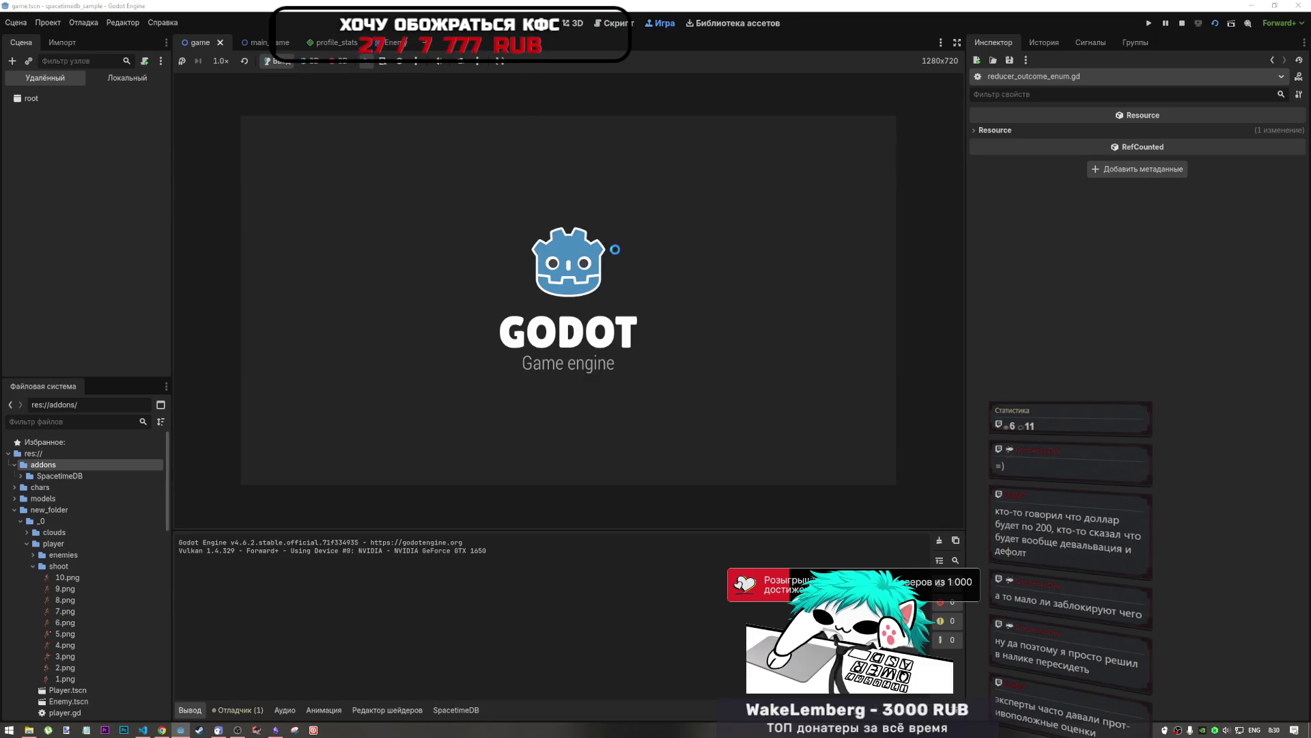
Step: Pass the not-a-robot check, confirm the nickname, and open the profile panel
{"action": "left_click", "coordinate": [608, 300]}
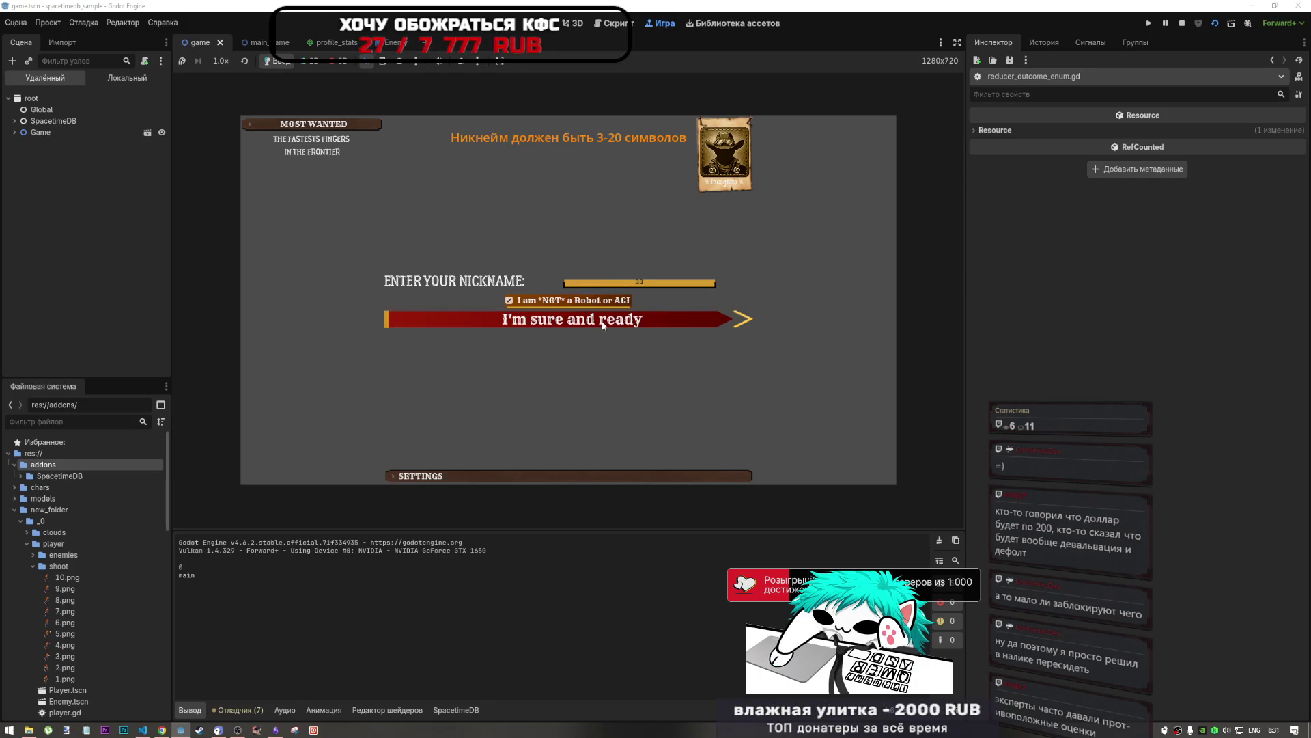
{"action": "left_click", "coordinate": [657, 284]}
{"action": "left_click", "coordinate": [615, 318]}
{"action": "left_click", "coordinate": [729, 179]}
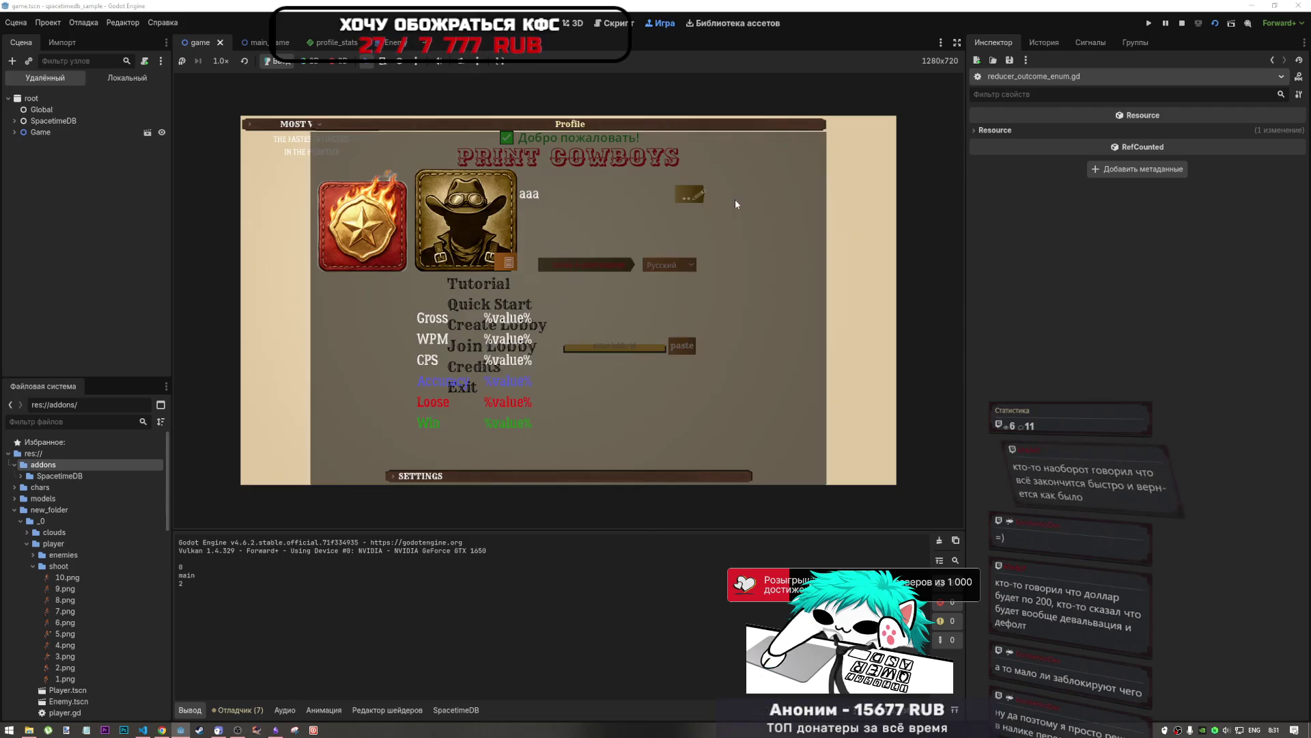
Step: Set the profile avatar to the Desktop image 8v8oZn5nJ3k.jpg
{"action": "left_click", "coordinate": [509, 261]}
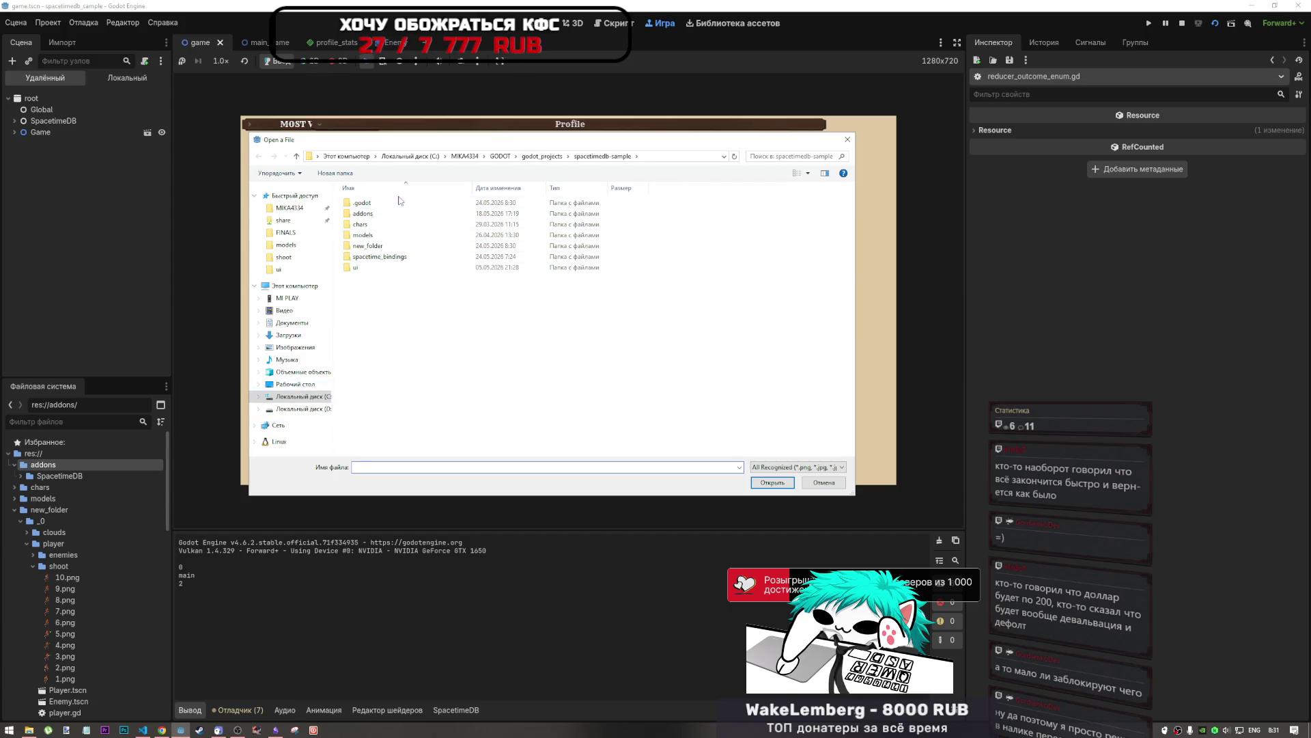
{"action": "left_click", "coordinate": [311, 385]}
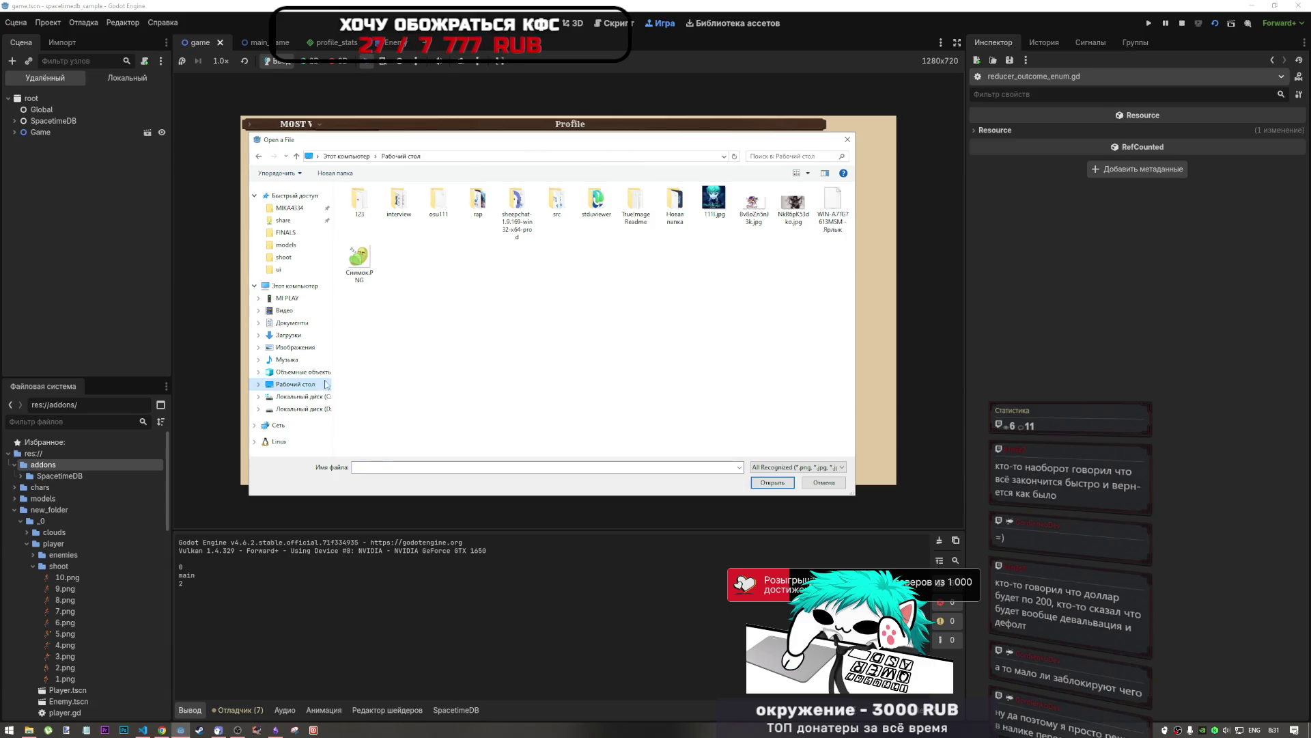
{"action": "left_click", "coordinate": [752, 204]}
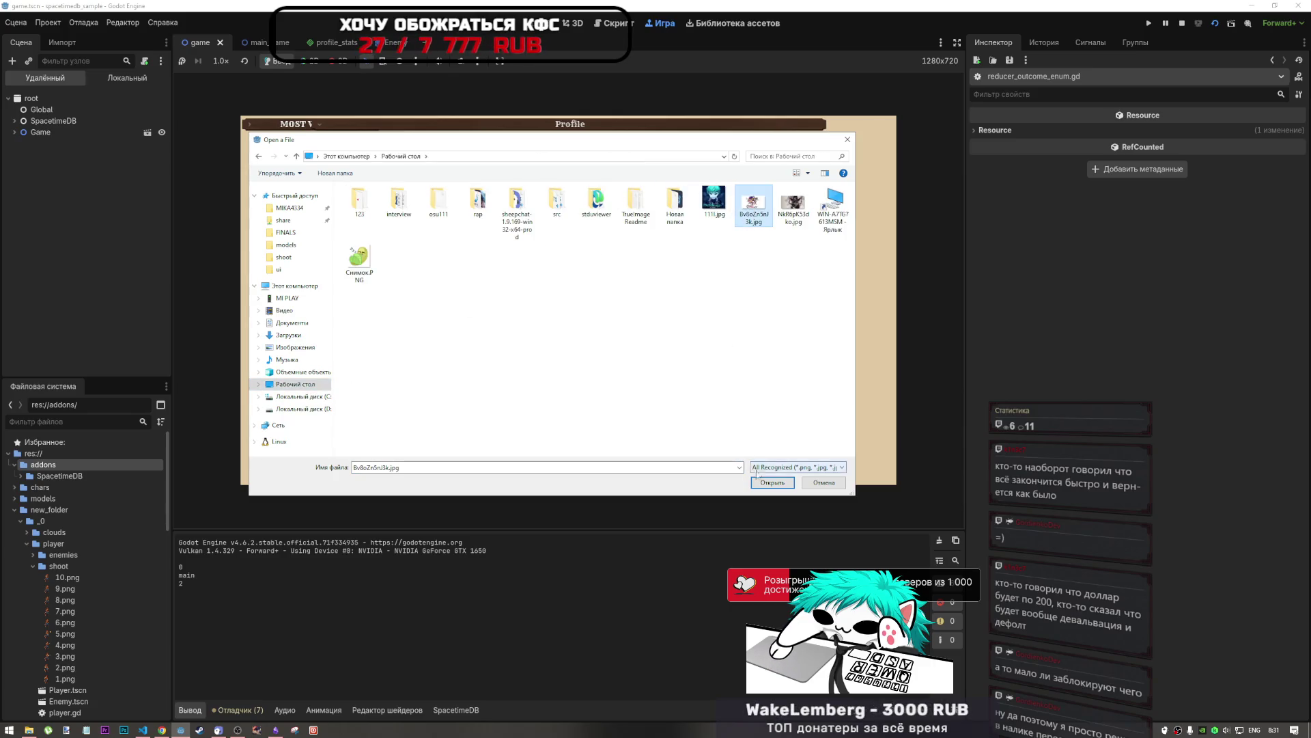
{"action": "left_click", "coordinate": [770, 482]}
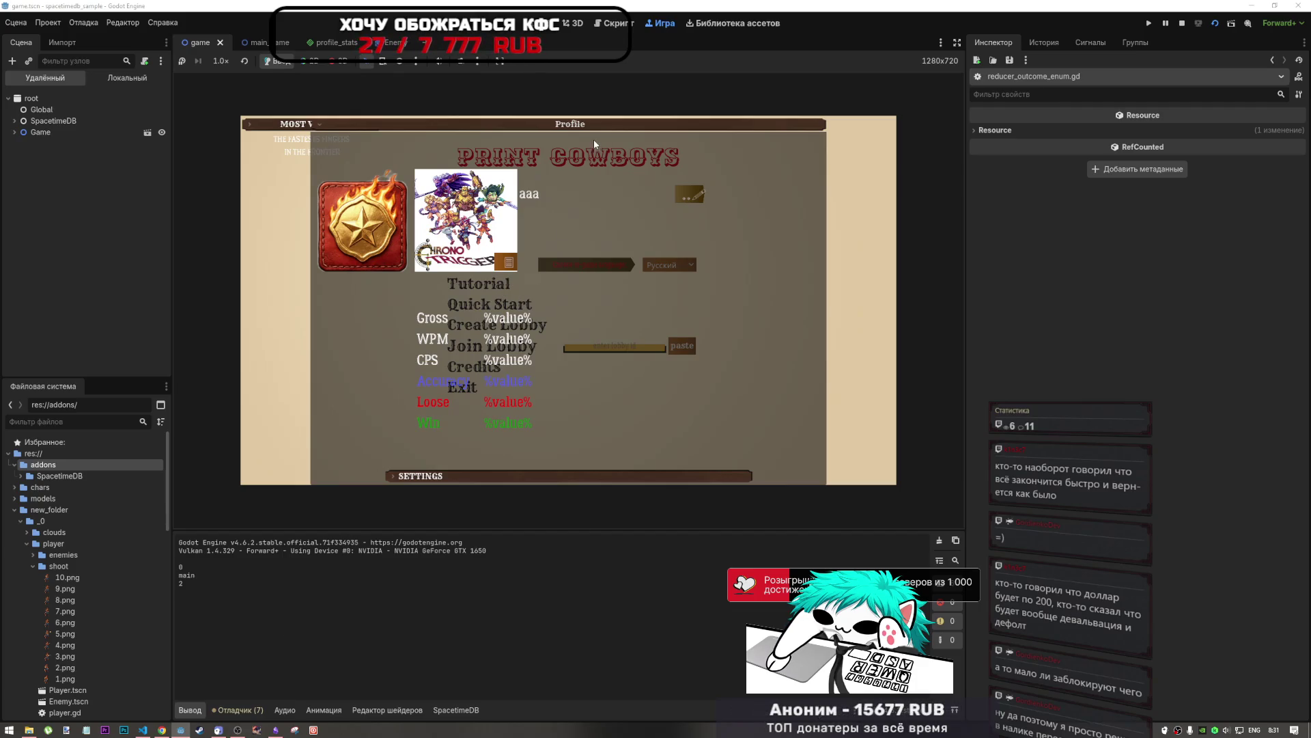
{"action": "left_click", "coordinate": [29, 729]}
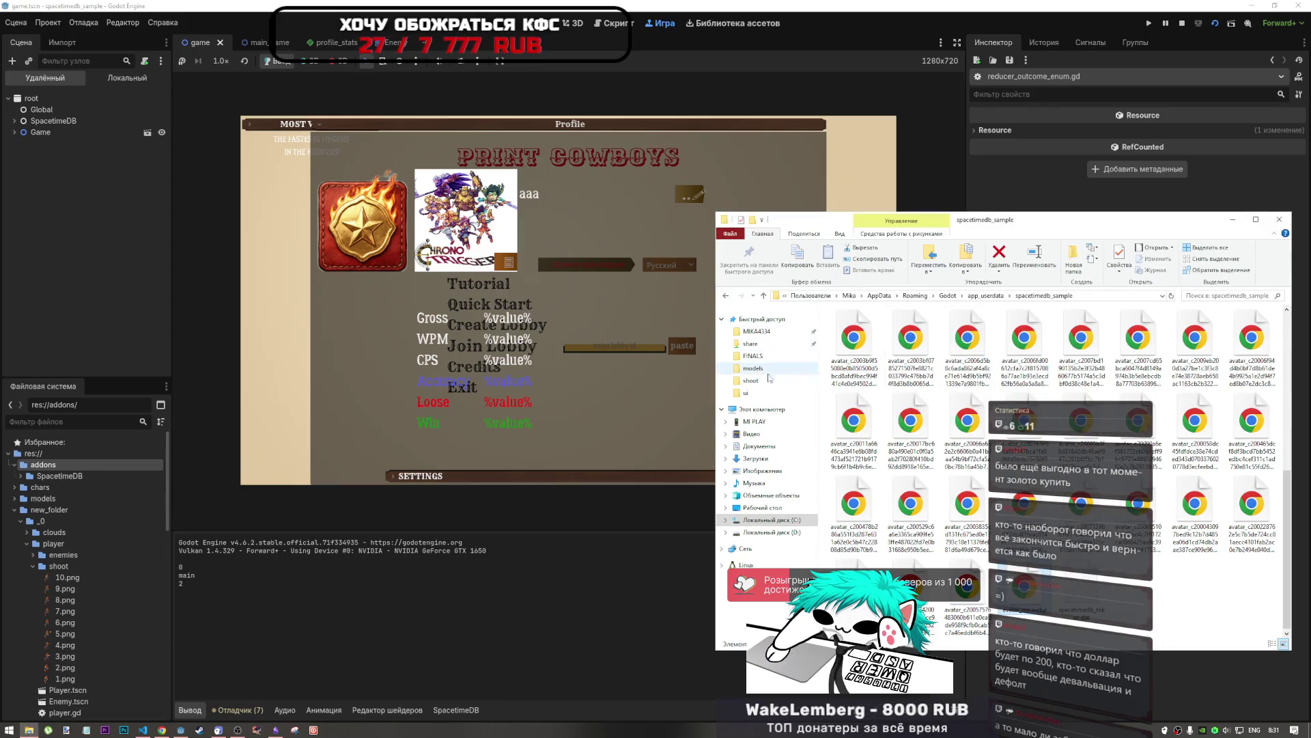
Step: View the Desktop files as large icons in a centred Explorer window, then close it
{"action": "left_click", "coordinate": [761, 508]}
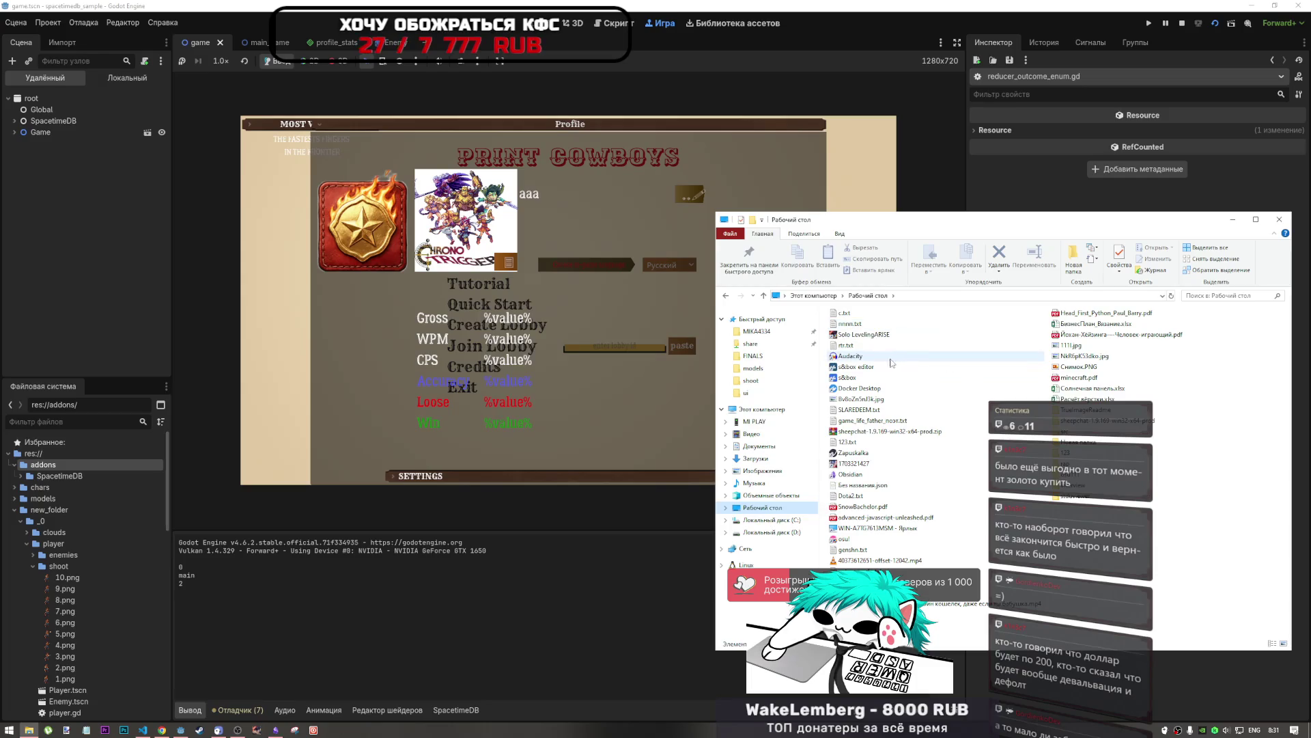
{"action": "left_click_drag", "start_coordinate": [1050, 225], "coordinate": [728, 151]}
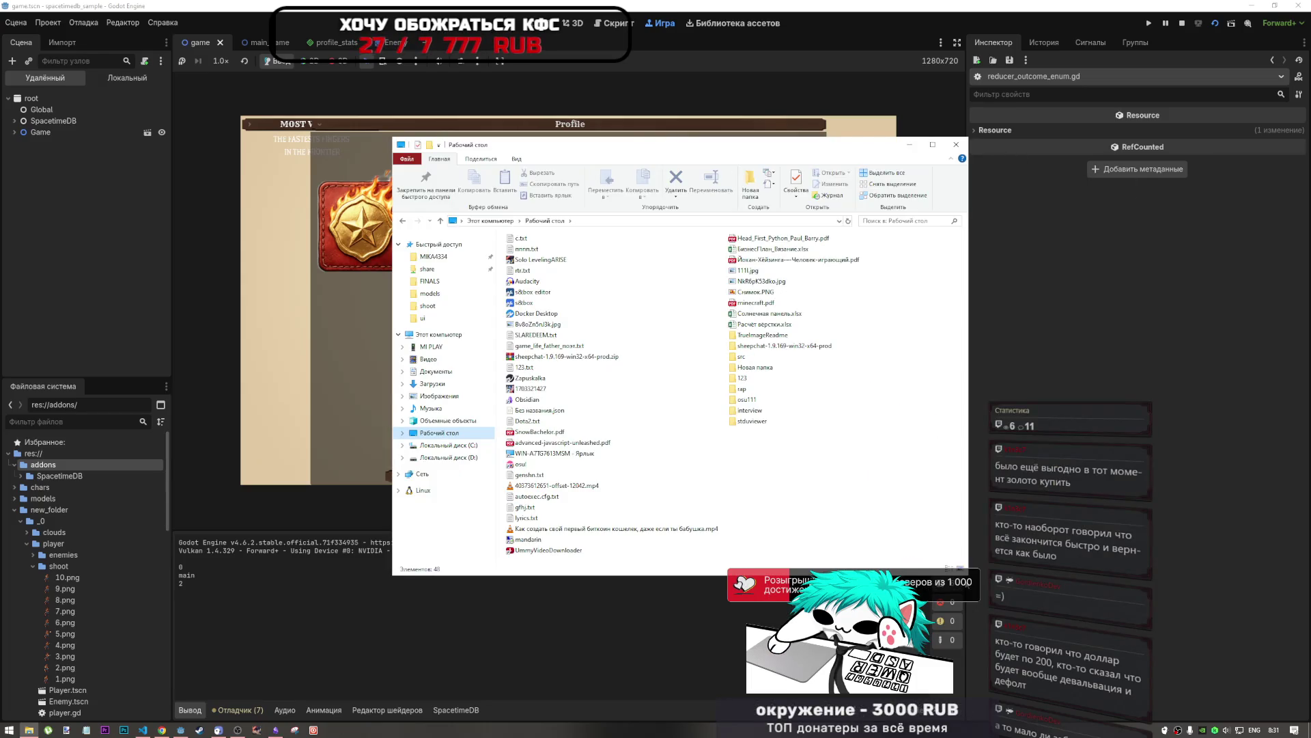
{"action": "left_click", "coordinate": [961, 567]}
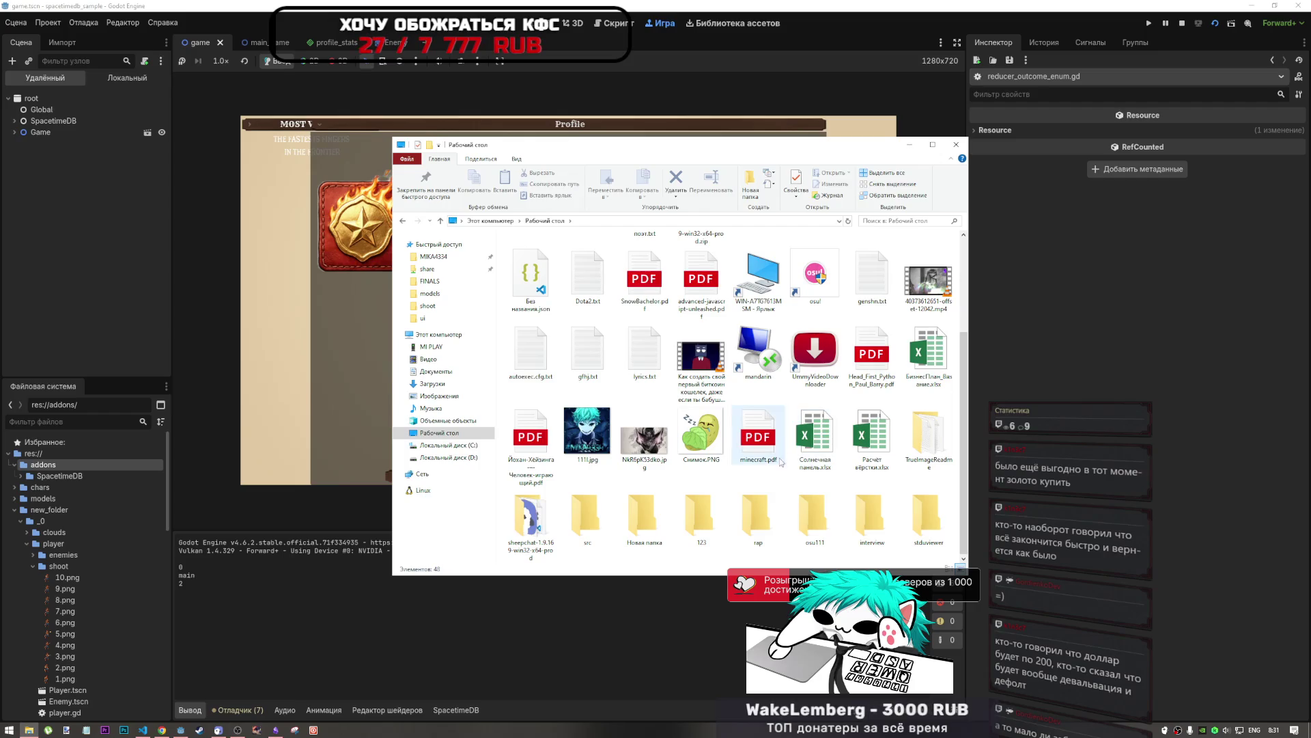
{"action": "scroll", "coordinate": [758, 474], "scroll_direction": "up", "scroll_amount": 2}
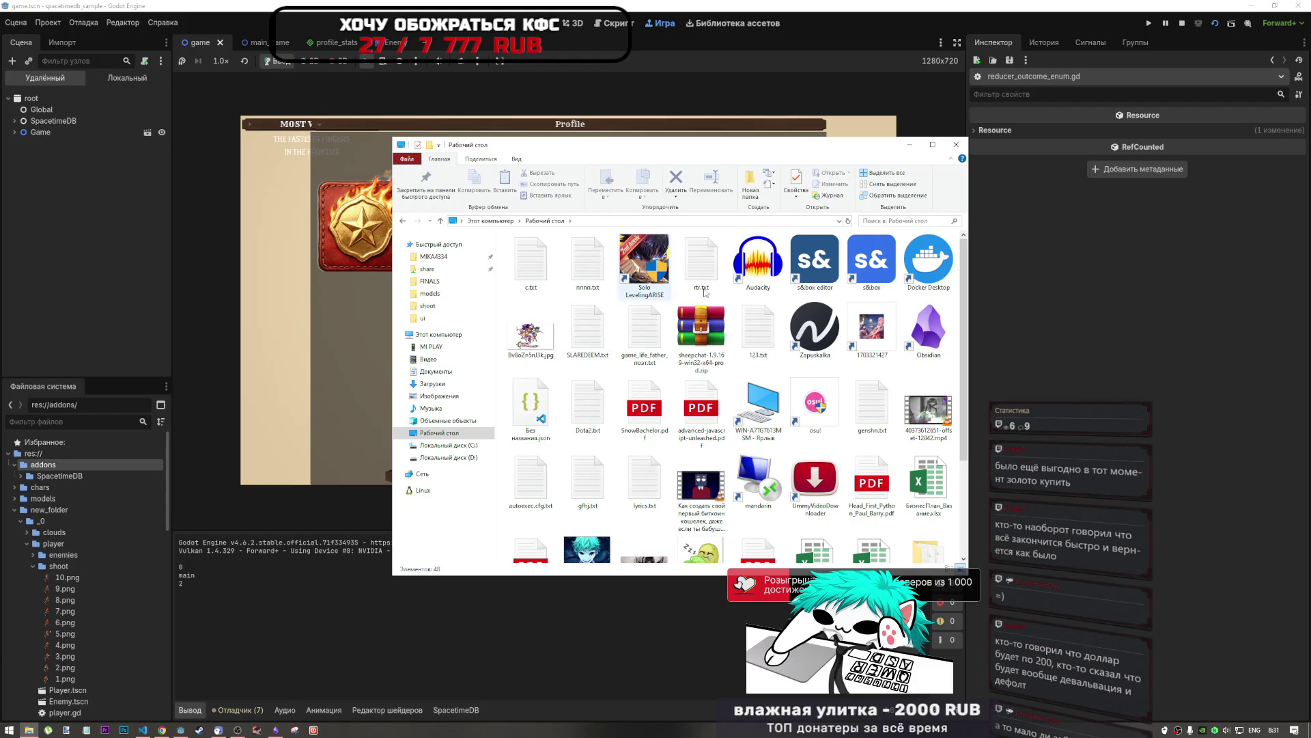
{"action": "scroll", "coordinate": [640, 489], "scroll_direction": "down", "scroll_amount": 2}
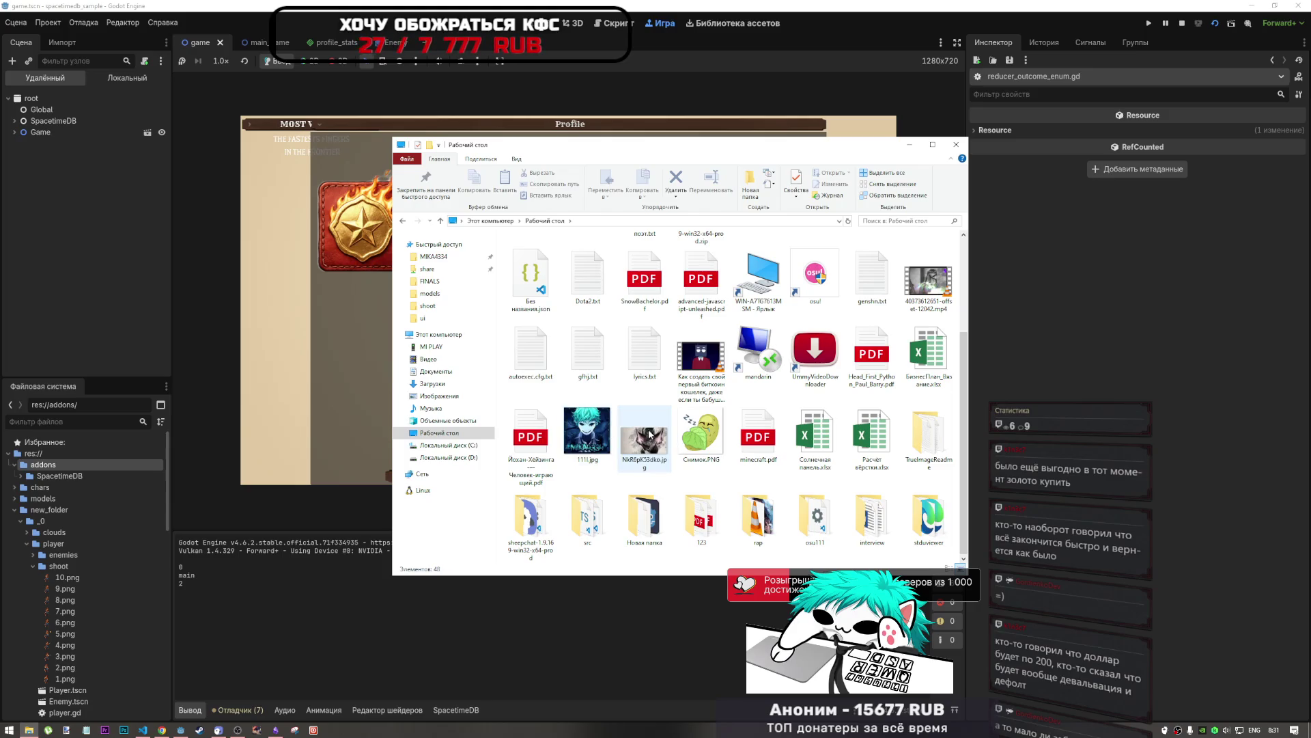
{"action": "scroll", "coordinate": [717, 307], "scroll_direction": "up", "scroll_amount": 2}
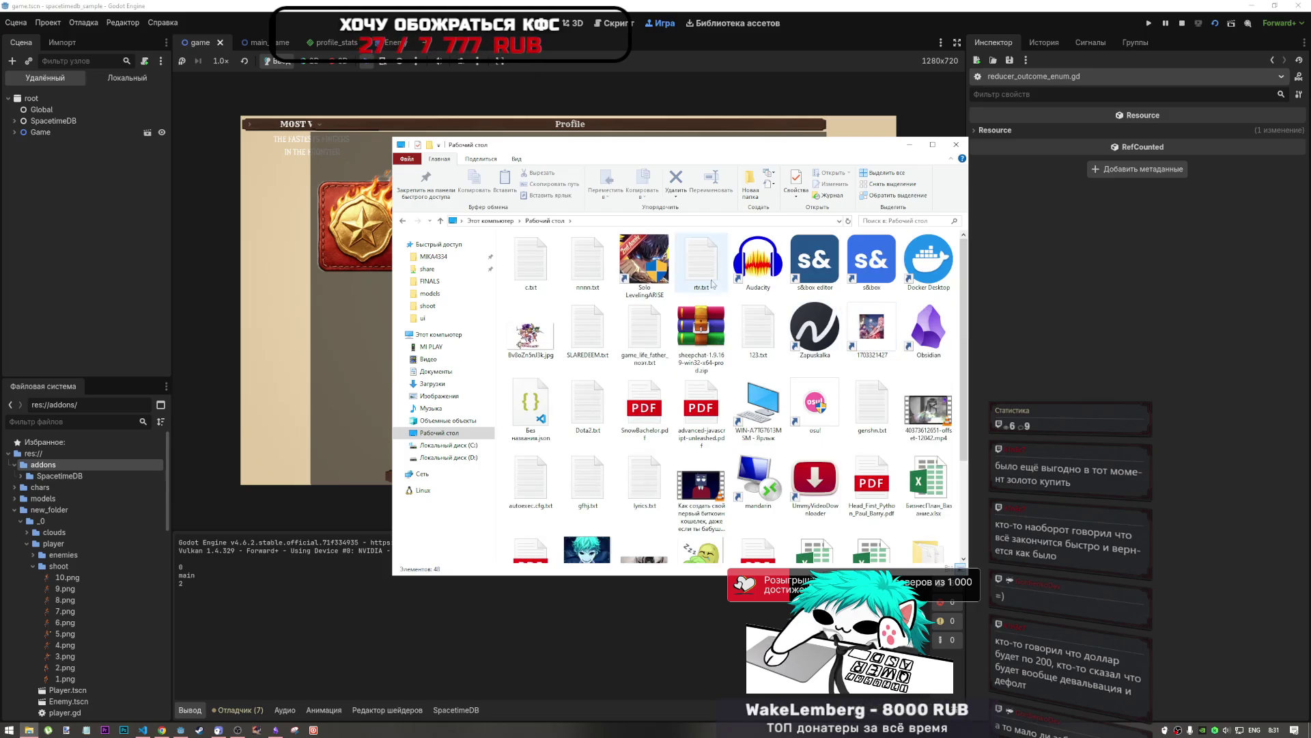
{"action": "scroll", "coordinate": [649, 410], "scroll_direction": "down", "scroll_amount": 2}
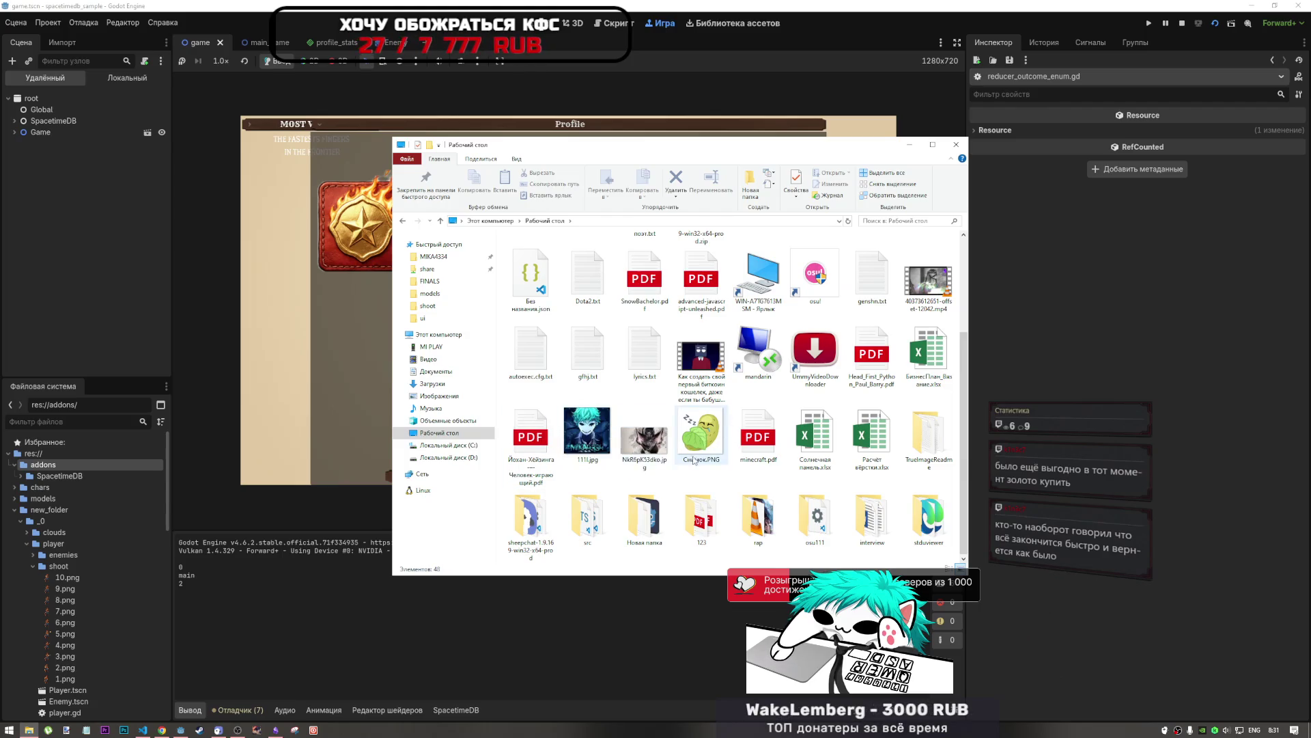
{"action": "scroll", "coordinate": [592, 437], "scroll_direction": "up", "scroll_amount": 2}
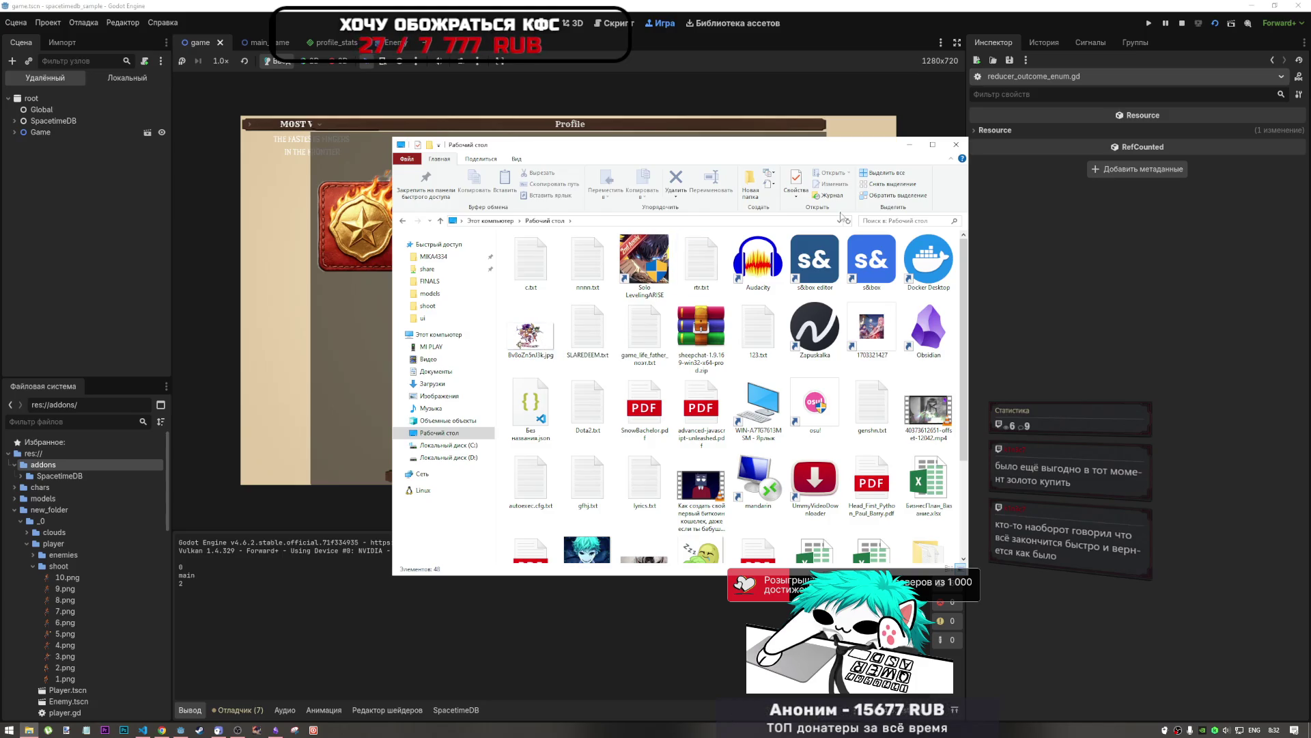
{"action": "left_click", "coordinate": [957, 144]}
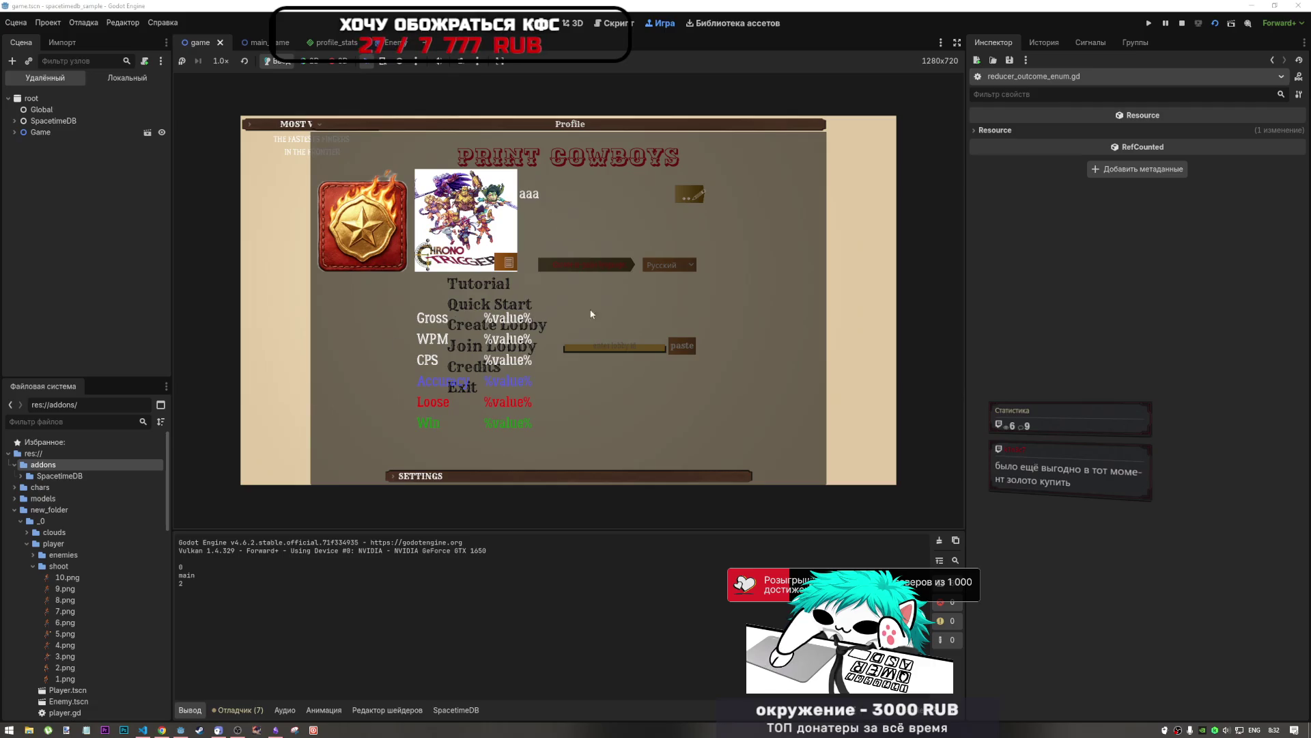
Step: Close the in-game profile panel and stop the running game
{"action": "key", "text": "Escape"}
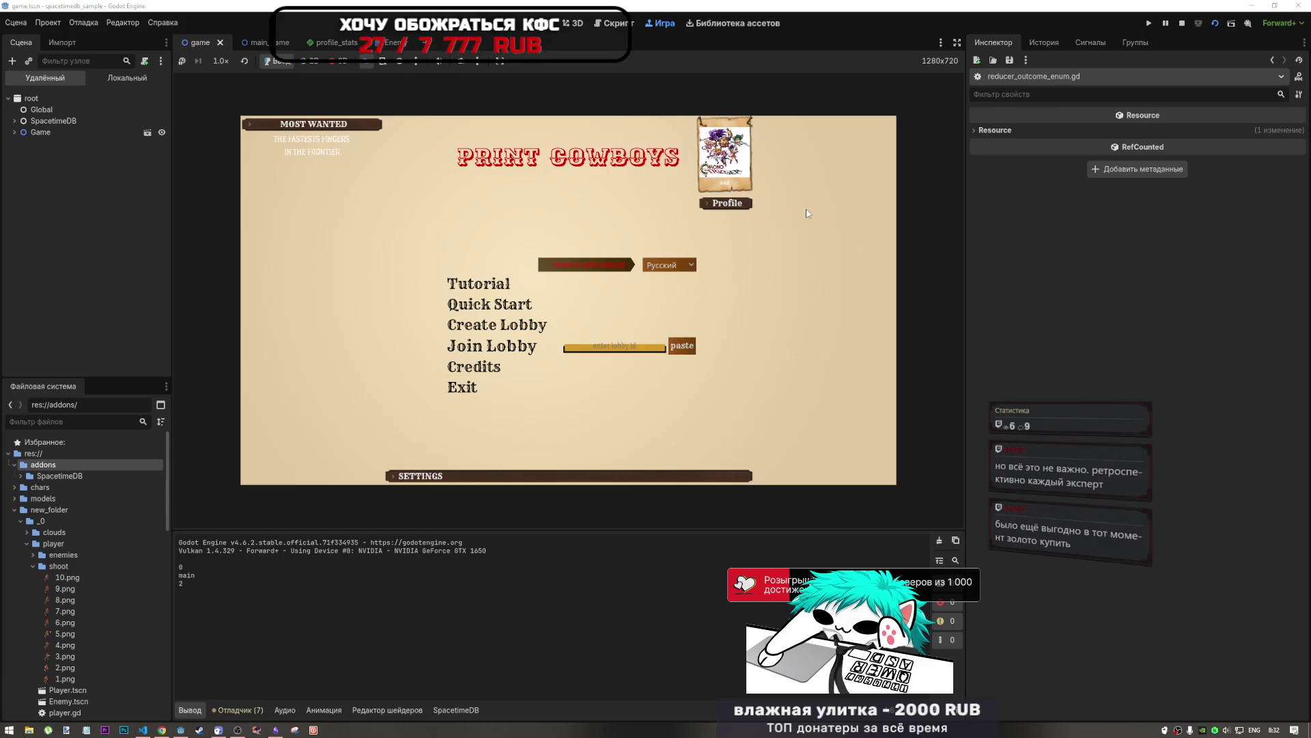
{"action": "left_click", "coordinate": [1183, 25]}
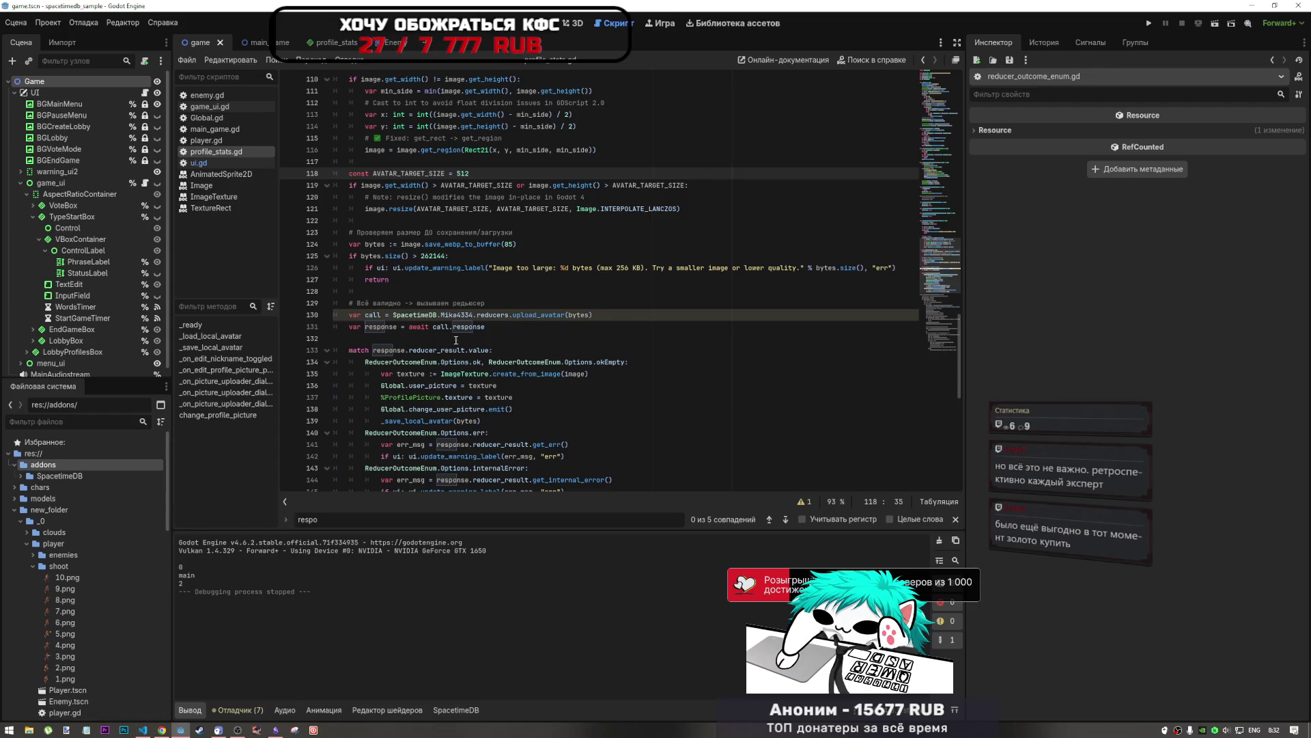
Step: Change AVATAR_TARGET_SIZE to 256, keep the 512 line commented out, and save the script
{"action": "left_click_drag", "start_coordinate": [473, 173], "coordinate": [454, 173]}
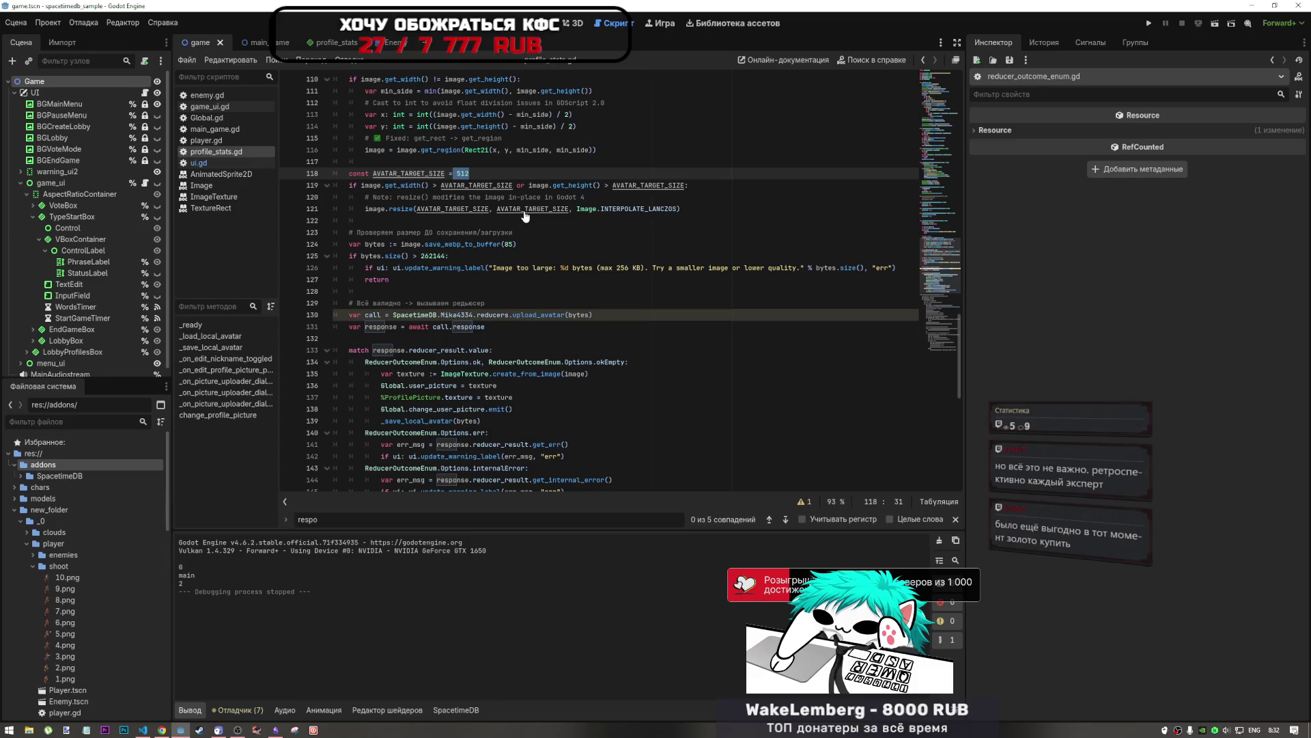
{"action": "key", "text": "ctrl+alt+Down"}
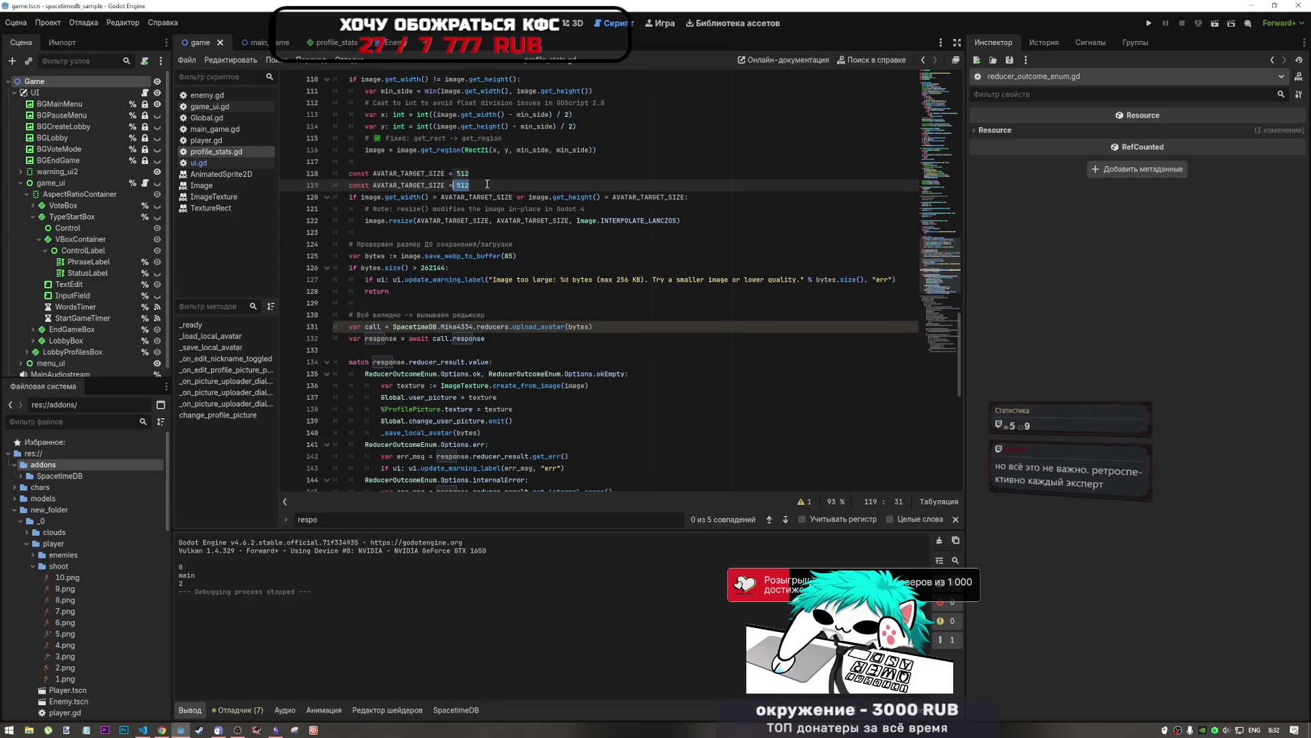
{"action": "left_click", "coordinate": [469, 185]}
{"action": "type", "text": "256"}
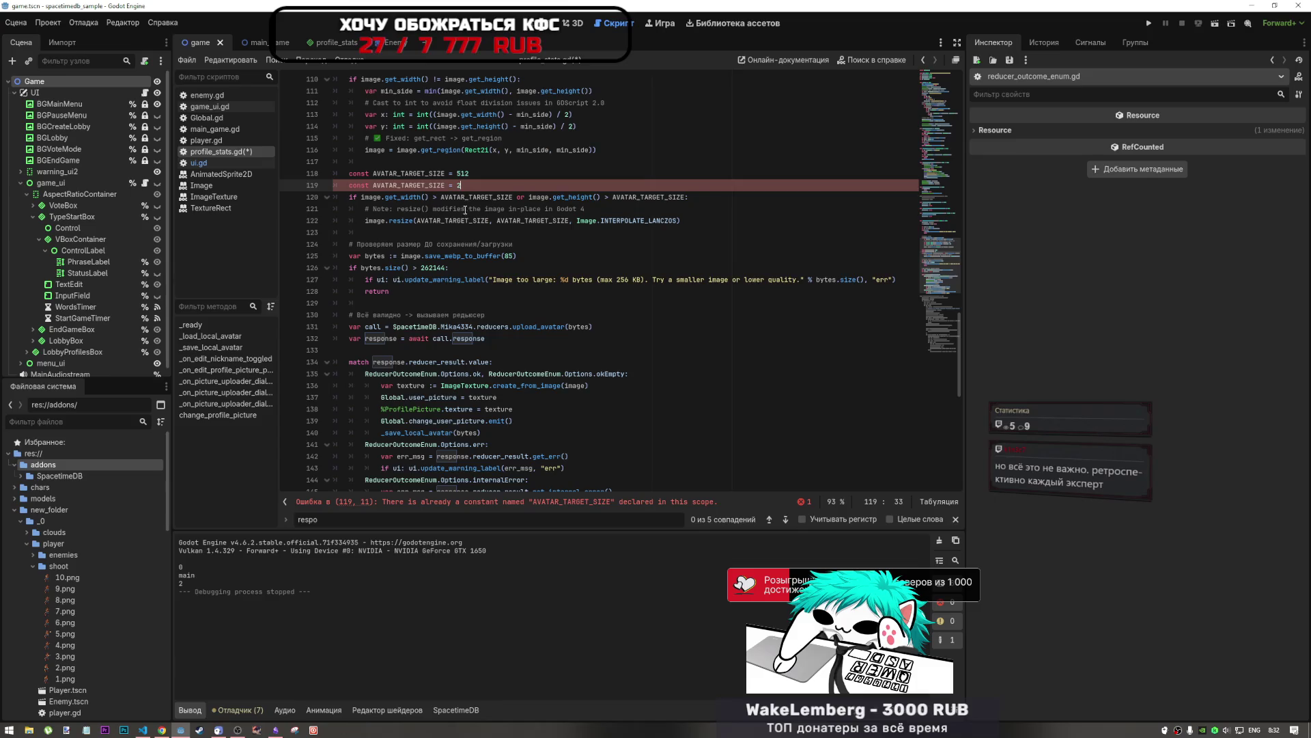
{"action": "left_click", "coordinate": [483, 174]}
{"action": "key", "text": "ctrl+k"}
{"action": "key", "text": "ctrl+s"}
Step: Show Obsidian's Current Tasks notes beside the avatar upload code
{"action": "left_click", "coordinate": [499, 221]}
{"action": "scroll", "coordinate": [431, 394], "scroll_direction": "down", "scroll_amount": 2}
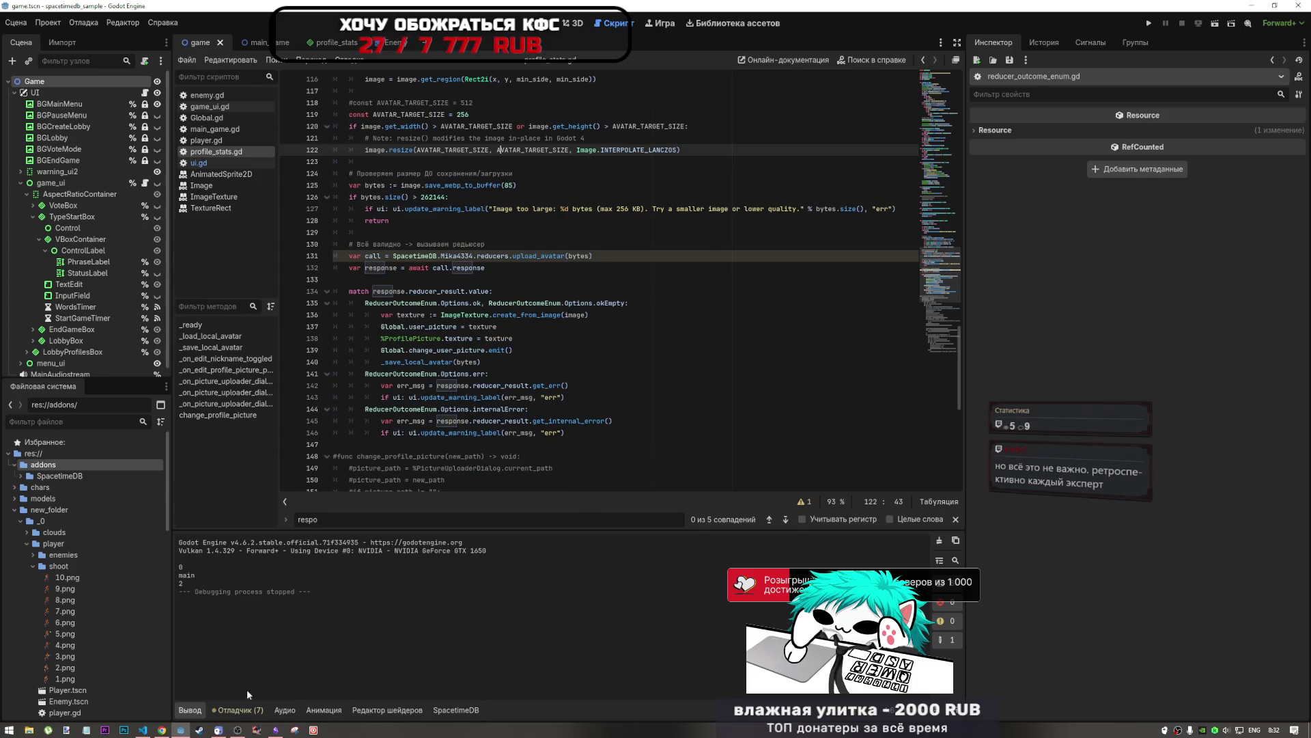
{"action": "left_click", "coordinate": [275, 729]}
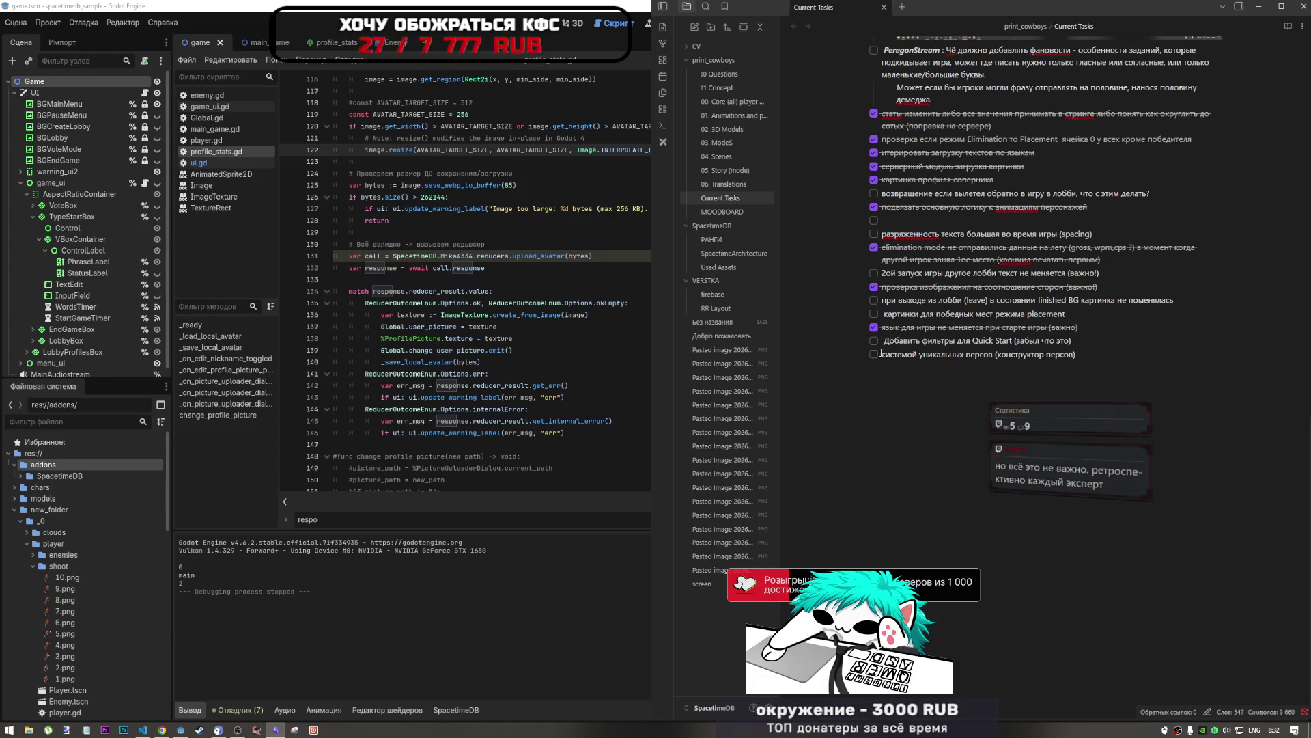
Step: Bring the Chrome window with the SpacetimeDB player_stats table to the front
{"action": "left_click", "coordinate": [240, 730]}
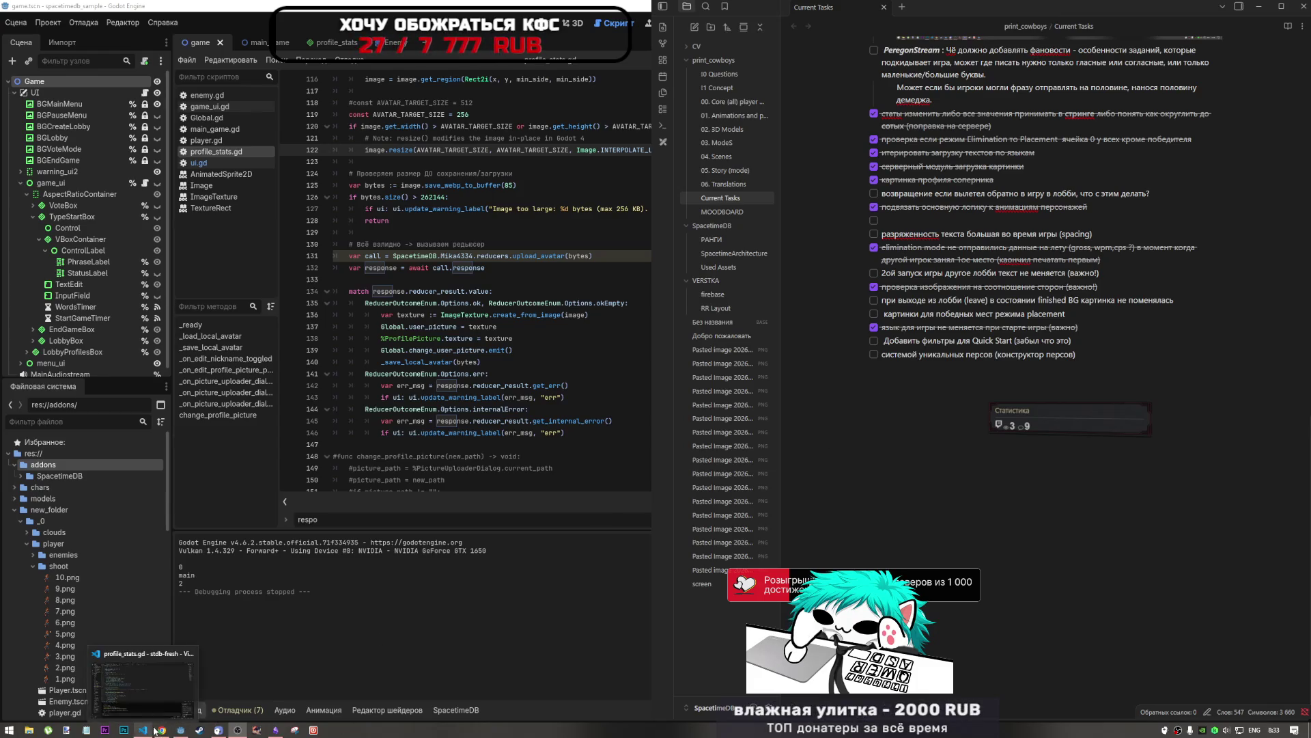
{"action": "left_click", "coordinate": [162, 732]}
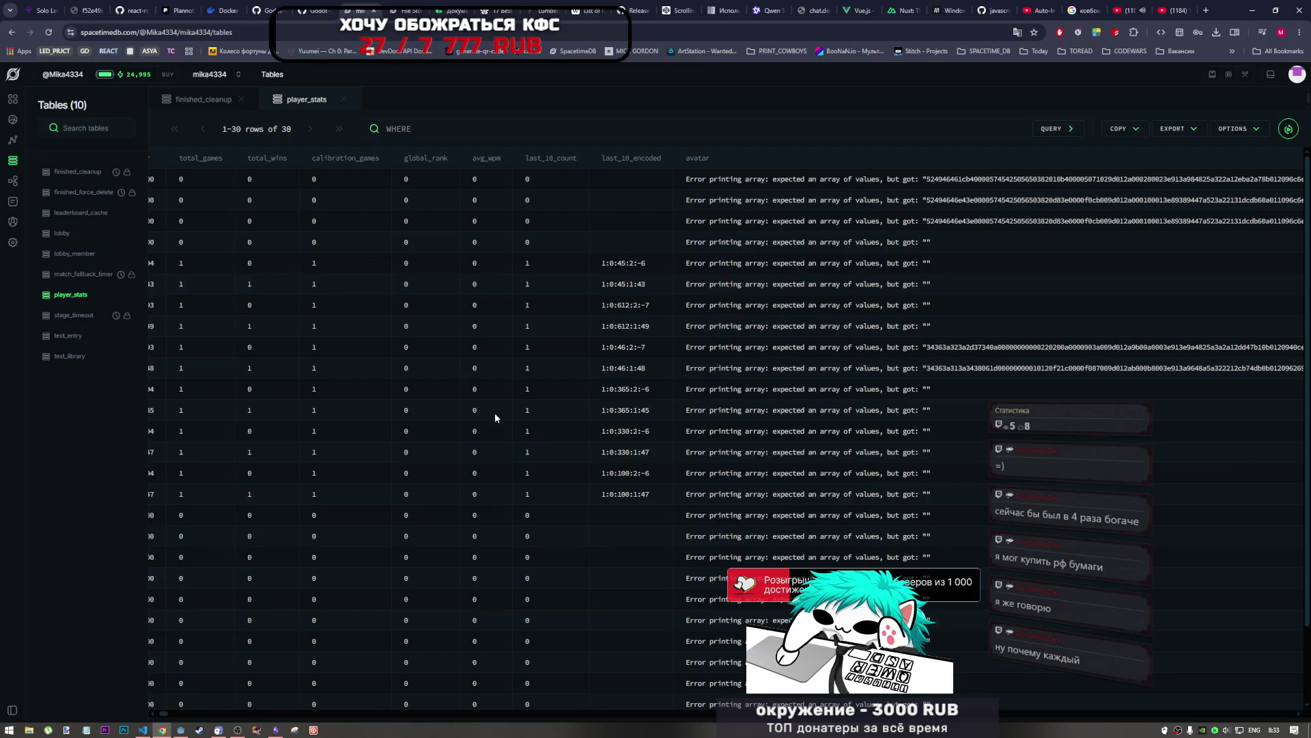
{"action": "scroll", "coordinate": [354, 498], "scroll_direction": "down", "scroll_amount": 1}
{"action": "scroll", "coordinate": [353, 494], "scroll_direction": "up", "scroll_amount": 1}
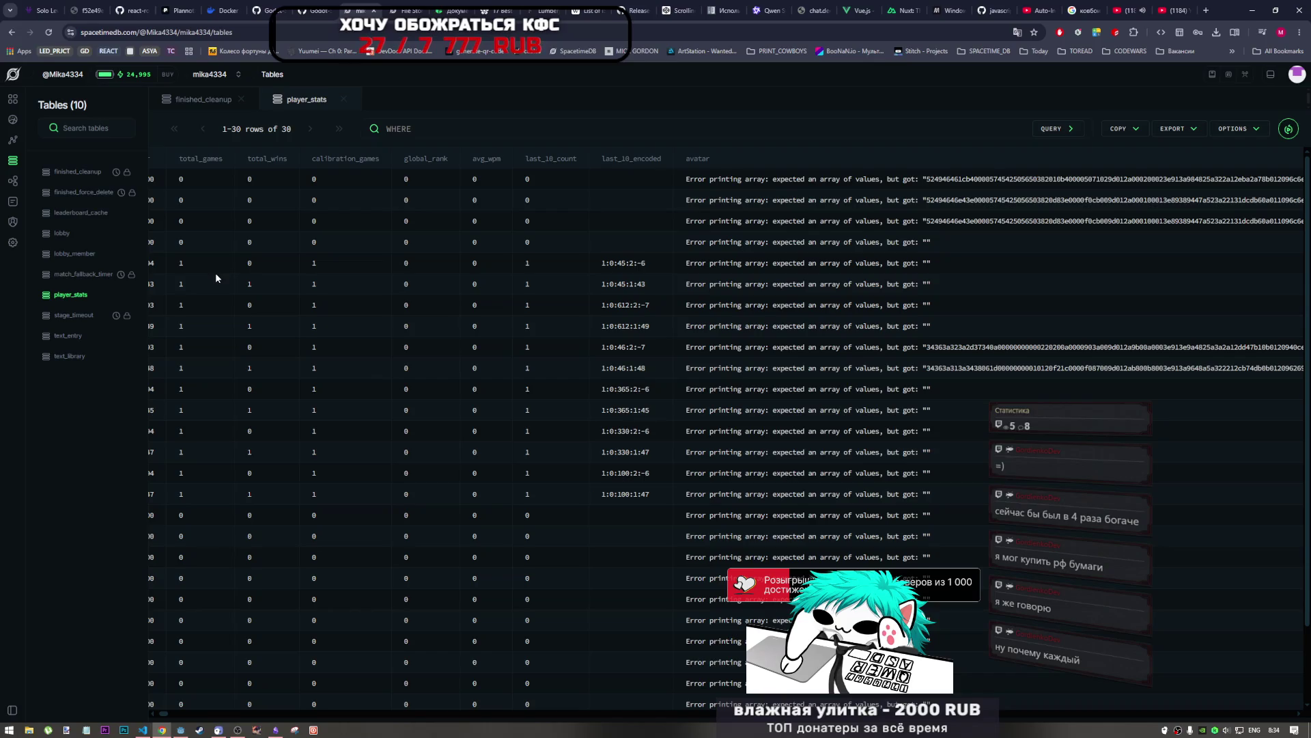
{"action": "left_click", "coordinate": [275, 729]}
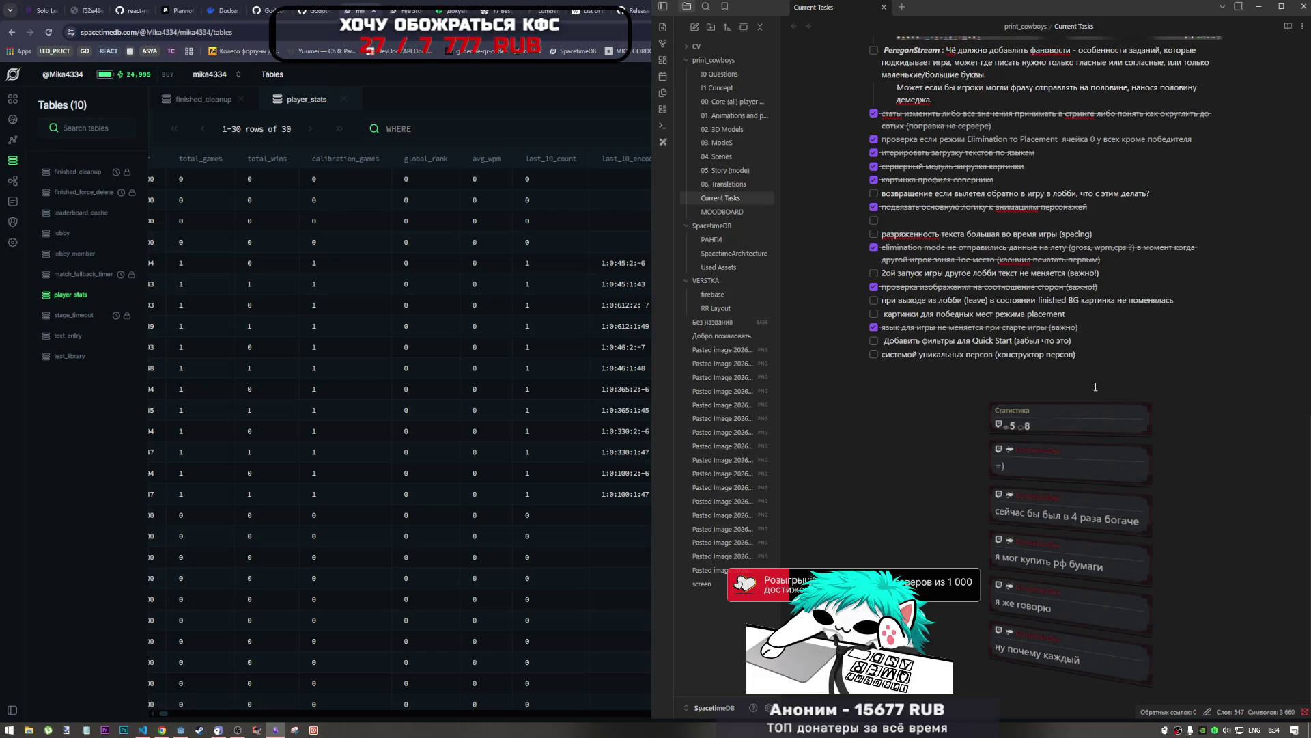
Step: Type the Russian reminder 'Проверить сброс таблиц на 1ое число !!!!!!' as the last Current Tasks item
{"action": "type", "text": "ghjdthb"}
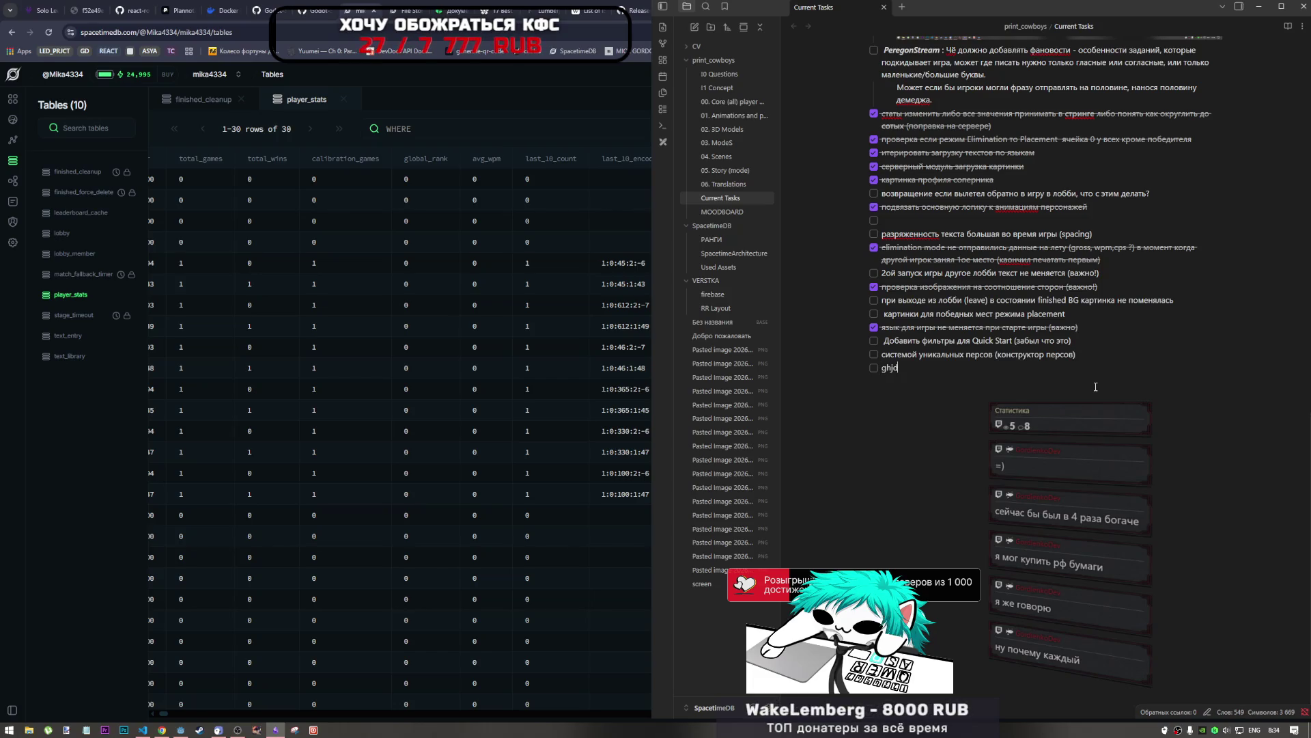
{"action": "key", "text": "alt+shift"}
{"action": "type", "text": "Прове"}
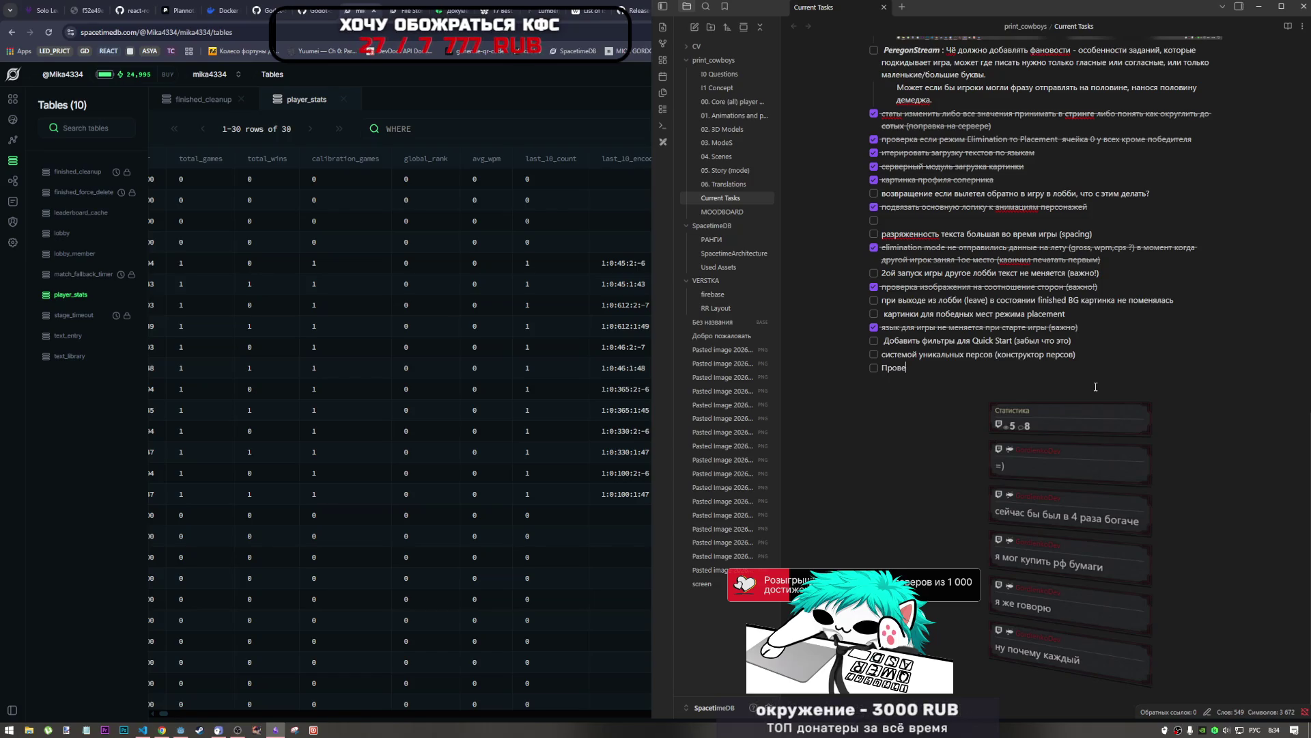
{"action": "type", "text": "рить с"}
{"action": "type", "text": "бростаб"}
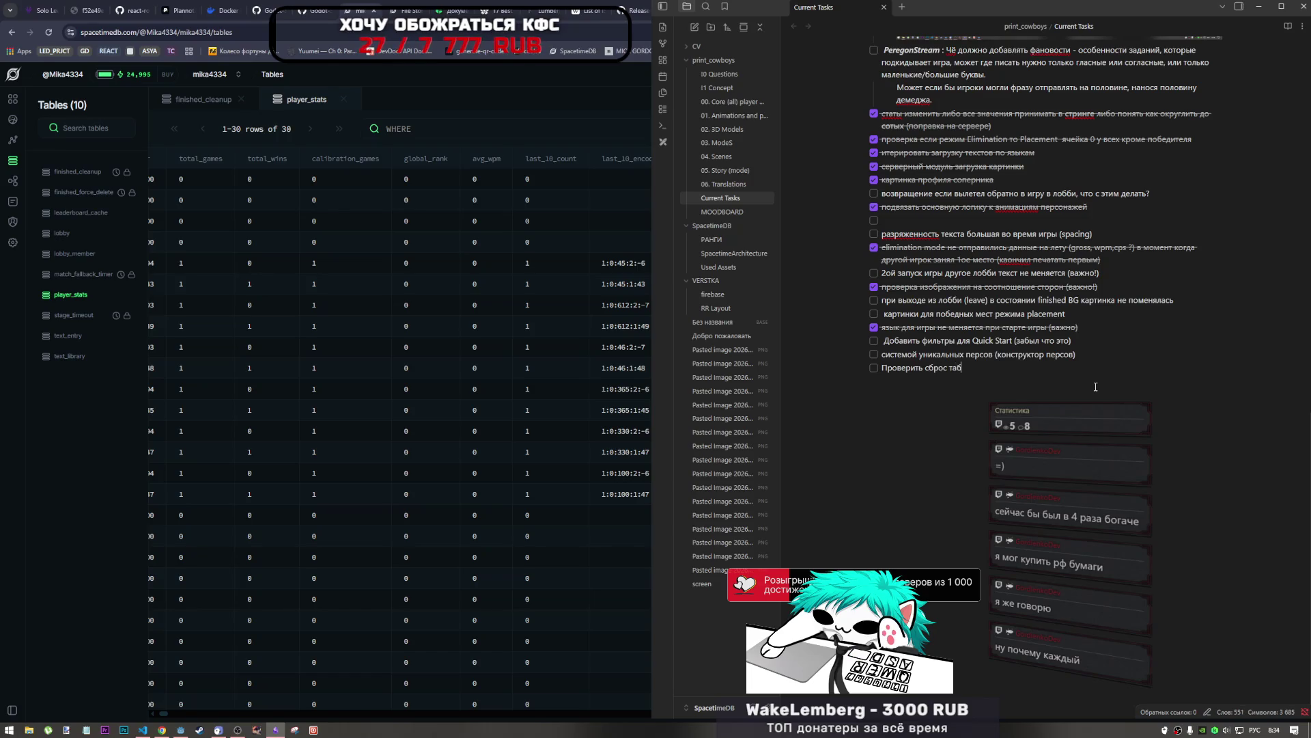
{"action": "type", "text": "лиц на 1 "}
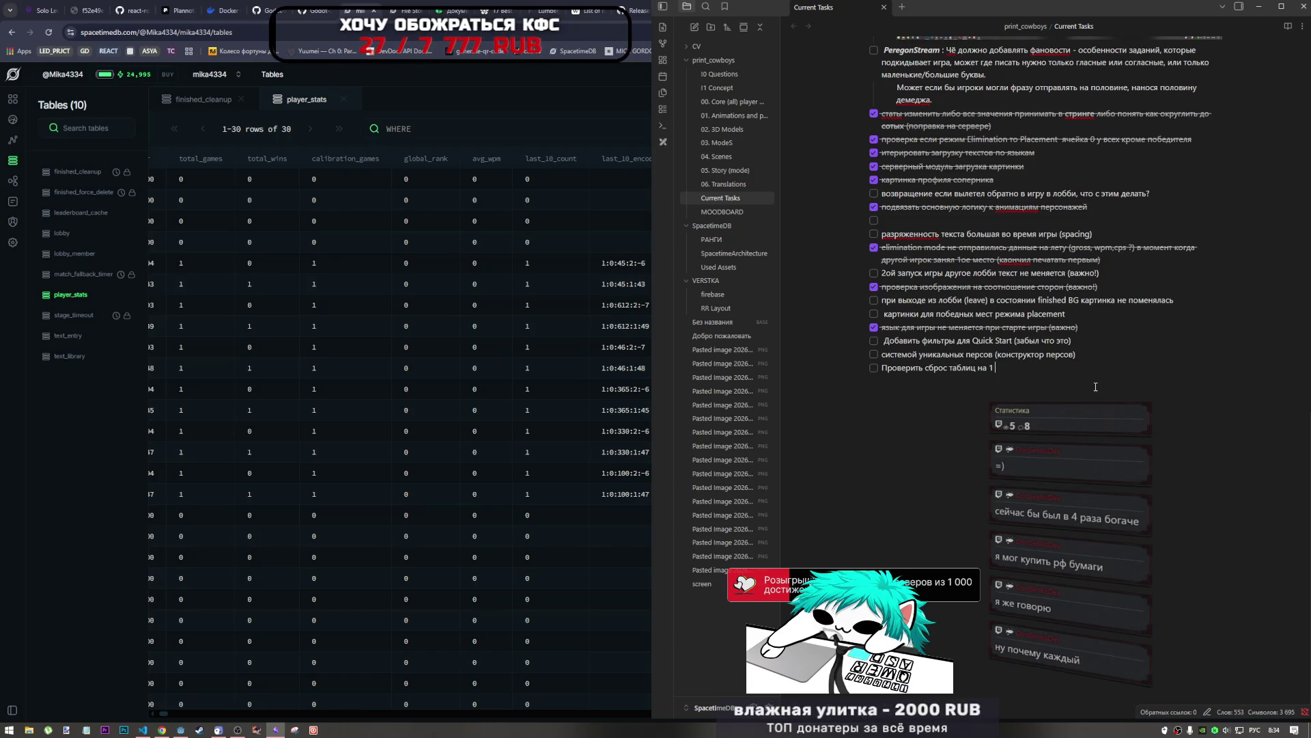
{"action": "type", "text": " число"}
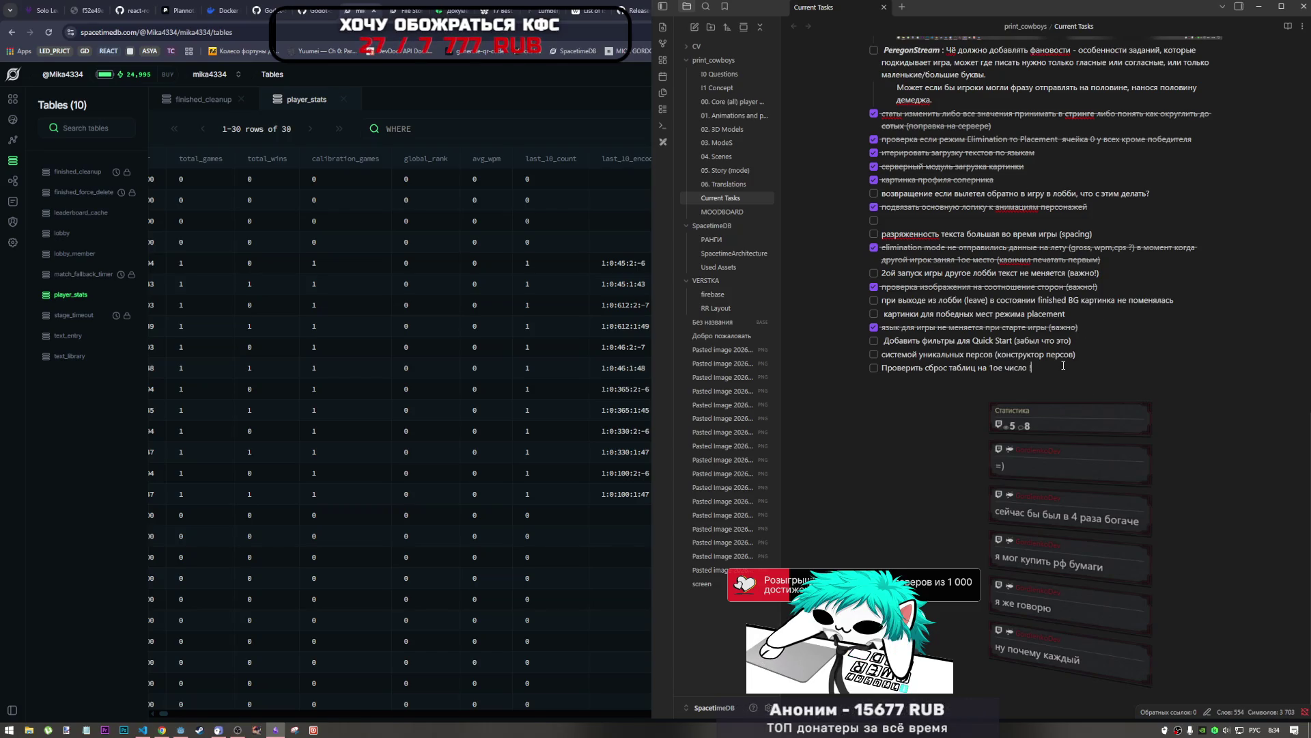
{"action": "type", "text": " !!!!!!"}
{"action": "key", "text": "Up"}
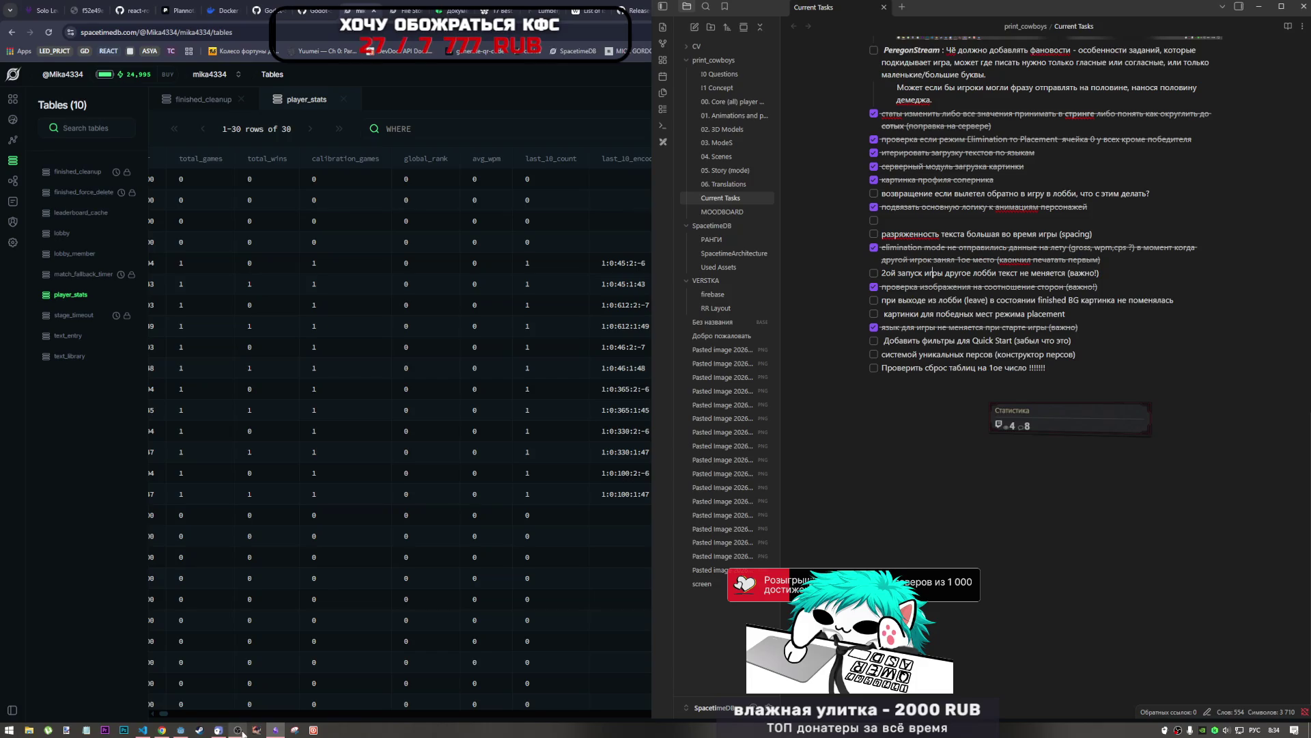
Step: Return to Godot, glance at the main menu scene in 2D, and go back to the script editor
{"action": "left_click", "coordinate": [180, 730]}
{"action": "left_click", "coordinate": [466, 186]}
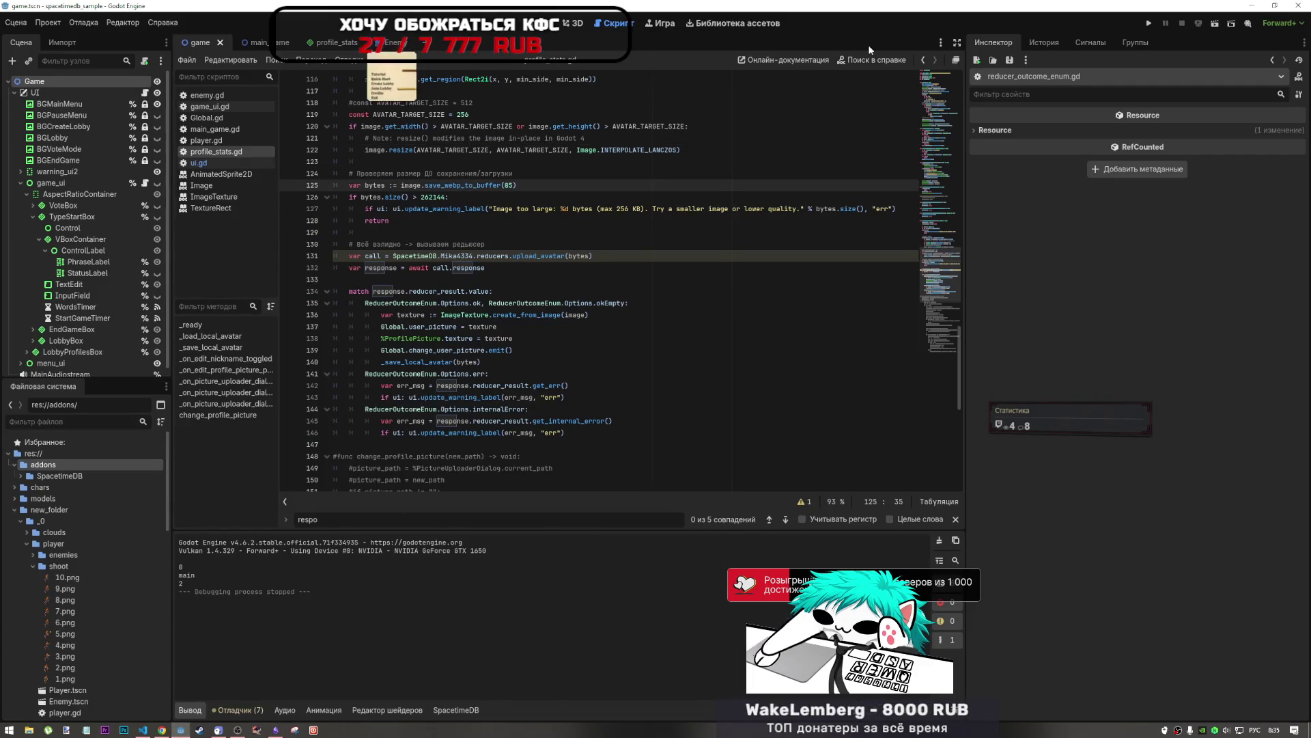
{"action": "left_click", "coordinate": [550, 22]}
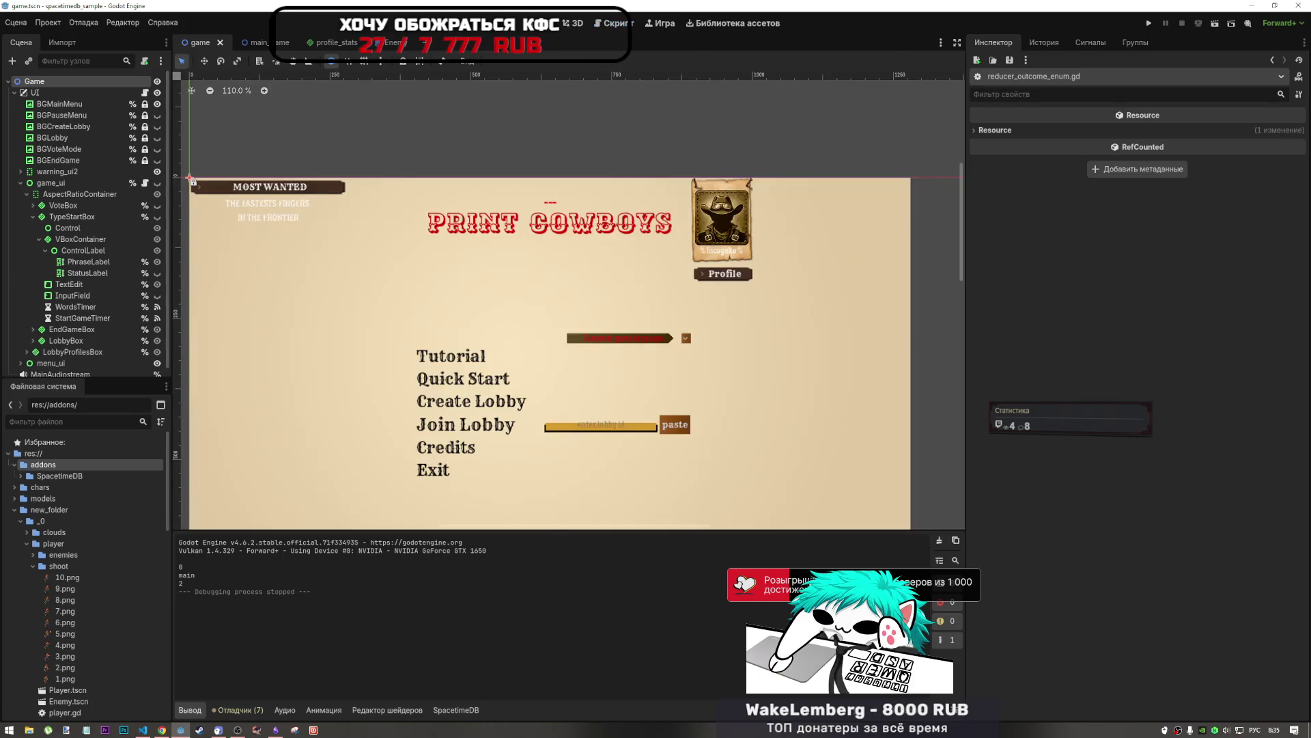
{"action": "left_click", "coordinate": [613, 23]}
{"action": "left_click", "coordinate": [549, 22]}
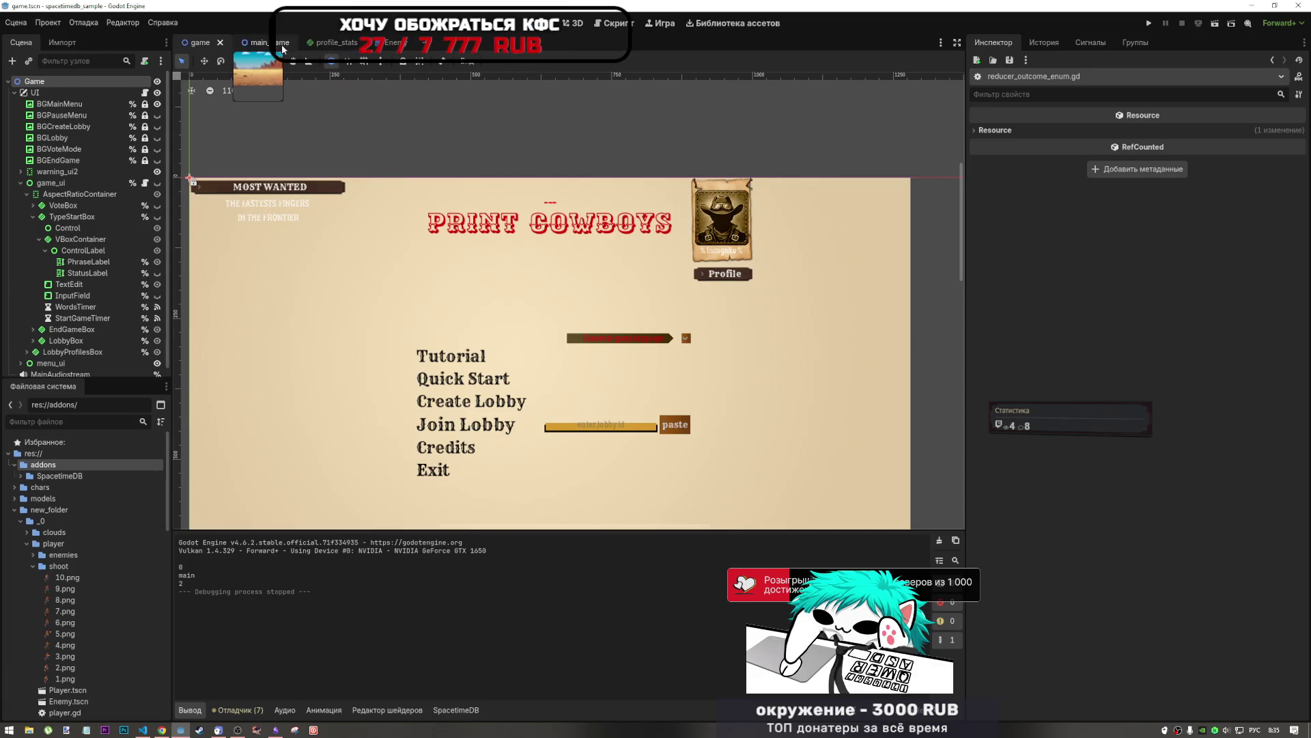
{"action": "left_click", "coordinate": [615, 23]}
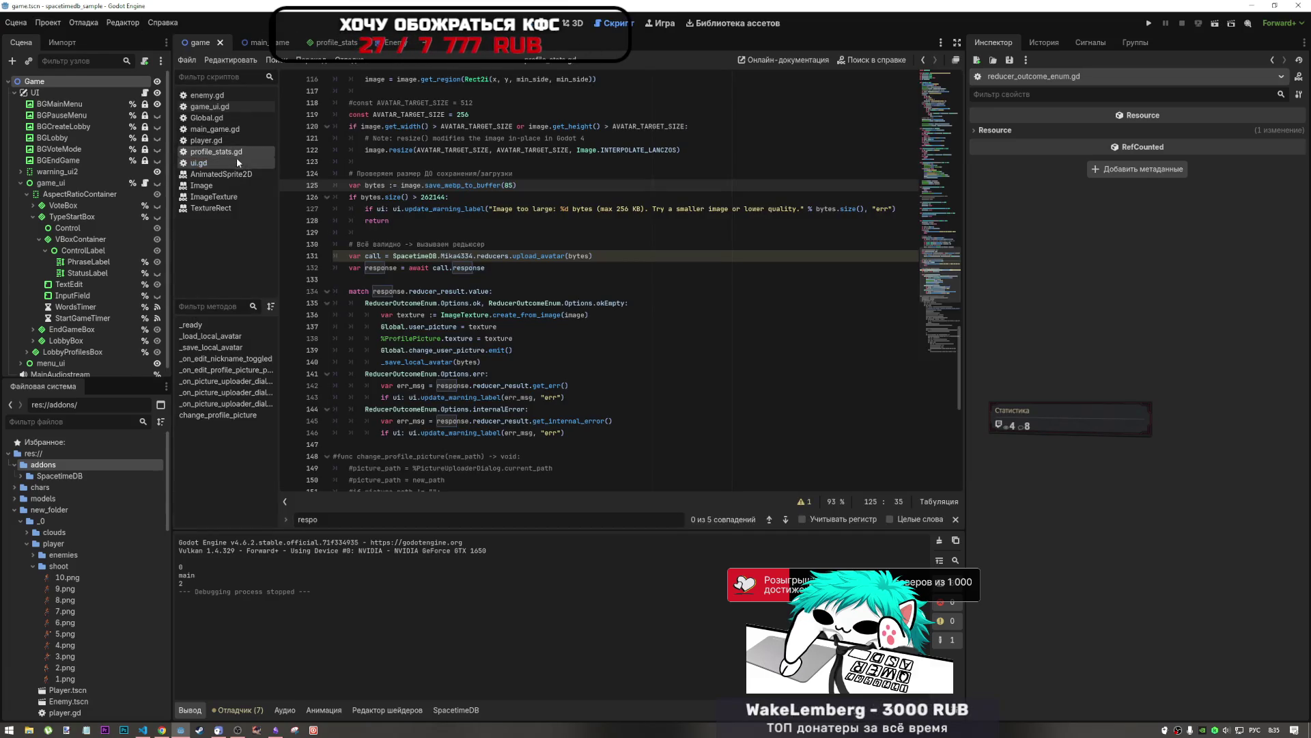
Step: Browse player.gd, main_game.gd, profile_stats.gd and ui.gd in the script list
{"action": "left_click", "coordinate": [228, 139]}
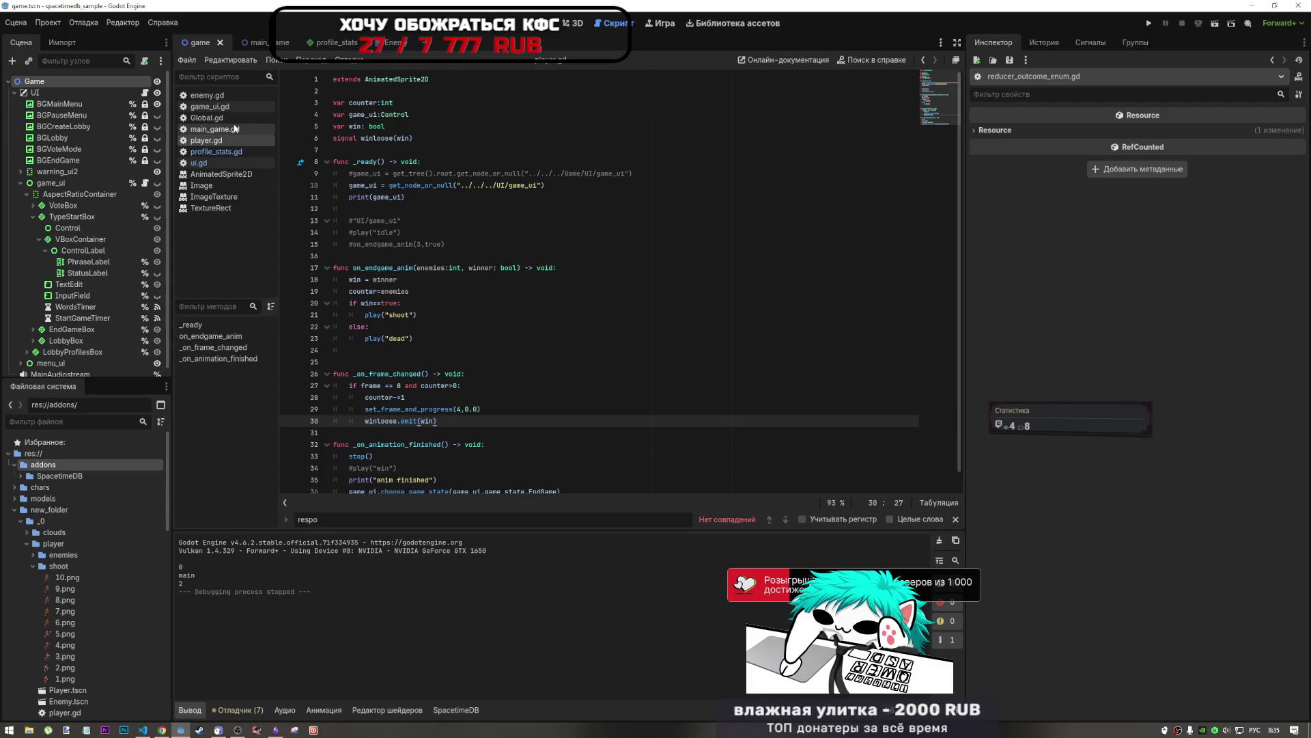
{"action": "scroll", "coordinate": [437, 320], "scroll_direction": "down", "scroll_amount": 1}
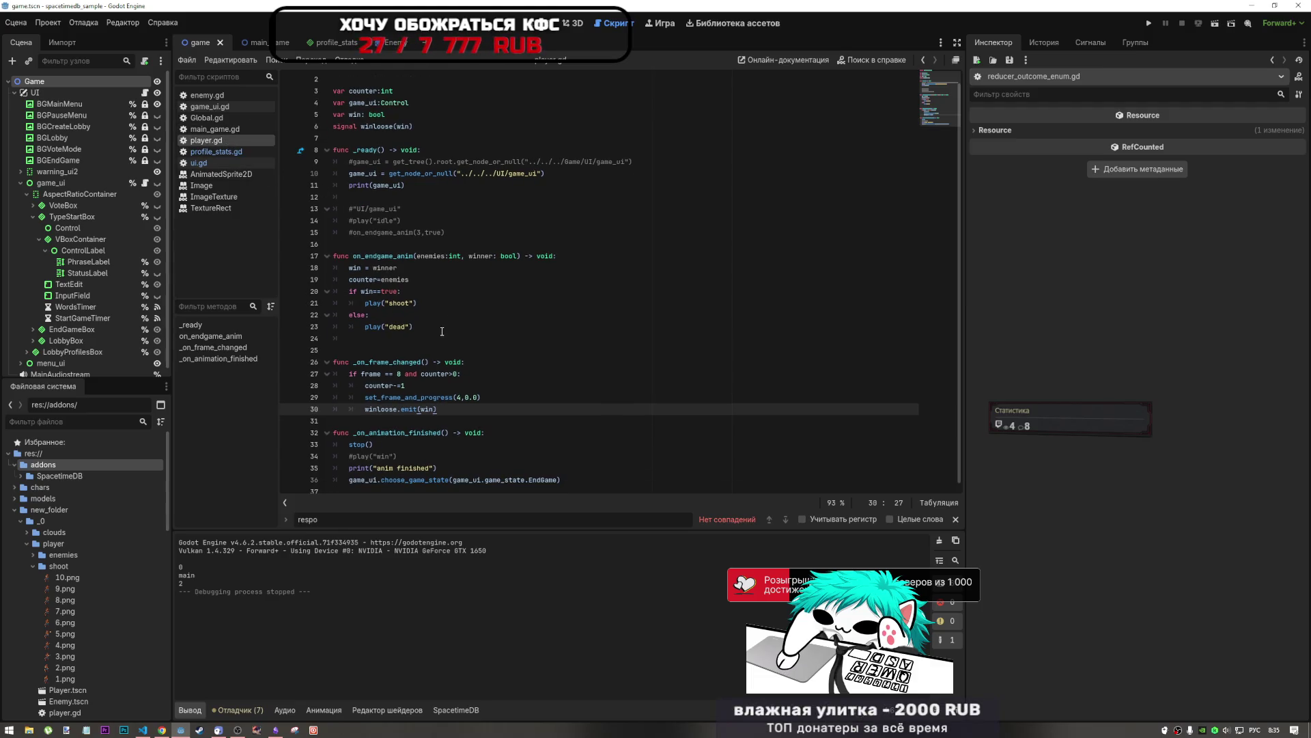
{"action": "left_click", "coordinate": [221, 128]}
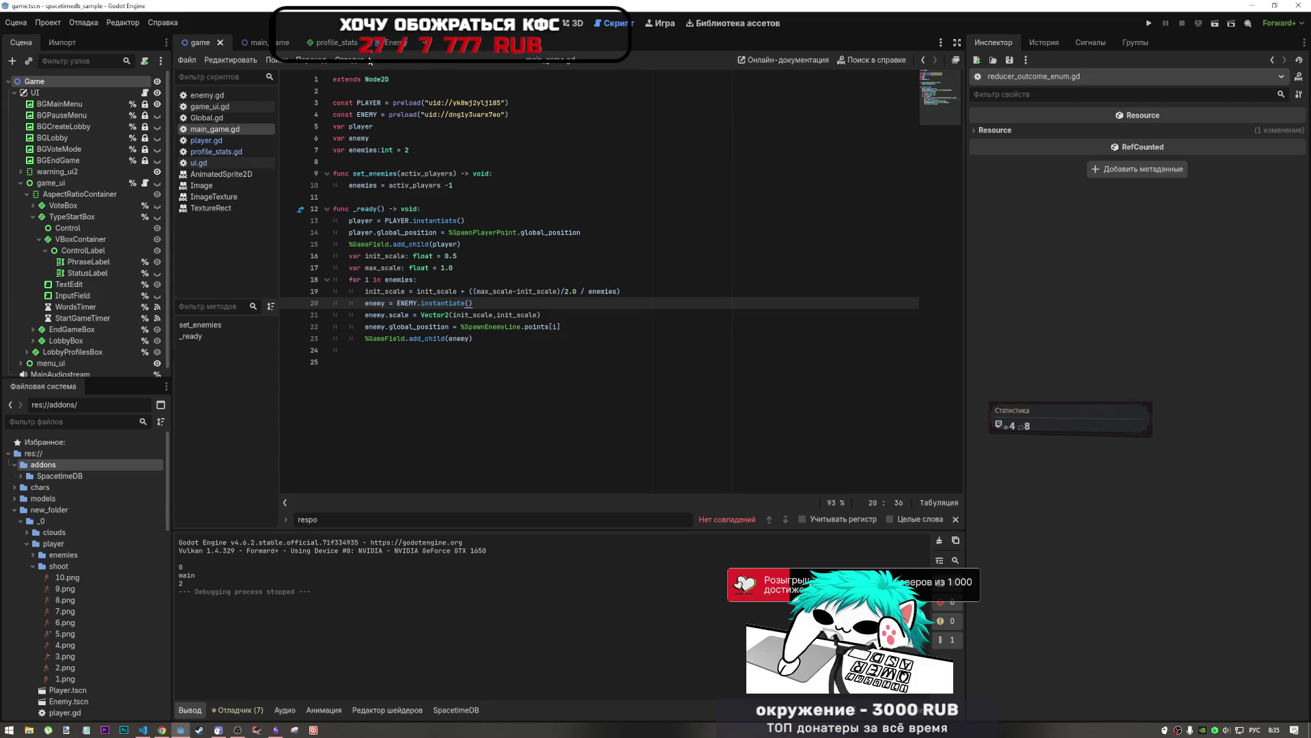
{"action": "left_click", "coordinate": [223, 152]}
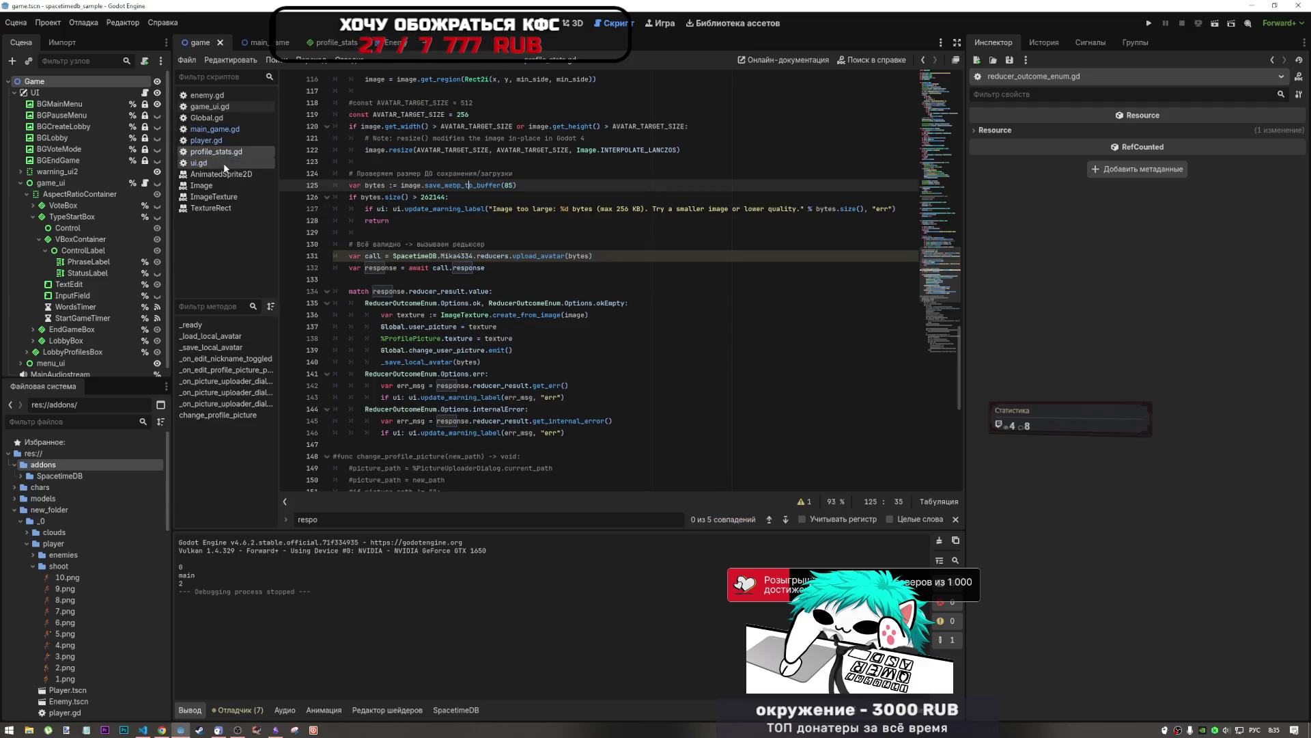
{"action": "left_click", "coordinate": [224, 164]}
{"action": "left_click", "coordinate": [222, 140]}
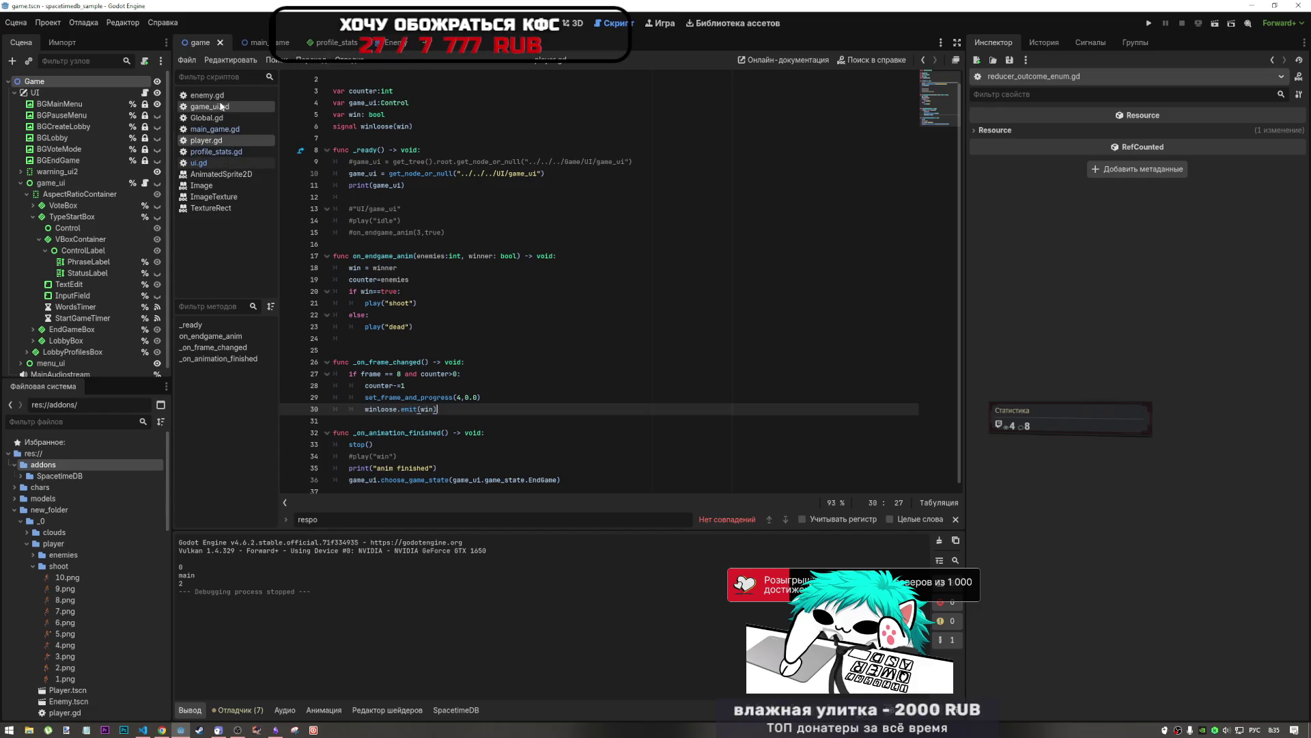
{"action": "scroll", "coordinate": [116, 566], "scroll_direction": "down", "scroll_amount": 5}
{"action": "scroll", "coordinate": [115, 564], "scroll_direction": "down", "scroll_amount": 1}
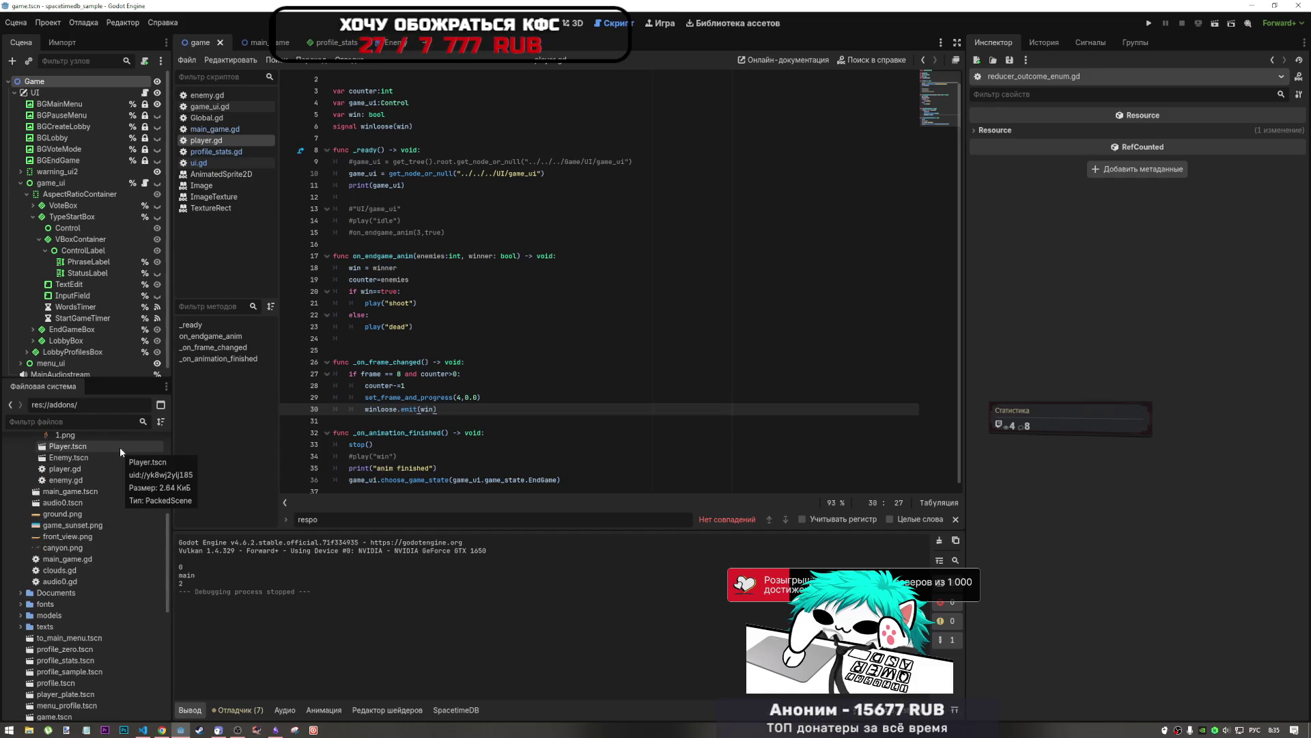
{"action": "scroll", "coordinate": [113, 559], "scroll_direction": "up", "scroll_amount": 1}
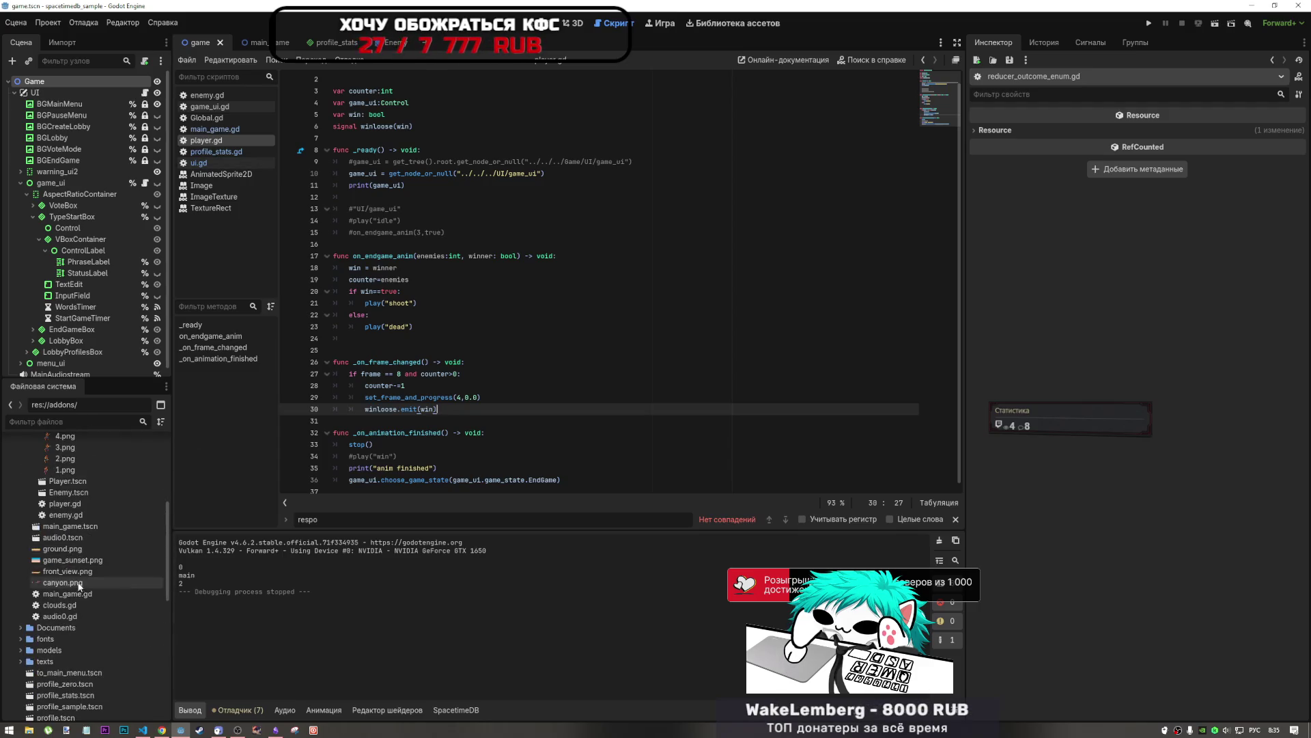
Step: Open enemy.gd to review its on_endgame_anim code, then open the Enemy scene
{"action": "double_click", "coordinate": [64, 514]}
{"action": "left_click", "coordinate": [560, 314]}
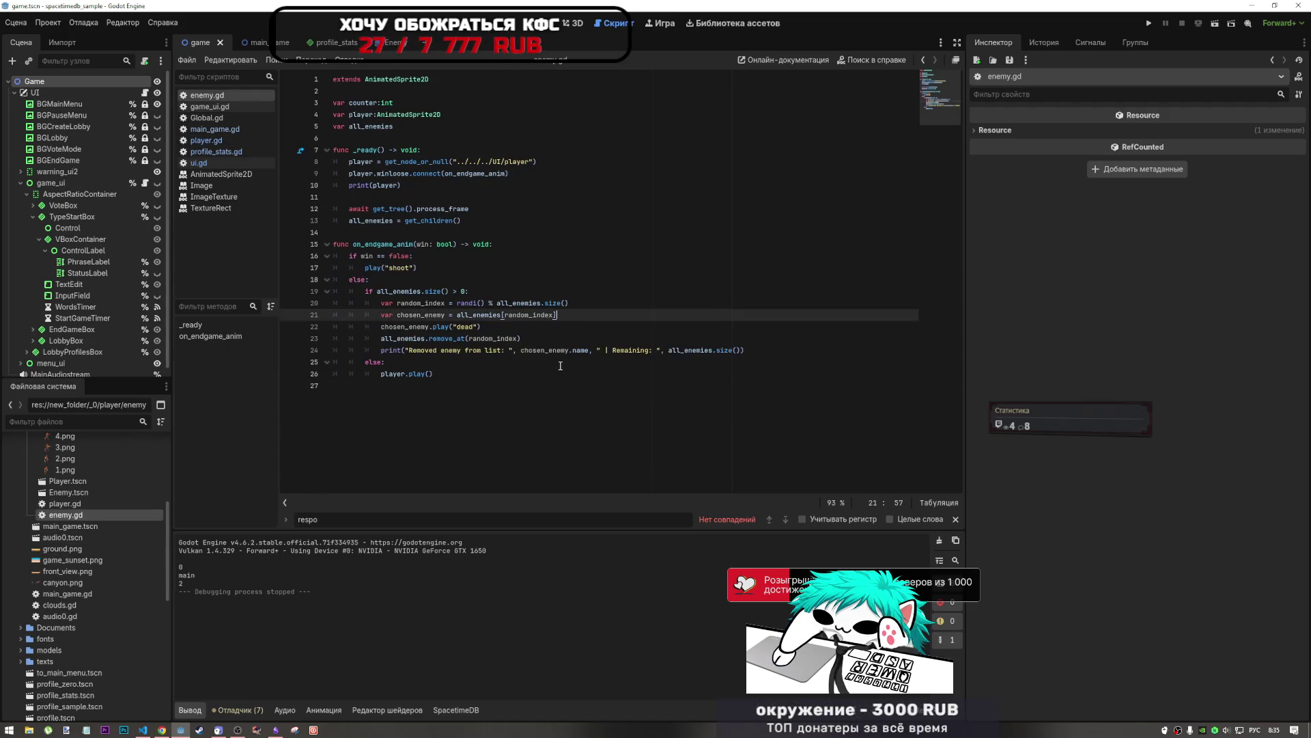
{"action": "left_click", "coordinate": [483, 302]}
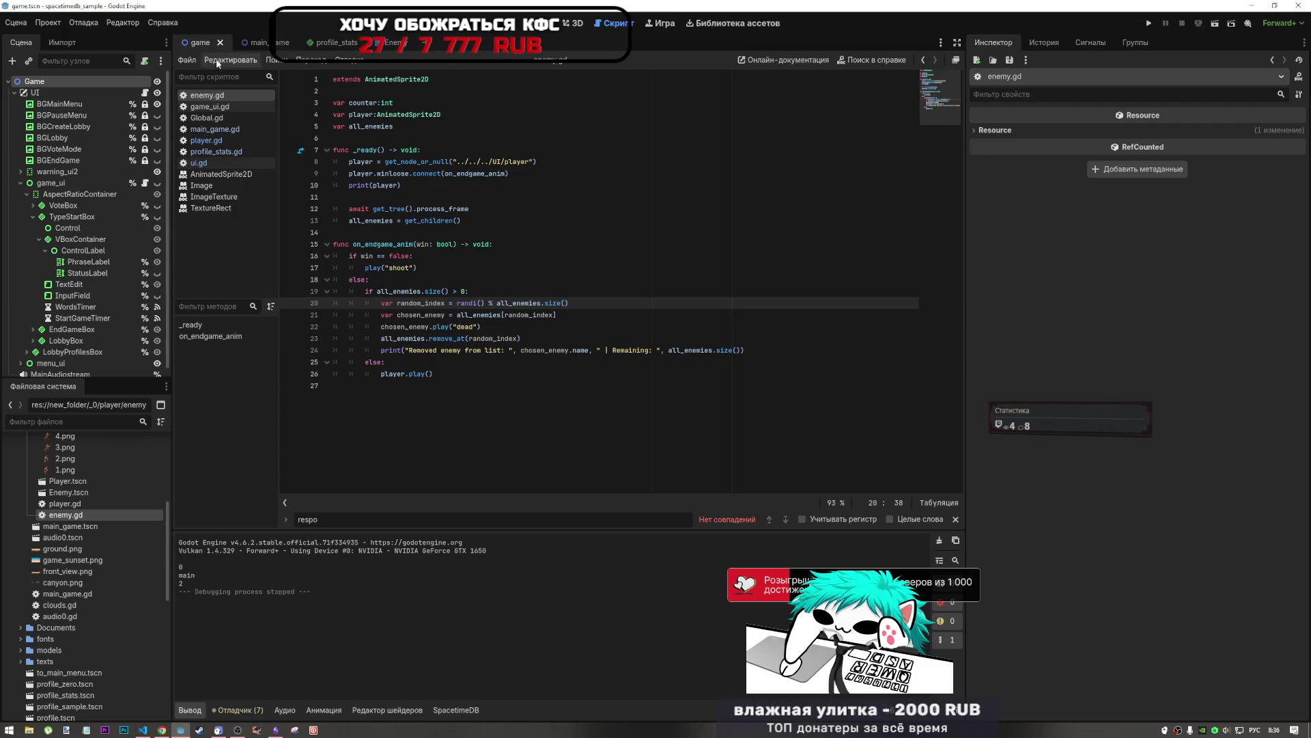
{"action": "double_click", "coordinate": [53, 493]}
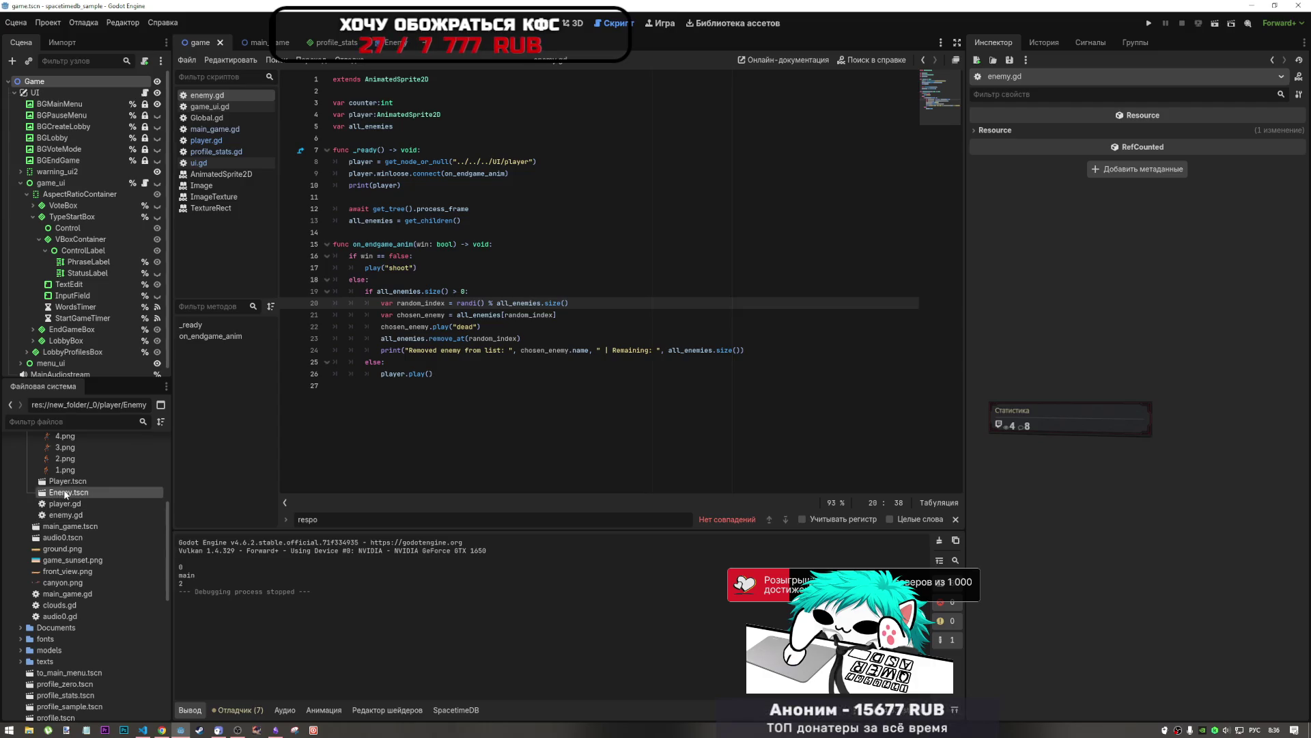
Step: Rename the Enemy sprite's default animation to 'idle' and add a new 'dead' animation
{"action": "double_click", "coordinate": [245, 605]}
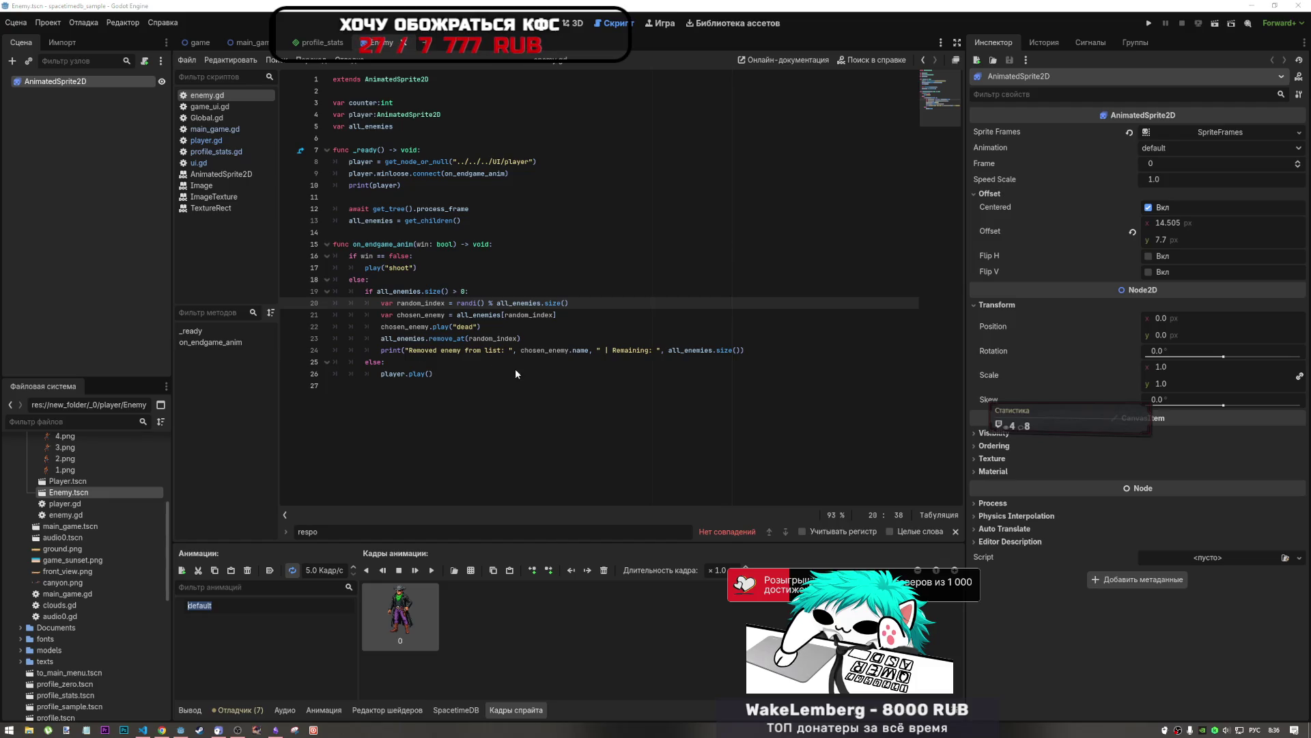
{"action": "type", "text": "вуфа"}
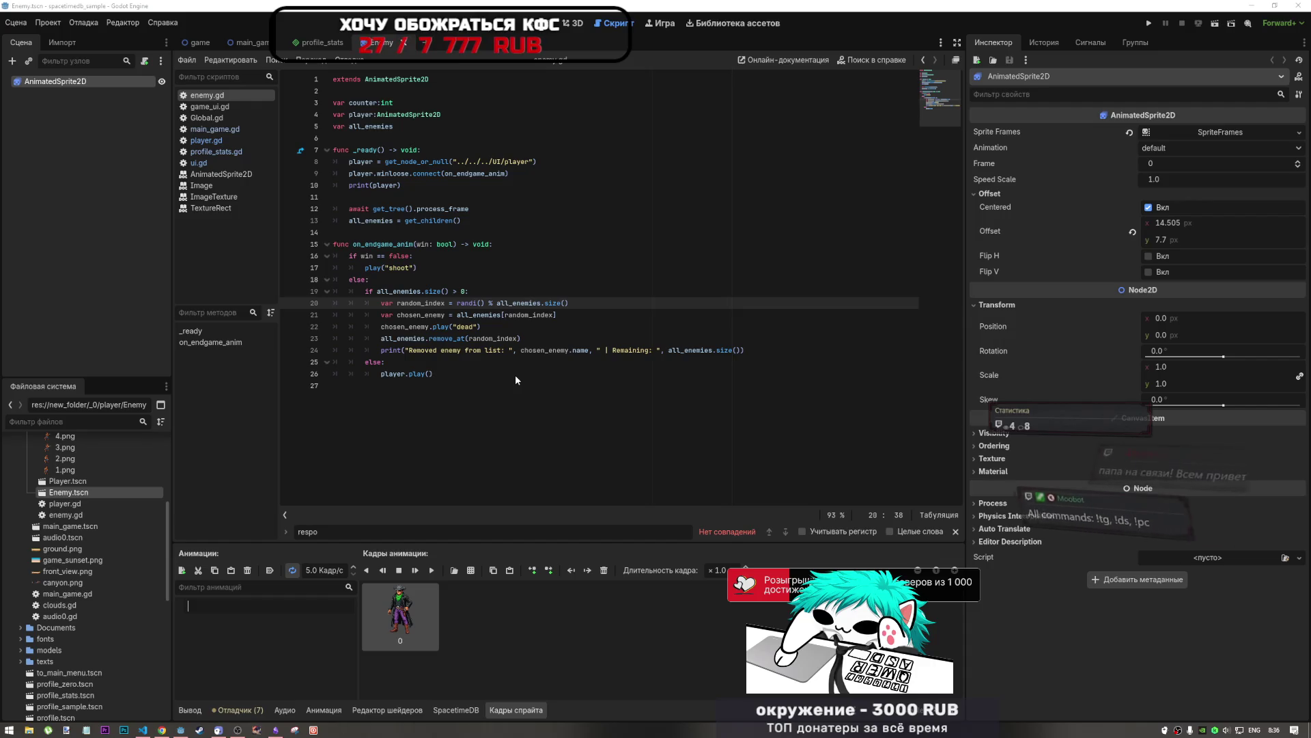
{"action": "key", "text": "alt+shift"}
{"action": "type", "text": "id"}
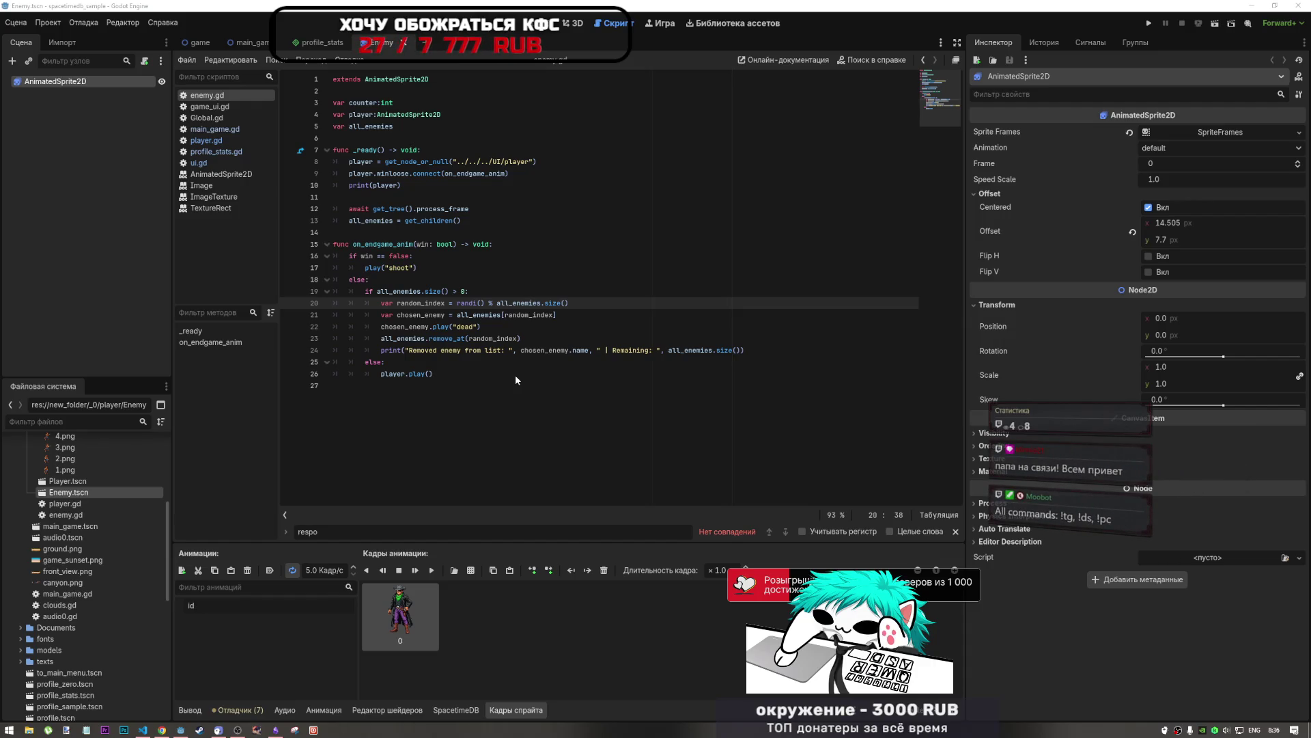
{"action": "type", "text": "elle"}
{"action": "key", "text": "Return"}
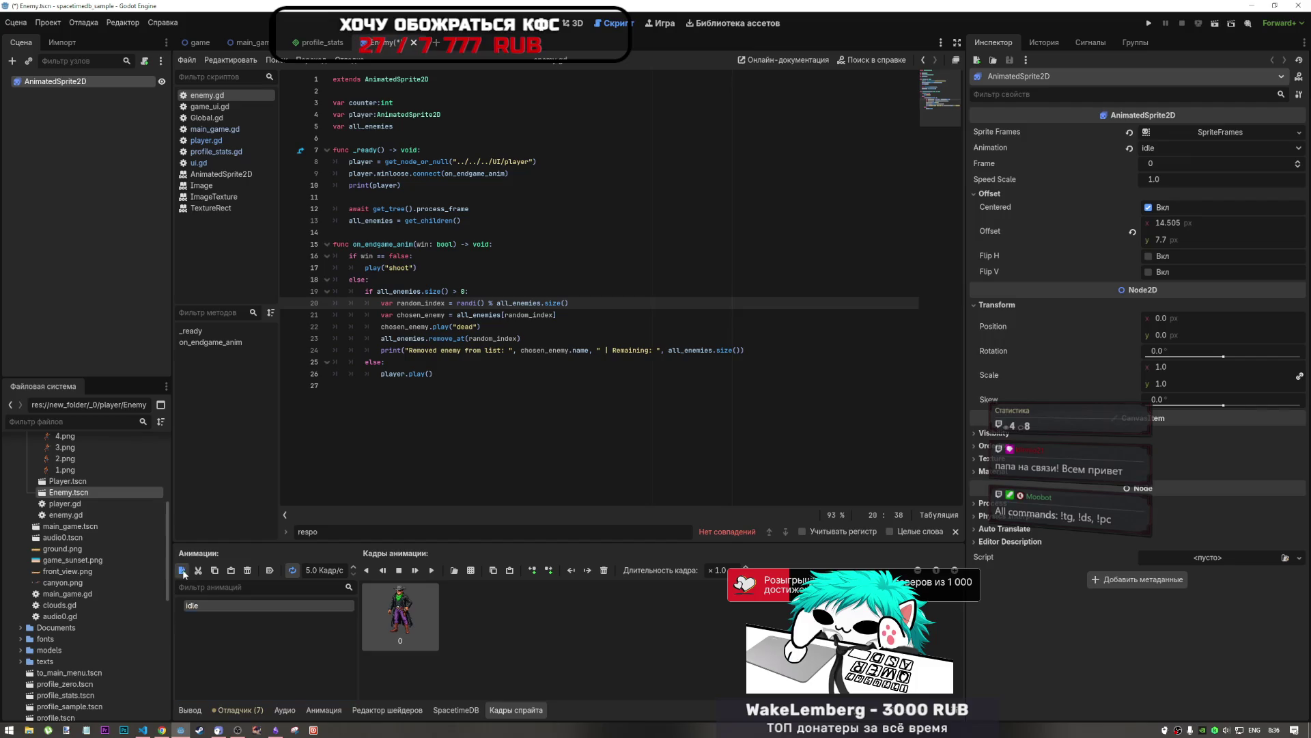
{"action": "left_click", "coordinate": [182, 570]}
{"action": "type", "text": "dead"}
{"action": "key", "text": "Return"}
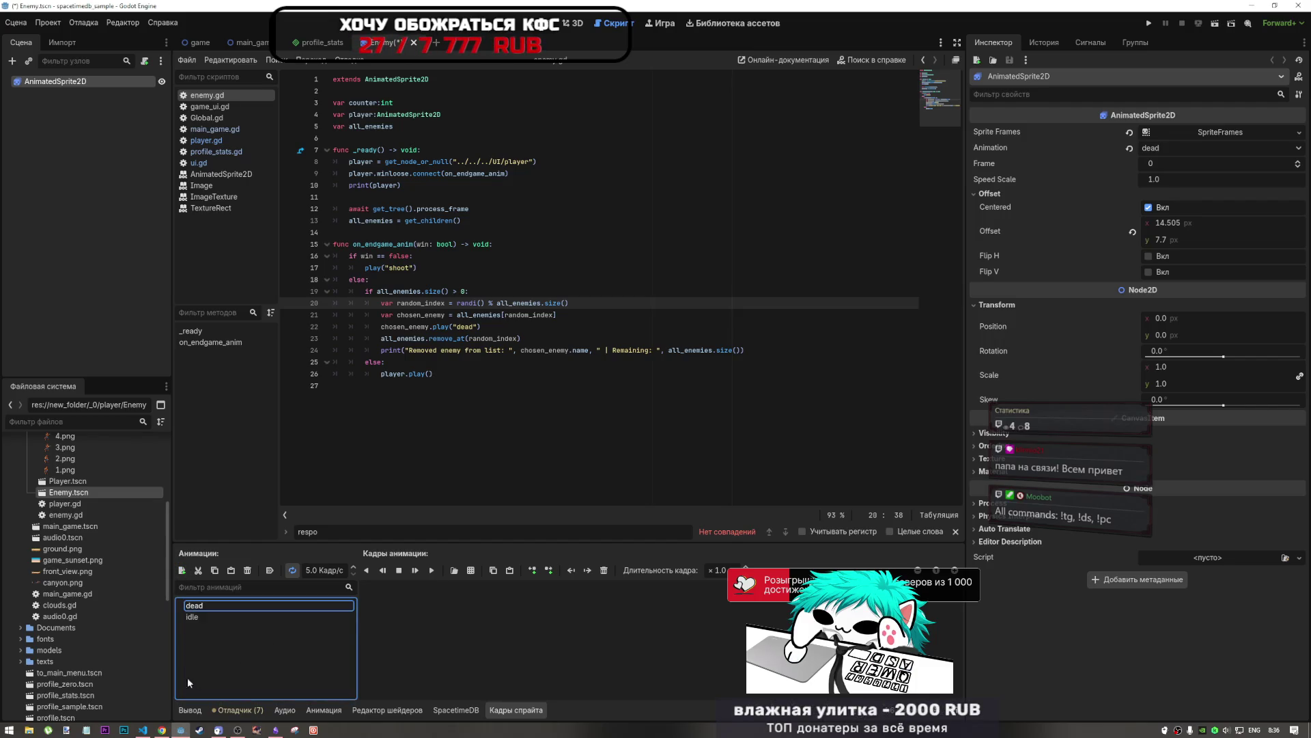